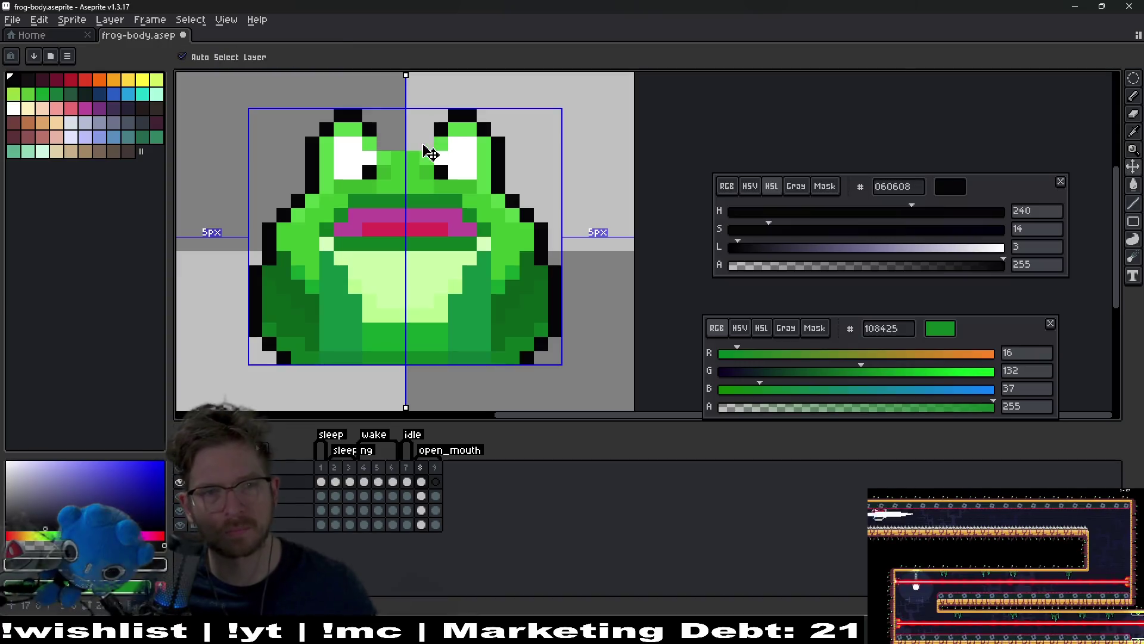
On frame 9, draw a mirrored black outline along the frog's sides, top and eye tops.
{"action": "key", "text": "period"}
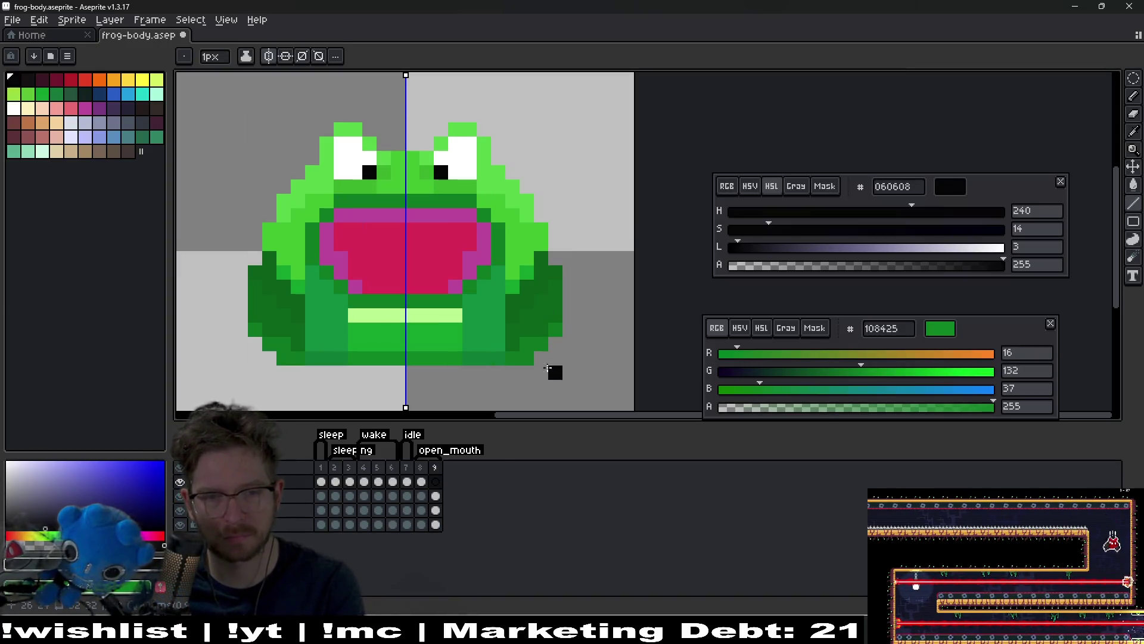
{"action": "left_click_drag", "start_coordinate": [570, 330], "coordinate": [566, 273]}
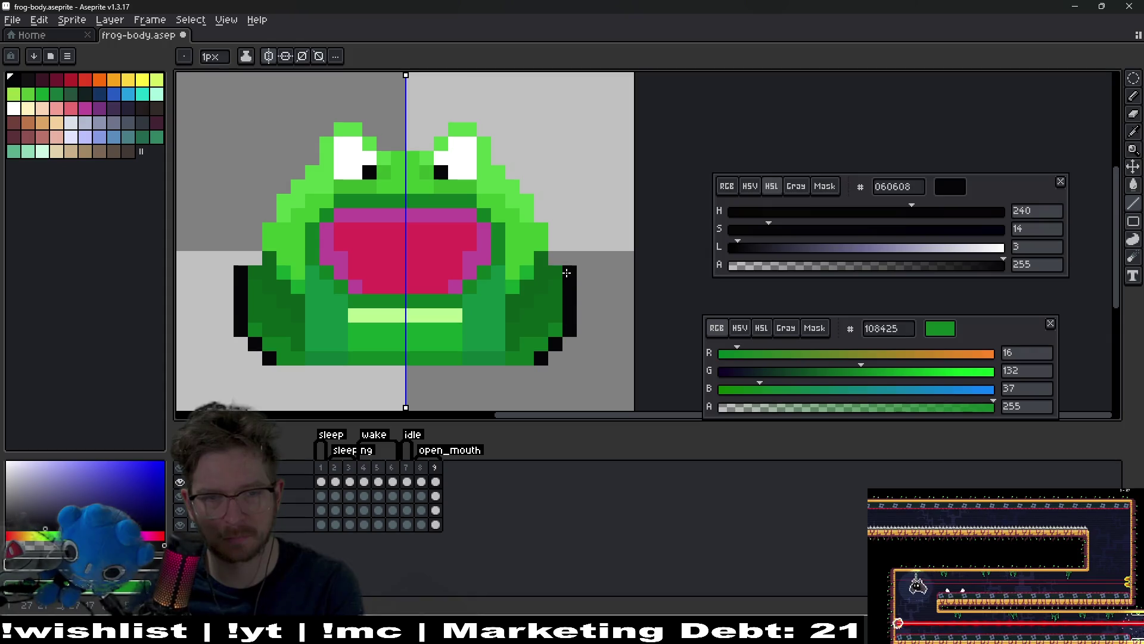
{"action": "left_click", "coordinate": [554, 235]}
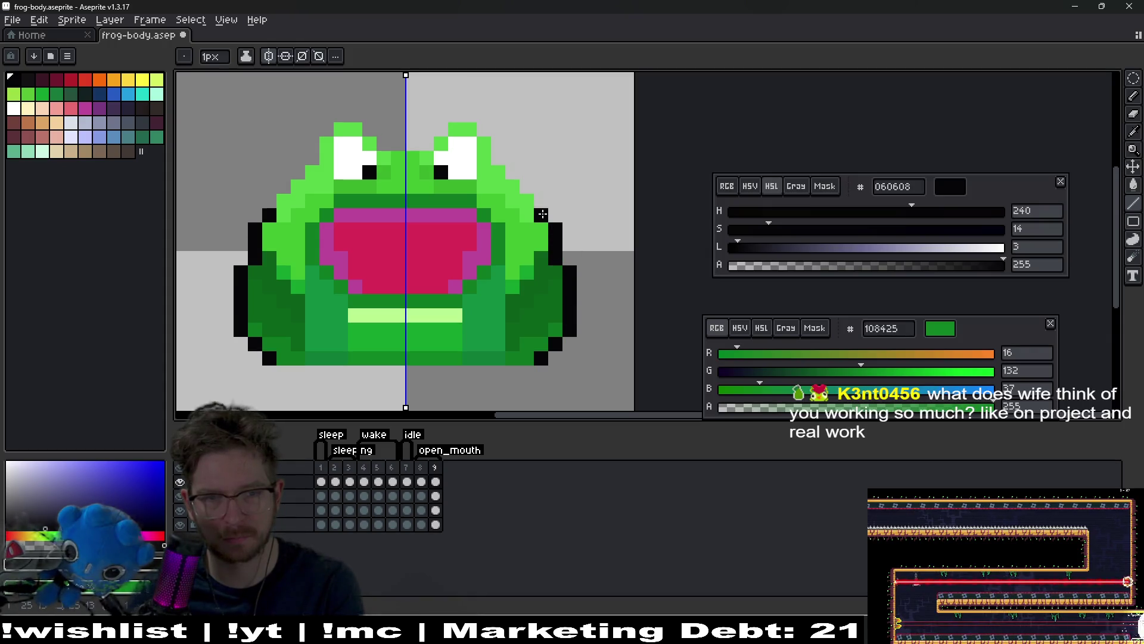
{"action": "left_click_drag", "start_coordinate": [538, 196], "coordinate": [494, 155]}
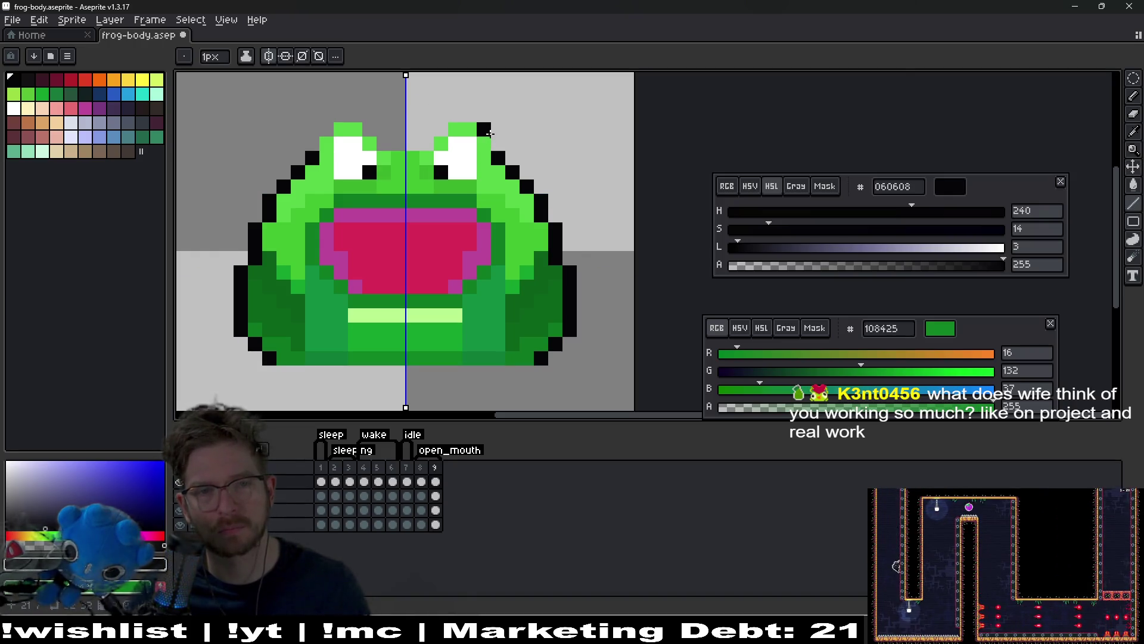
{"action": "left_click_drag", "start_coordinate": [472, 115], "coordinate": [414, 146]}
{"action": "scroll", "coordinate": [494, 213], "scroll_direction": "down", "scroll_amount": 4}
Re-export the frog-body-Sheet sprite sheet, overwriting the previous export.
{"action": "key", "text": "ctrl+e"}
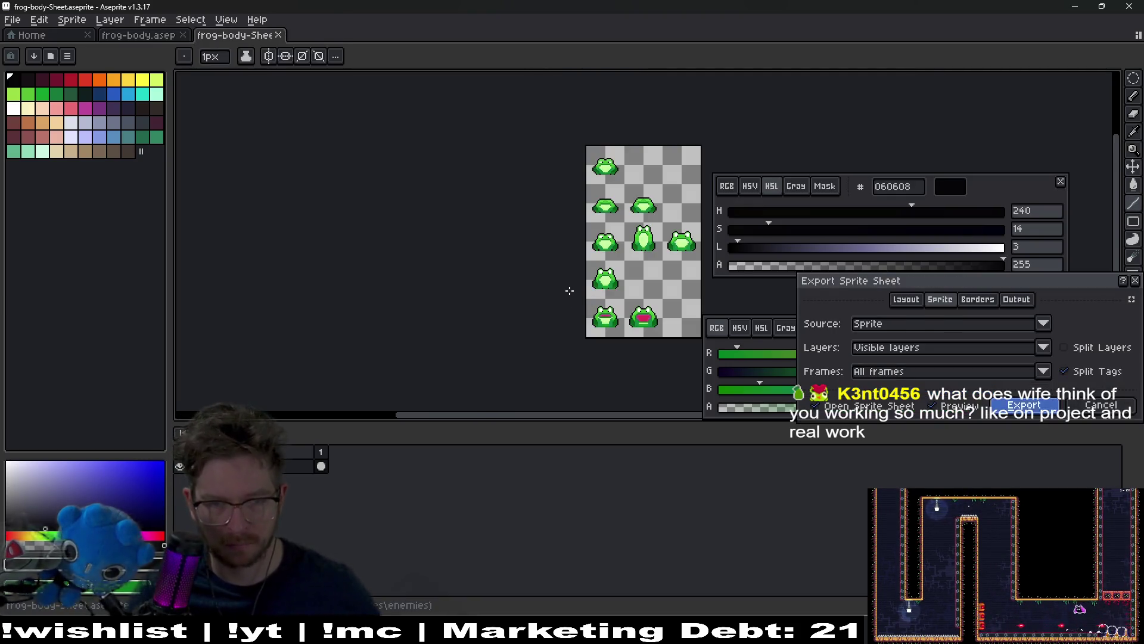
{"action": "key", "text": "Return"}
{"action": "key", "text": "Return"}
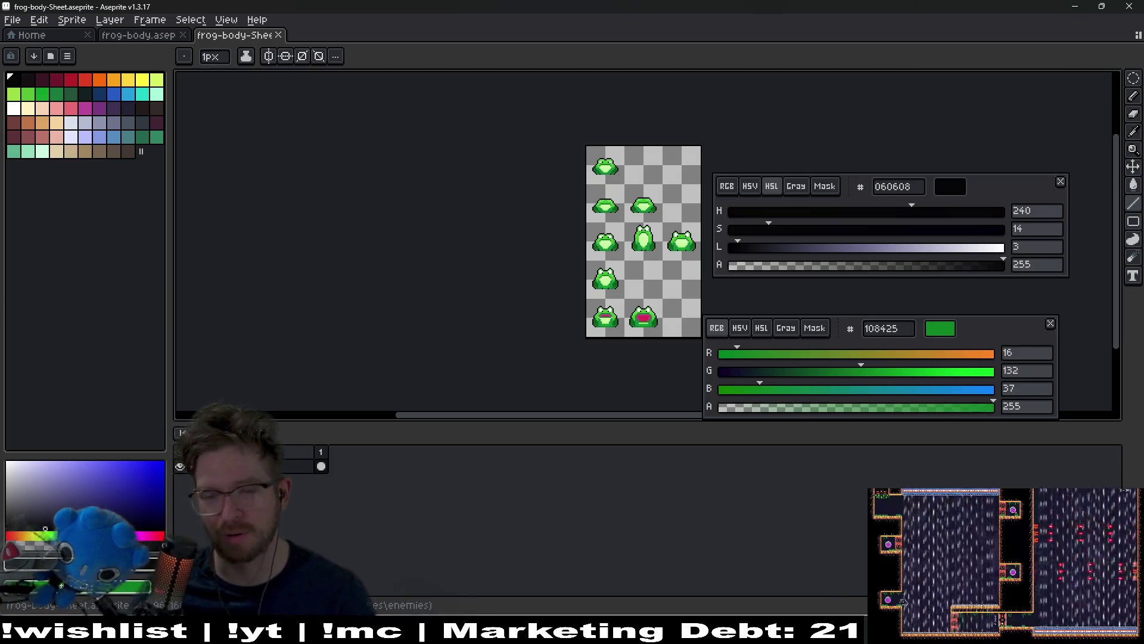
{"action": "key", "text": "alt+Tab"}
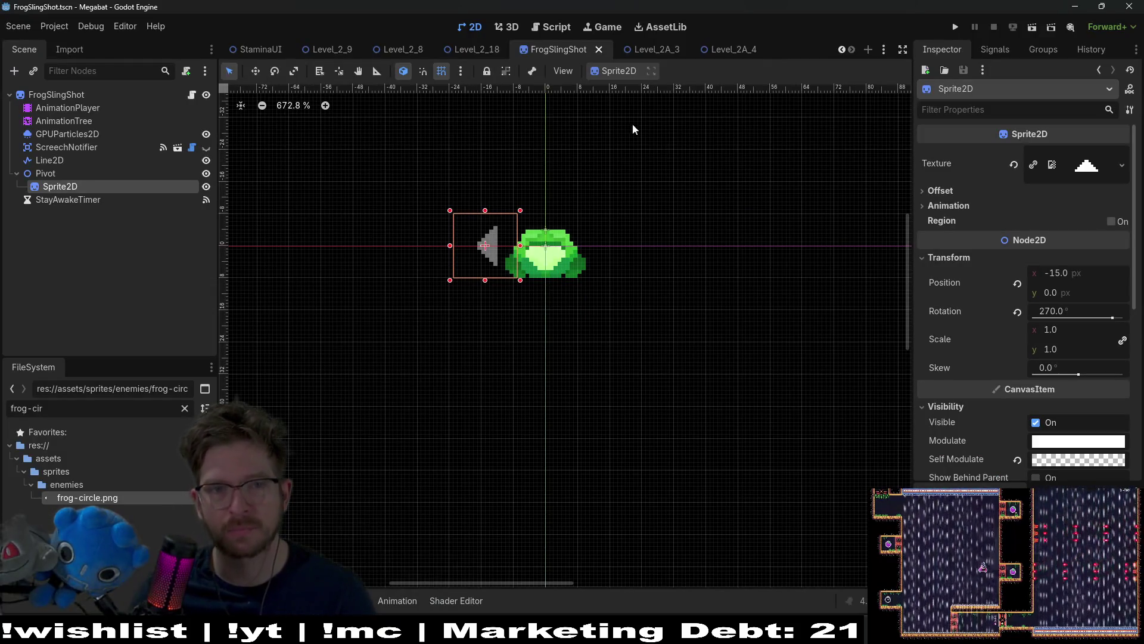
In the FrogSlingShot scene, select the frog's Sprite2D node.
{"action": "left_click", "coordinate": [724, 49]}
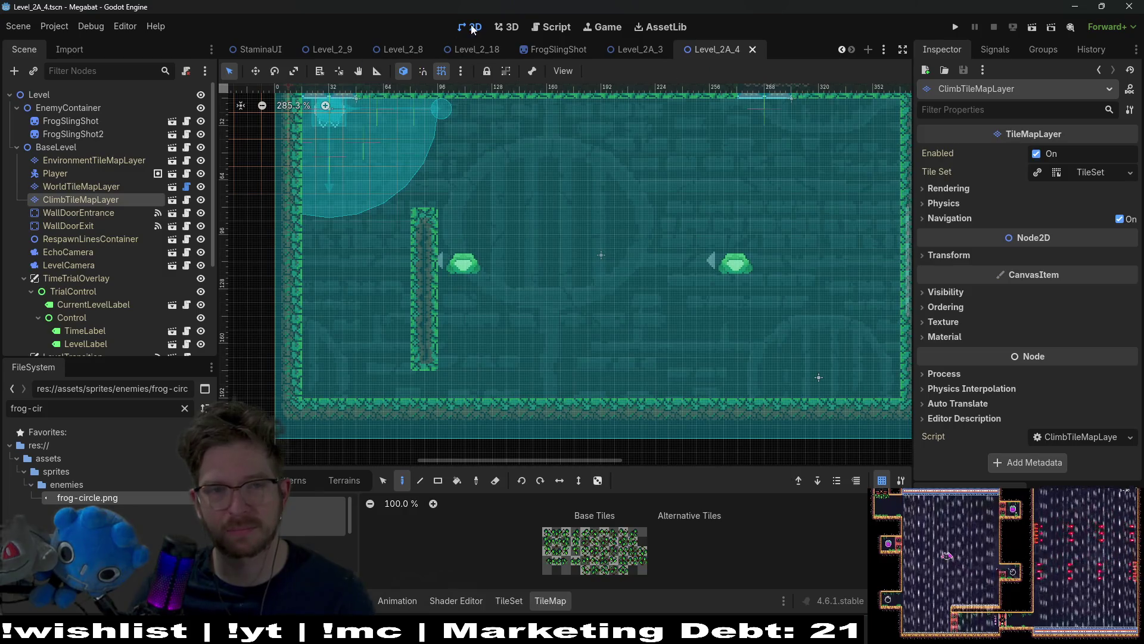
{"action": "left_click", "coordinate": [547, 50]}
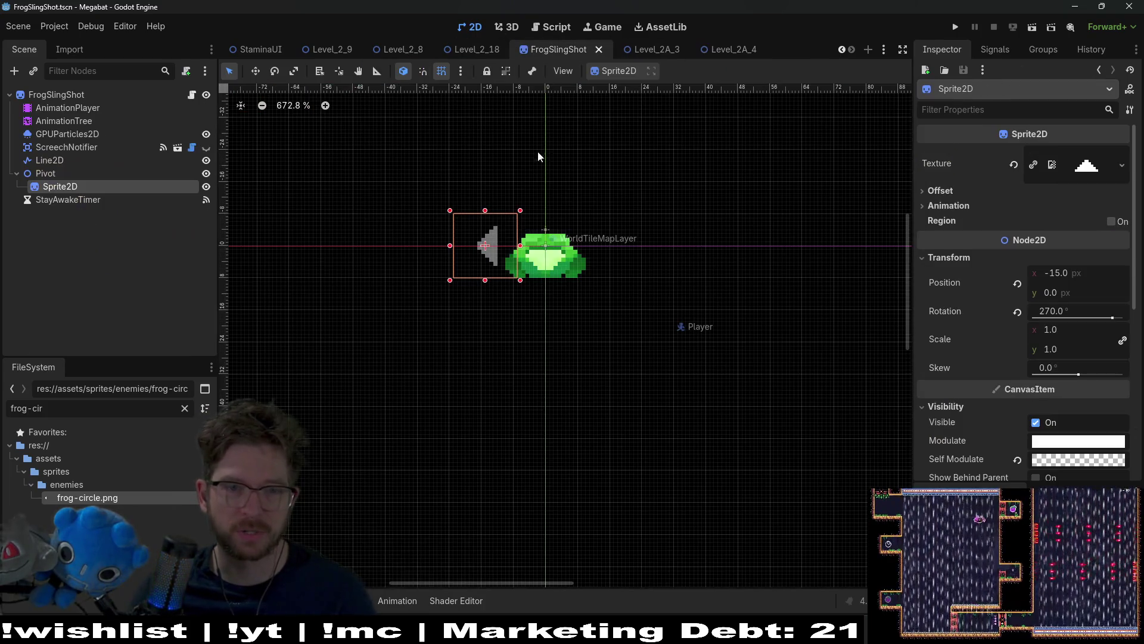
{"action": "left_click", "coordinate": [46, 174]}
{"action": "left_click", "coordinate": [58, 187]}
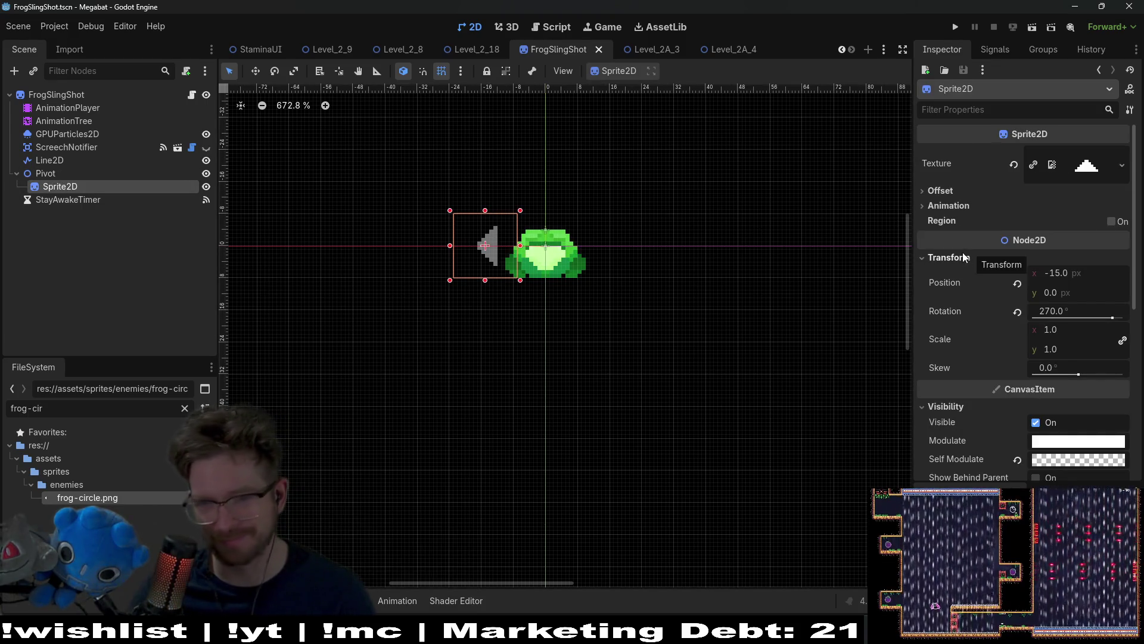
{"action": "scroll", "coordinate": [1013, 315], "scroll_direction": "down", "scroll_amount": 3}
{"action": "scroll", "coordinate": [1102, 337], "scroll_direction": "down", "scroll_amount": 2}
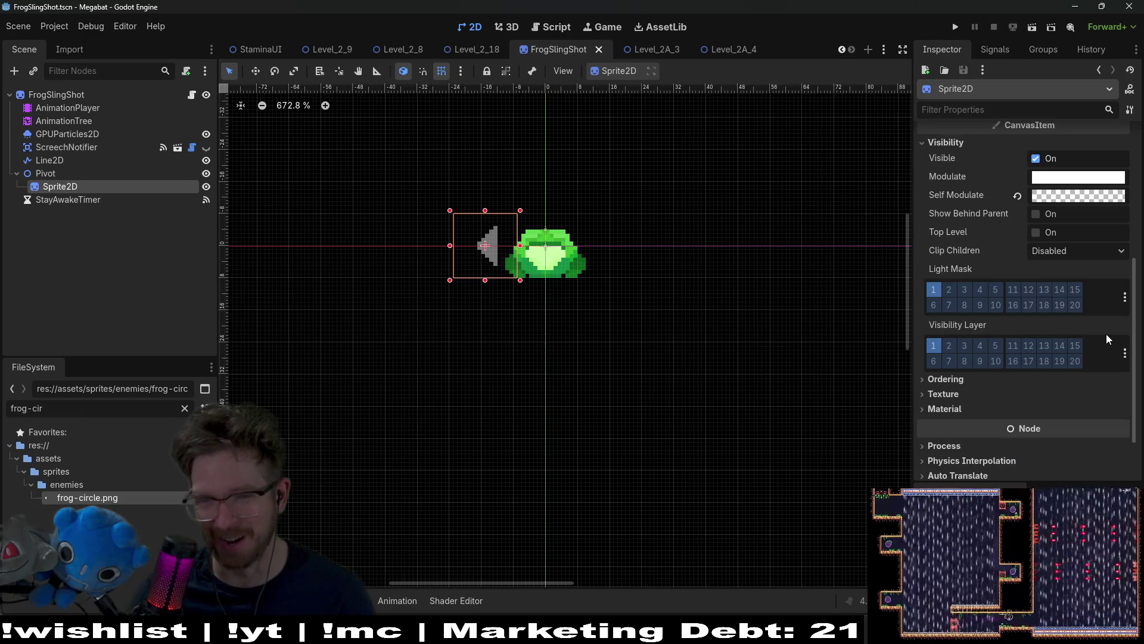
Set the Sprite2D's Ordering Z Index to 100, save, and return to Level_2A_4.
{"action": "left_click", "coordinate": [952, 394]}
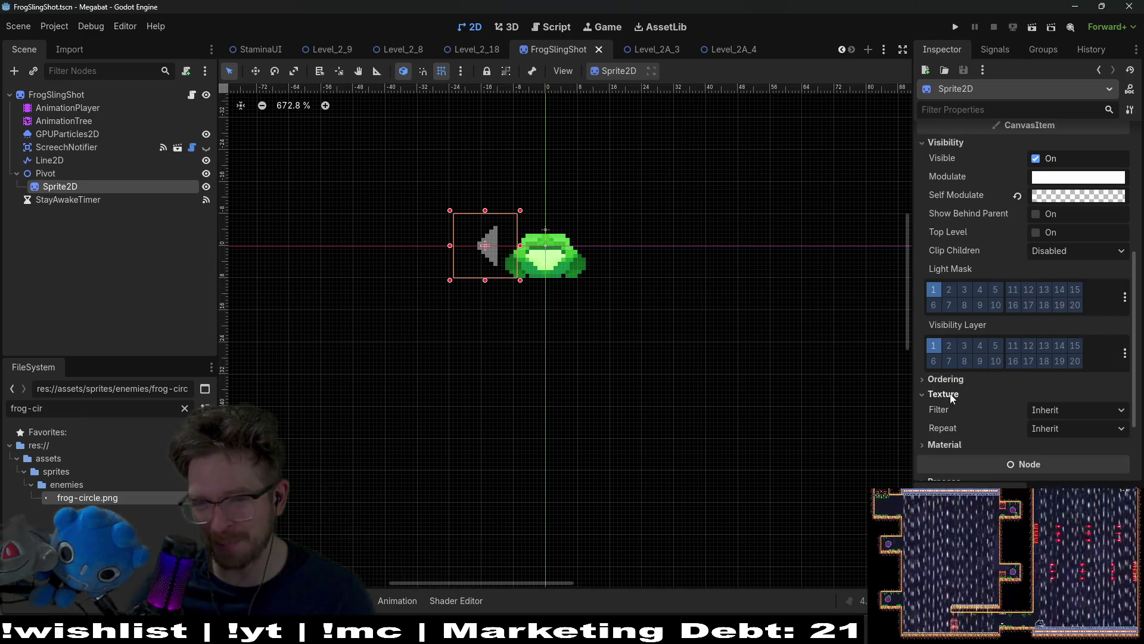
{"action": "left_click", "coordinate": [981, 379]}
{"action": "left_click", "coordinate": [1049, 394]}
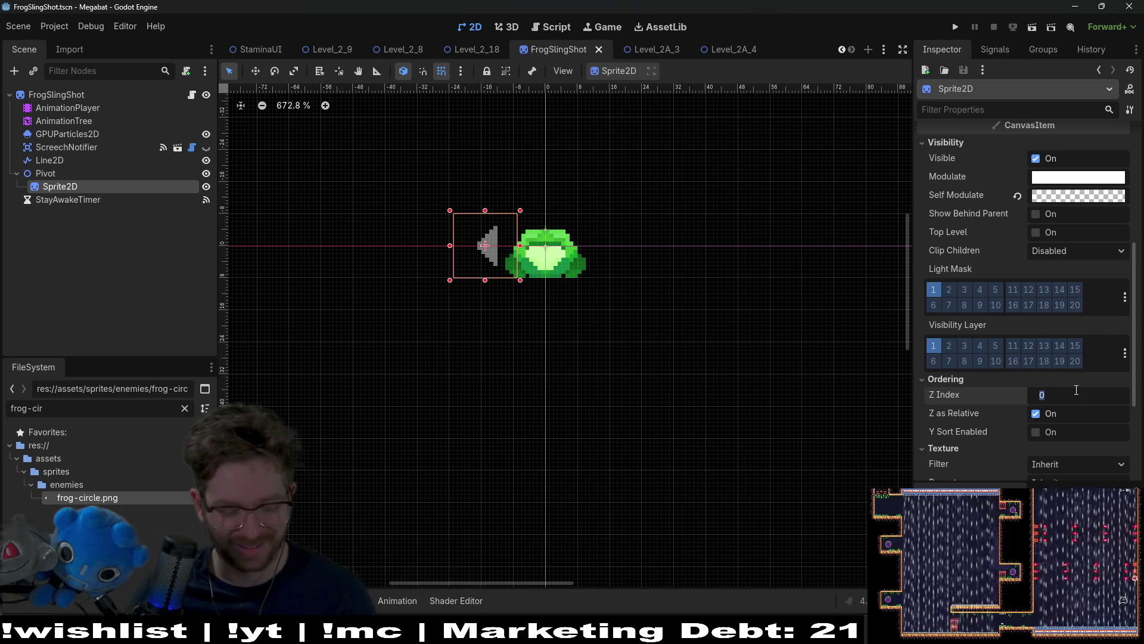
{"action": "type", "text": "100"}
{"action": "key", "text": "Return"}
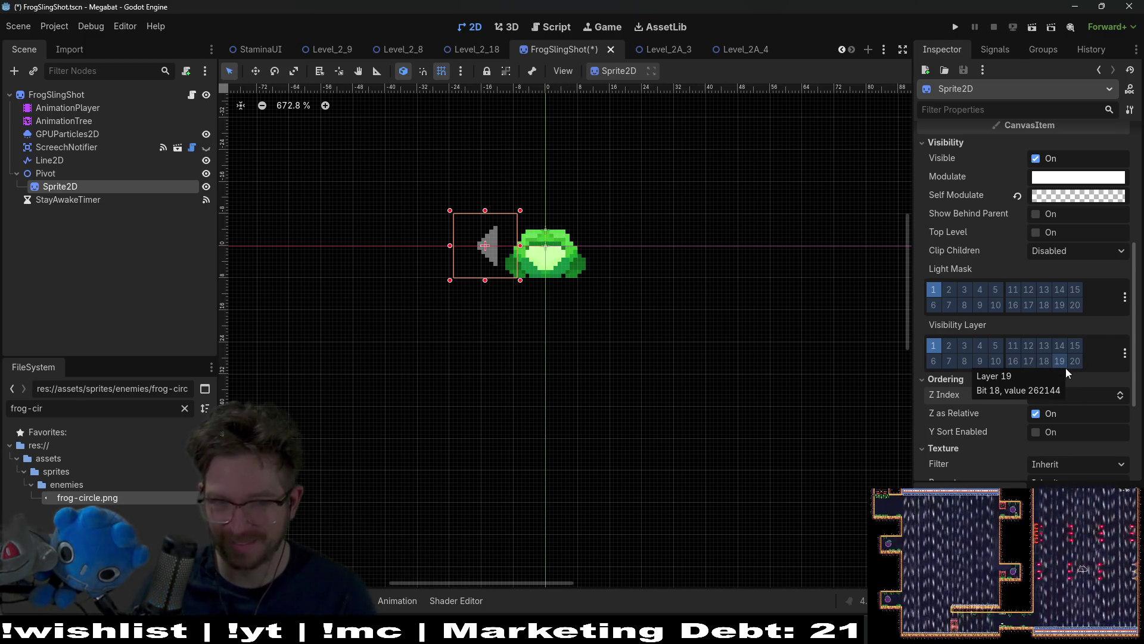
{"action": "key", "text": "ctrl+s"}
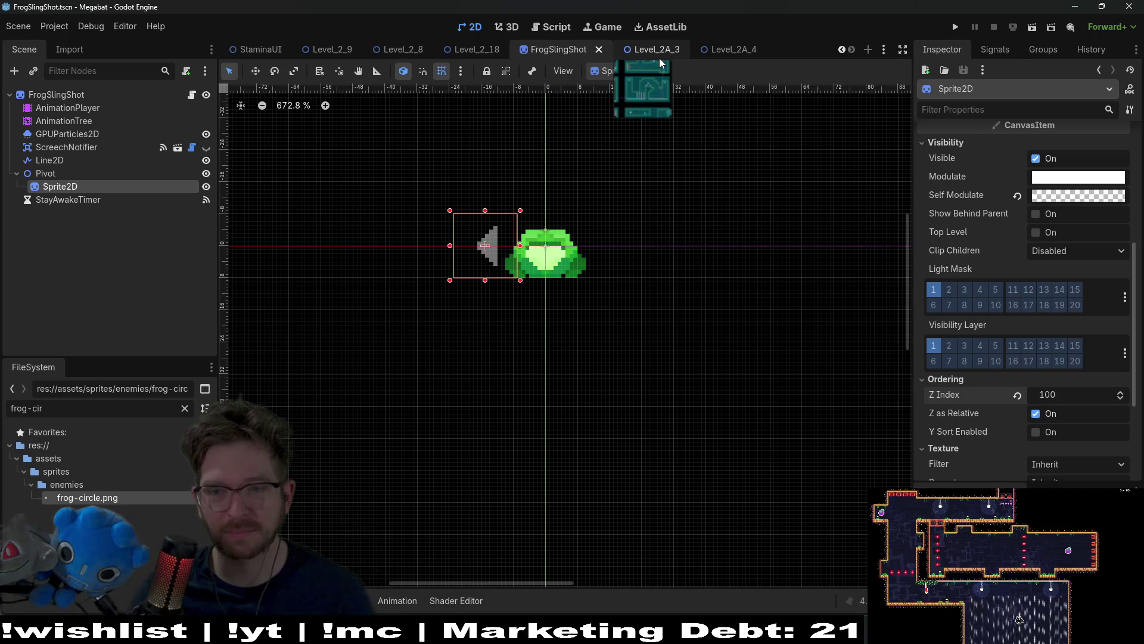
{"action": "left_click", "coordinate": [722, 49]}
Run Level_2A_4 with F6 and fly the bat past both frogs to trigger their slingshots.
{"action": "key", "text": "F6"}
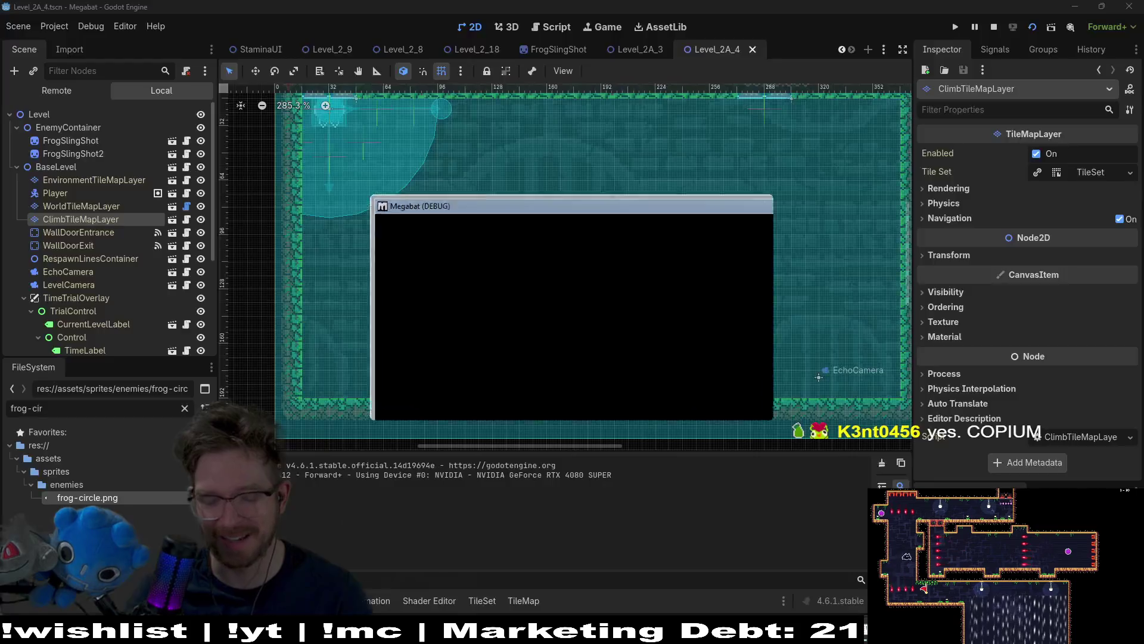
{"action": "key", "text": "Down"}
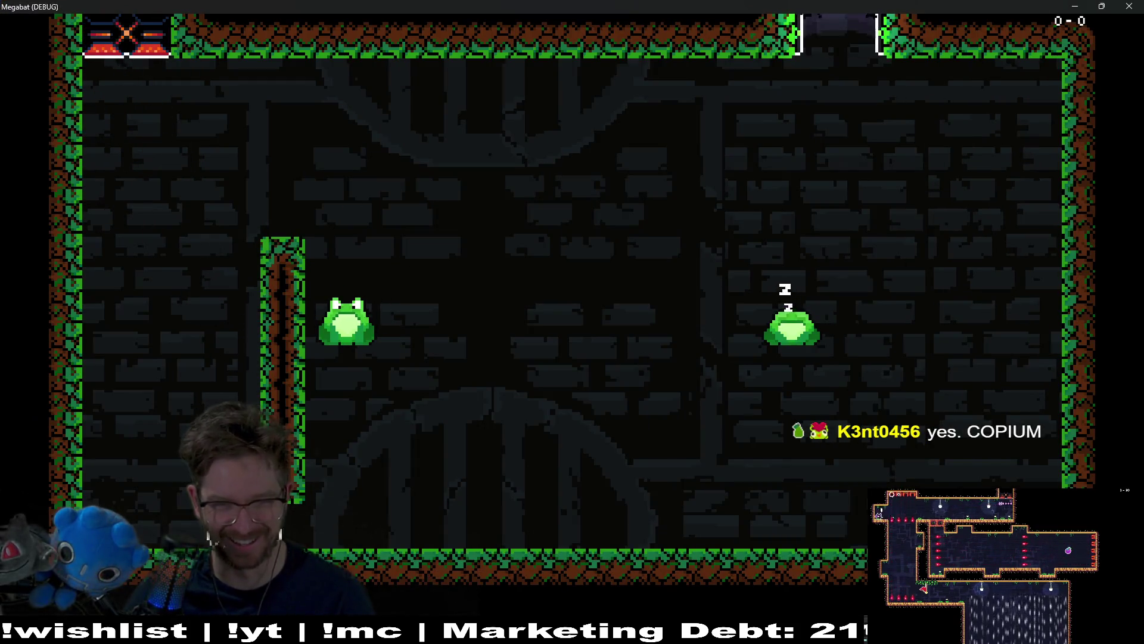
{"action": "key", "text": "Right"}
{"action": "key", "text": "Up"}
{"action": "key", "text": "Up"}
{"action": "key", "text": "Right"}
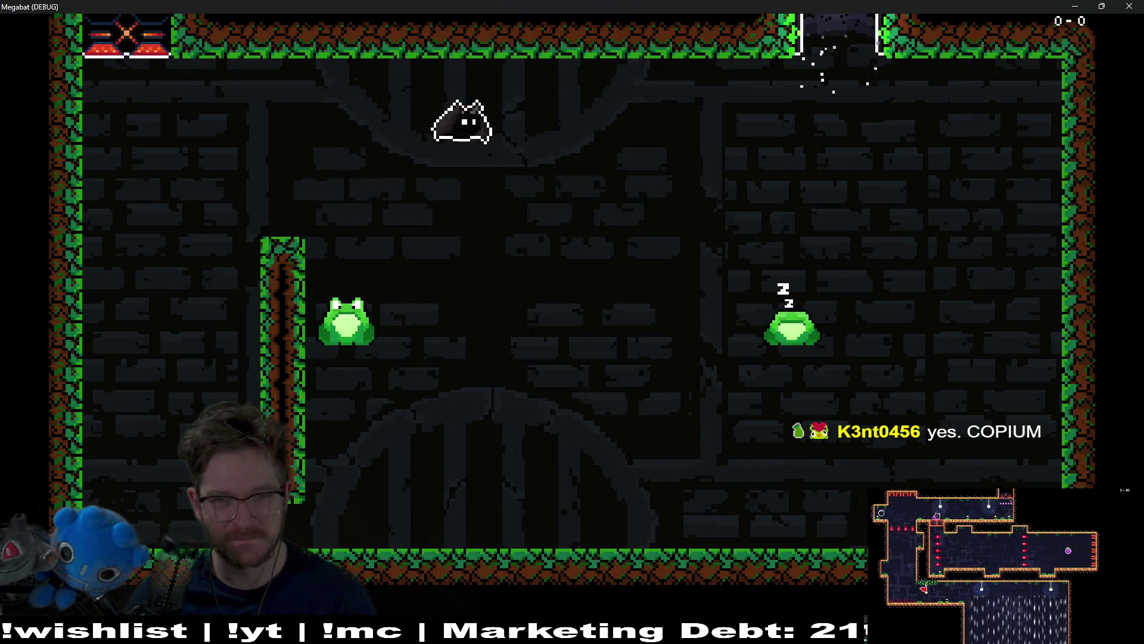
{"action": "key", "text": "Up"}
{"action": "key", "text": "Left"}
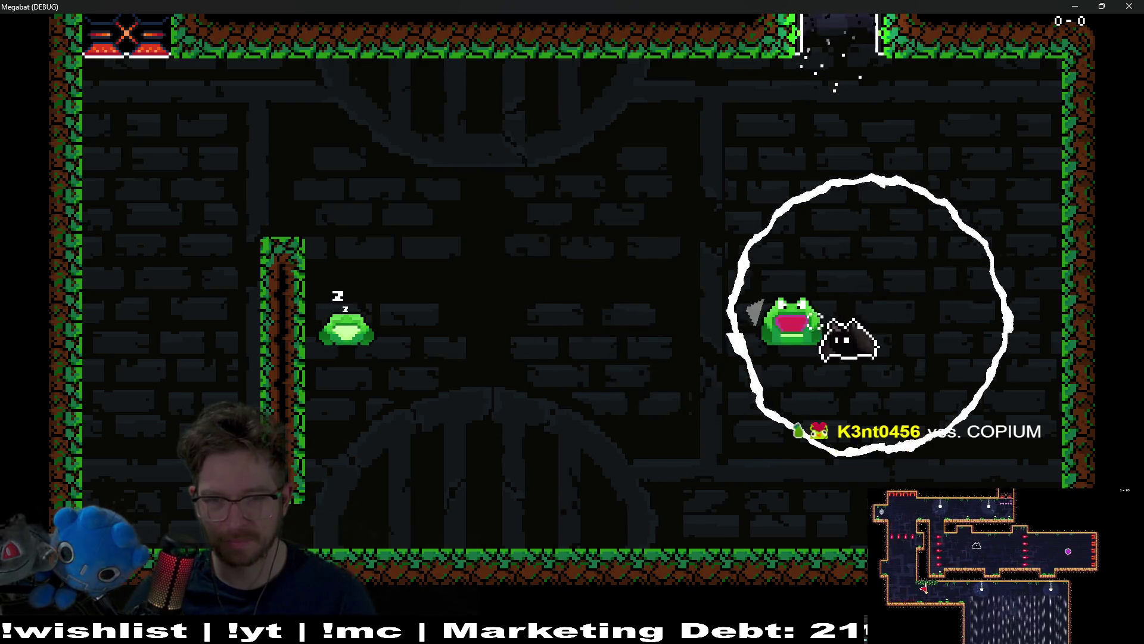
{"action": "key", "text": "Down"}
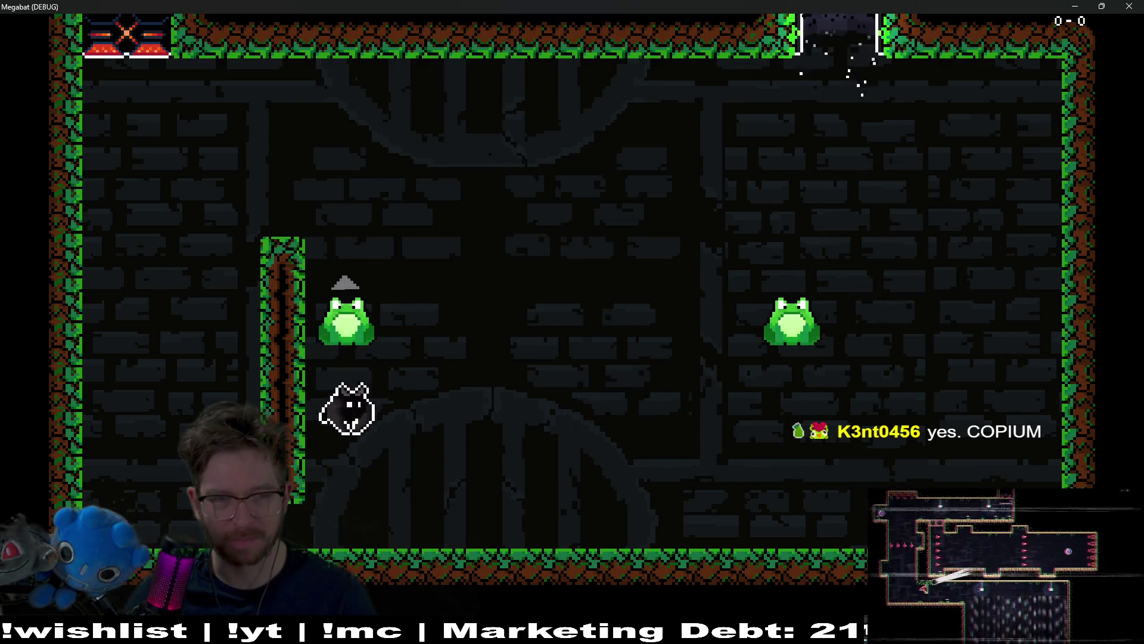
{"action": "key", "text": "Up"}
{"action": "key", "text": "Right"}
{"action": "key", "text": "Right"}
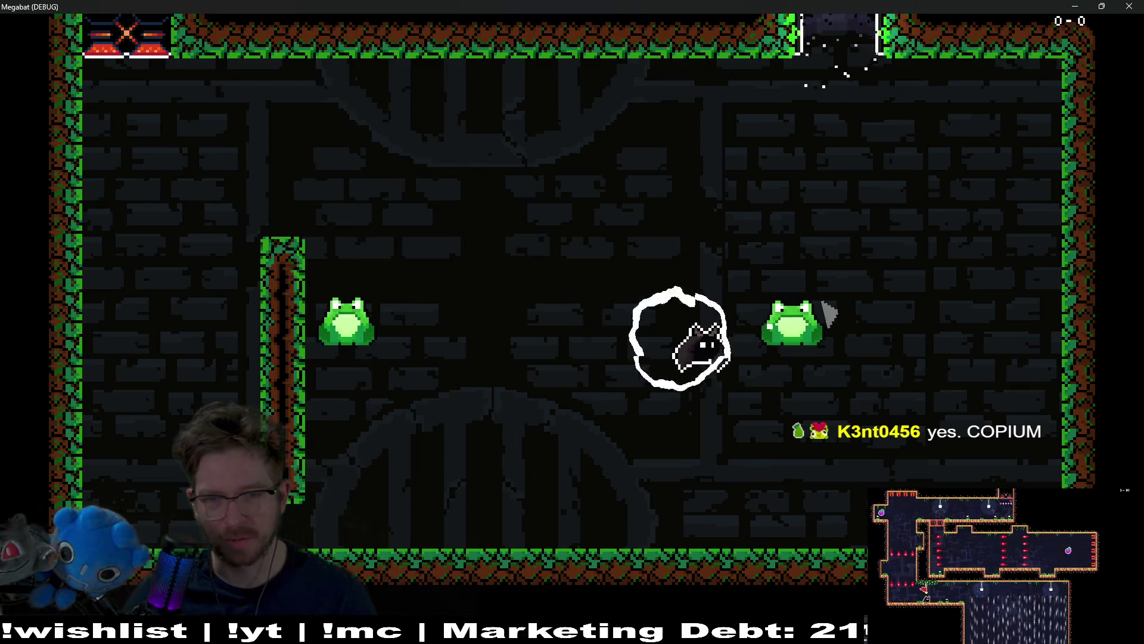
{"action": "key", "text": "Down"}
{"action": "left_click", "coordinate": [1129, 6]}
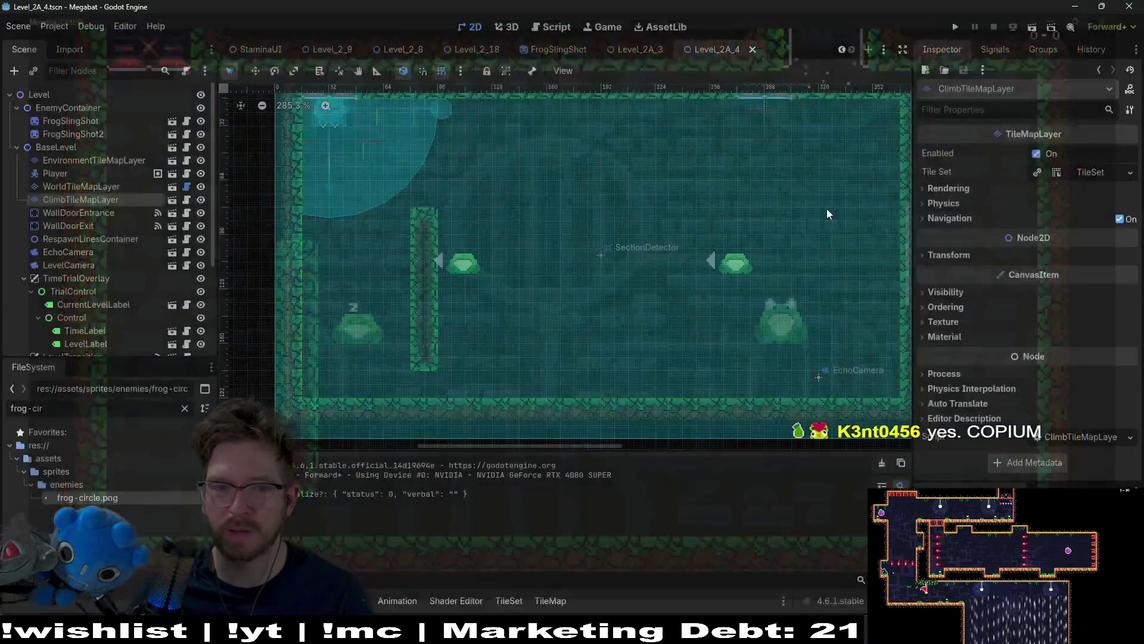
{"action": "scroll", "coordinate": [531, 302], "scroll_direction": "down", "scroll_amount": 4}
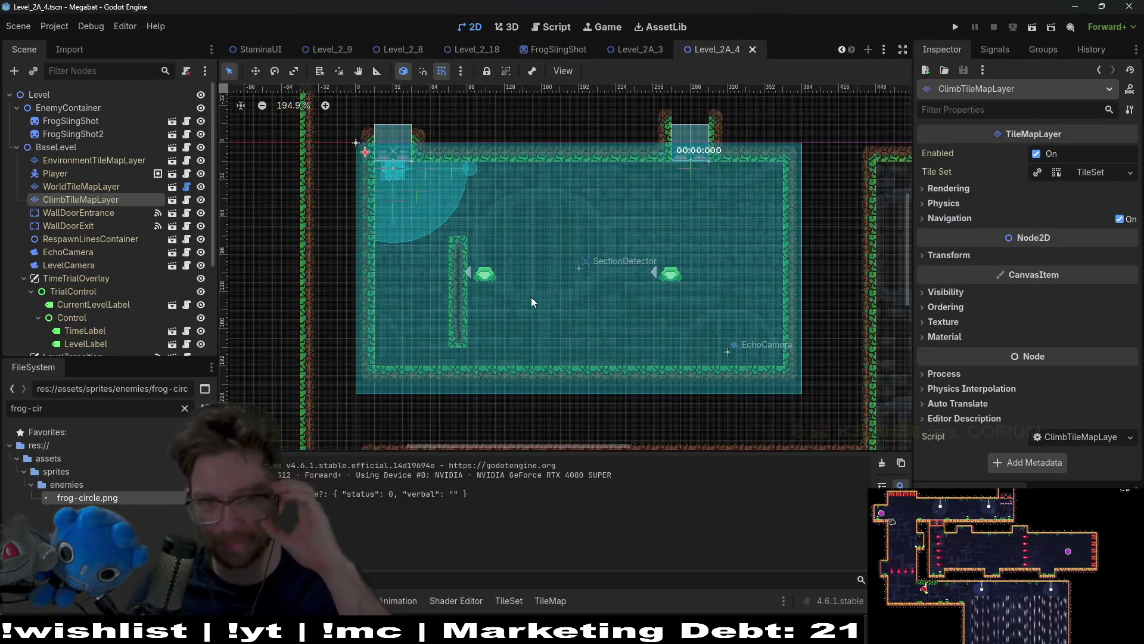
{"action": "scroll", "coordinate": [456, 294], "scroll_direction": "up", "scroll_amount": 3}
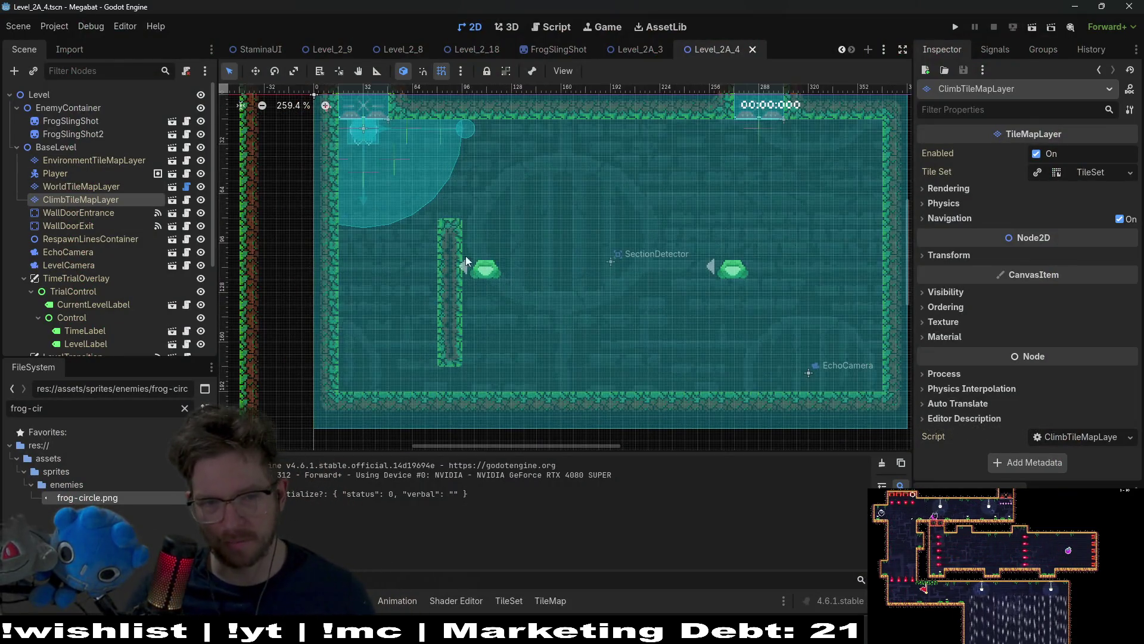
{"action": "scroll", "coordinate": [452, 329], "scroll_direction": "down", "scroll_amount": 1}
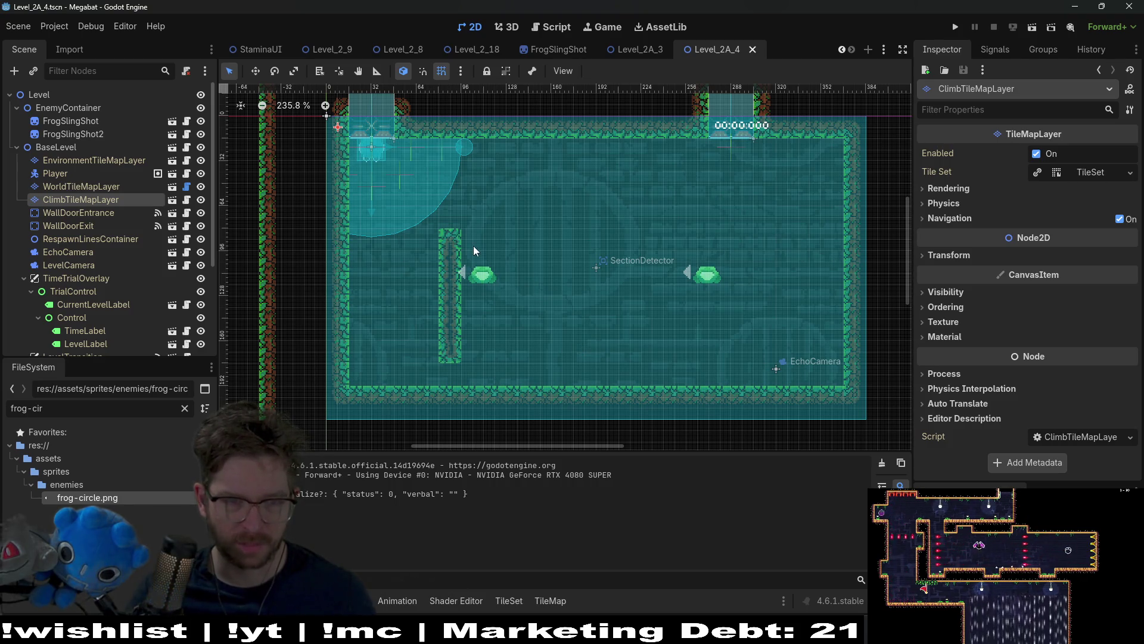
{"action": "scroll", "coordinate": [435, 278], "scroll_direction": "up", "scroll_amount": 3}
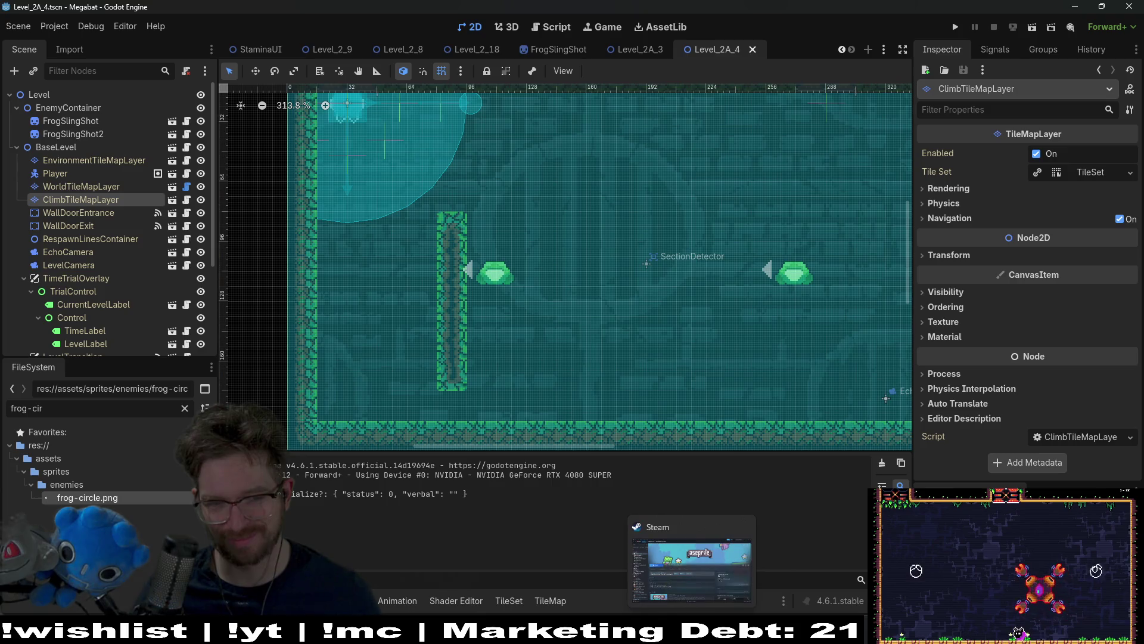
{"action": "left_click", "coordinate": [702, 564]}
{"action": "left_click", "coordinate": [61, 29]}
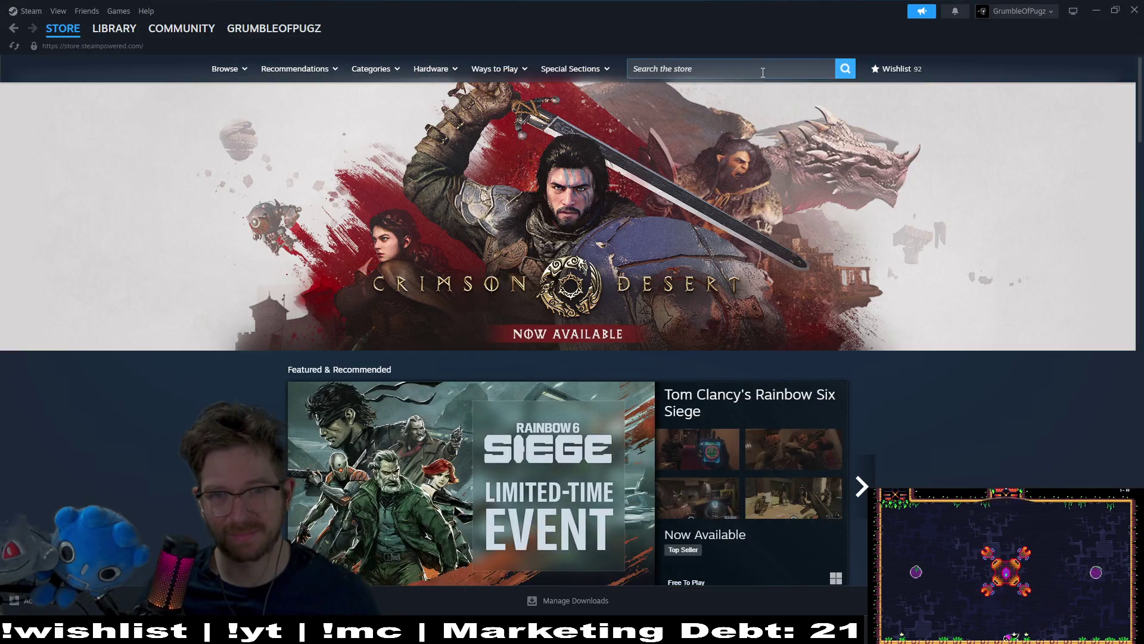
{"action": "left_click", "coordinate": [763, 73]}
{"action": "type", "text": "ASDF"}
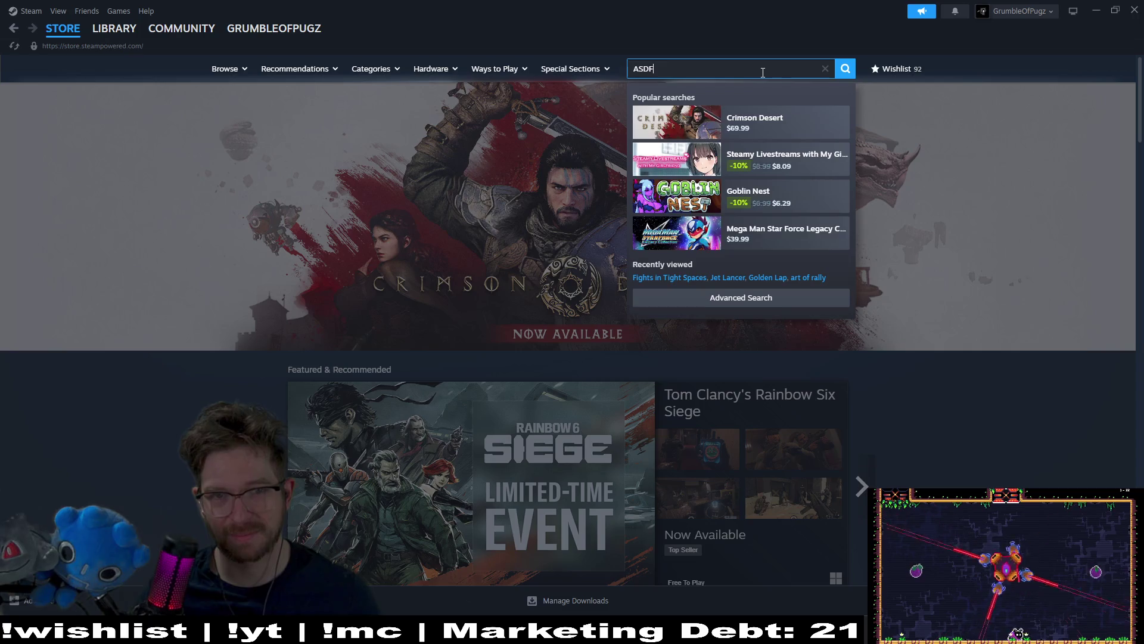
{"action": "key", "text": "BackSpace"}
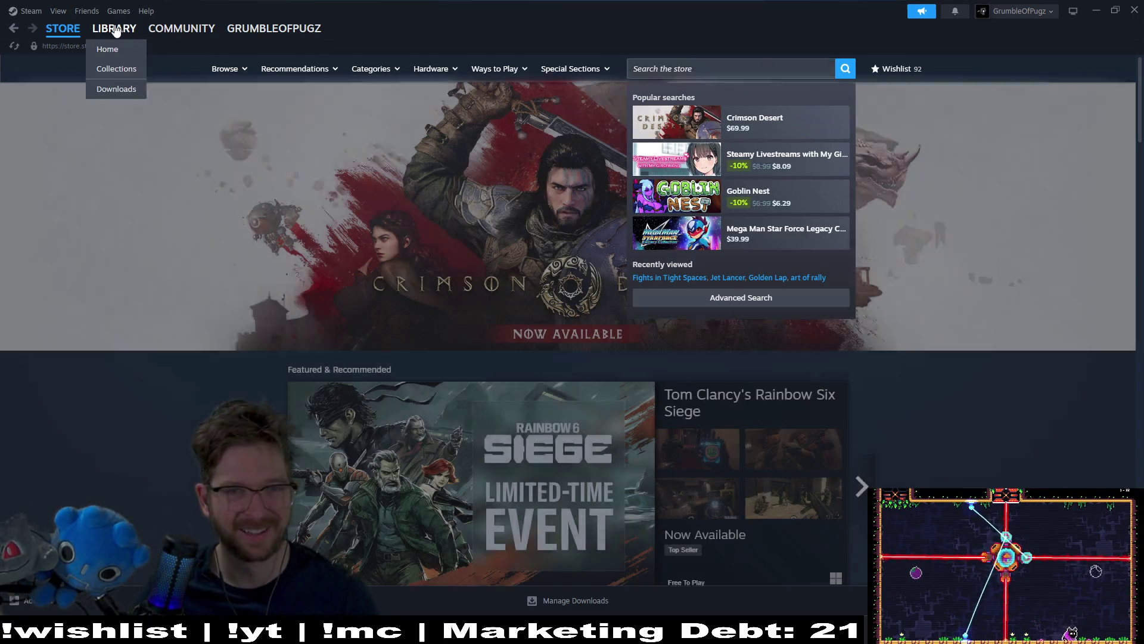
{"action": "left_click", "coordinate": [115, 29]}
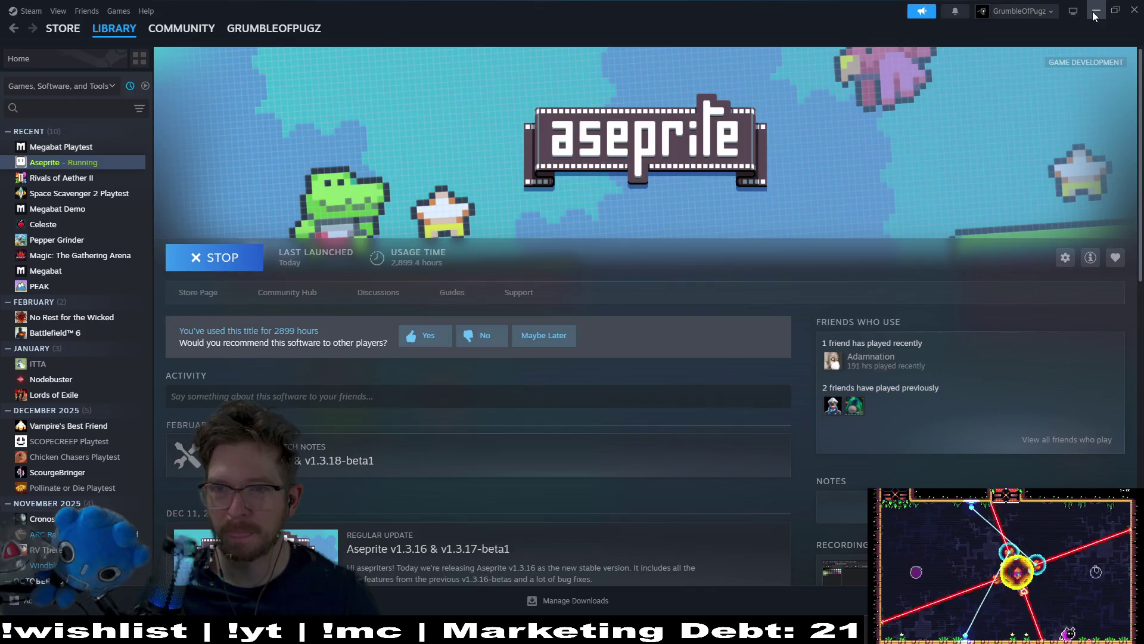
{"action": "left_click", "coordinate": [1095, 12]}
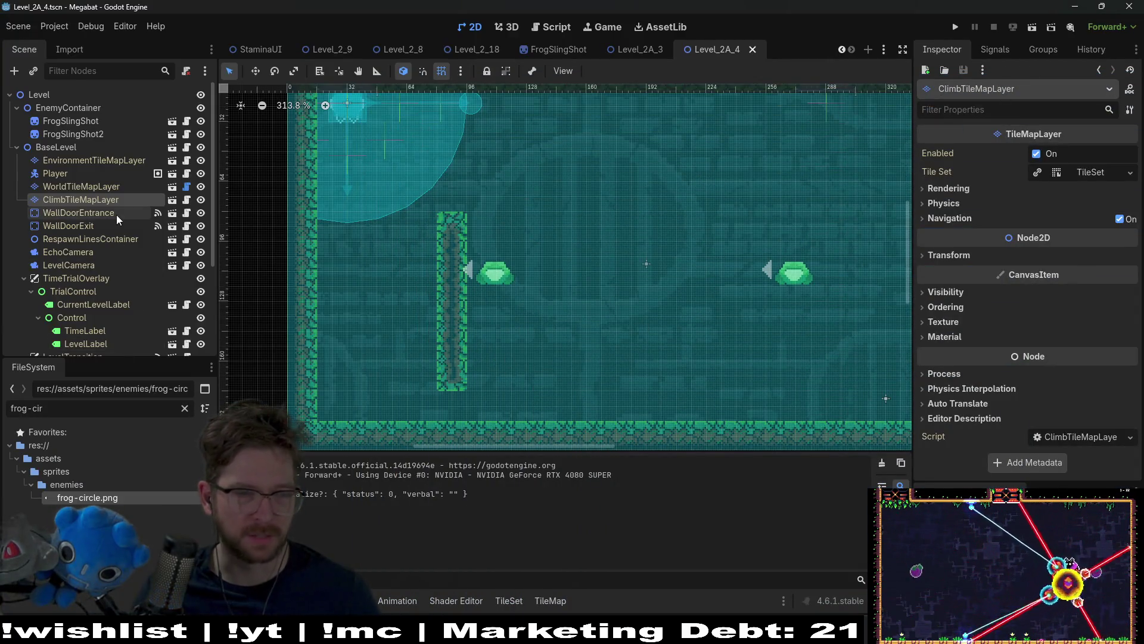
Frame the SectionDetector in view and select WorldTileMapLayer for tile editing.
{"action": "scroll", "coordinate": [116, 215], "scroll_direction": "down", "scroll_amount": 5}
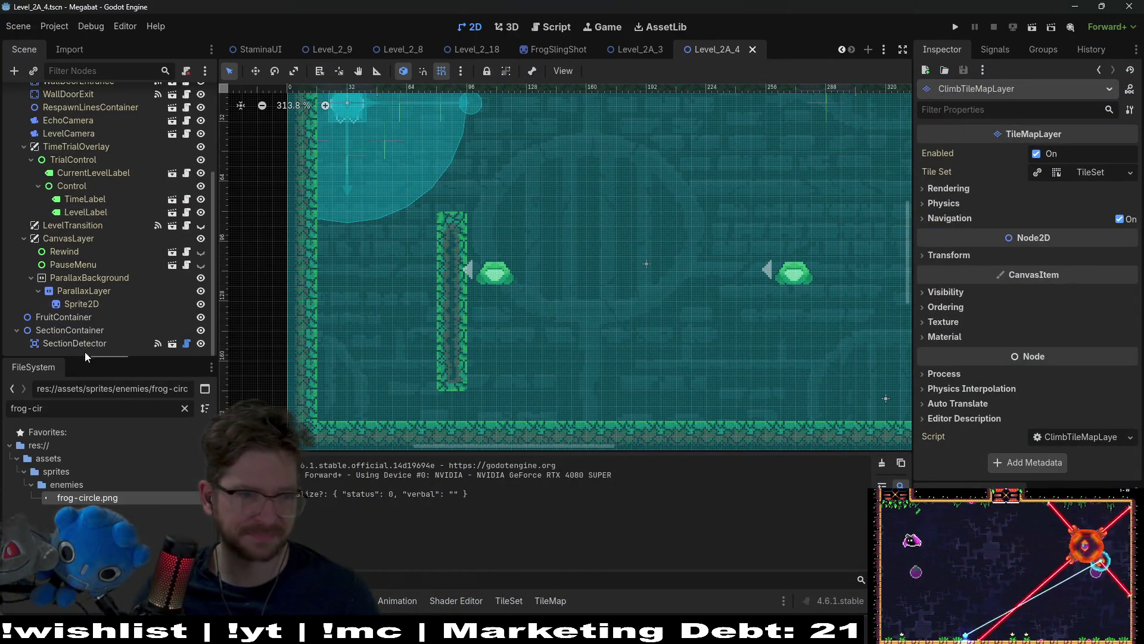
{"action": "left_click", "coordinate": [102, 342]}
{"action": "key", "text": "f"}
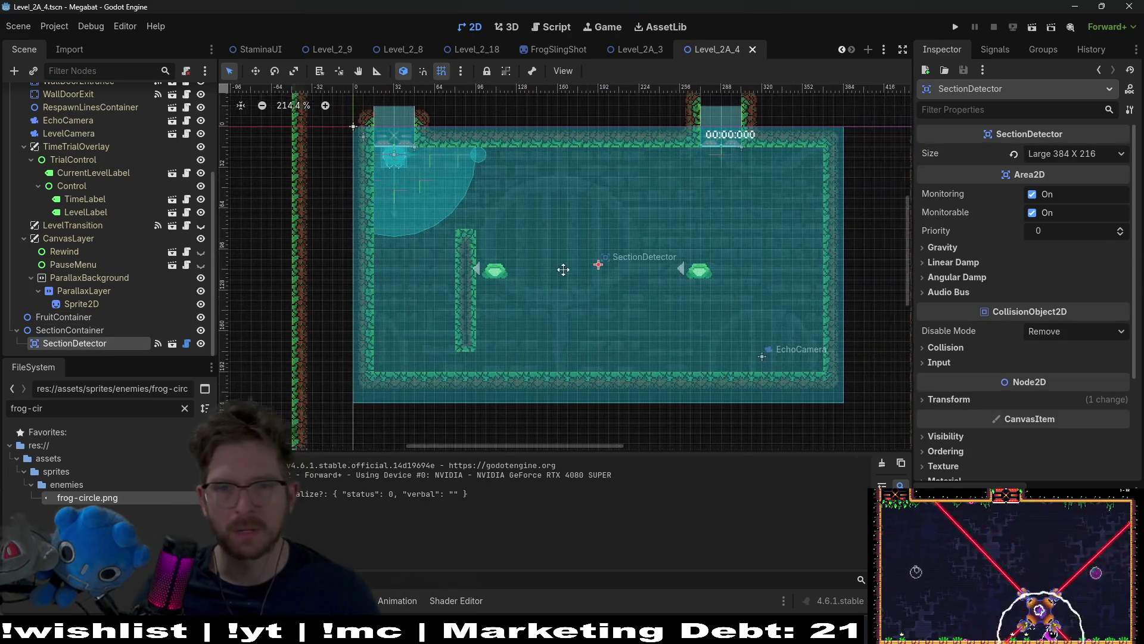
{"action": "key", "text": "f"}
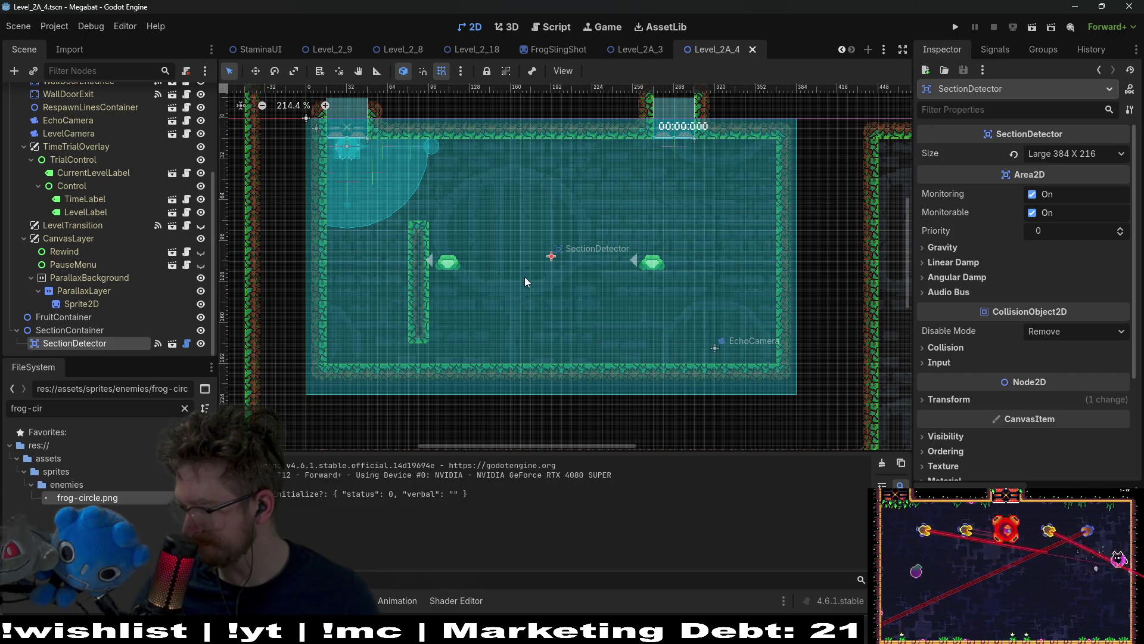
{"action": "scroll", "coordinate": [90, 185], "scroll_direction": "up", "scroll_amount": 5}
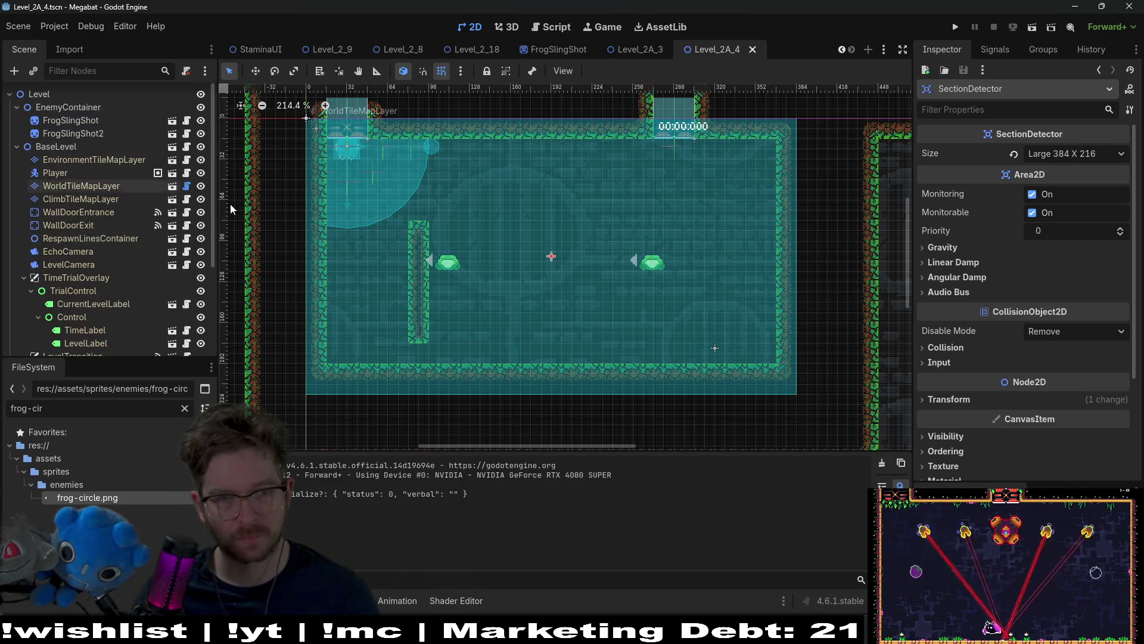
{"action": "left_click", "coordinate": [101, 159]}
{"action": "left_click", "coordinate": [123, 184]}
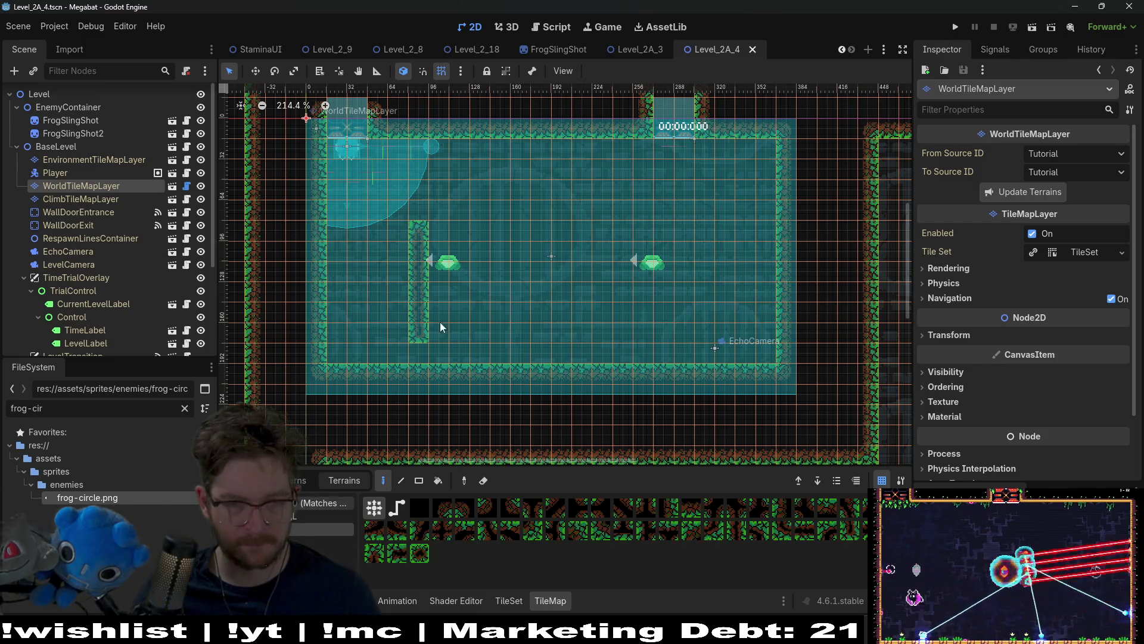
Erase the inner vertical wall column on the room's left side, then zoom to verify.
{"action": "scroll", "coordinate": [441, 327], "scroll_direction": "up", "scroll_amount": 2}
{"action": "left_click_drag", "start_coordinate": [411, 220], "coordinate": [417, 357]}
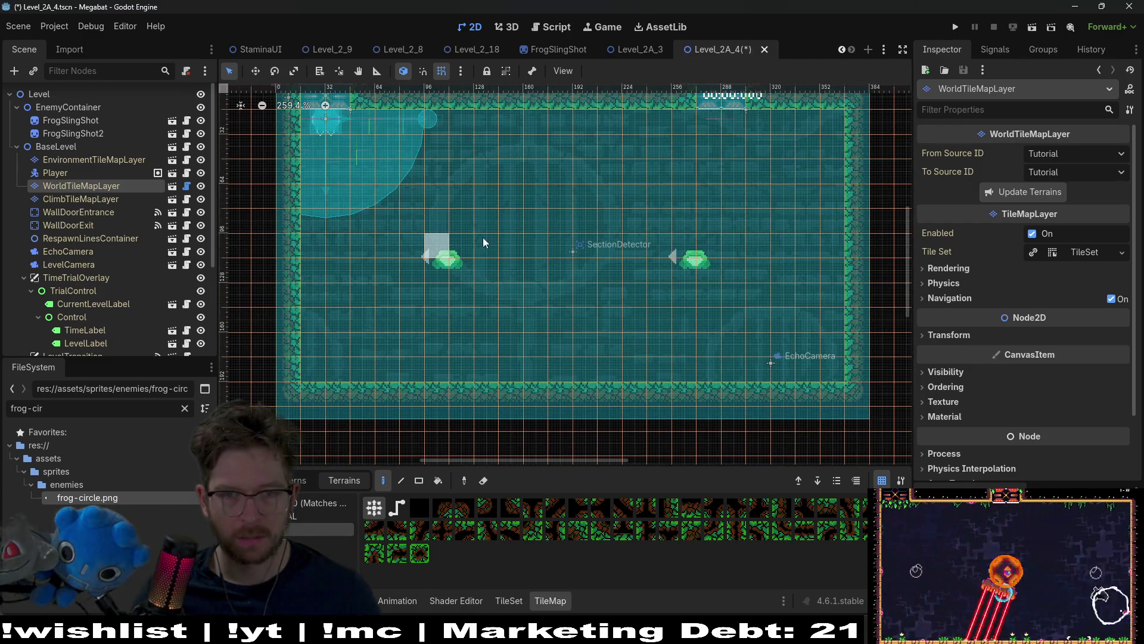
{"action": "scroll", "coordinate": [484, 269], "scroll_direction": "up", "scroll_amount": 2}
{"action": "scroll", "coordinate": [464, 346], "scroll_direction": "up", "scroll_amount": 2}
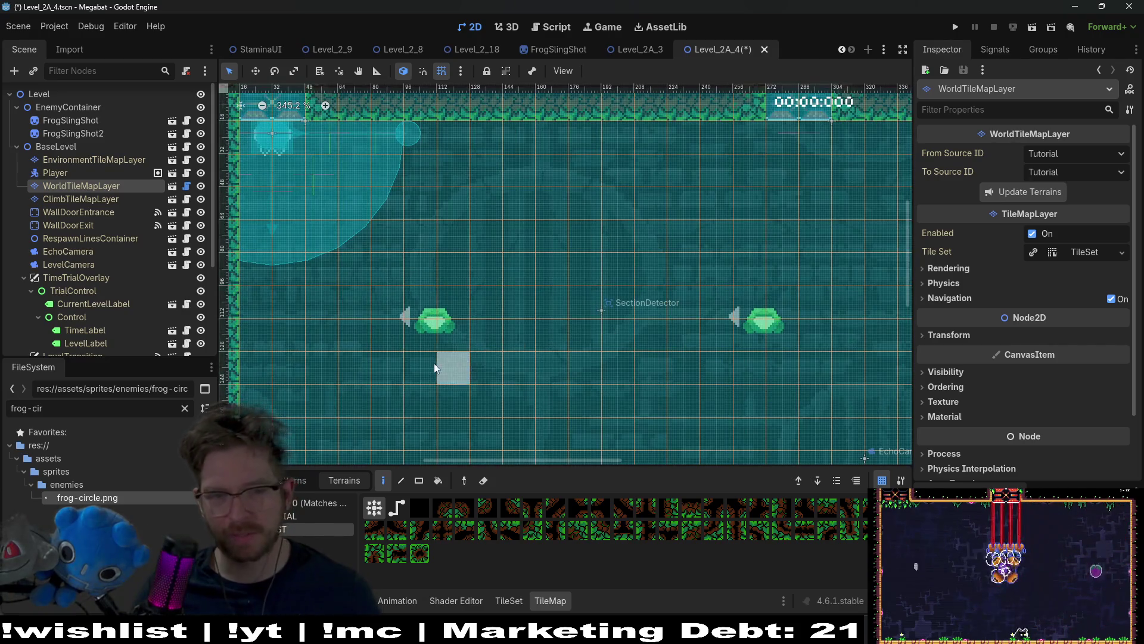
{"action": "scroll", "coordinate": [487, 362], "scroll_direction": "up", "scroll_amount": 3}
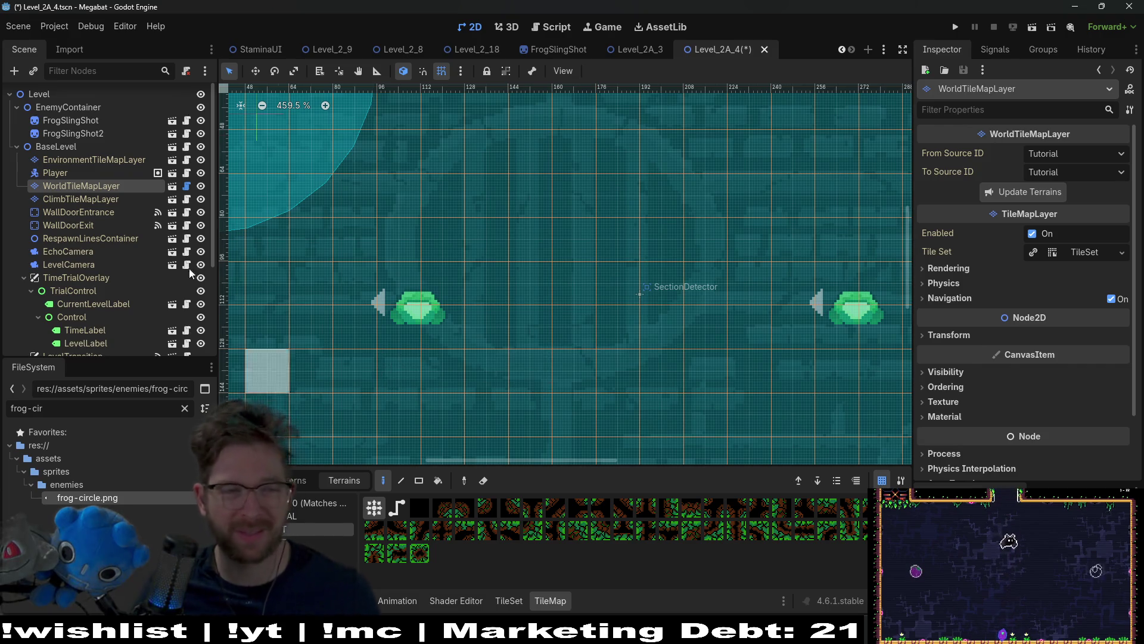
{"action": "scroll", "coordinate": [496, 249], "scroll_direction": "down", "scroll_amount": 2}
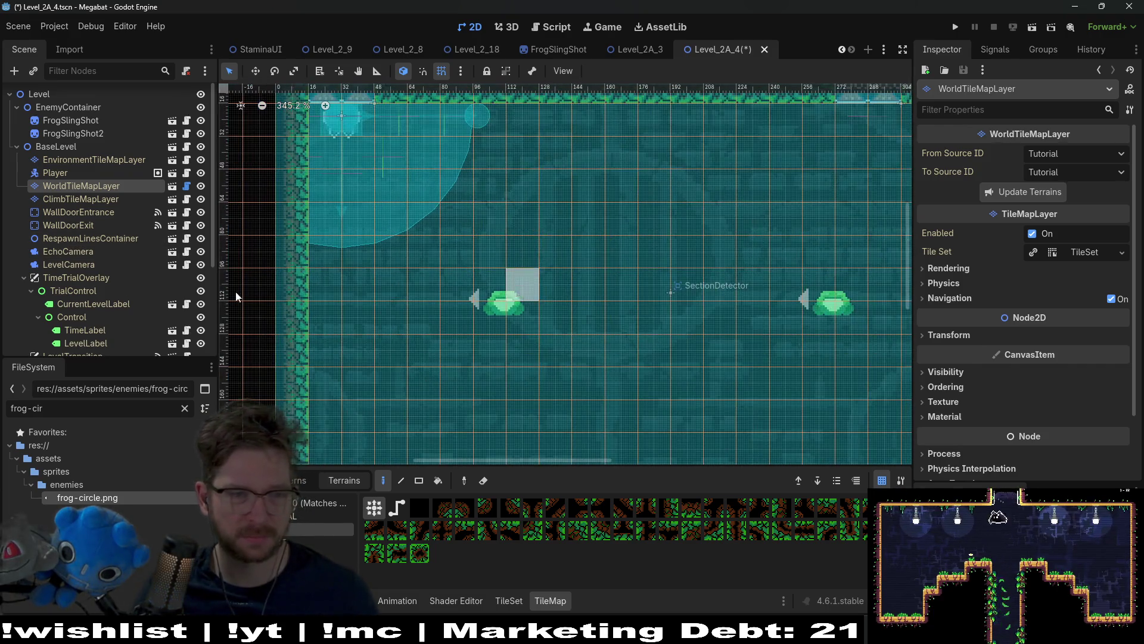
{"action": "scroll", "coordinate": [119, 262], "scroll_direction": "down", "scroll_amount": 4}
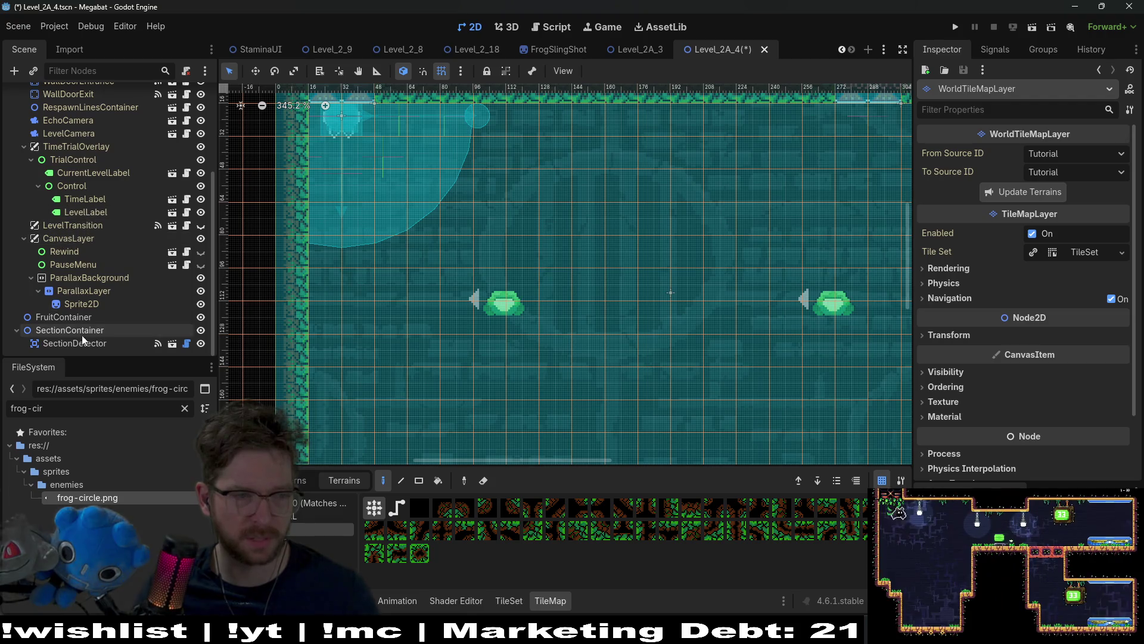
{"action": "scroll", "coordinate": [85, 314], "scroll_direction": "up", "scroll_amount": 5}
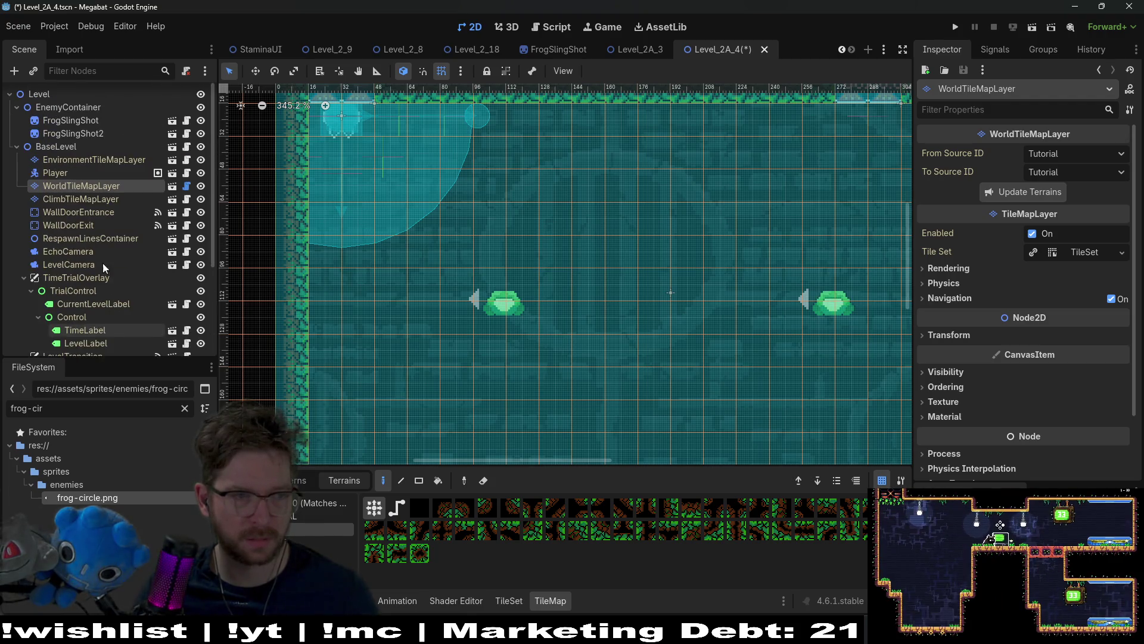
Check the Player and WallDoor nodes, then delete FrogSlingShot2 from the scene tree.
{"action": "left_click", "coordinate": [58, 172]}
{"action": "left_click", "coordinate": [82, 226]}
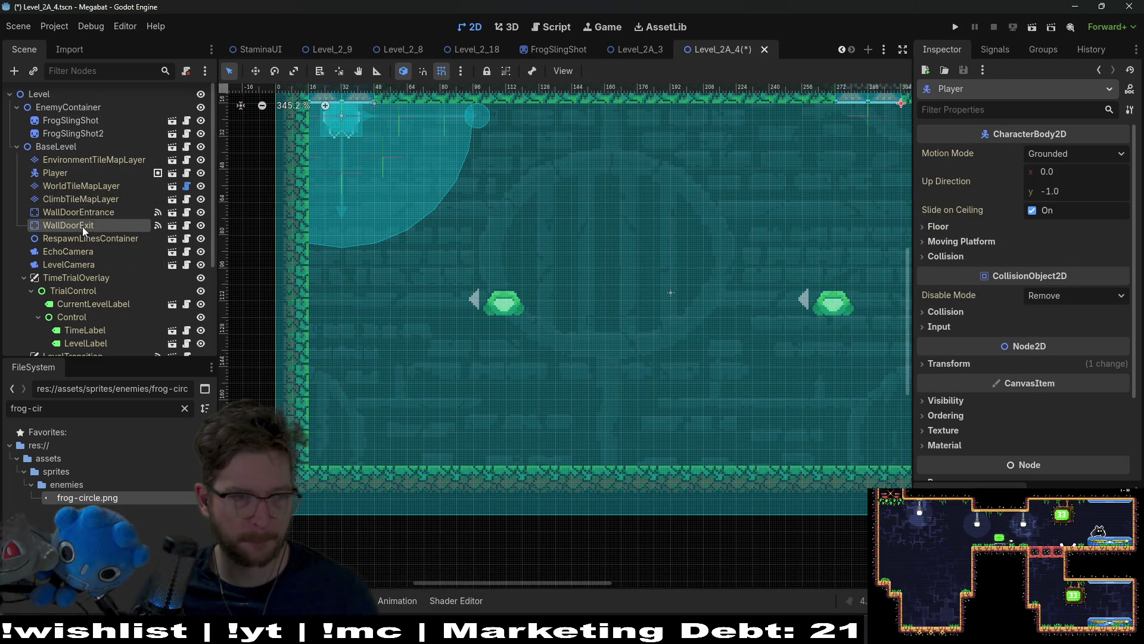
{"action": "left_click", "coordinate": [117, 216]}
{"action": "scroll", "coordinate": [111, 238], "scroll_direction": "down", "scroll_amount": 5}
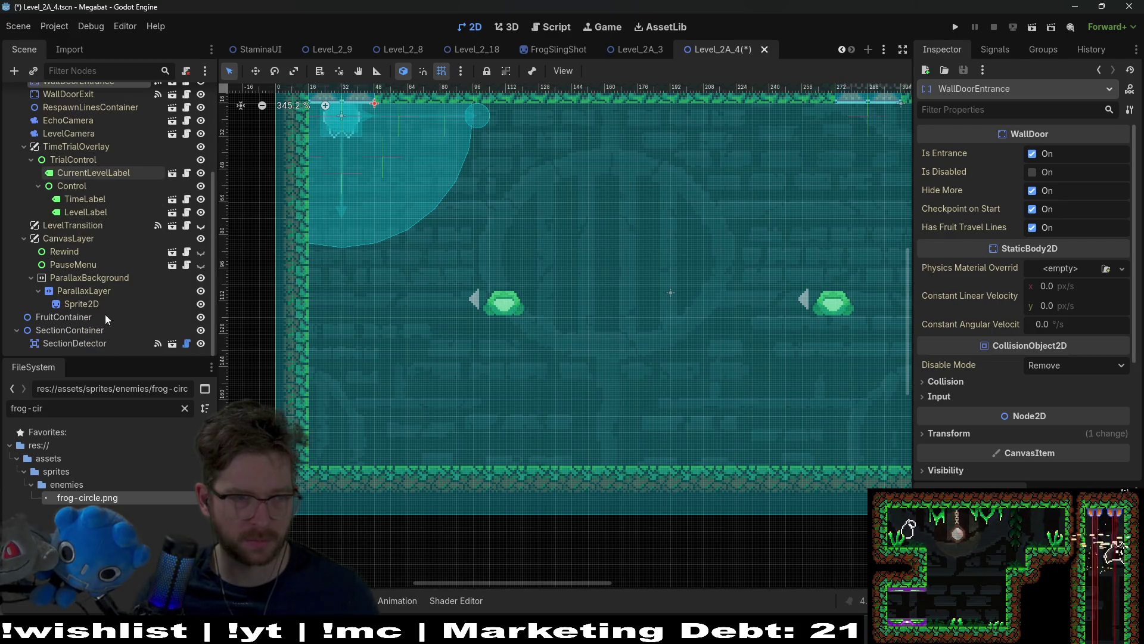
{"action": "scroll", "coordinate": [83, 258], "scroll_direction": "up", "scroll_amount": 5}
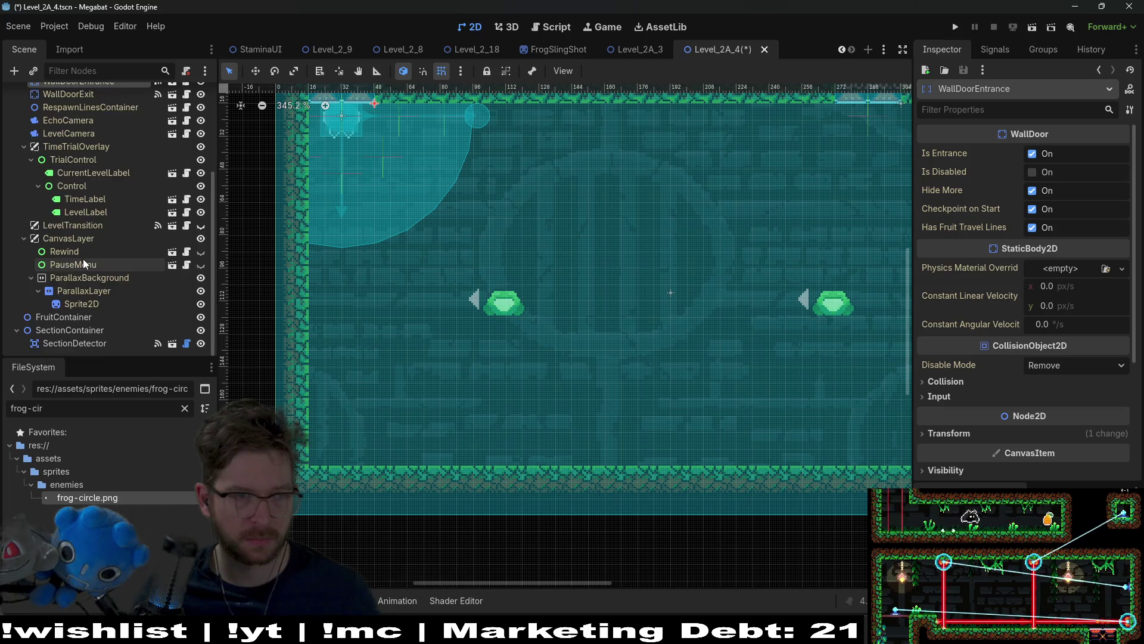
{"action": "left_click", "coordinate": [97, 136]}
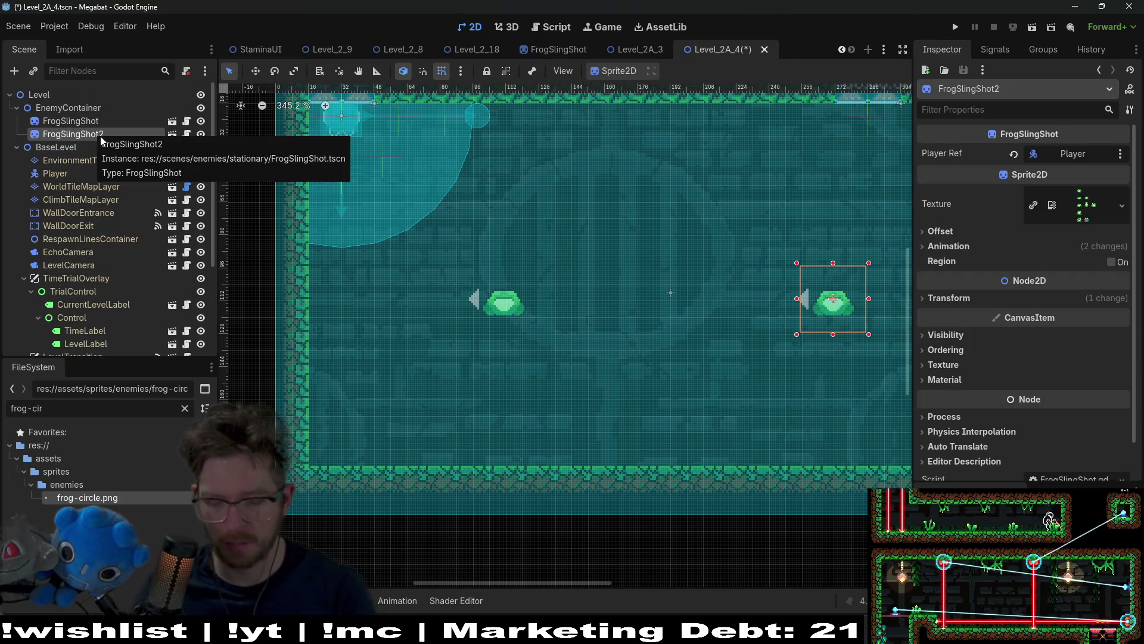
{"action": "key", "text": "Delete"}
{"action": "key", "text": "Return"}
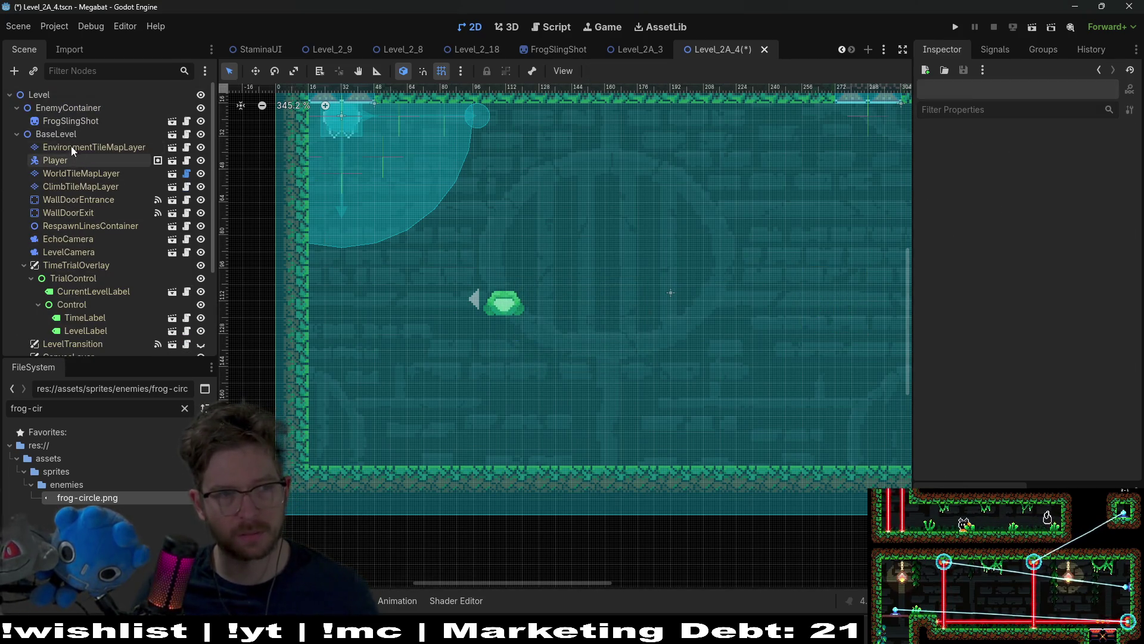
Drag FrogSlingShot from the left side toward the middle of the room.
{"action": "left_click", "coordinate": [52, 120]}
{"action": "left_click_drag", "start_coordinate": [487, 304], "coordinate": [714, 270]}
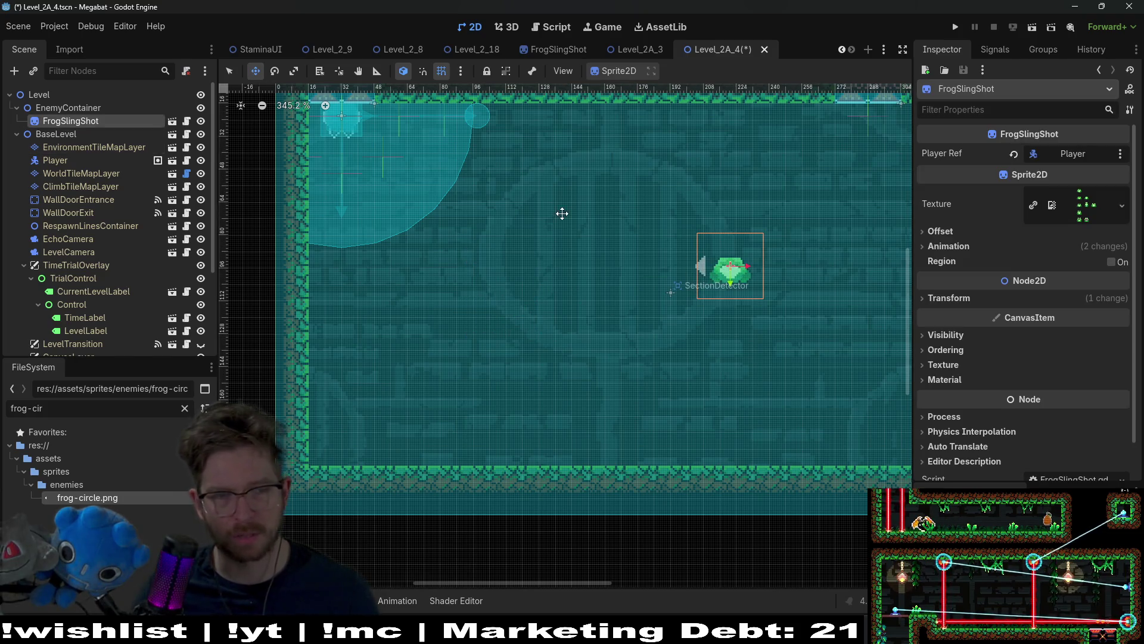
{"action": "mouse_move", "coordinate": [412, 195]}
{"action": "left_mouse_down"}
{"action": "mouse_move", "coordinate": [317, 248]}
{"action": "mouse_move", "coordinate": [460, 263]}
{"action": "left_mouse_up"}
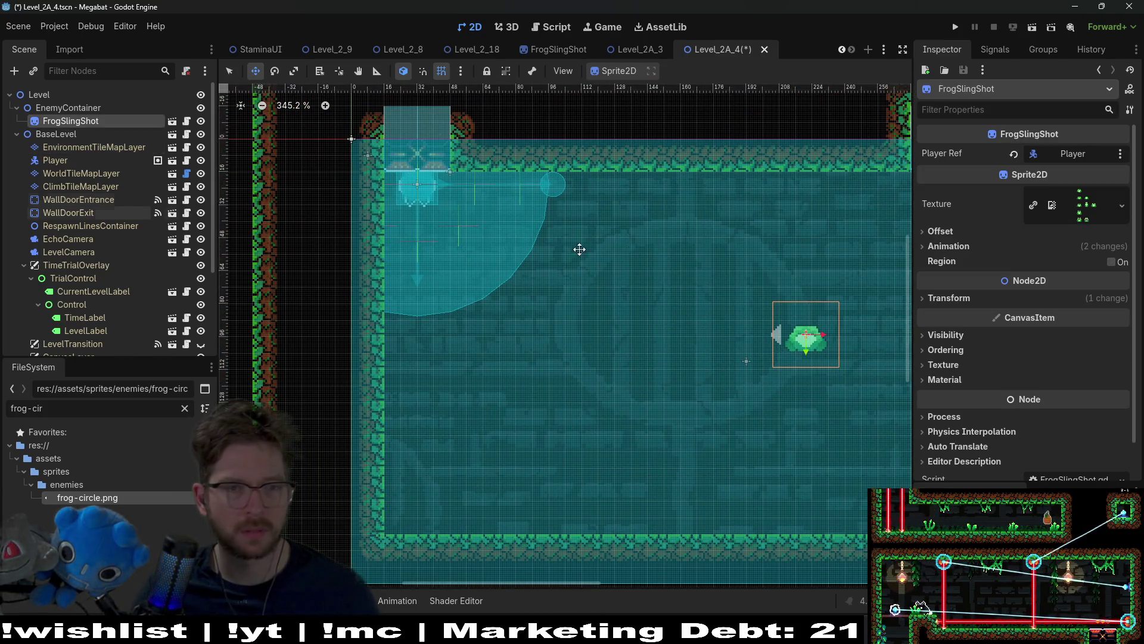
{"action": "scroll", "coordinate": [577, 248], "scroll_direction": "right", "scroll_amount": 5}
{"action": "scroll", "coordinate": [612, 211], "scroll_direction": "down", "scroll_amount": 2}
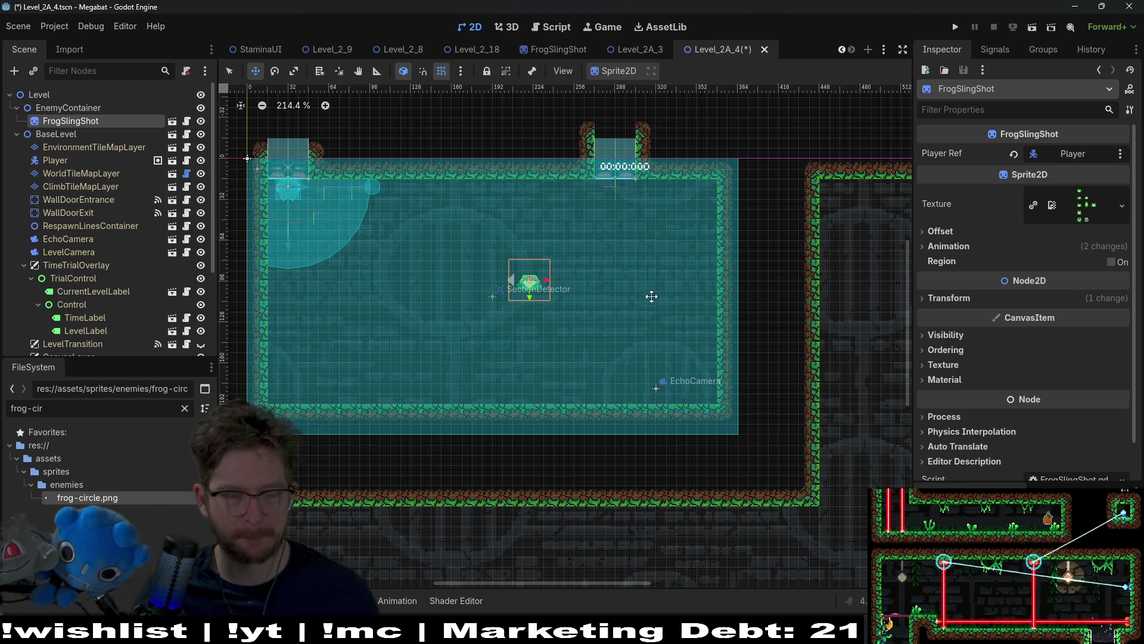
{"action": "left_click", "coordinate": [85, 172]}
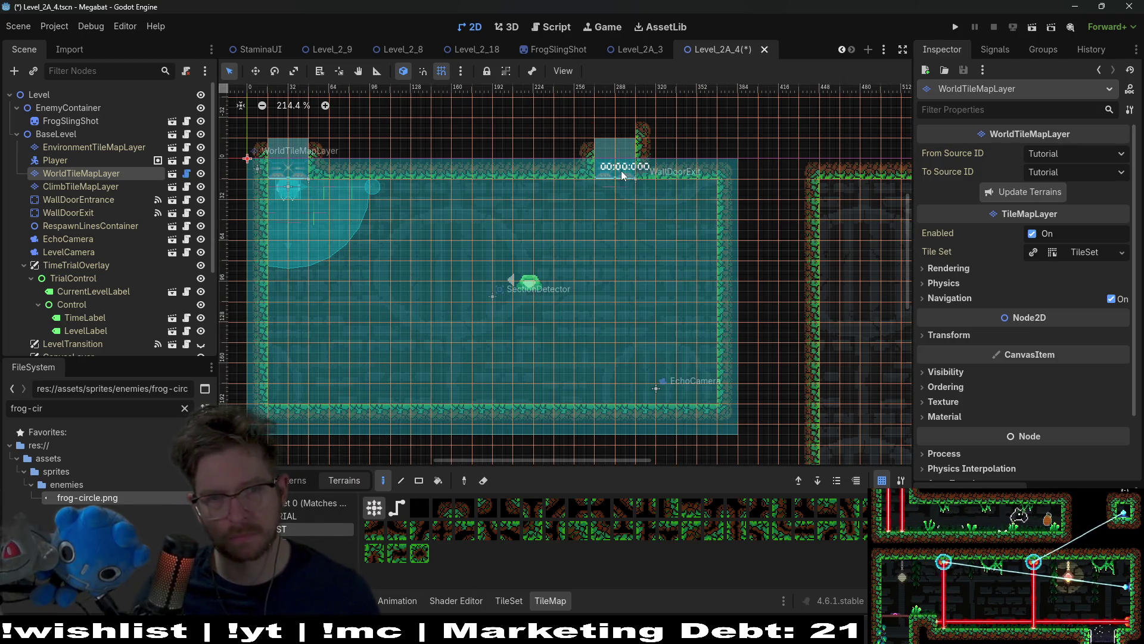
Move WallDoorExit down into the neighbouring area.
{"action": "left_click", "coordinate": [88, 212]}
{"action": "scroll", "coordinate": [681, 227], "scroll_direction": "right", "scroll_amount": 2}
{"action": "key", "text": "w"}
{"action": "left_click_drag", "start_coordinate": [543, 165], "coordinate": [805, 332]}
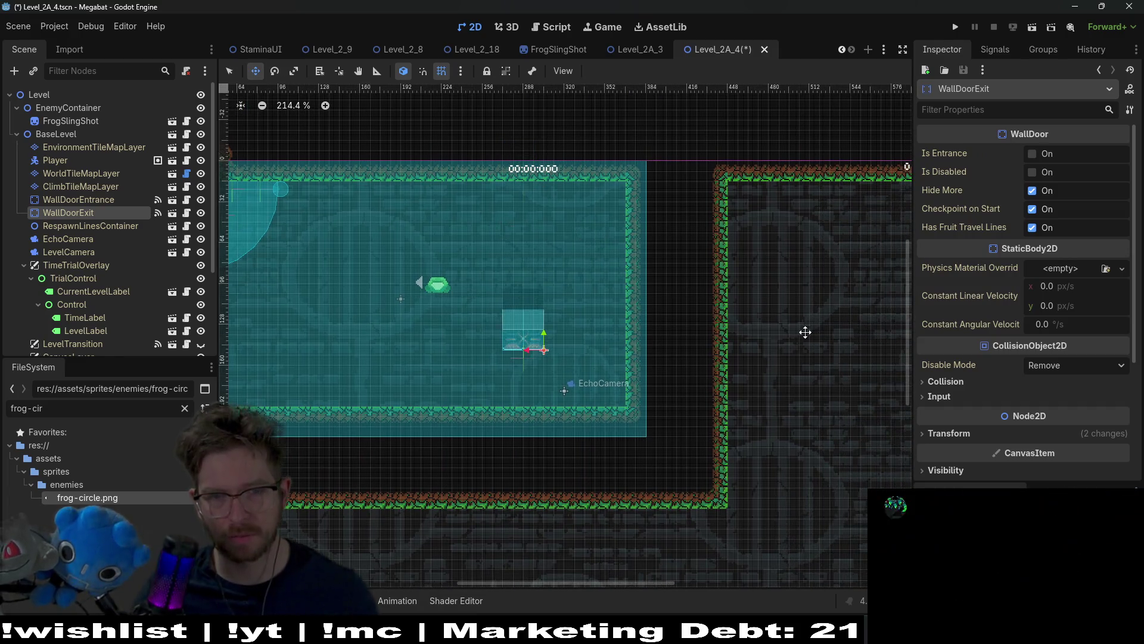
{"action": "scroll", "coordinate": [805, 332], "scroll_direction": "down", "scroll_amount": 6}
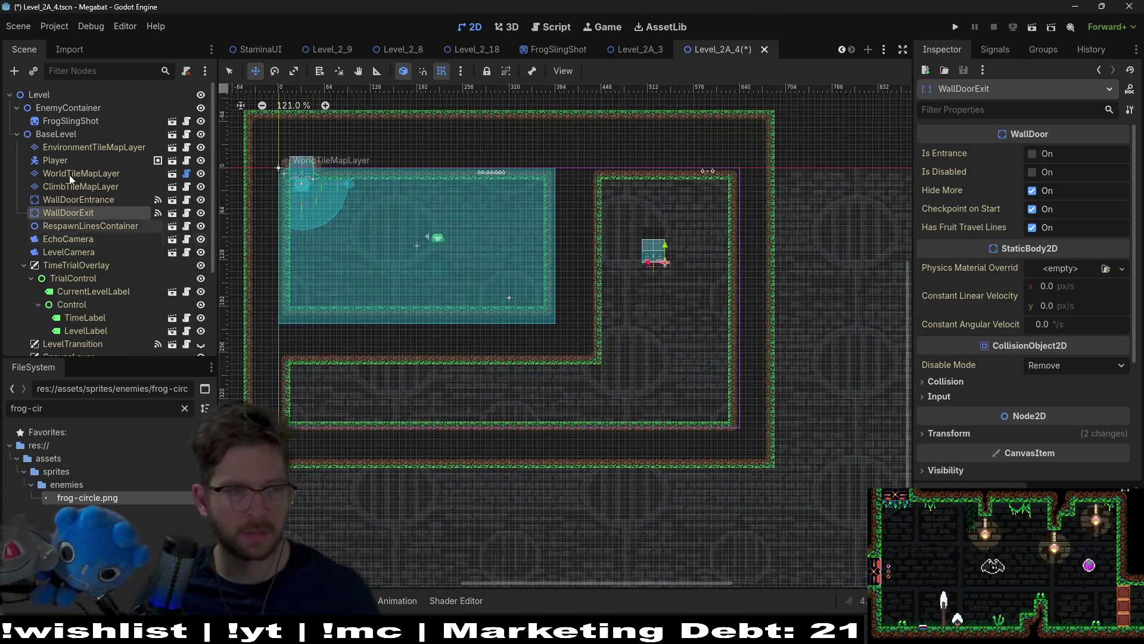
With the Rect tool, erase the area's right wall column and the top border beyond it.
{"action": "left_click", "coordinate": [80, 173]}
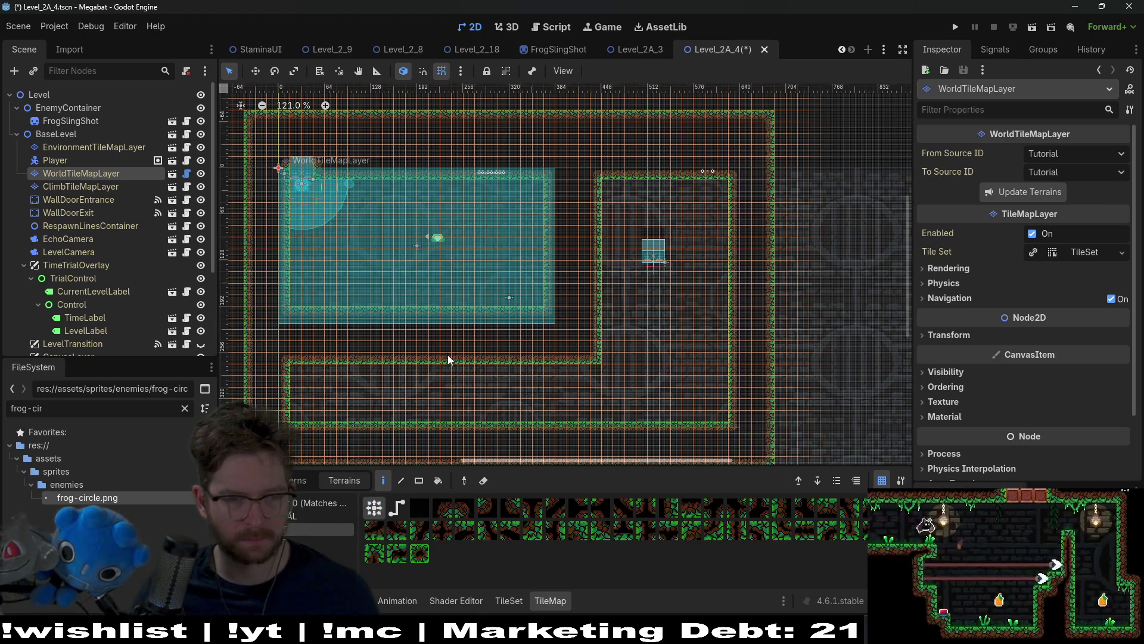
{"action": "scroll", "coordinate": [448, 359], "scroll_direction": "down", "scroll_amount": 3}
{"action": "scroll", "coordinate": [448, 359], "scroll_direction": "left", "scroll_amount": 3}
{"action": "left_click", "coordinate": [419, 480]}
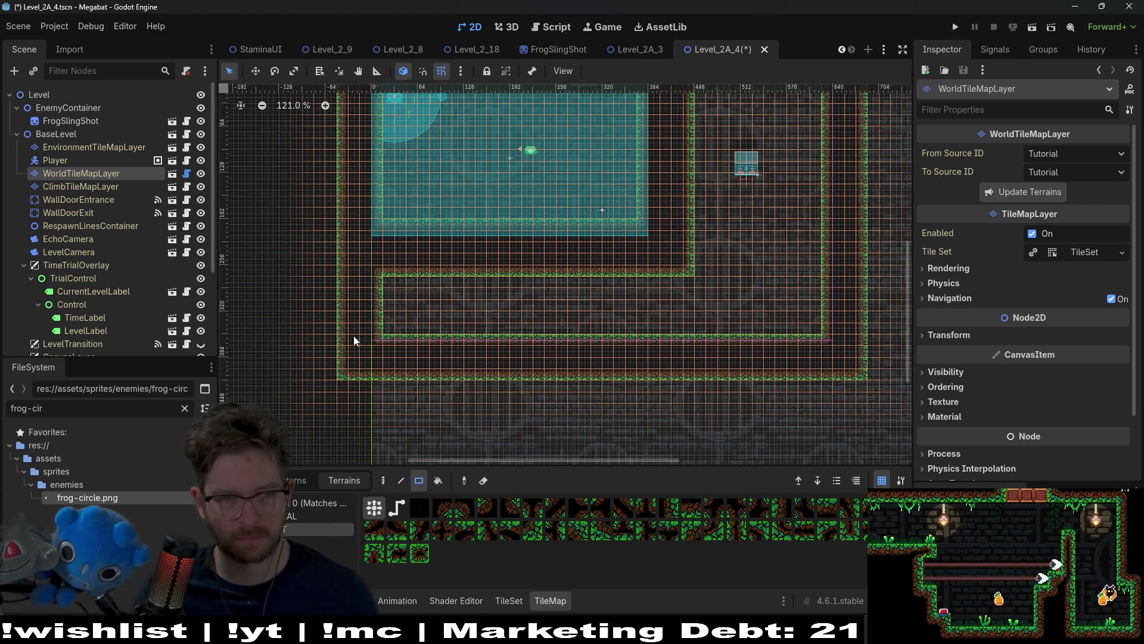
{"action": "scroll", "coordinate": [775, 268], "scroll_direction": "up", "scroll_amount": 3}
{"action": "scroll", "coordinate": [745, 250], "scroll_direction": "right", "scroll_amount": 3}
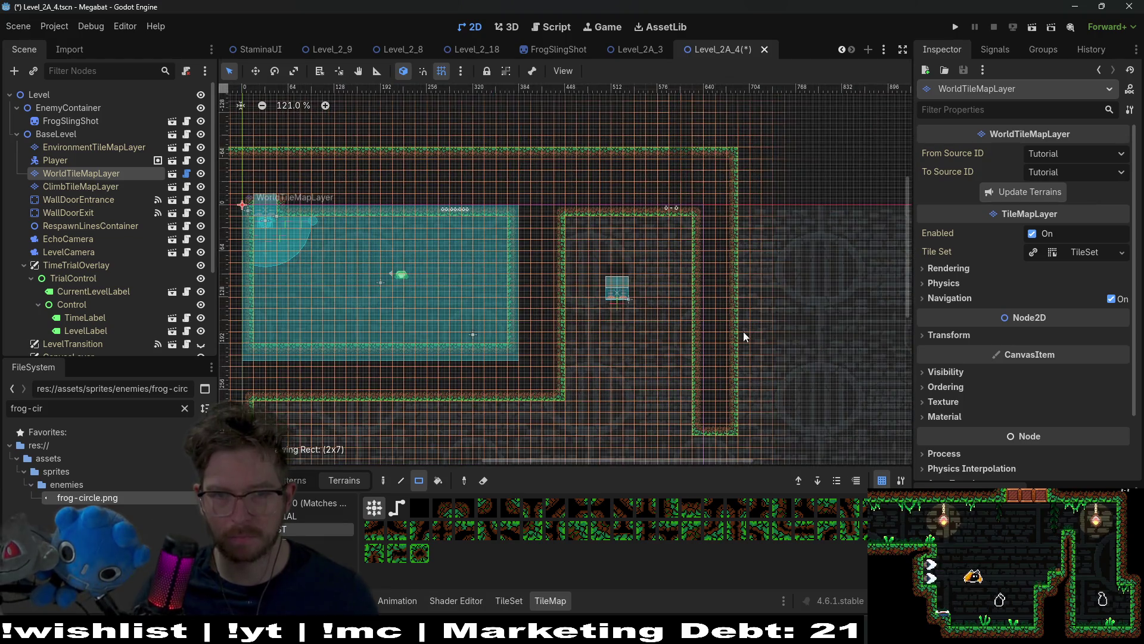
{"action": "left_click_drag", "start_coordinate": [769, 108], "coordinate": [674, 422]}
{"action": "left_click_drag", "start_coordinate": [566, 124], "coordinate": [732, 338]}
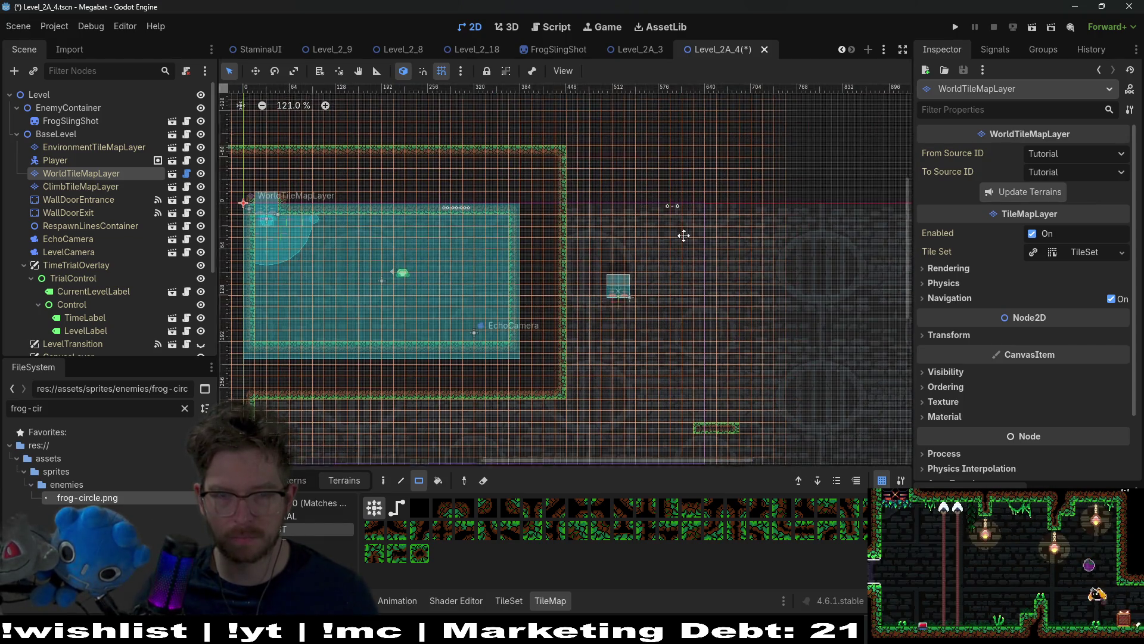
{"action": "scroll", "coordinate": [684, 235], "scroll_direction": "down", "scroll_amount": 3}
{"action": "scroll", "coordinate": [684, 236], "scroll_direction": "left", "scroll_amount": 3}
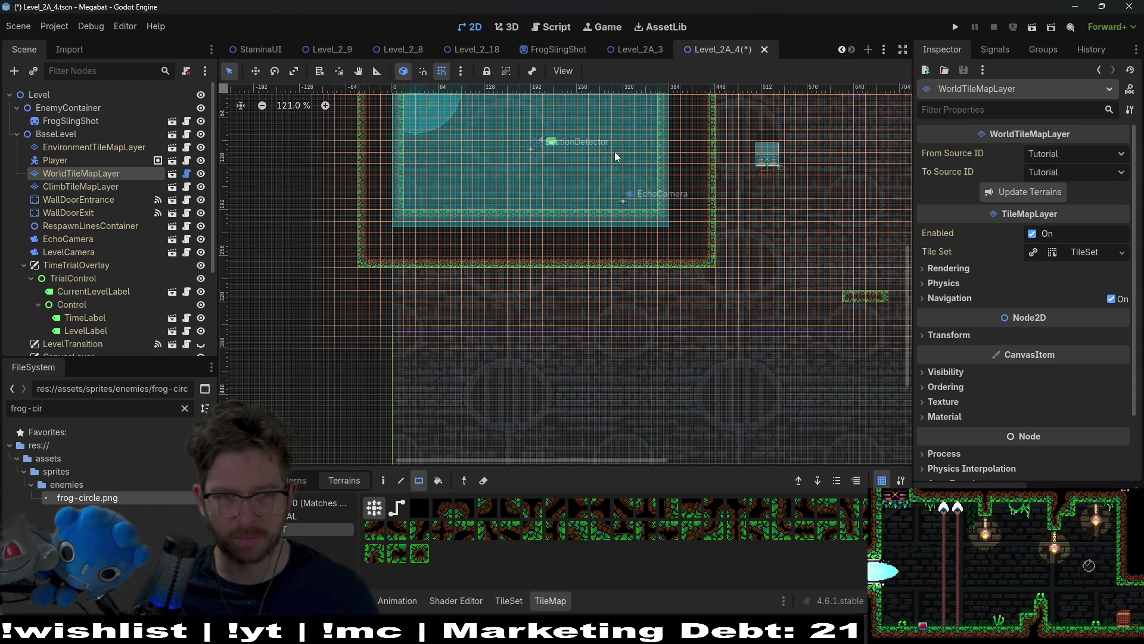
{"action": "scroll", "coordinate": [464, 216], "scroll_direction": "up", "scroll_amount": 5}
Lay a 21-tile floor row along the bottom of the area.
{"action": "left_click_drag", "start_coordinate": [405, 375], "coordinate": [889, 373]}
{"action": "scroll", "coordinate": [544, 280], "scroll_direction": "down", "scroll_amount": 1}
{"action": "scroll", "coordinate": [521, 230], "scroll_direction": "right", "scroll_amount": 1}
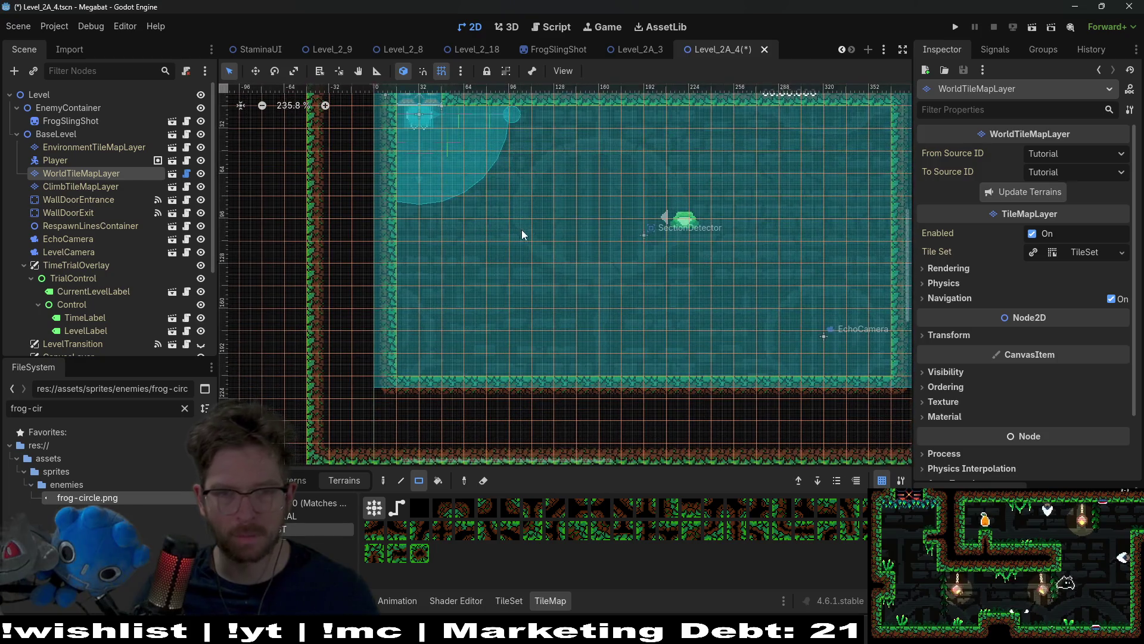
{"action": "scroll", "coordinate": [537, 214], "scroll_direction": "up", "scroll_amount": 1}
{"action": "scroll", "coordinate": [477, 190], "scroll_direction": "right", "scroll_amount": 1}
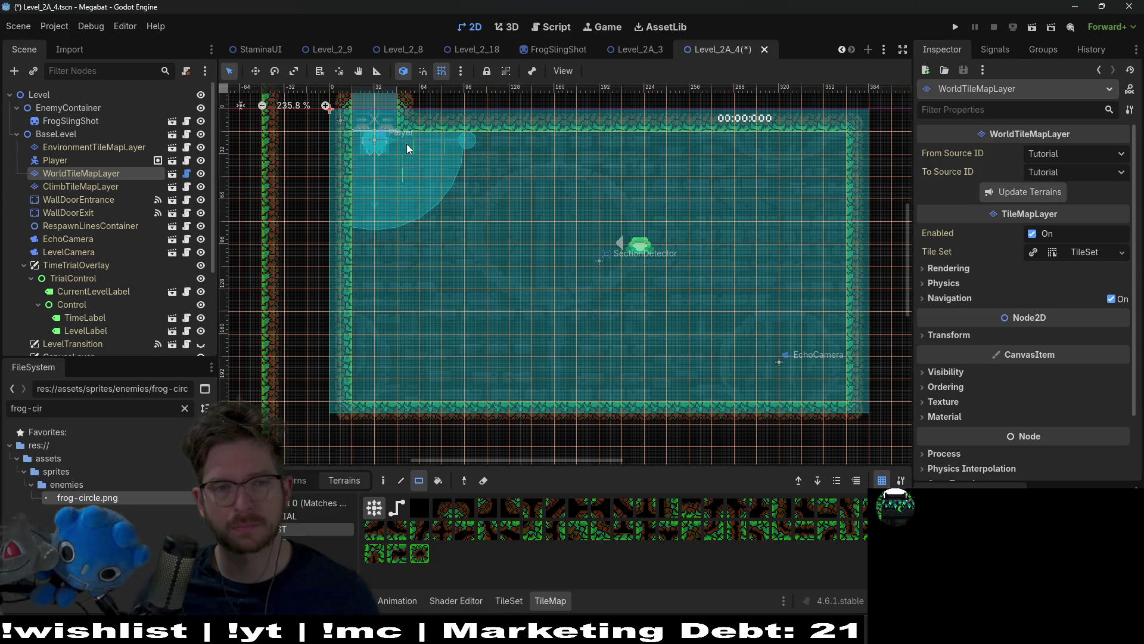
Paint a wall column hanging down from the ceiling near the player start.
{"action": "mouse_move", "coordinate": [407, 144]}
{"action": "left_mouse_down"}
{"action": "mouse_move", "coordinate": [480, 263]}
{"action": "mouse_move", "coordinate": [476, 253]}
{"action": "mouse_move", "coordinate": [445, 263]}
{"action": "left_mouse_up"}
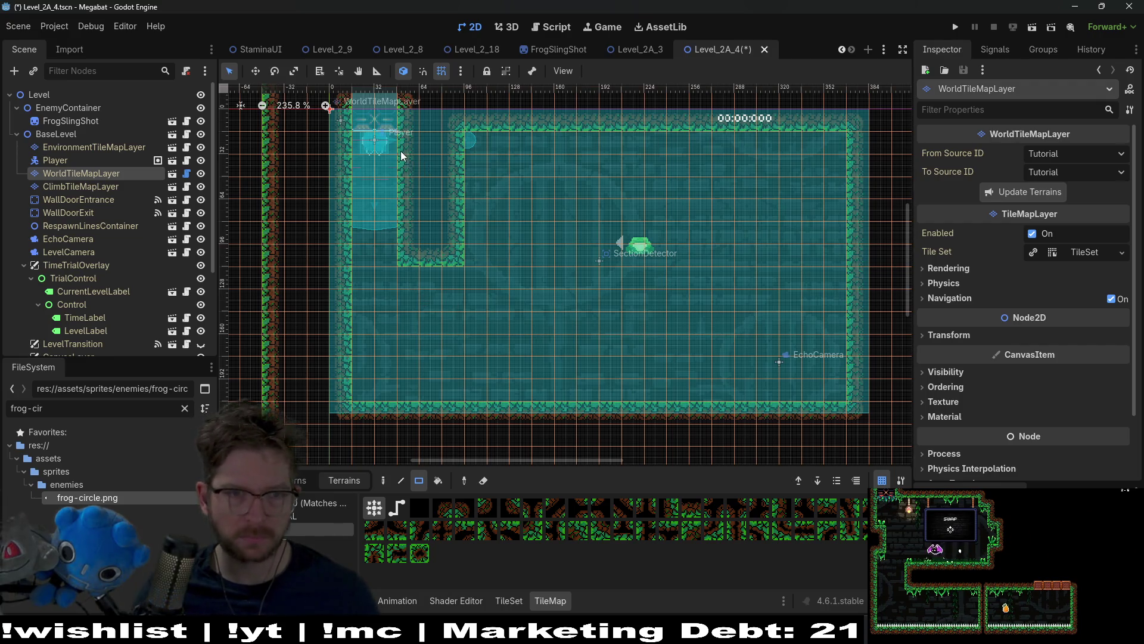
{"action": "mouse_move", "coordinate": [401, 154]}
{"action": "left_mouse_down"}
{"action": "mouse_move", "coordinate": [467, 231]}
{"action": "mouse_move", "coordinate": [470, 271]}
{"action": "left_mouse_up"}
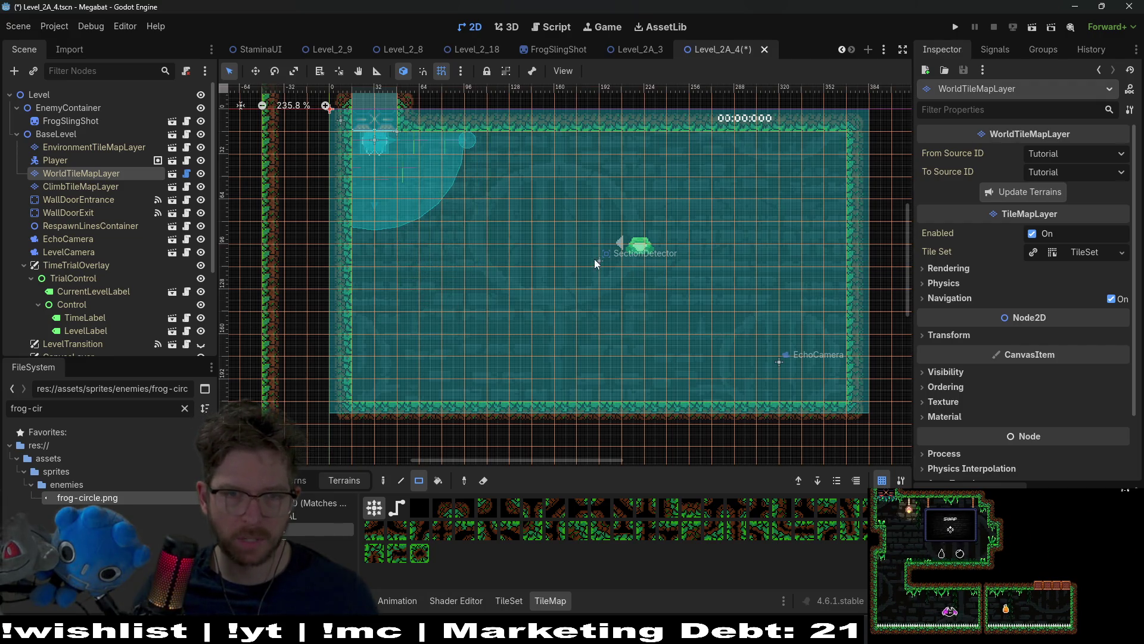
{"action": "scroll", "coordinate": [525, 262], "scroll_direction": "right", "scroll_amount": 3}
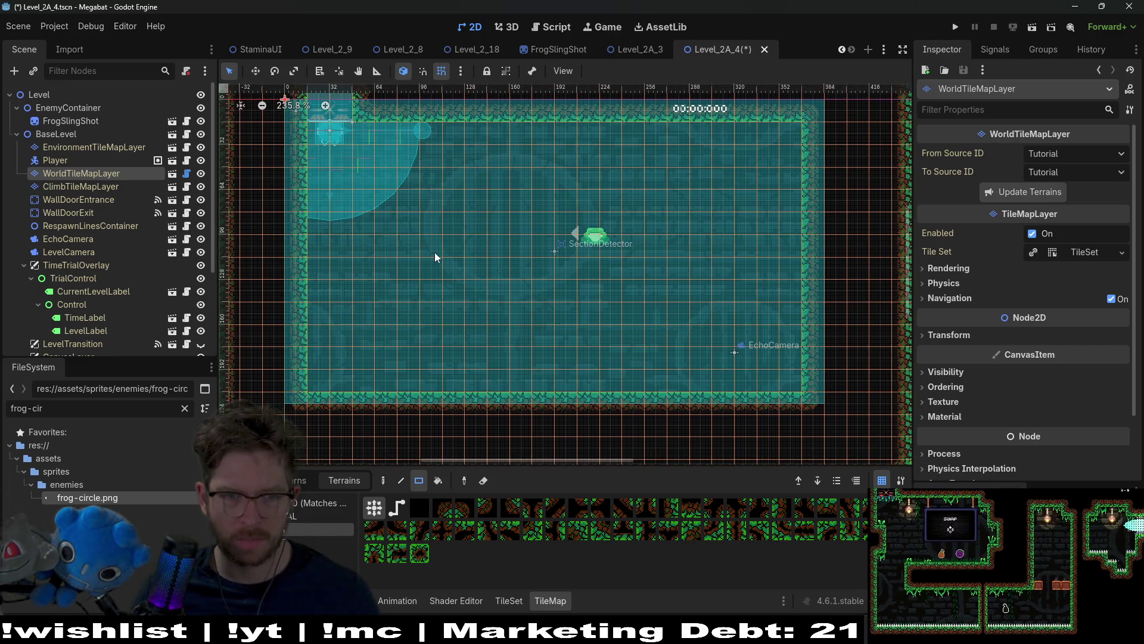
{"action": "mouse_move", "coordinate": [385, 156]}
{"action": "left_mouse_down"}
{"action": "mouse_move", "coordinate": [419, 273]}
{"action": "mouse_move", "coordinate": [423, 227]}
{"action": "left_mouse_up"}
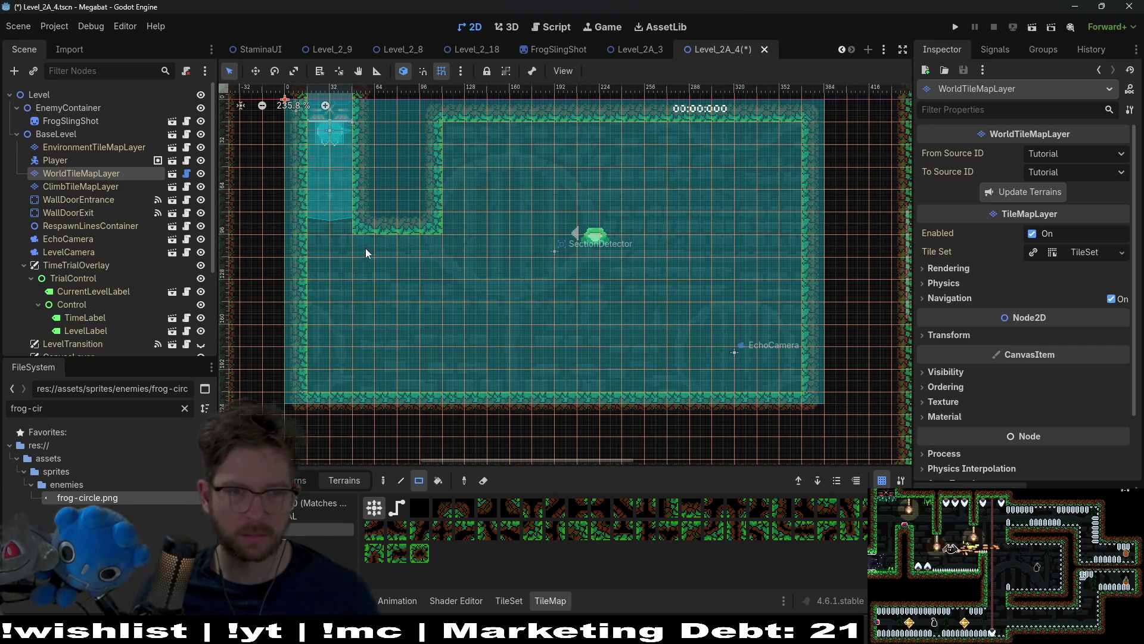
{"action": "left_click_drag", "start_coordinate": [366, 248], "coordinate": [431, 323]}
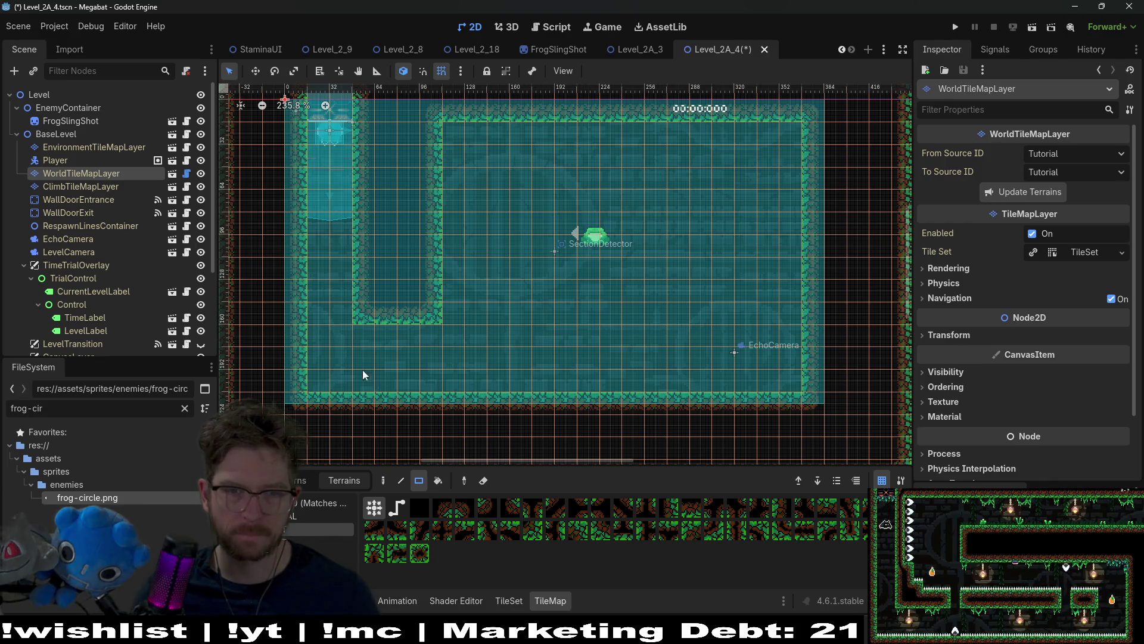
Paint a 5-by-6 tile pillar rising from the middle of the room's floor.
{"action": "mouse_move", "coordinate": [562, 272]}
{"action": "left_mouse_down"}
{"action": "mouse_move", "coordinate": [656, 378]}
{"action": "mouse_move", "coordinate": [635, 359]}
{"action": "left_mouse_up"}
{"action": "left_click_drag", "start_coordinate": [575, 219], "coordinate": [658, 318]}
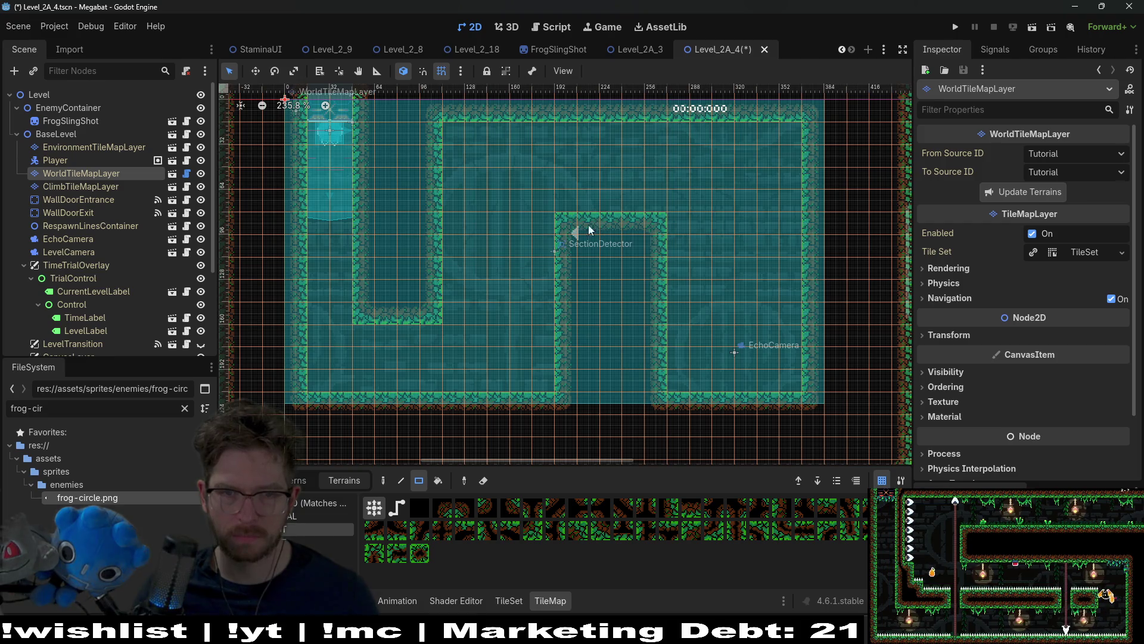
{"action": "scroll", "coordinate": [90, 316], "scroll_direction": "down", "scroll_amount": 5}
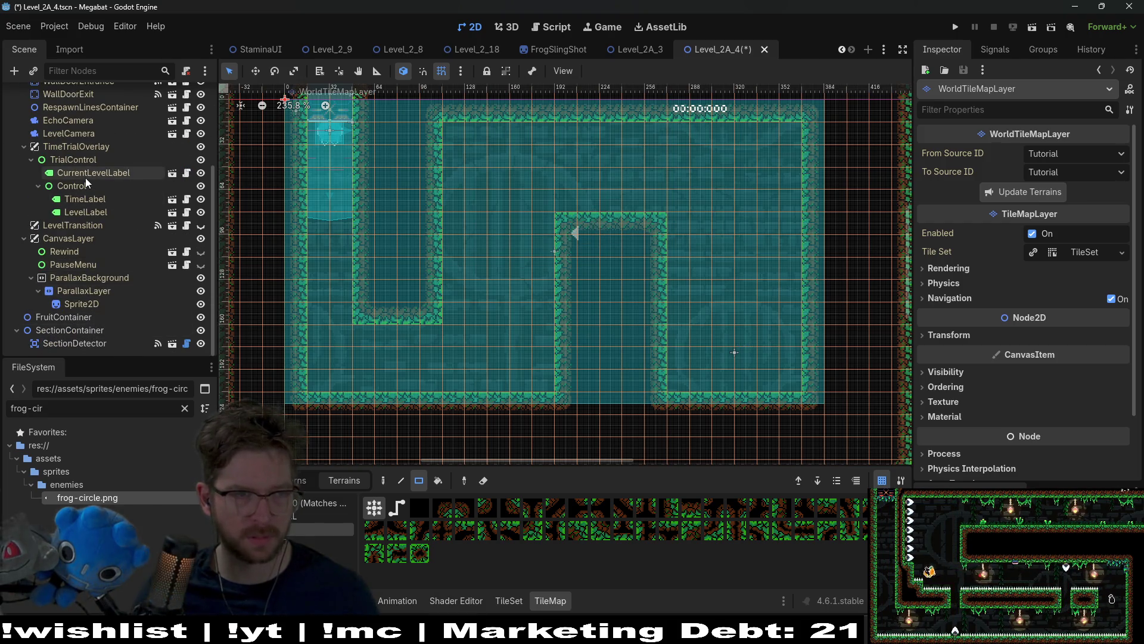
{"action": "scroll", "coordinate": [84, 177], "scroll_direction": "up", "scroll_amount": 4}
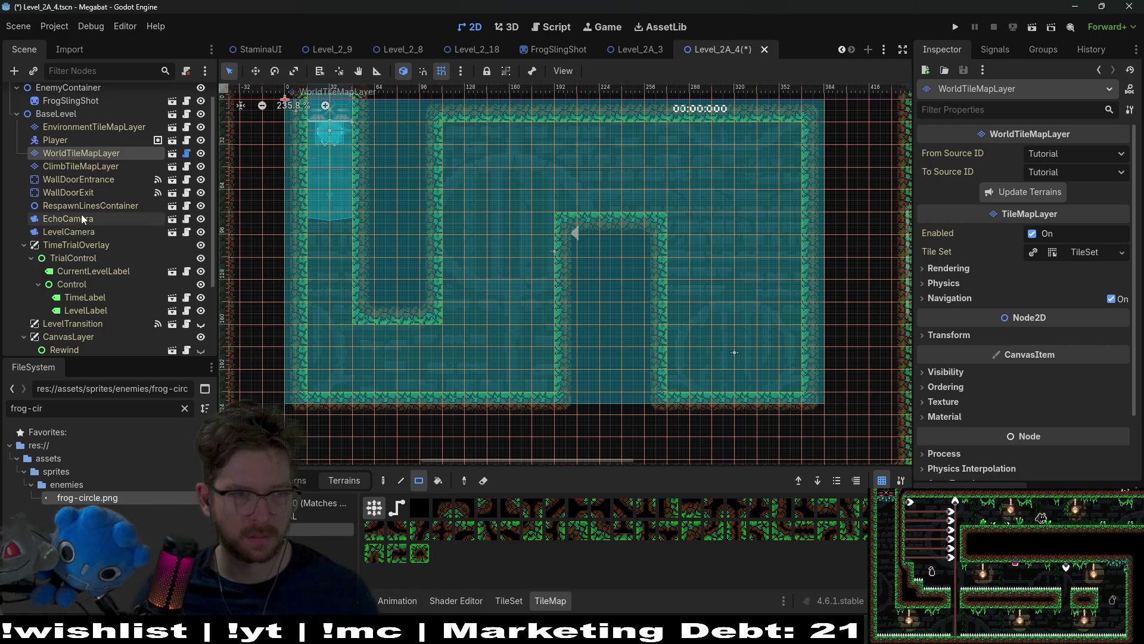
{"action": "scroll", "coordinate": [82, 218], "scroll_direction": "up", "scroll_amount": 1}
Move FrogSlingShot further right in the room.
{"action": "left_click", "coordinate": [70, 121]}
{"action": "key", "text": "w"}
{"action": "left_click_drag", "start_coordinate": [467, 223], "coordinate": [848, 362]}
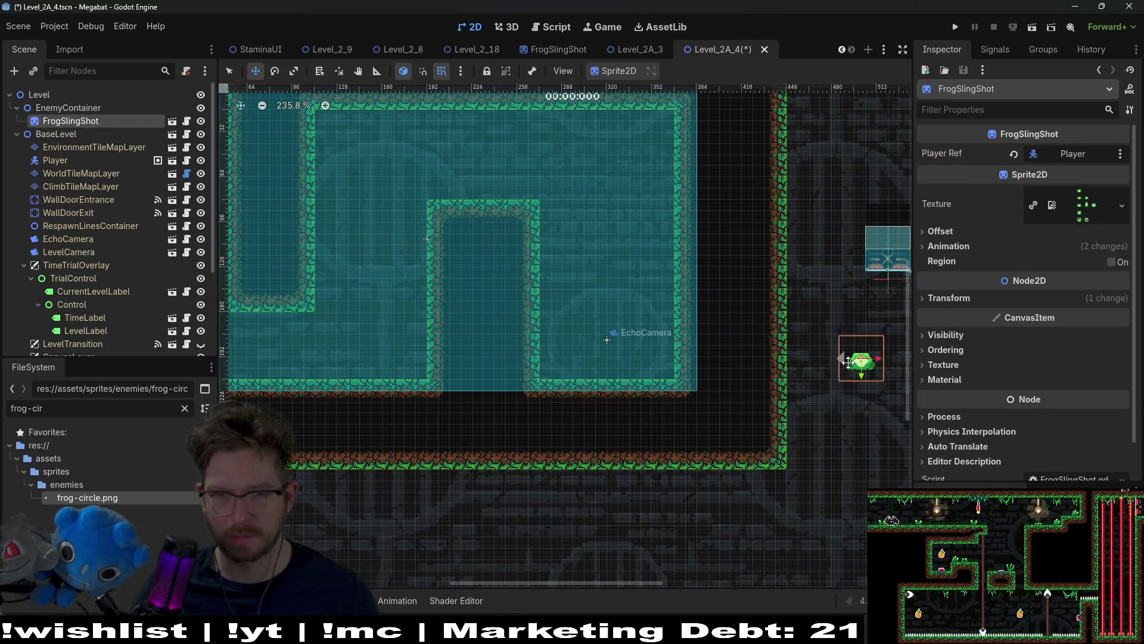
{"action": "left_click_drag", "start_coordinate": [461, 267], "coordinate": [624, 283]}
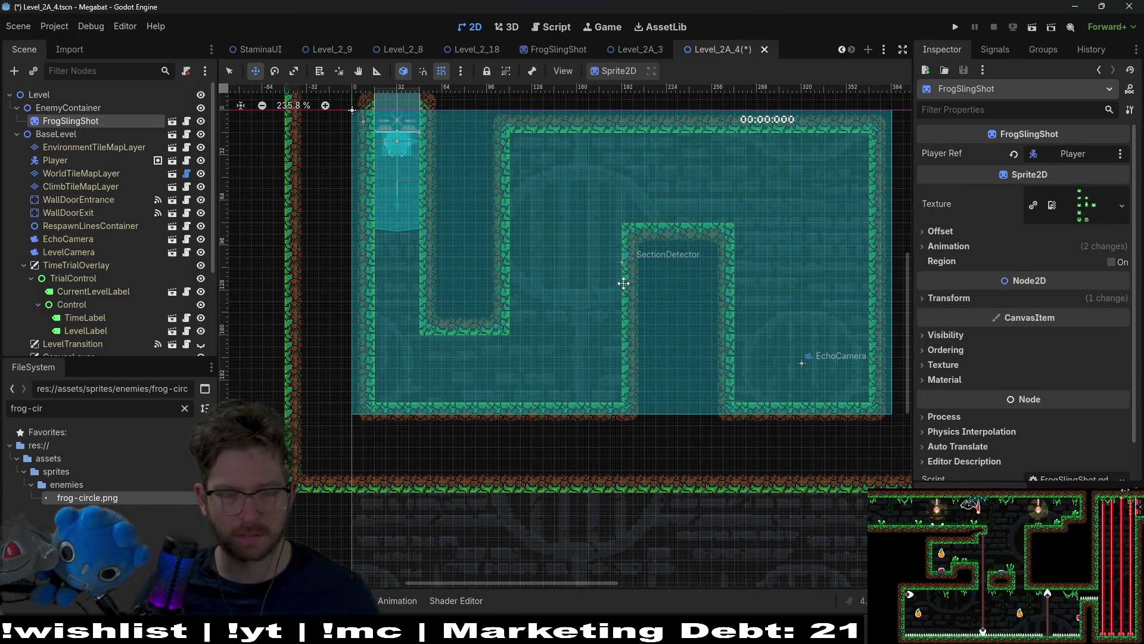
{"action": "left_click", "coordinate": [81, 173]}
{"action": "scroll", "coordinate": [543, 294], "scroll_direction": "right", "scroll_amount": 3}
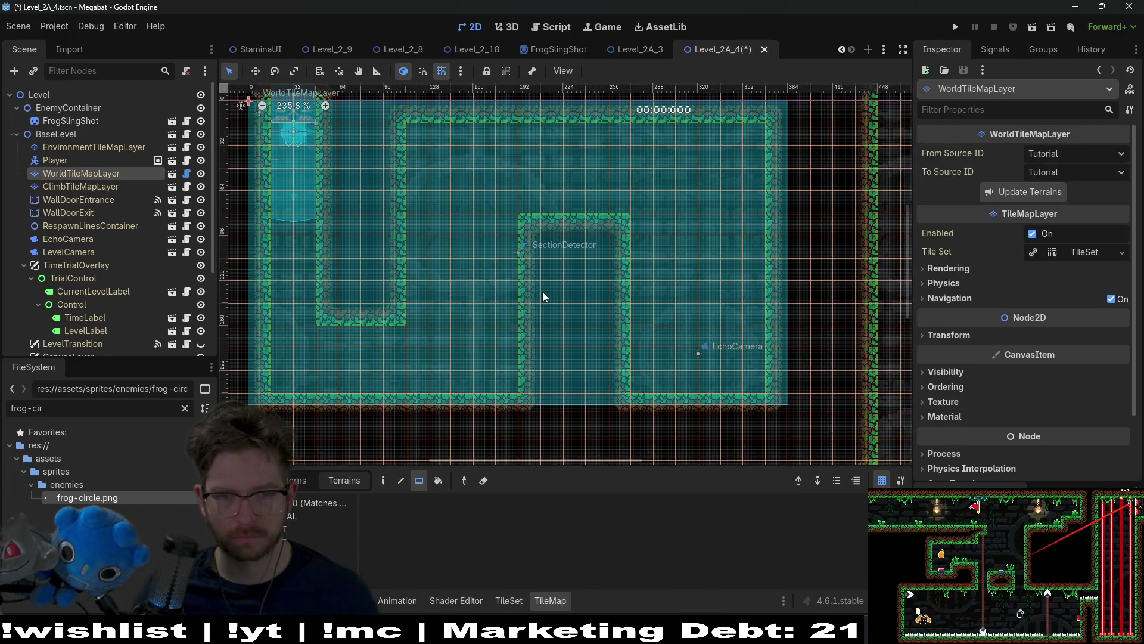
Run Level_2A_4 and fly the bat down the left shaft, under the hanging wall and up.
{"action": "left_click", "coordinate": [1034, 27]}
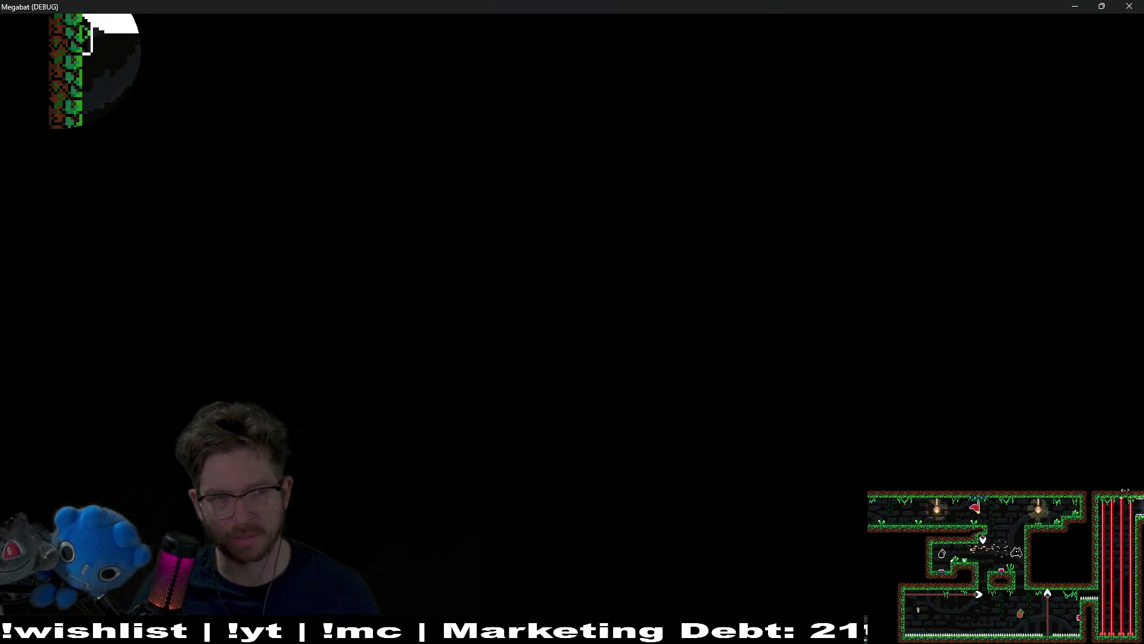
{"action": "key", "text": "Down"}
{"action": "key", "text": "Right"}
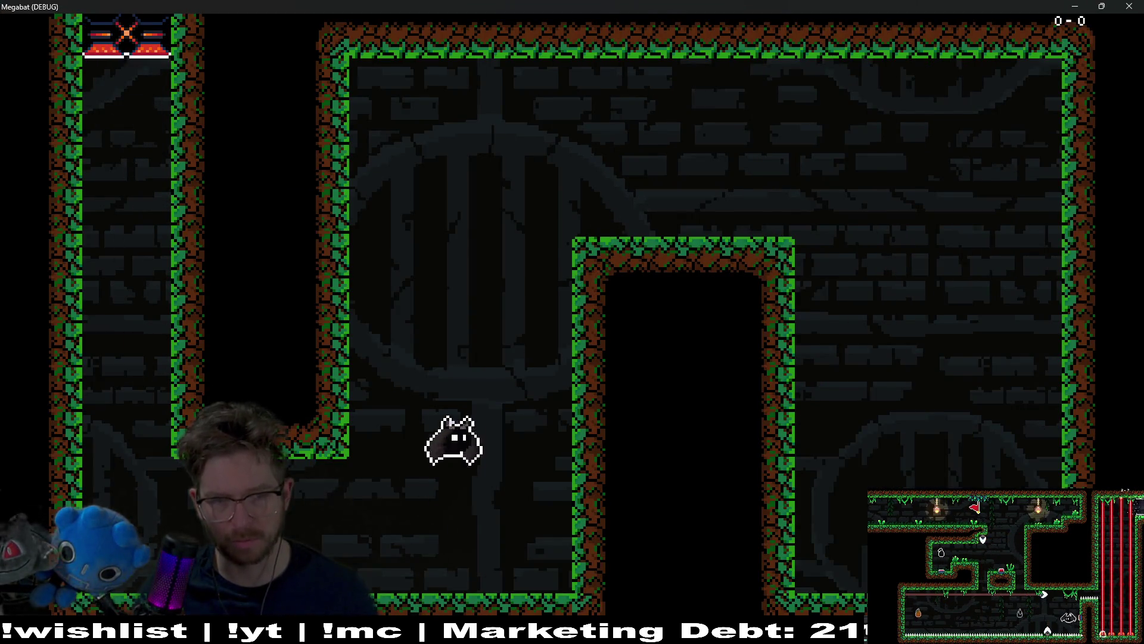
{"action": "key", "text": "Up"}
{"action": "key", "text": "Down"}
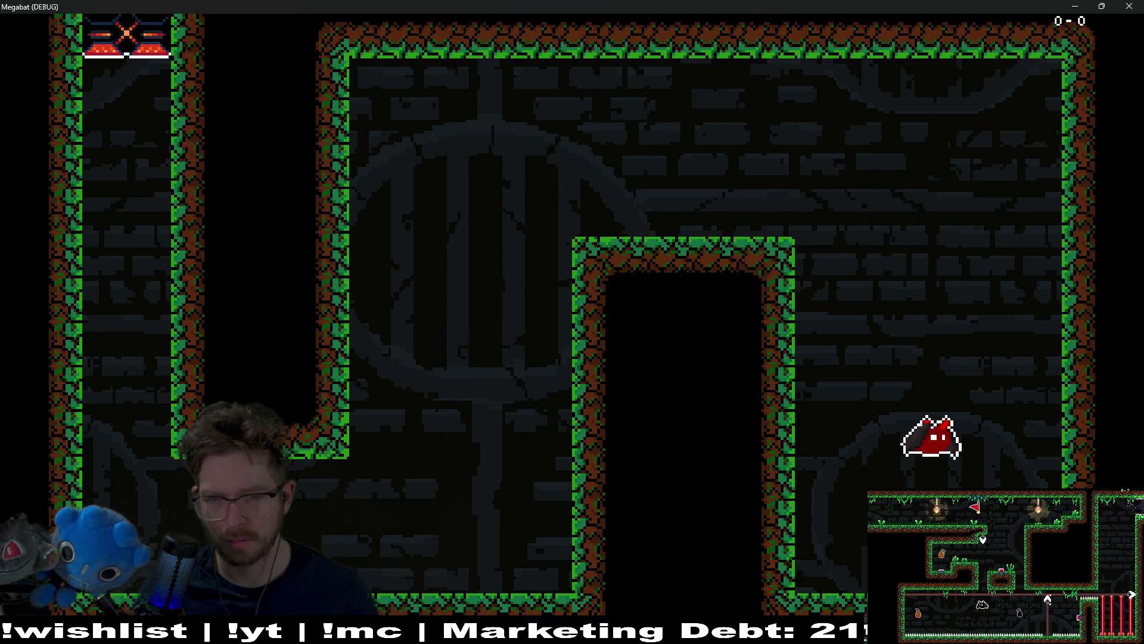
{"action": "key", "text": "Up"}
{"action": "key", "text": "Left"}
Pause the game, turn on Show Stamina Bar in Options, and resume play.
{"action": "key", "text": "Escape"}
{"action": "key", "text": "Down"}
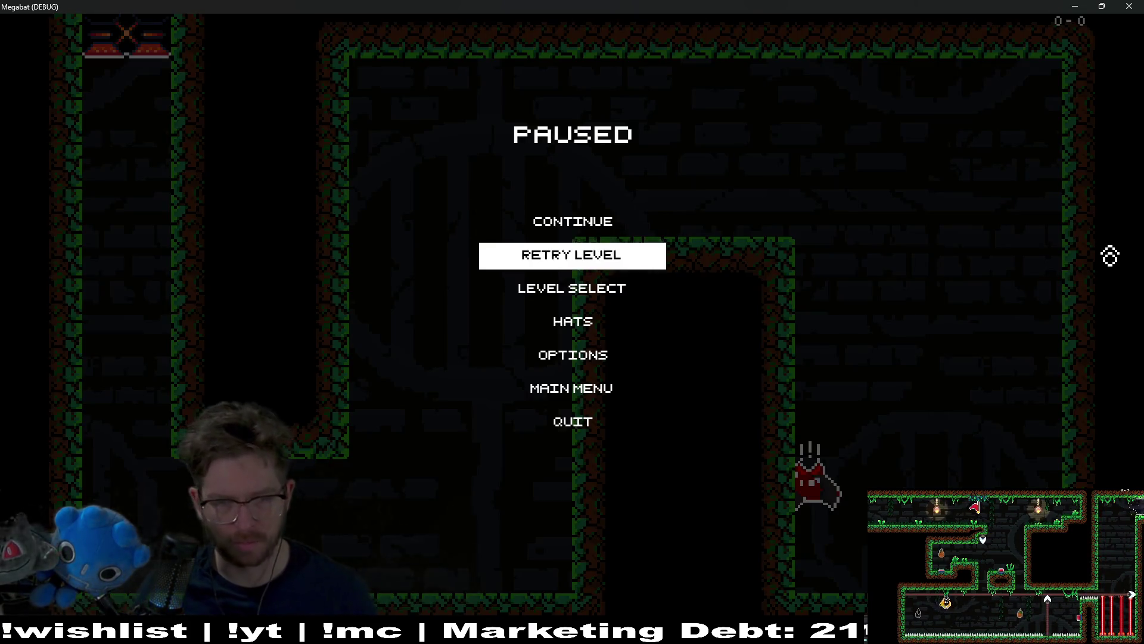
{"action": "key", "text": "Down"}
{"action": "key", "text": "Down"}
{"action": "key", "text": "Down"}
{"action": "key", "text": "Return"}
{"action": "key", "text": "Down"}
{"action": "key", "text": "Down"}
{"action": "key", "text": "Down"}
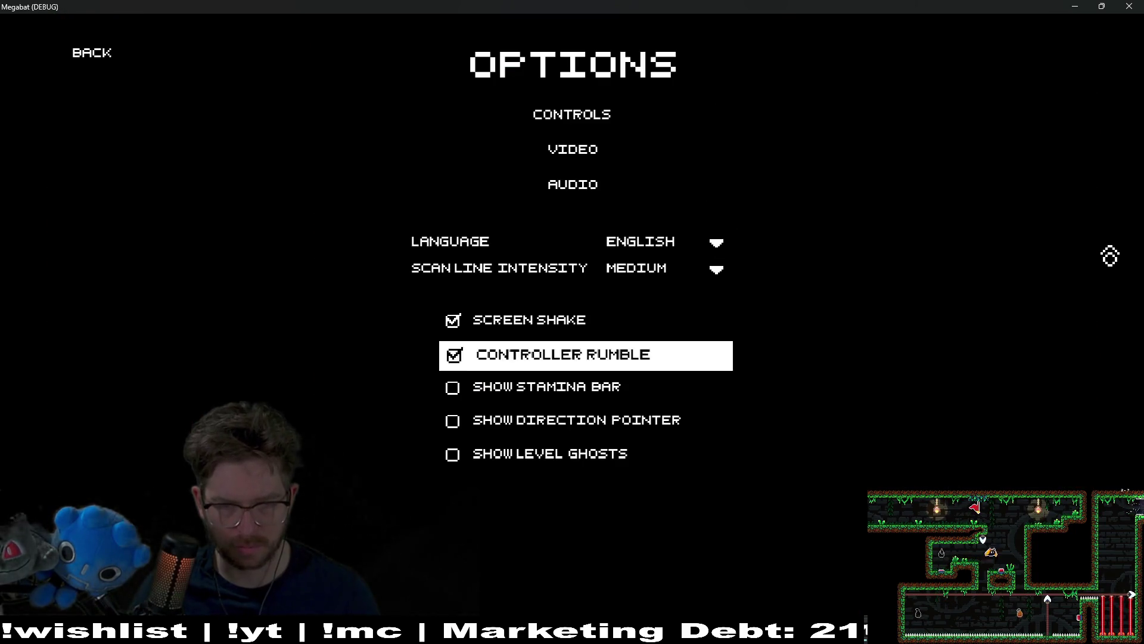
{"action": "key", "text": "Down"}
{"action": "key", "text": "Escape"}
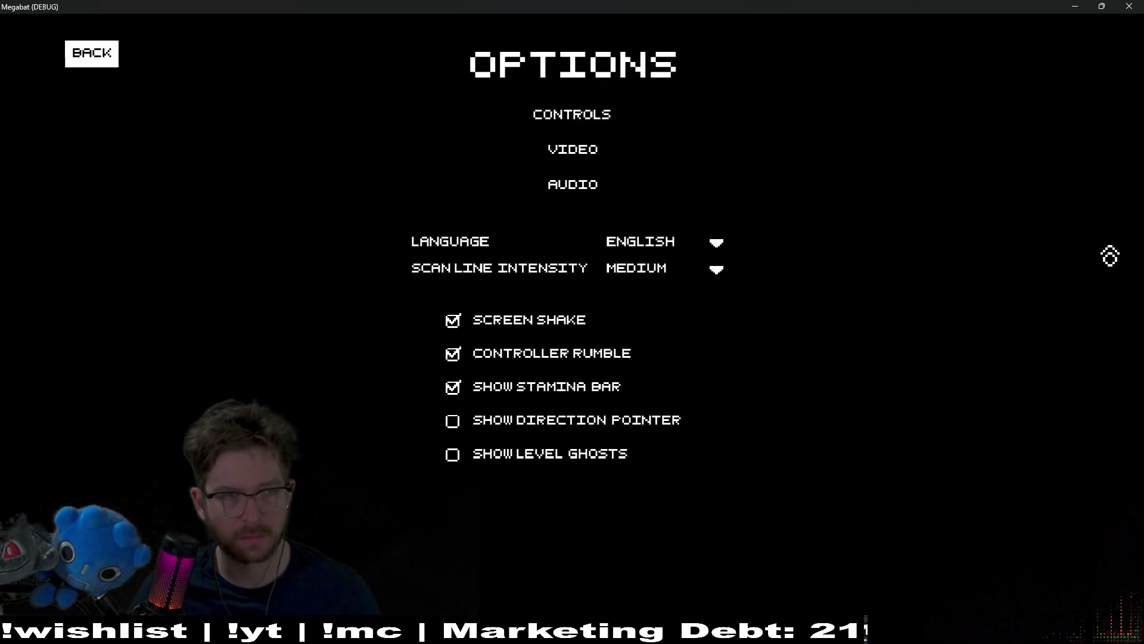
{"action": "key", "text": "Down"}
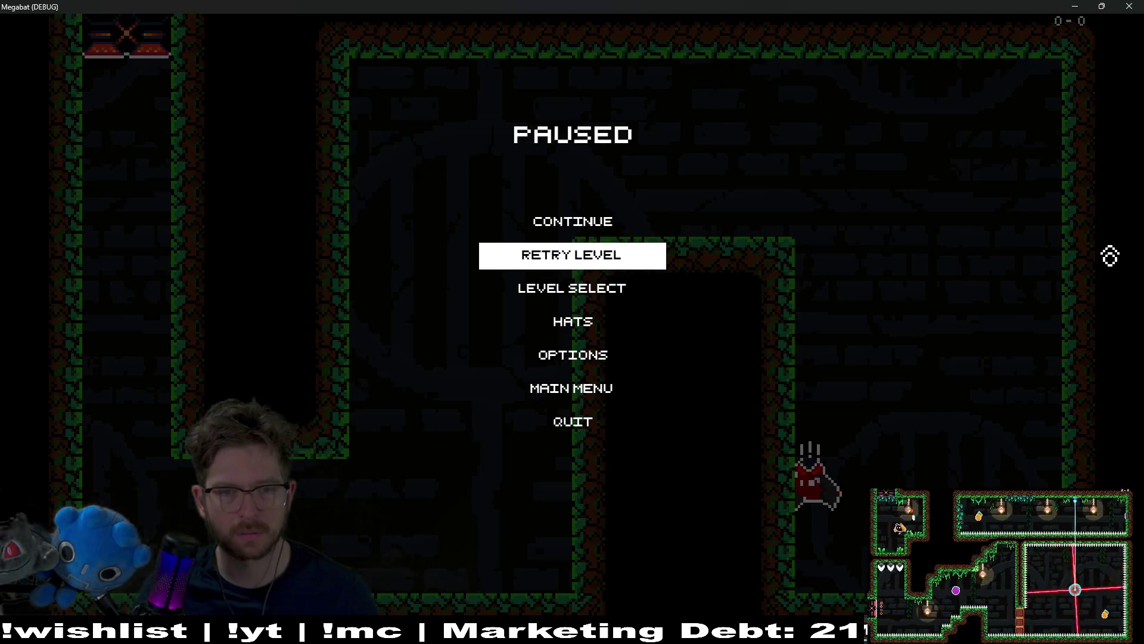
{"action": "key", "text": "Up"}
{"action": "key", "text": "Return"}
Fly the bat up the left shaft and along the floor, then pause and quit with F8.
{"action": "key", "text": "Up"}
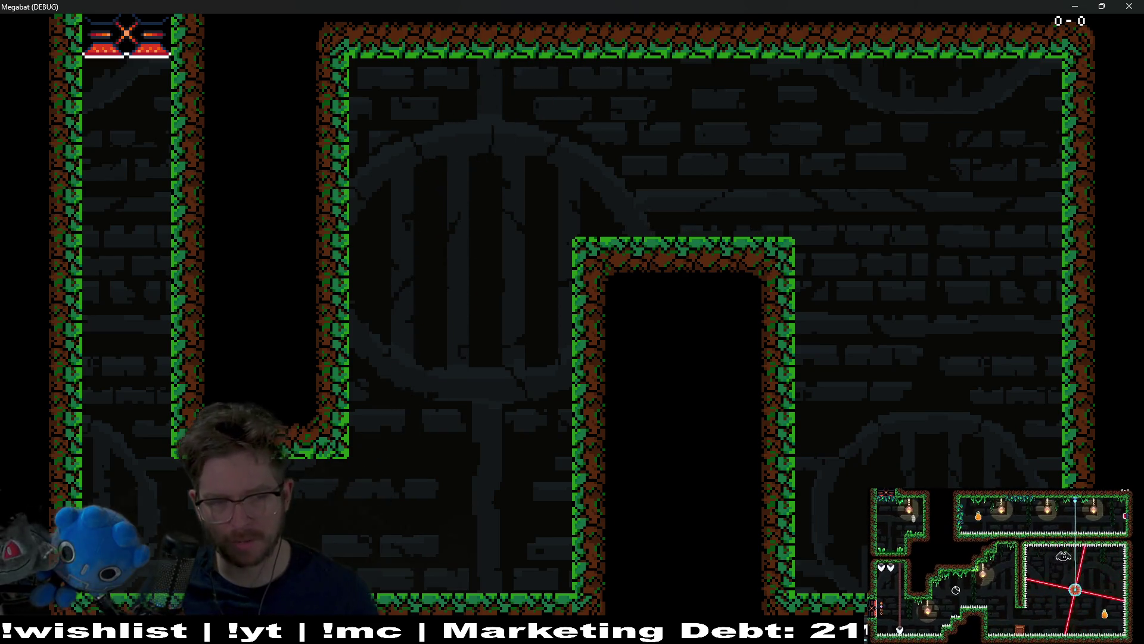
{"action": "key", "text": "Up"}
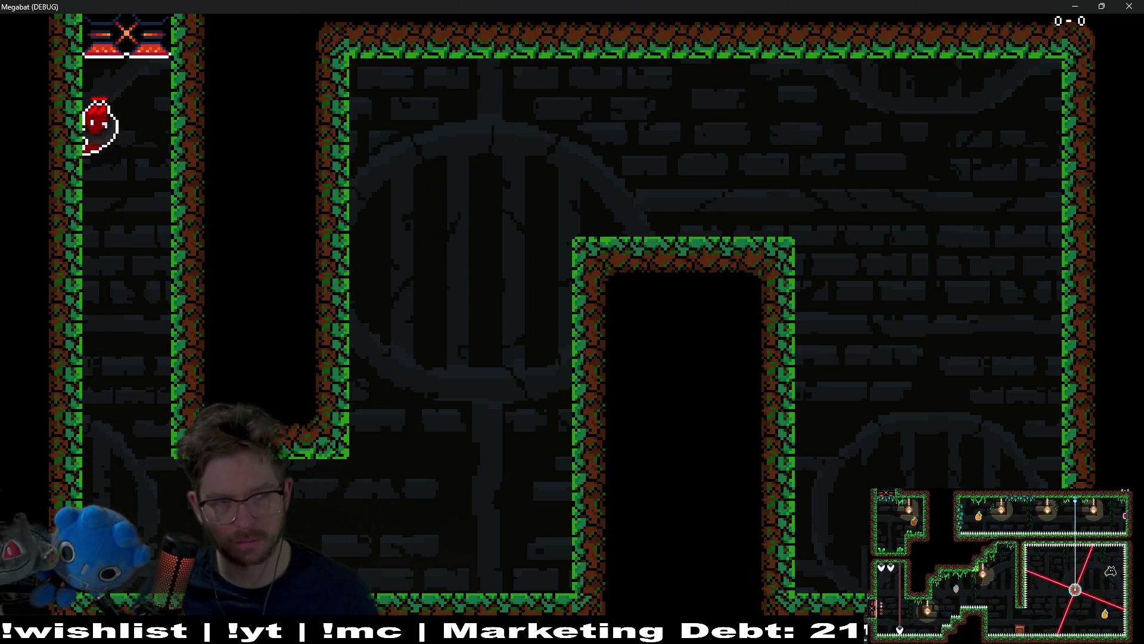
{"action": "key", "text": "Up"}
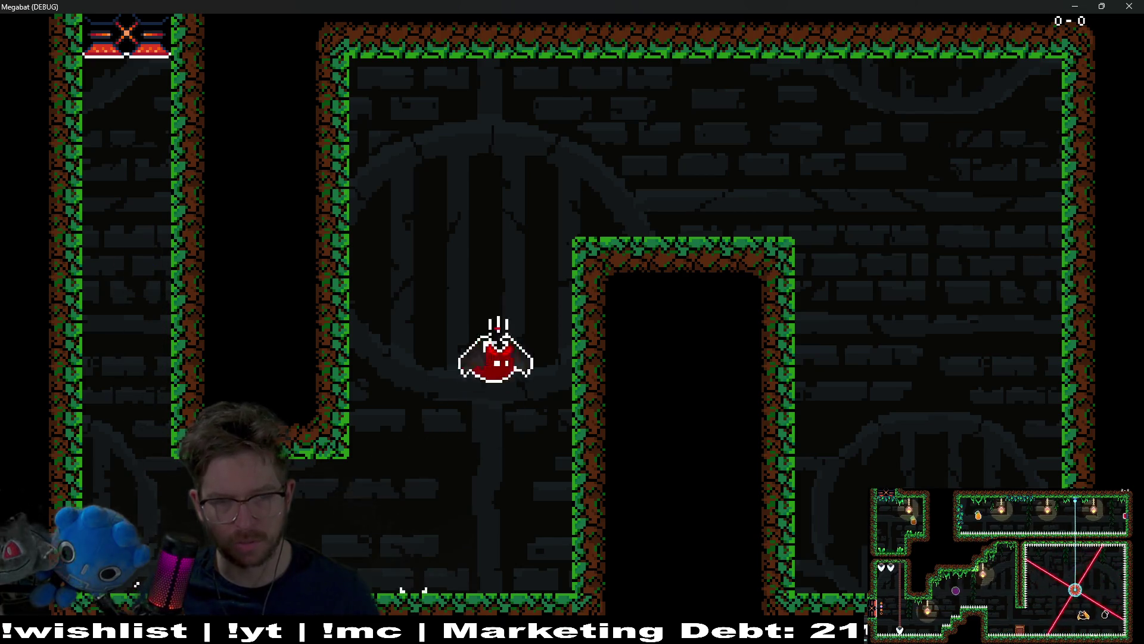
{"action": "key", "text": "Left"}
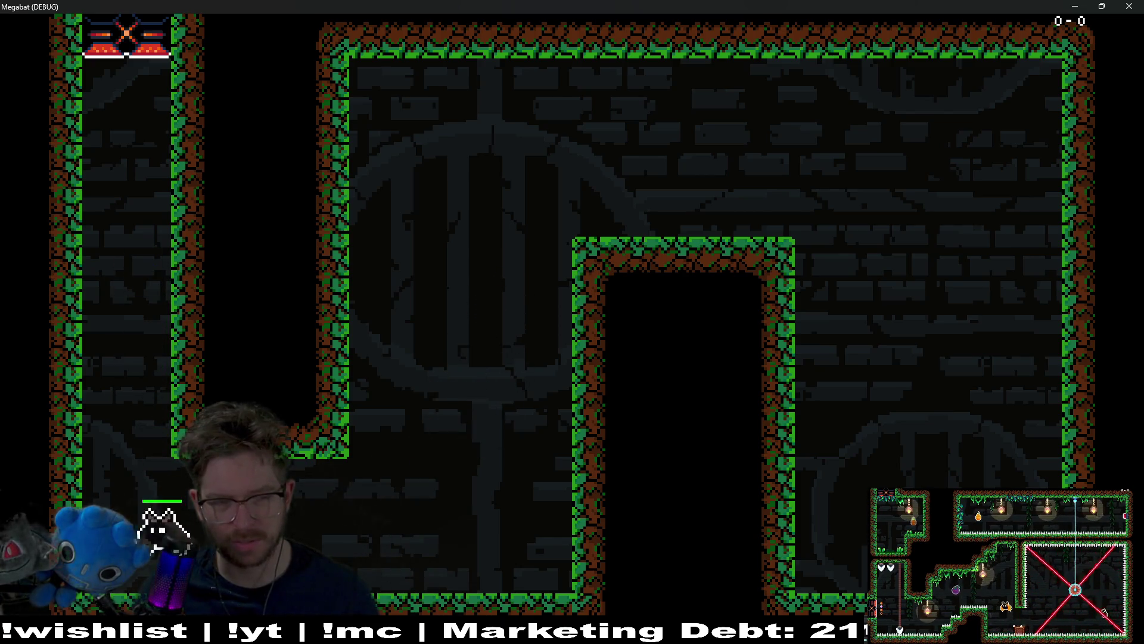
{"action": "key", "text": "Up"}
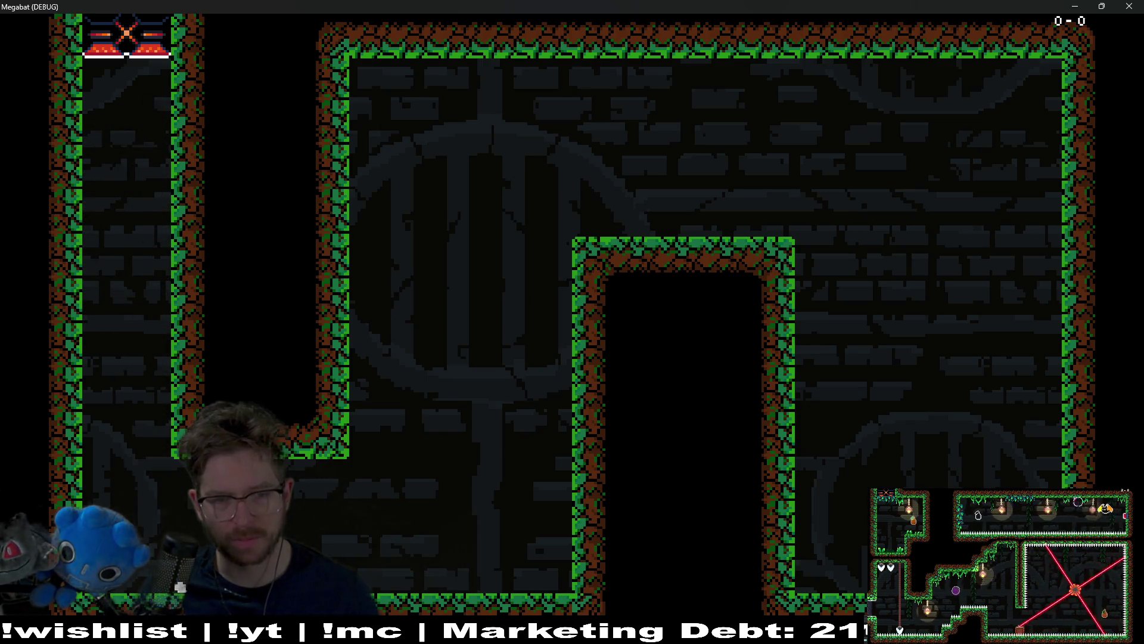
{"action": "key", "text": "Right"}
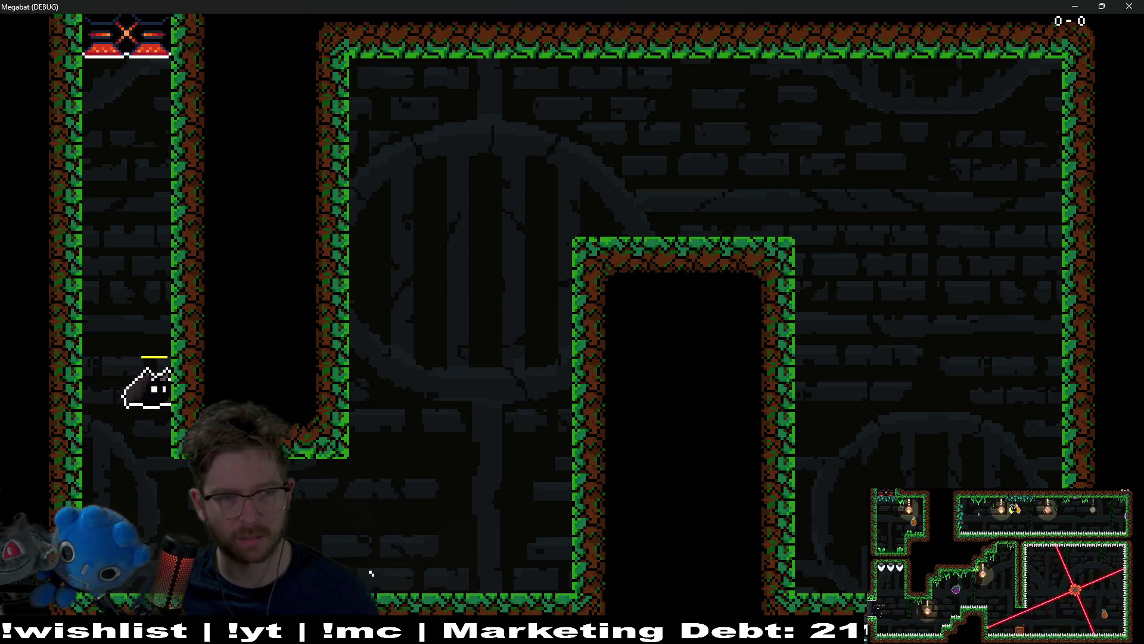
{"action": "key", "text": "Escape"}
{"action": "key", "text": "F8"}
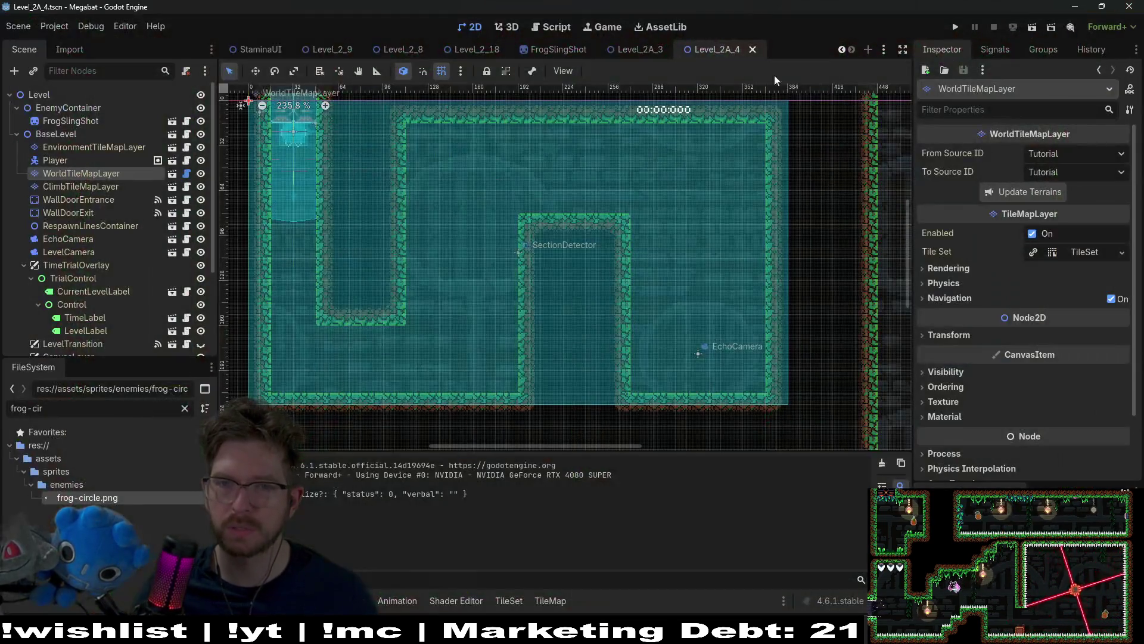
Relaunch the scene and fly the bat up-right, then down out of the room.
{"action": "left_click", "coordinate": [1031, 27]}
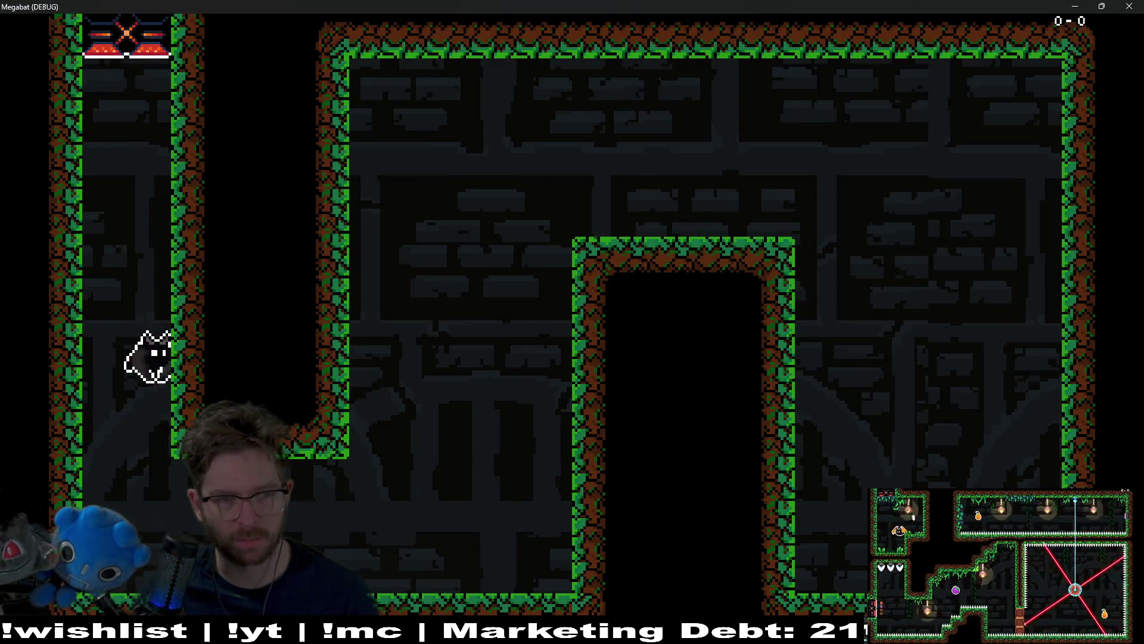
{"action": "key", "text": "Up"}
{"action": "key", "text": "Right"}
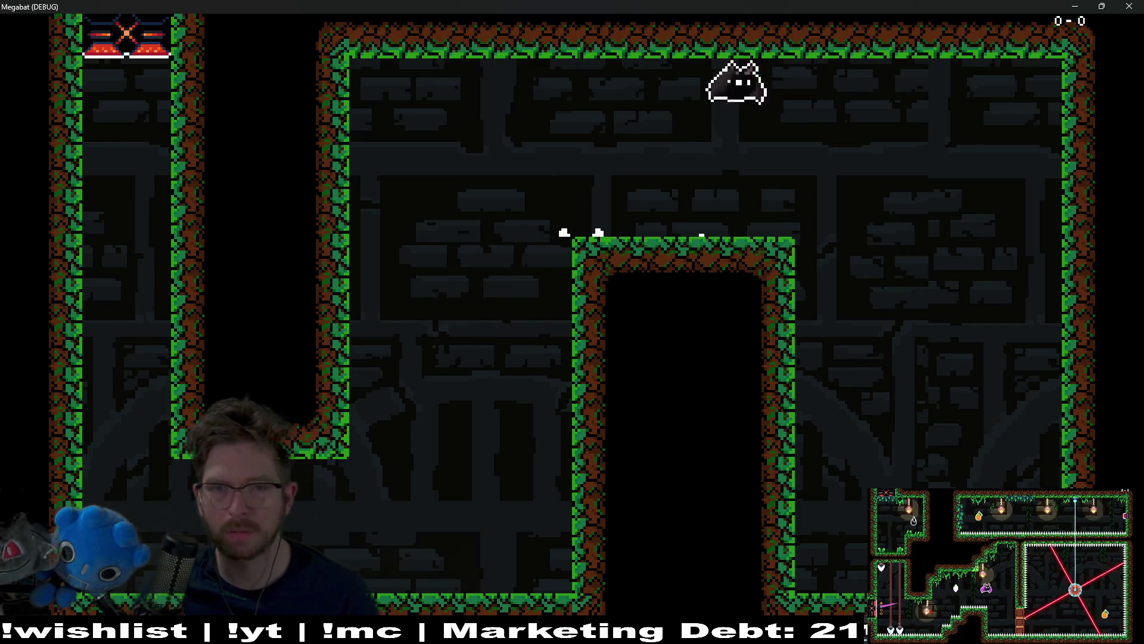
{"action": "key", "text": "Down"}
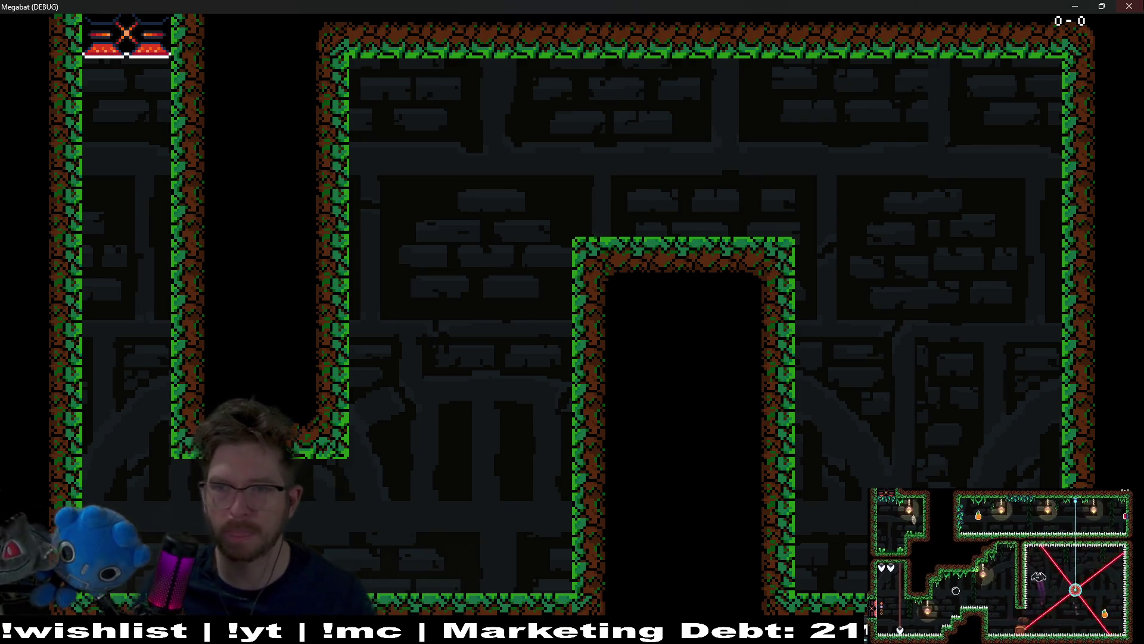
On the world tile layer, repaint the ceiling column and replace the floor pillar with a tall wall block.
{"action": "left_click", "coordinate": [1130, 6]}
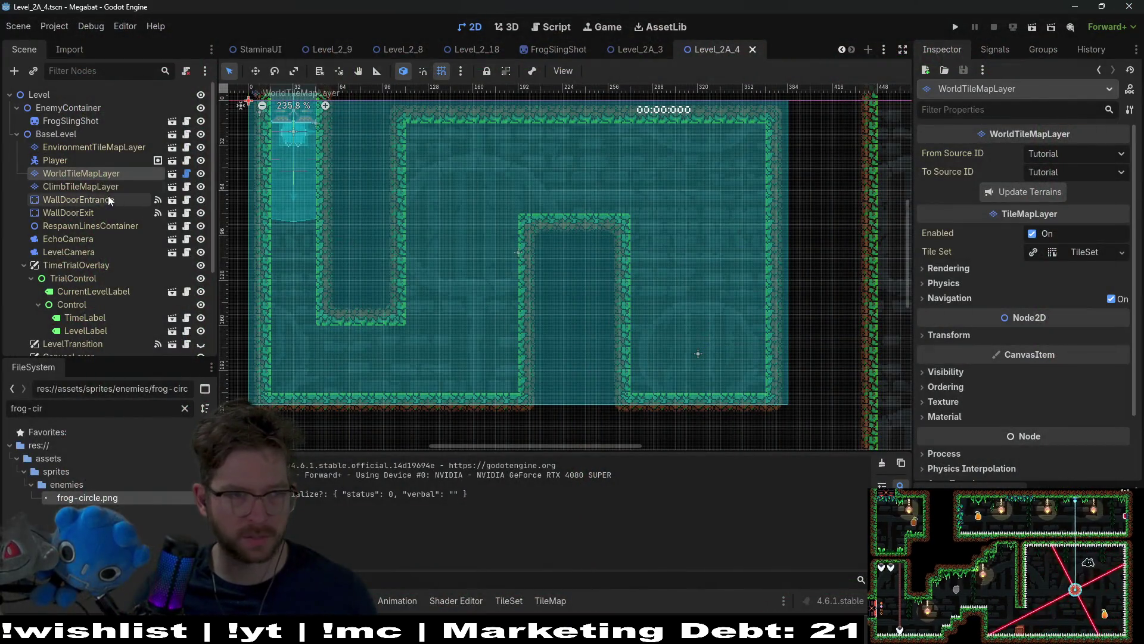
{"action": "left_click", "coordinate": [85, 176]}
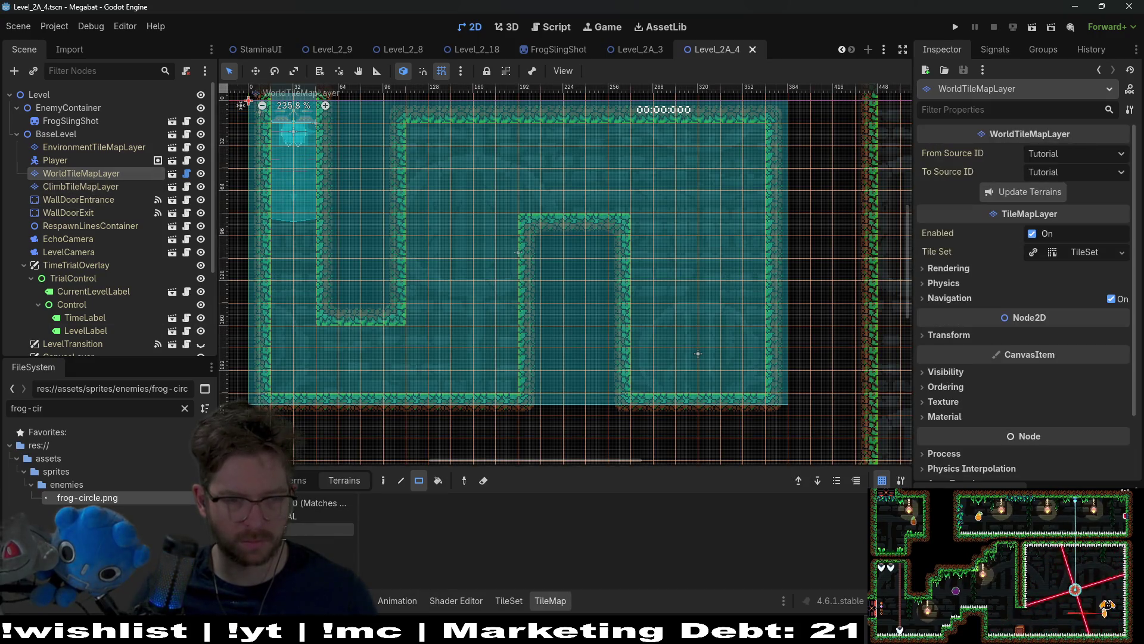
{"action": "left_click_drag", "start_coordinate": [385, 303], "coordinate": [374, 143]}
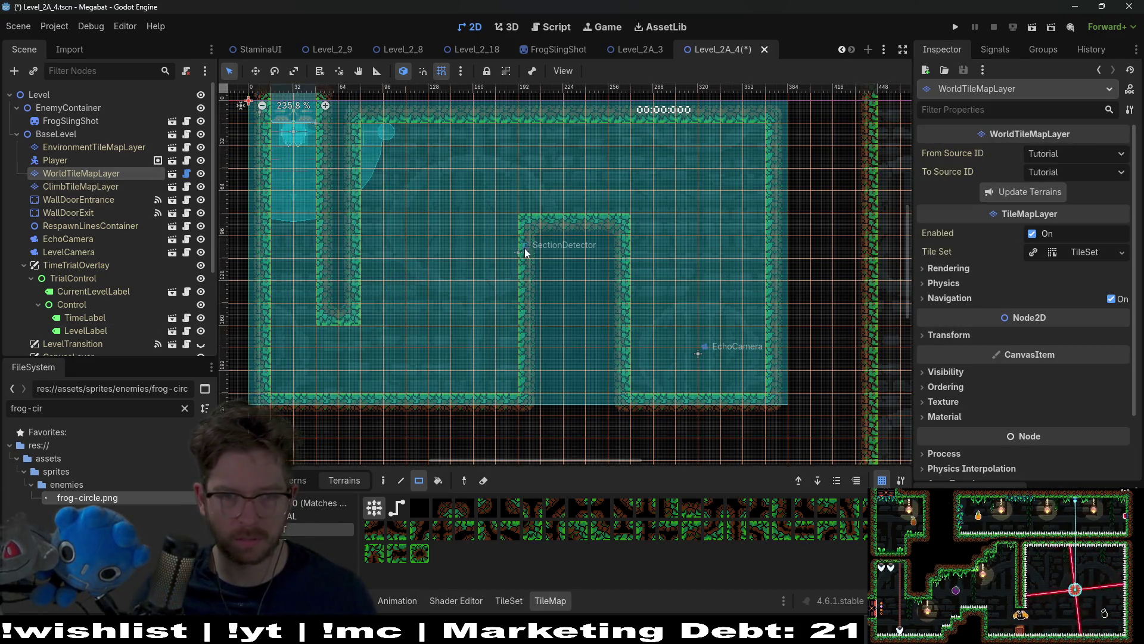
{"action": "mouse_move", "coordinate": [525, 248]}
{"action": "left_mouse_down"}
{"action": "mouse_move", "coordinate": [660, 358]}
{"action": "mouse_move", "coordinate": [660, 398]}
{"action": "left_mouse_up"}
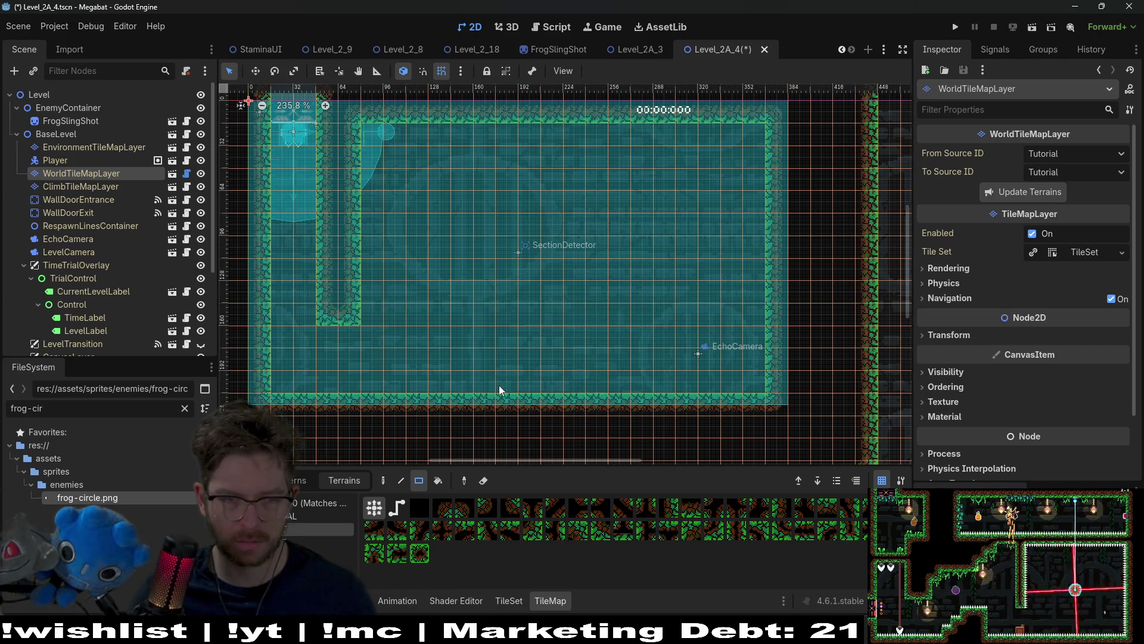
{"action": "left_click_drag", "start_coordinate": [479, 371], "coordinate": [456, 205]}
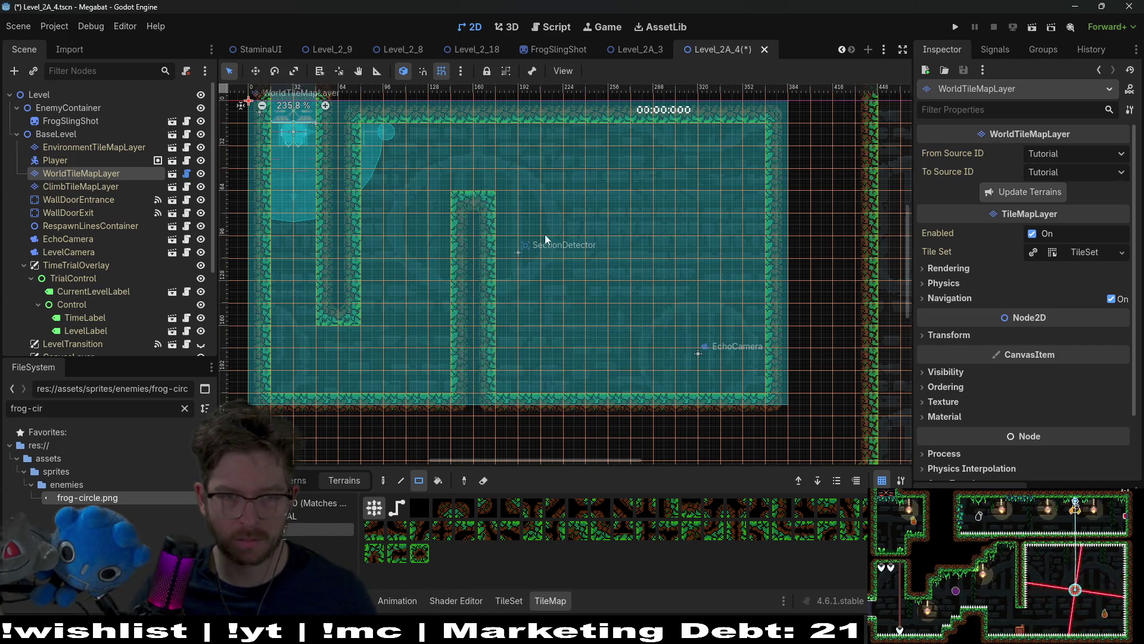
Paint a wall column down from the ceiling plus a small top alcove, then run the level.
{"action": "mouse_move", "coordinate": [581, 137]}
{"action": "left_mouse_down"}
{"action": "mouse_move", "coordinate": [602, 317]}
{"action": "mouse_move", "coordinate": [614, 314]}
{"action": "mouse_move", "coordinate": [566, 123]}
{"action": "left_mouse_up"}
{"action": "scroll", "coordinate": [632, 213], "scroll_direction": "right", "scroll_amount": 5}
{"action": "scroll", "coordinate": [632, 214], "scroll_direction": "up", "scroll_amount": 3}
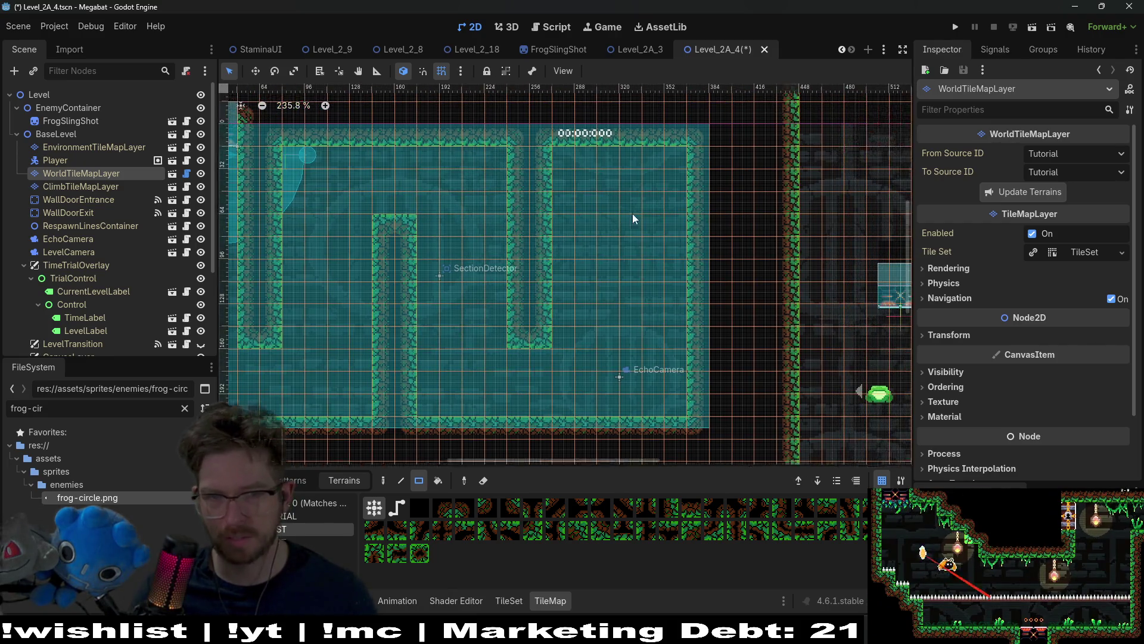
{"action": "scroll", "coordinate": [602, 218], "scroll_direction": "up", "scroll_amount": 1}
{"action": "scroll", "coordinate": [603, 219], "scroll_direction": "right", "scroll_amount": 1}
{"action": "left_click_drag", "start_coordinate": [564, 167], "coordinate": [580, 192]}
{"action": "scroll", "coordinate": [587, 203], "scroll_direction": "down", "scroll_amount": 4}
{"action": "scroll", "coordinate": [602, 238], "scroll_direction": "left", "scroll_amount": 1}
{"action": "scroll", "coordinate": [550, 288], "scroll_direction": "left", "scroll_amount": 8}
{"action": "scroll", "coordinate": [549, 287], "scroll_direction": "down", "scroll_amount": 1}
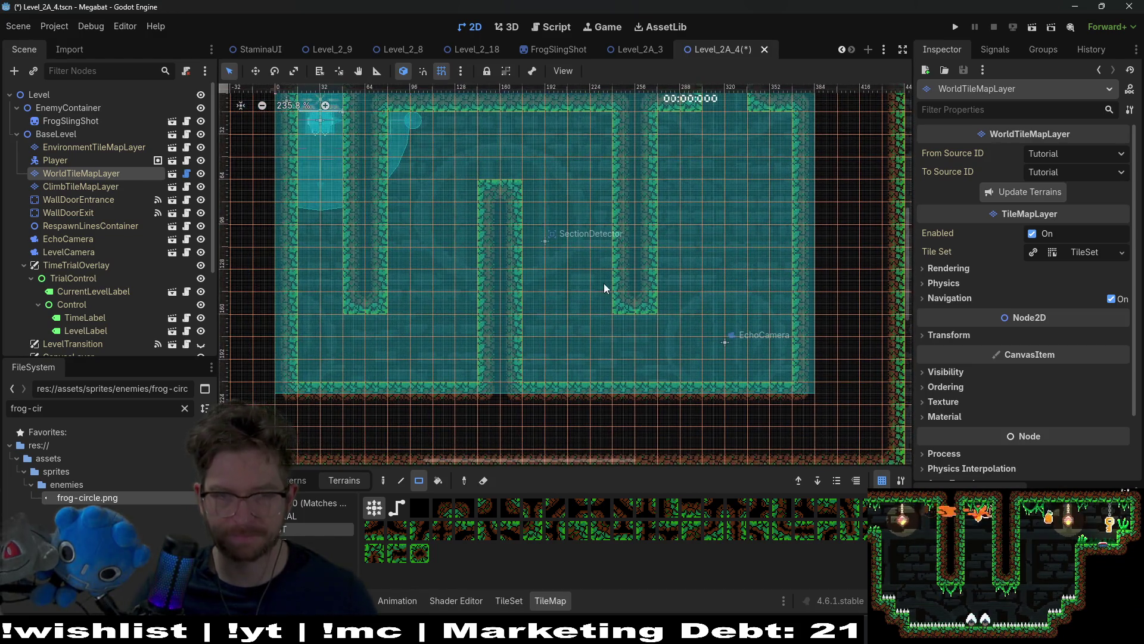
{"action": "left_click", "coordinate": [1032, 28]}
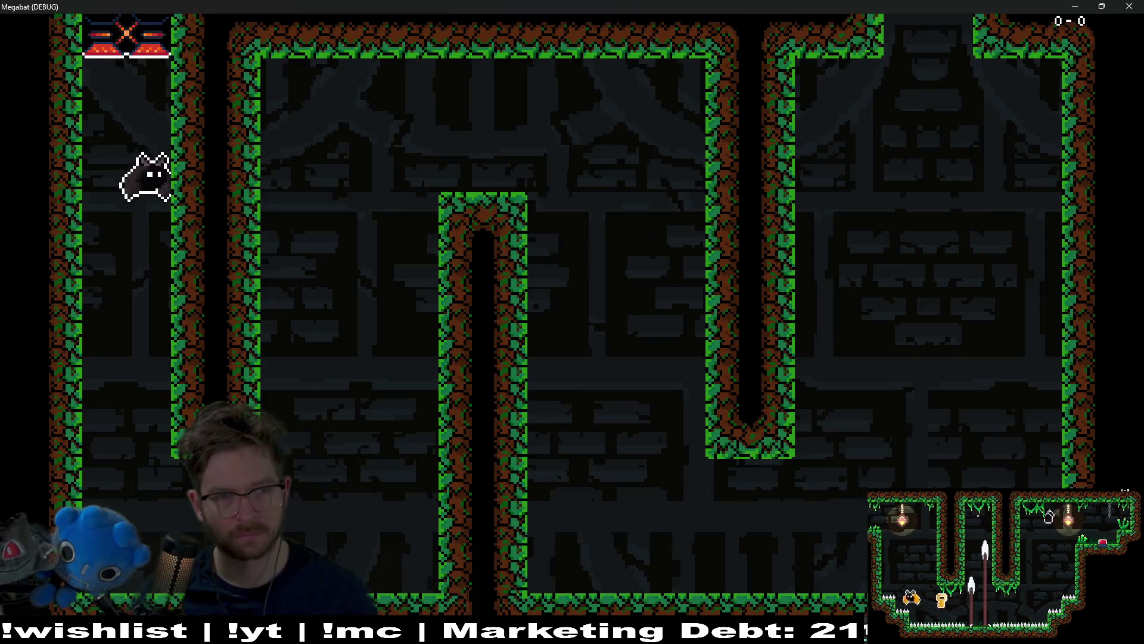
Fly the bat right across the room and along the lower-right floor, then close the game window.
{"action": "key", "text": "space"}
{"action": "key", "text": "Right"}
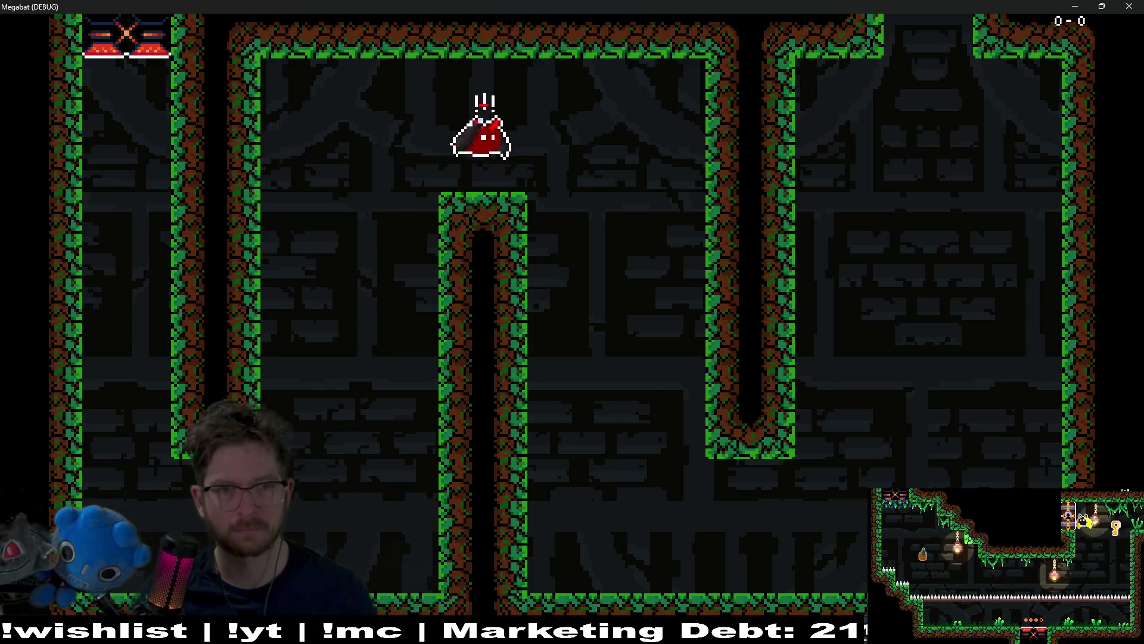
{"action": "key", "text": "Right"}
{"action": "key", "text": "space"}
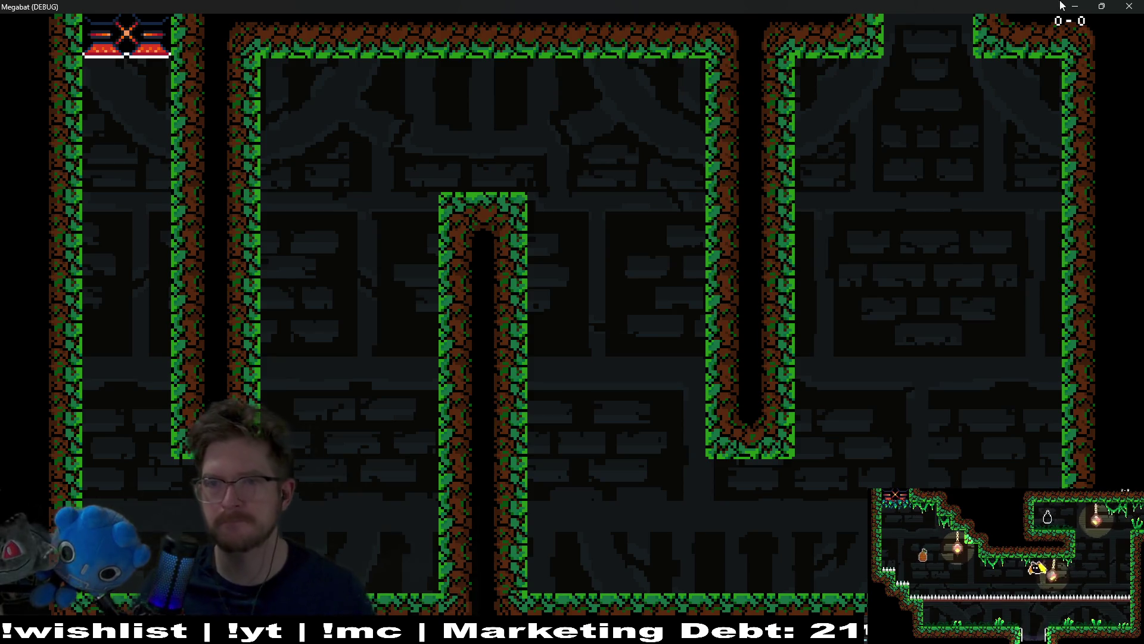
{"action": "left_click", "coordinate": [1128, 6]}
{"action": "scroll", "coordinate": [764, 223], "scroll_direction": "right", "scroll_amount": 10}
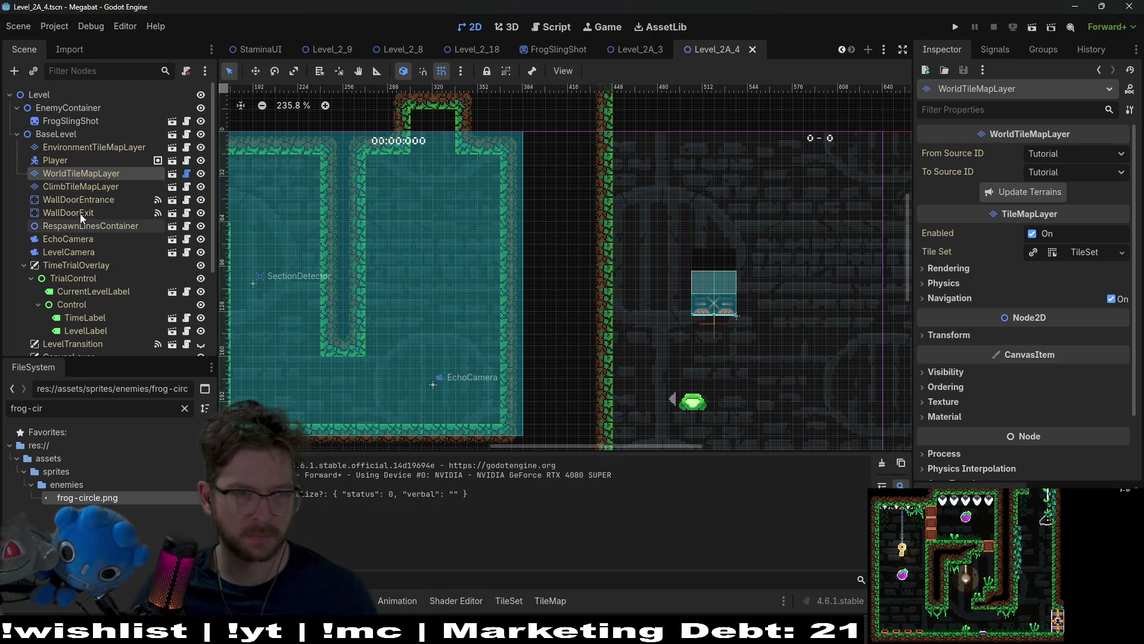
Move WallDoorExit up into the top alcove, then switch to the FrogSlingShot scene.
{"action": "left_click", "coordinate": [80, 214]}
{"action": "key", "text": "w"}
{"action": "left_click_drag", "start_coordinate": [704, 279], "coordinate": [440, 143]}
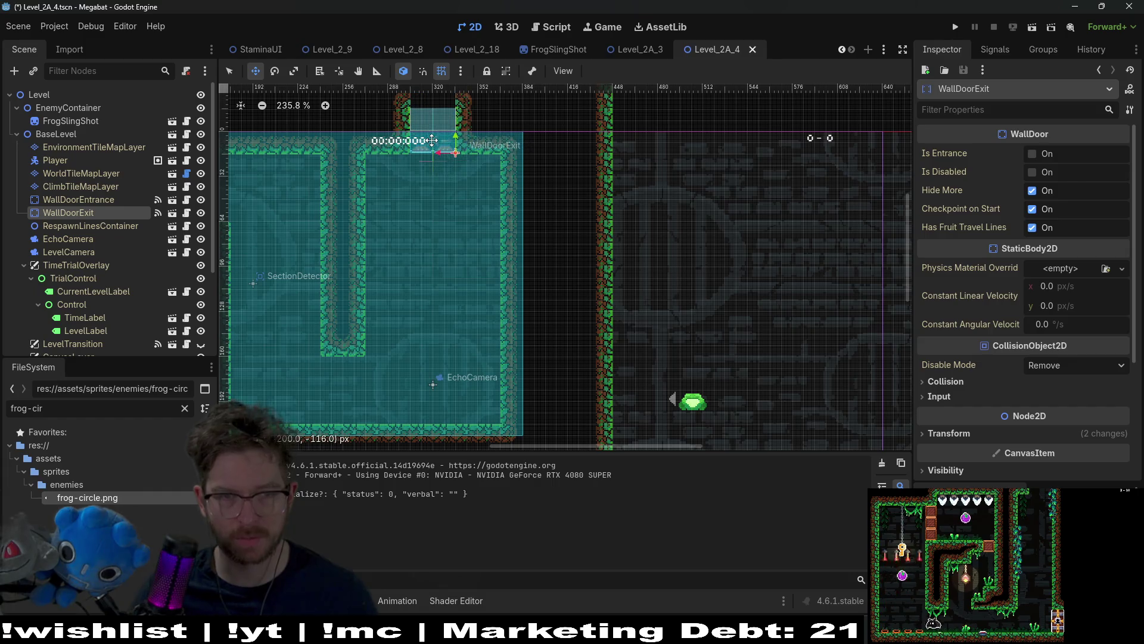
{"action": "scroll", "coordinate": [442, 149], "scroll_direction": "up", "scroll_amount": 10}
{"action": "scroll", "coordinate": [550, 267], "scroll_direction": "down", "scroll_amount": 5}
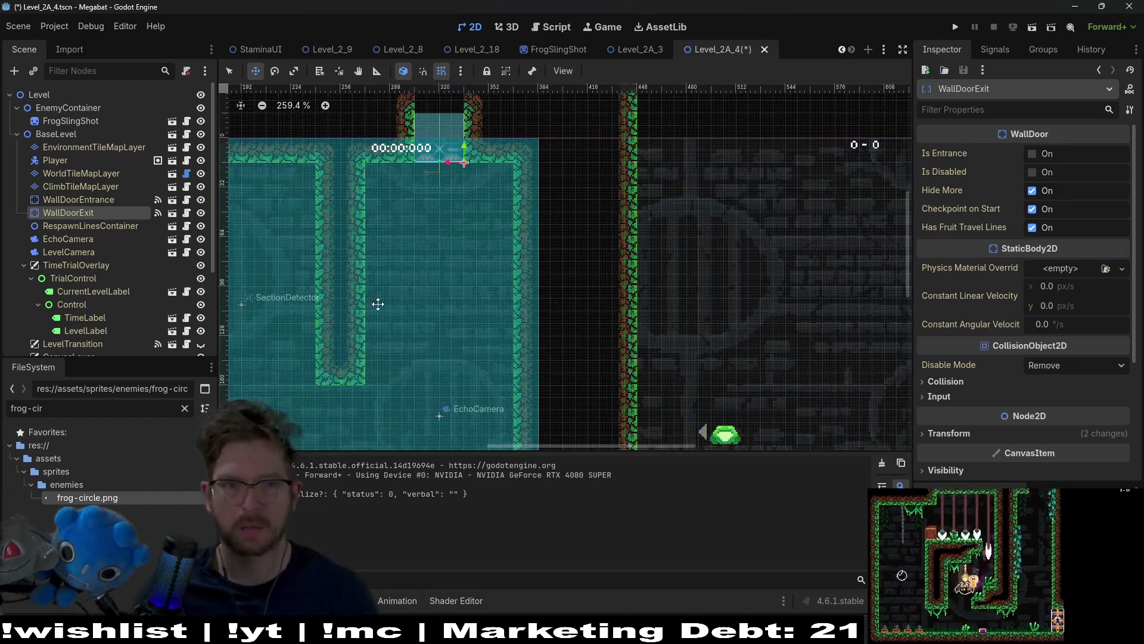
{"action": "scroll", "coordinate": [524, 293], "scroll_direction": "left", "scroll_amount": 5}
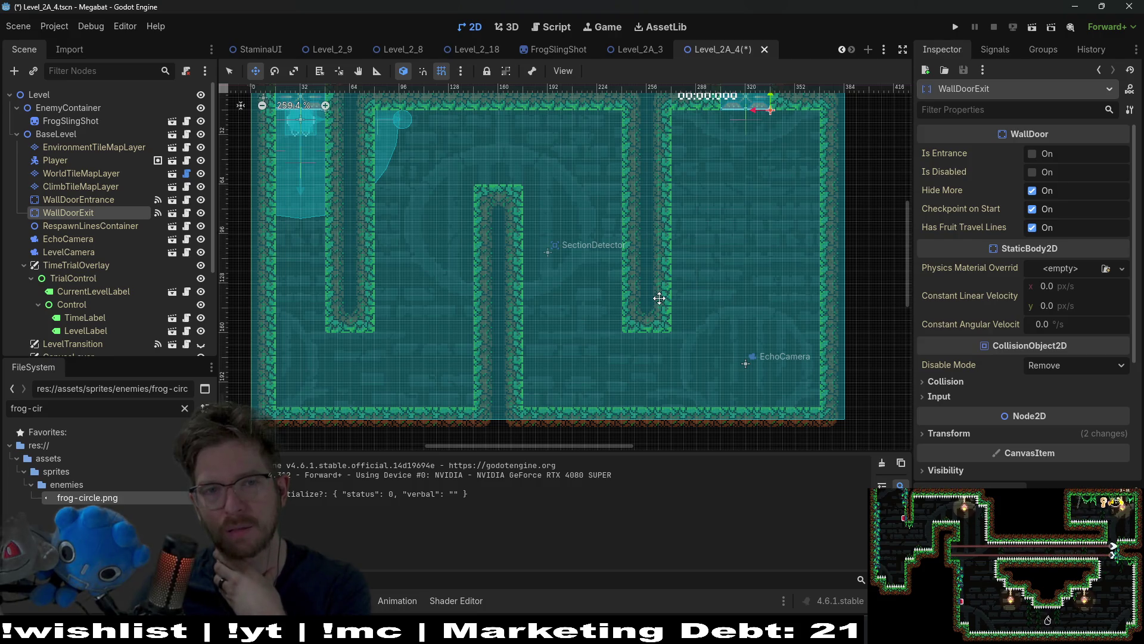
{"action": "left_click", "coordinate": [561, 51]}
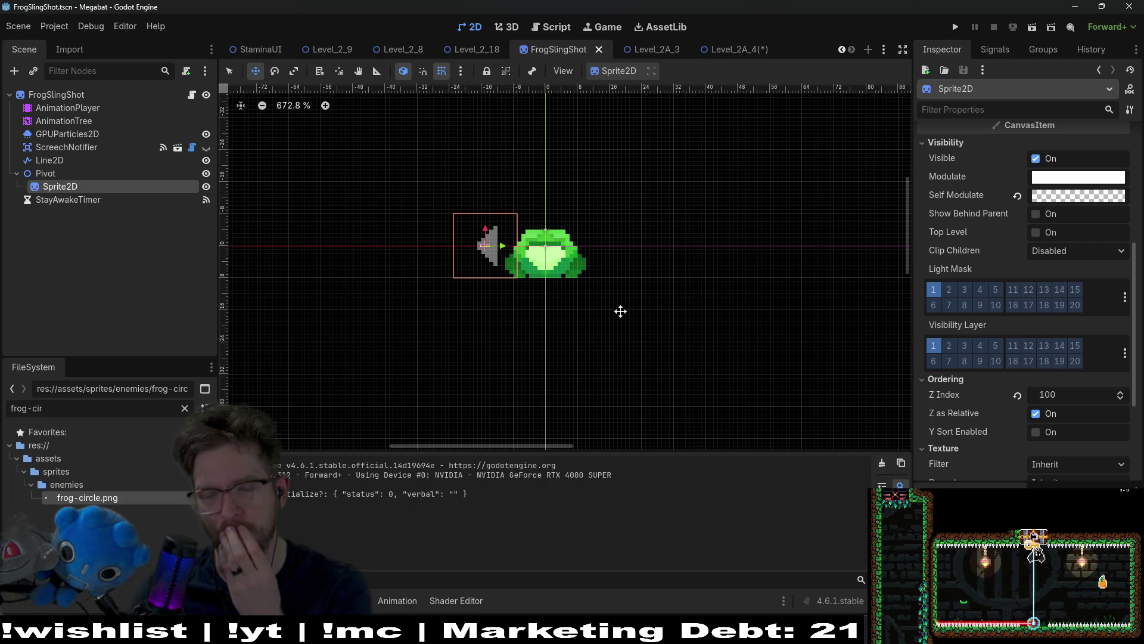
Switch to Level_2A_4, glance at Level_2A_3, and return to Level_2A_4.
{"action": "mouse_move", "coordinate": [736, 56]}
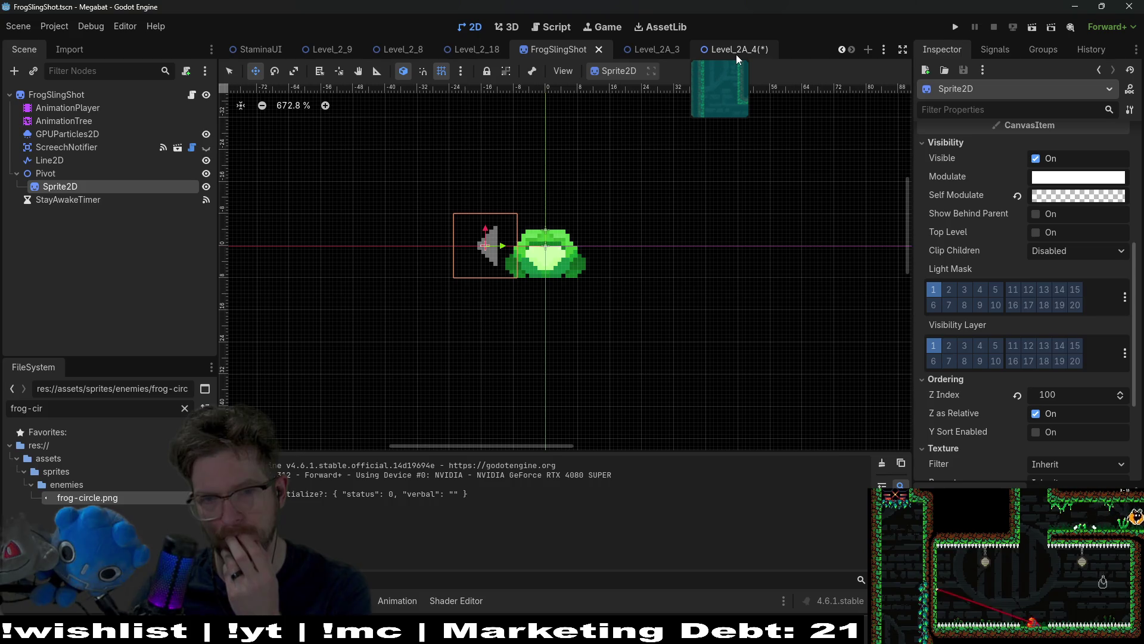
{"action": "left_click", "coordinate": [735, 55]}
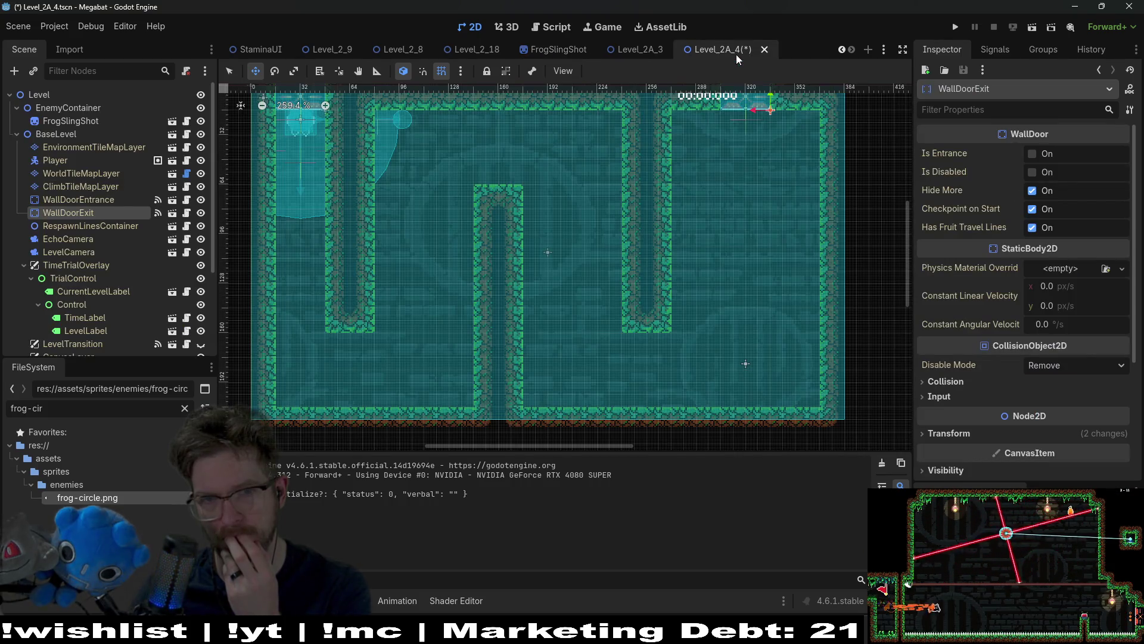
{"action": "mouse_move", "coordinate": [618, 42]}
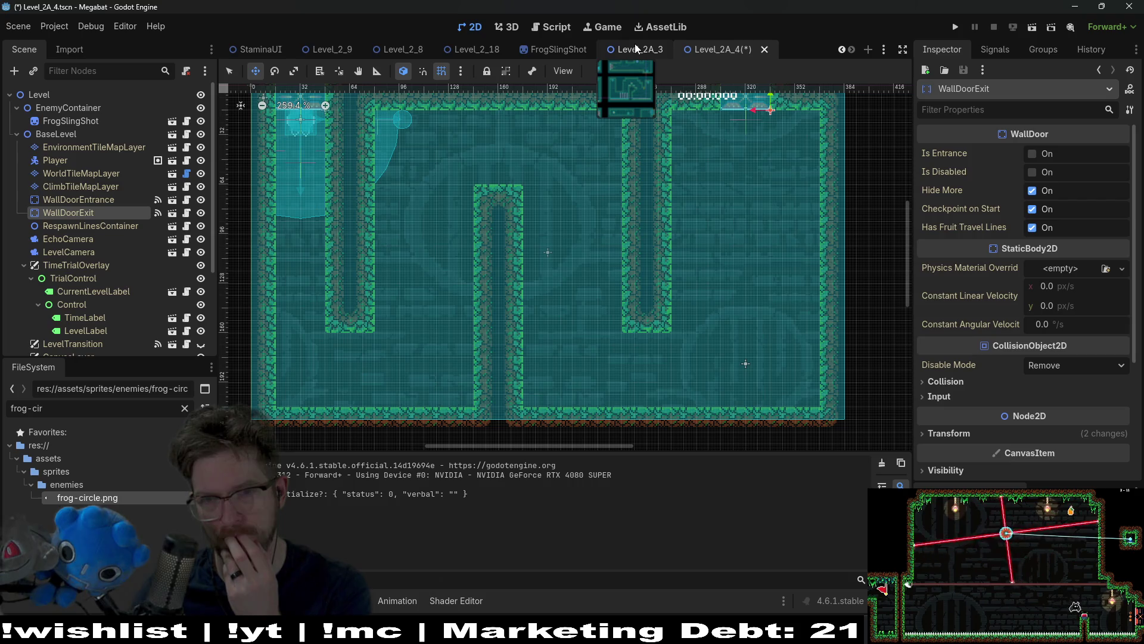
{"action": "left_click", "coordinate": [636, 47]}
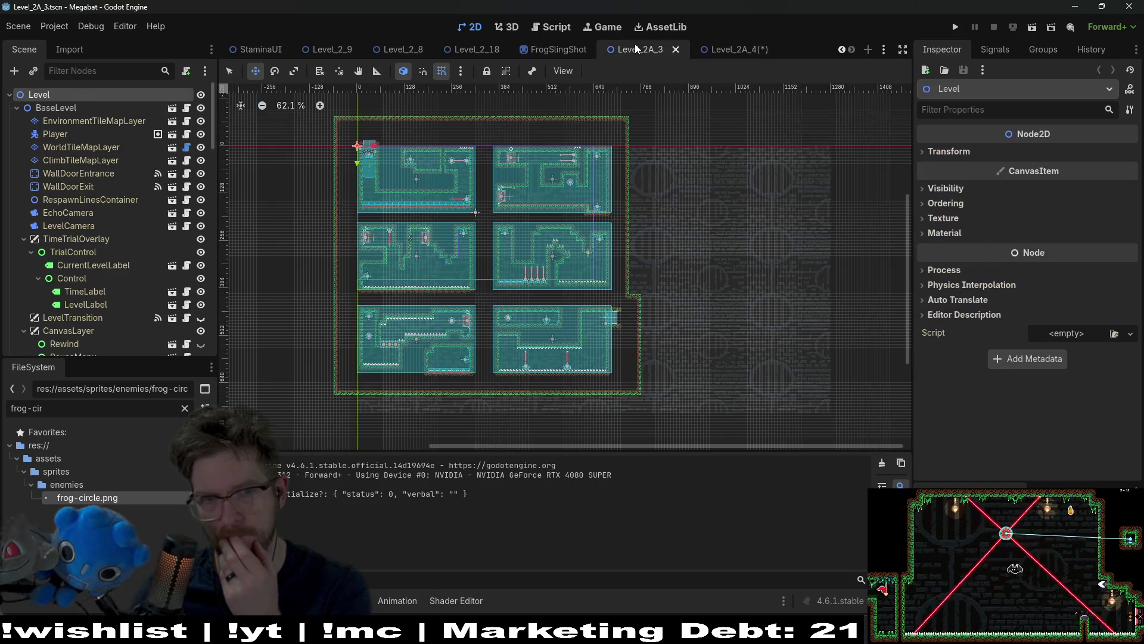
{"action": "left_click", "coordinate": [731, 51]}
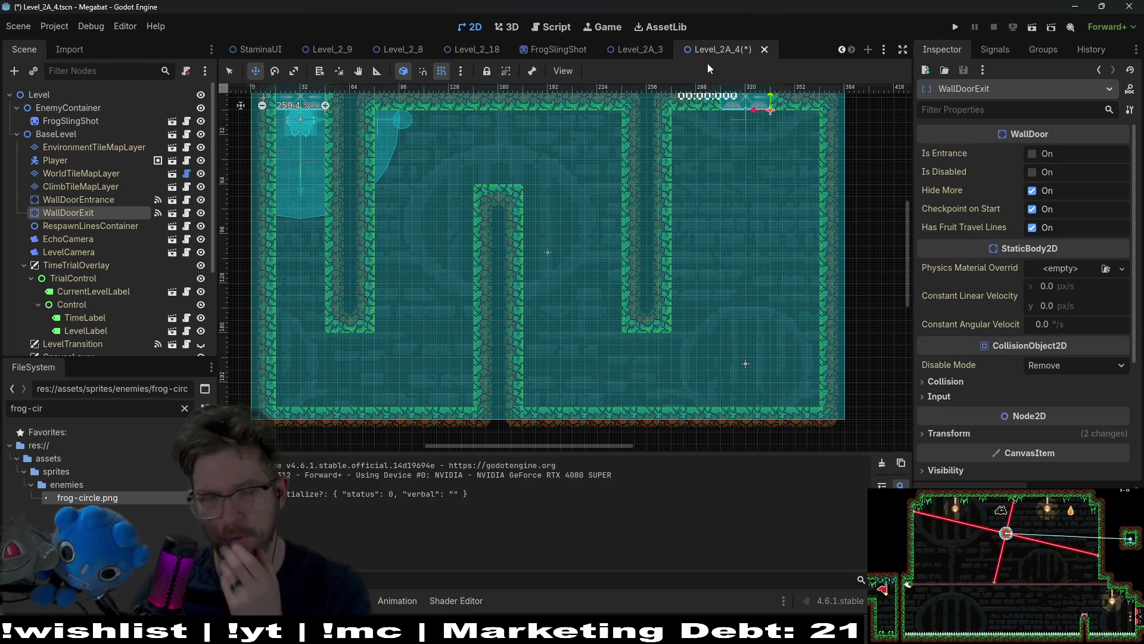
{"action": "mouse_move", "coordinate": [541, 55]}
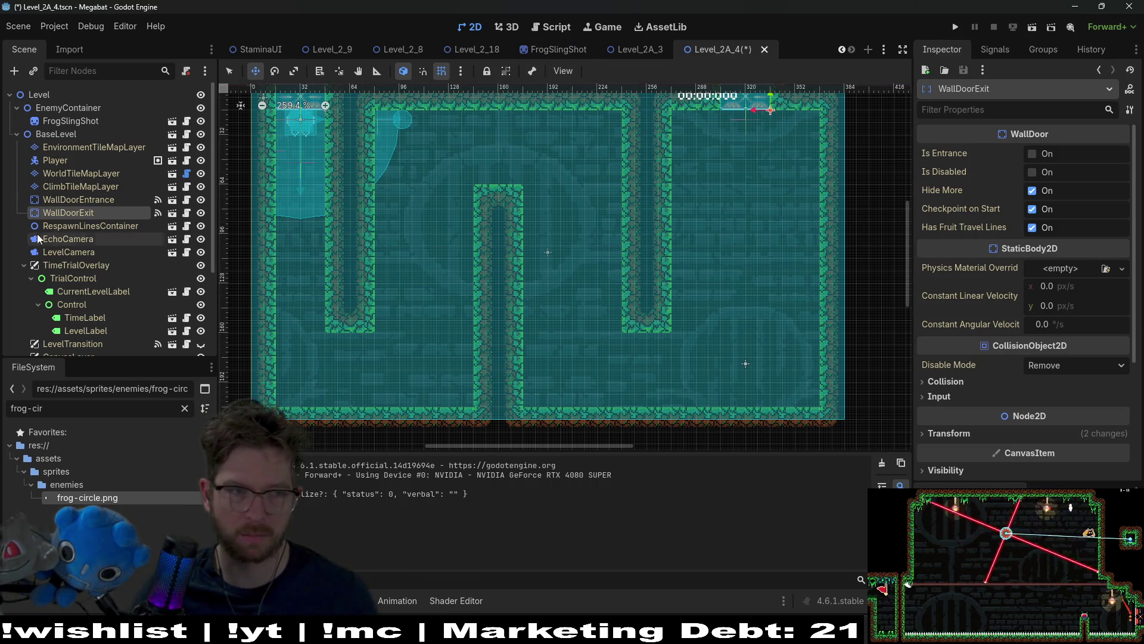
{"action": "scroll", "coordinate": [89, 208], "scroll_direction": "down", "scroll_amount": 4}
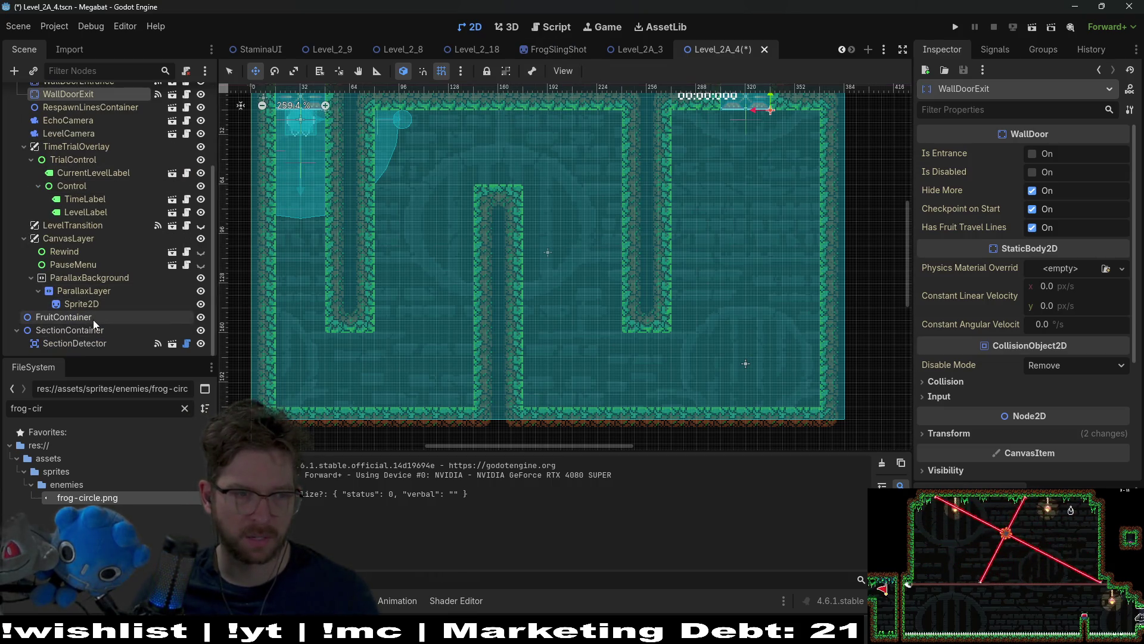
{"action": "scroll", "coordinate": [94, 315], "scroll_direction": "up", "scroll_amount": 4}
Select the FrogSlingShot enemy in Level_2A_4 and save the level.
{"action": "left_click", "coordinate": [80, 121]}
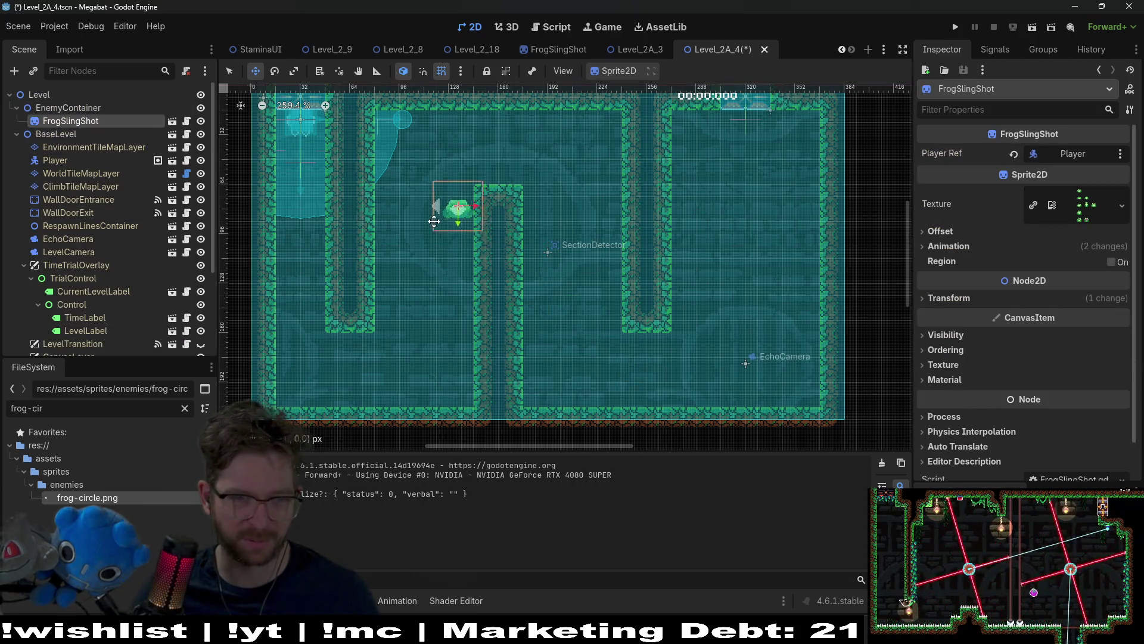
{"action": "scroll", "coordinate": [424, 217], "scroll_direction": "up", "scroll_amount": 5}
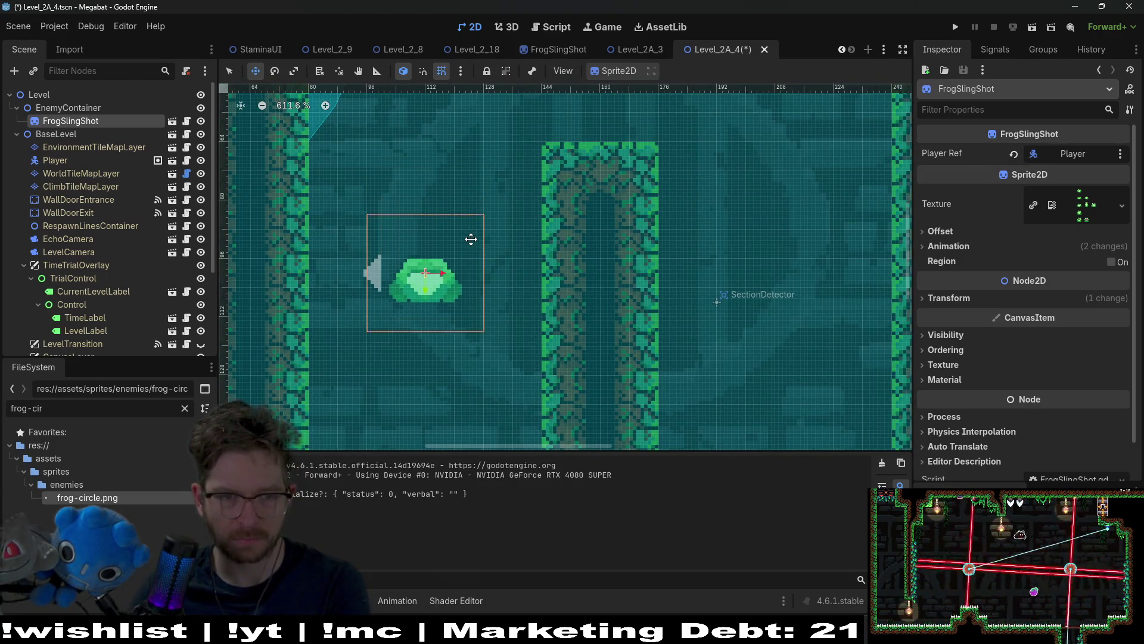
{"action": "scroll", "coordinate": [471, 239], "scroll_direction": "down", "scroll_amount": 5}
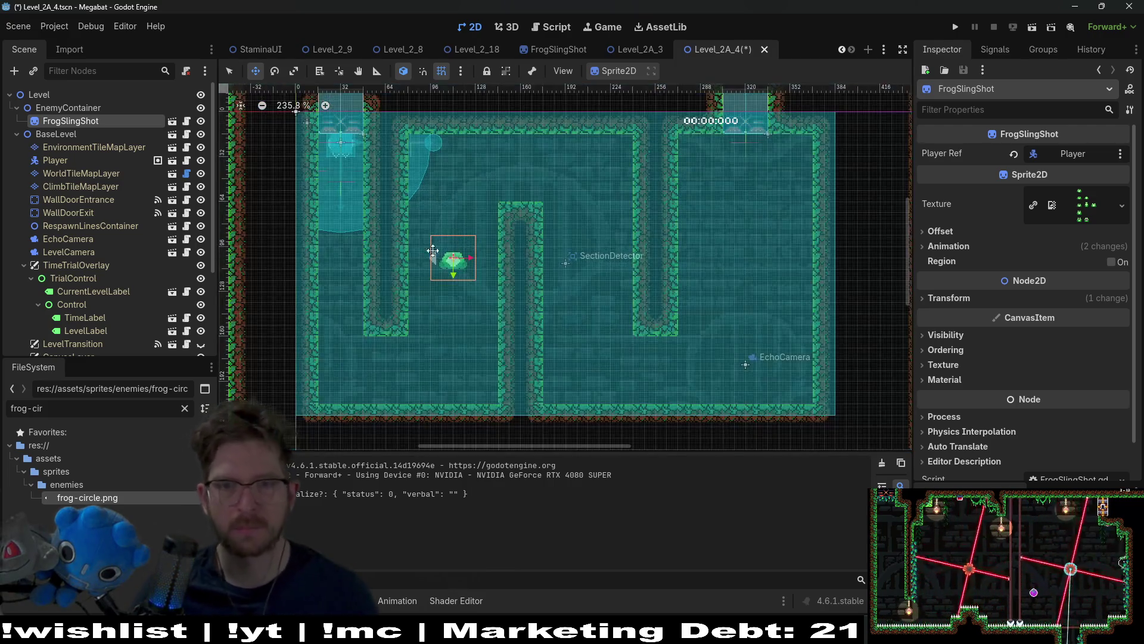
{"action": "key", "text": "ctrl+s"}
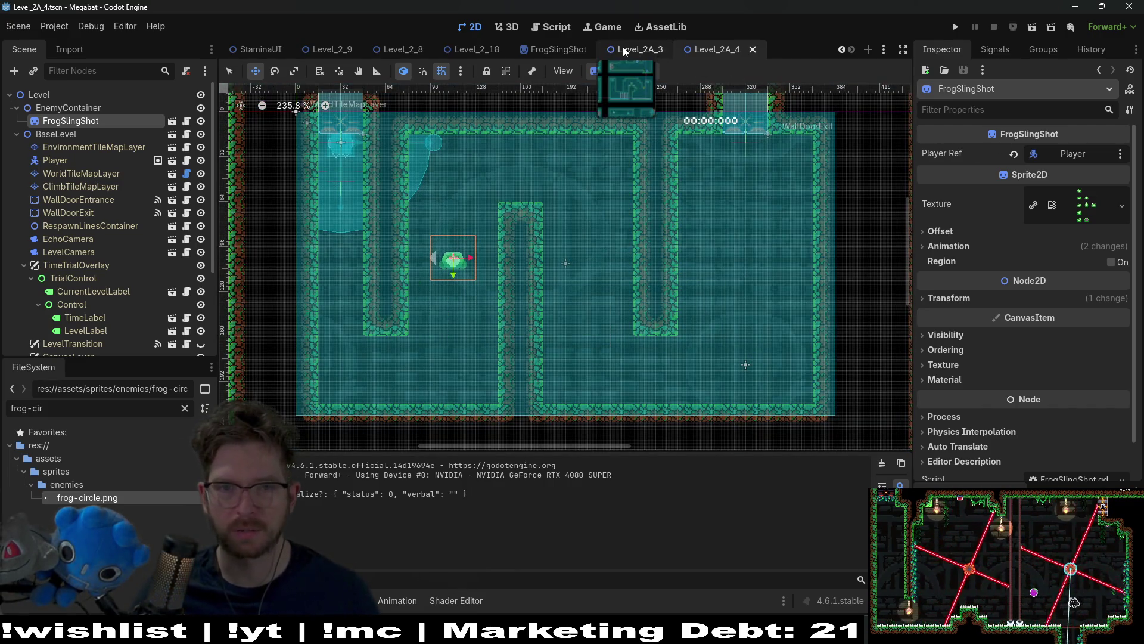
Open the FrogSlingShot scene and move its tab beside Level_2A_4.
{"action": "left_click", "coordinate": [623, 47]}
{"action": "left_click", "coordinate": [707, 52]}
{"action": "left_click_drag", "start_coordinate": [546, 49], "coordinate": [673, 47]}
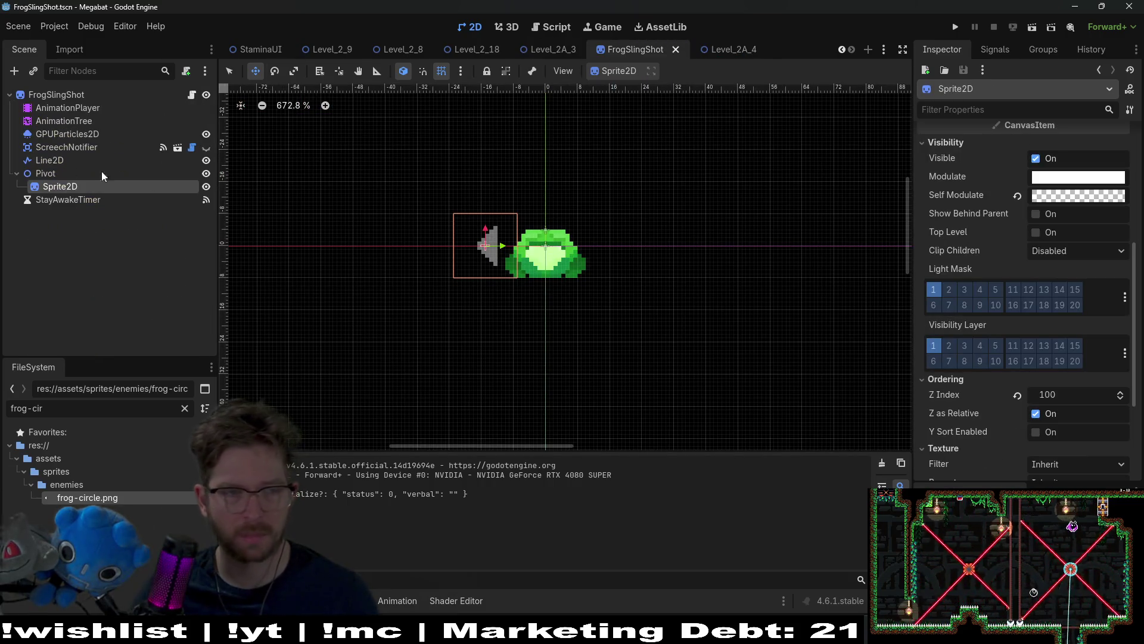
Add a RayCast2D child node under Pivot.
{"action": "right_click", "coordinate": [54, 174]}
{"action": "left_click", "coordinate": [134, 190]}
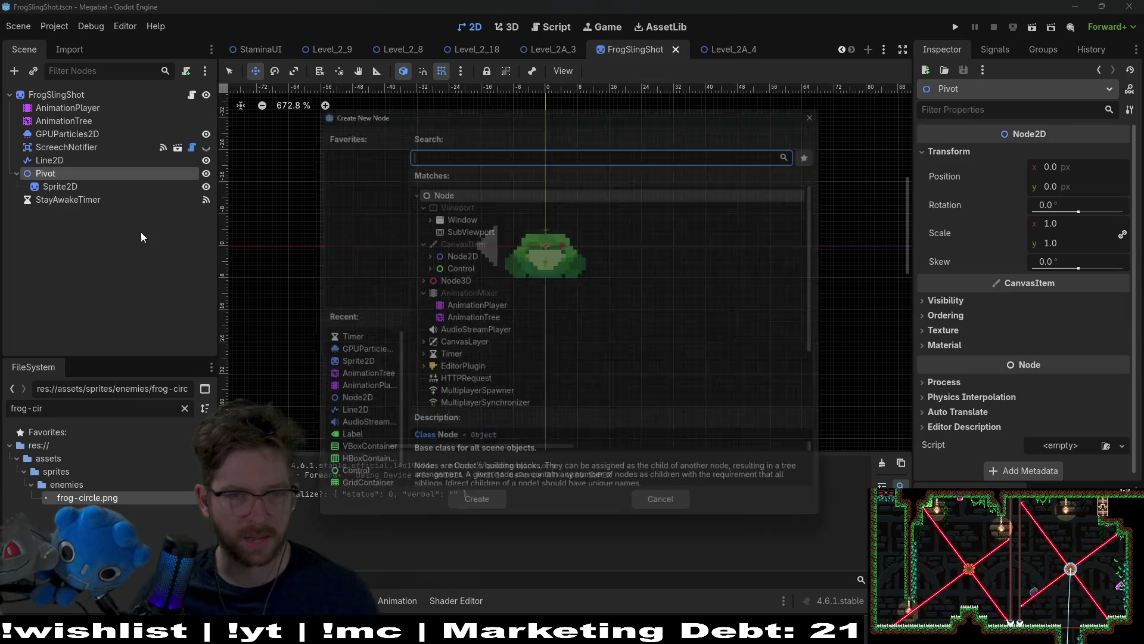
{"action": "type", "text": "rac"}
{"action": "key", "text": "BackSpace"}
{"action": "type", "text": "yca"}
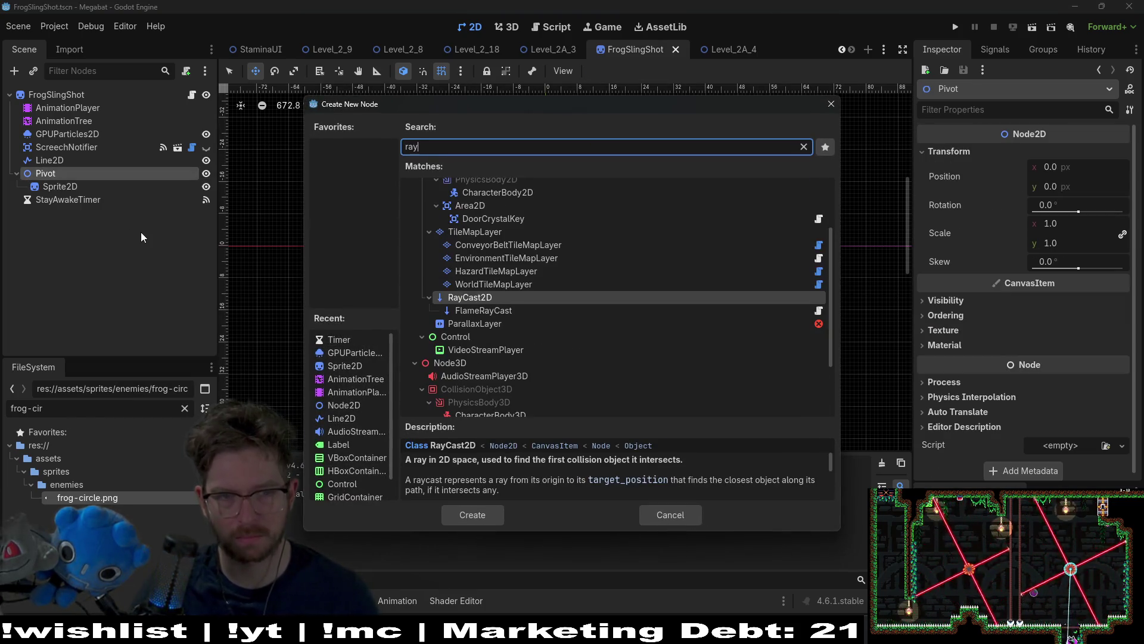
{"action": "key", "text": "Return"}
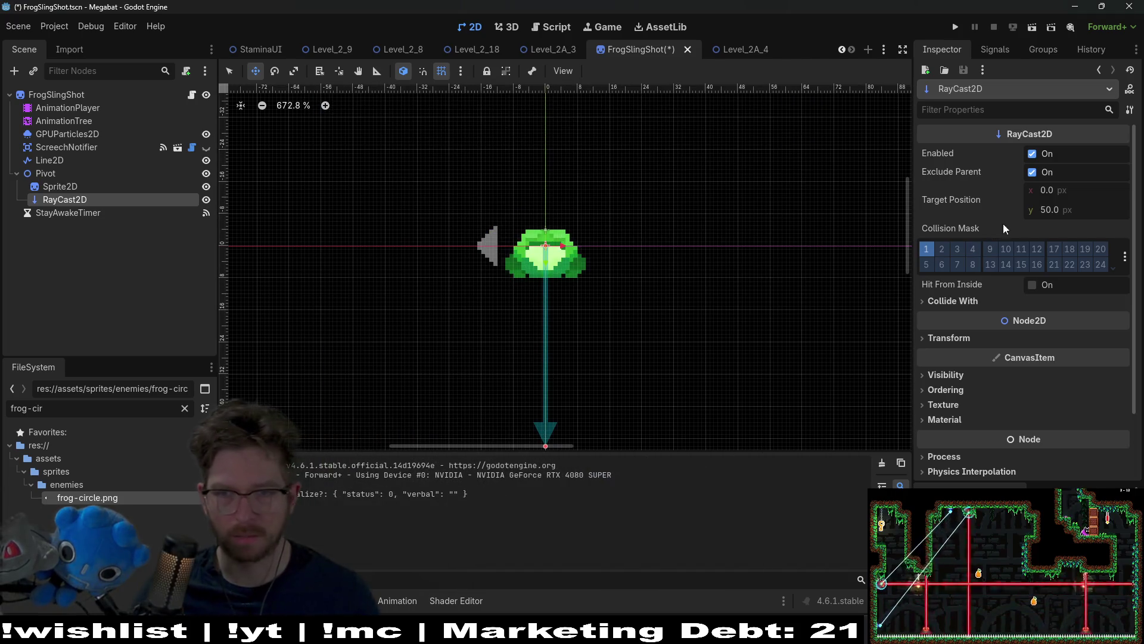
Set the ray's Target Position to 50, 0, drag it out to 72, and save FrogSlingShot.
{"action": "left_click", "coordinate": [1076, 191]}
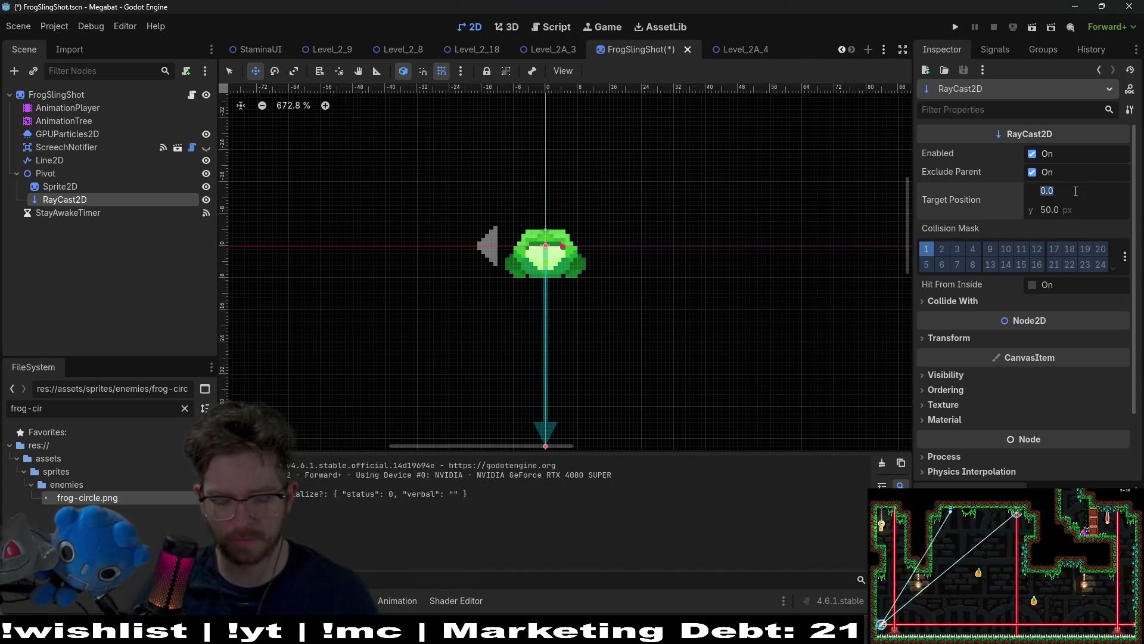
{"action": "type", "text": "50"}
{"action": "key", "text": "Return"}
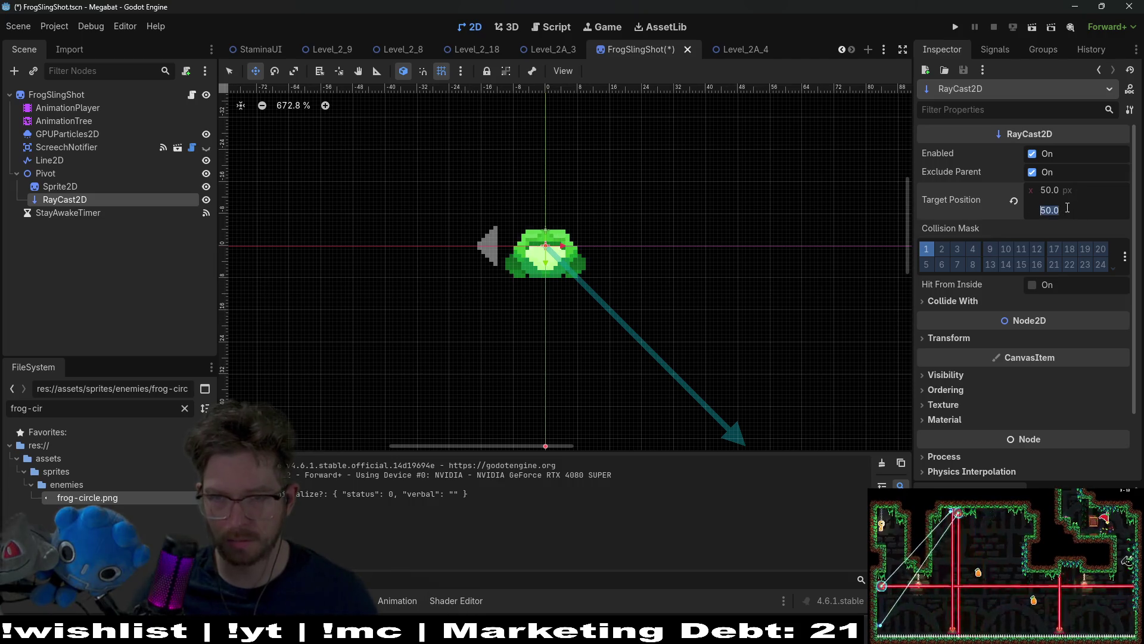
{"action": "type", "text": "0"}
{"action": "key", "text": "Return"}
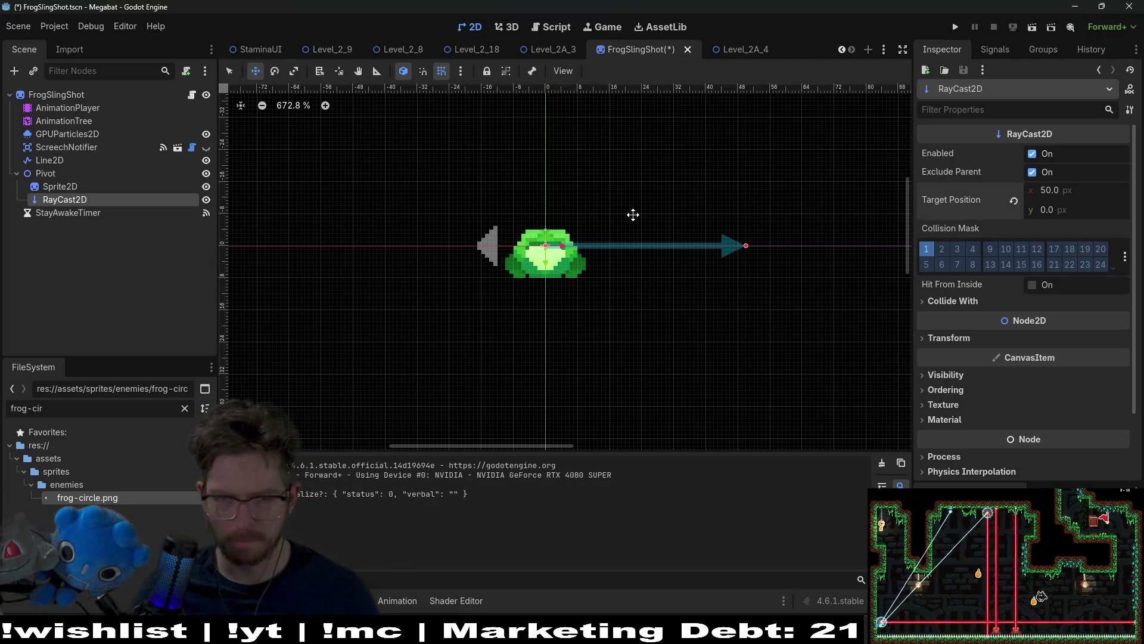
{"action": "scroll", "coordinate": [633, 214], "scroll_direction": "down", "scroll_amount": 2}
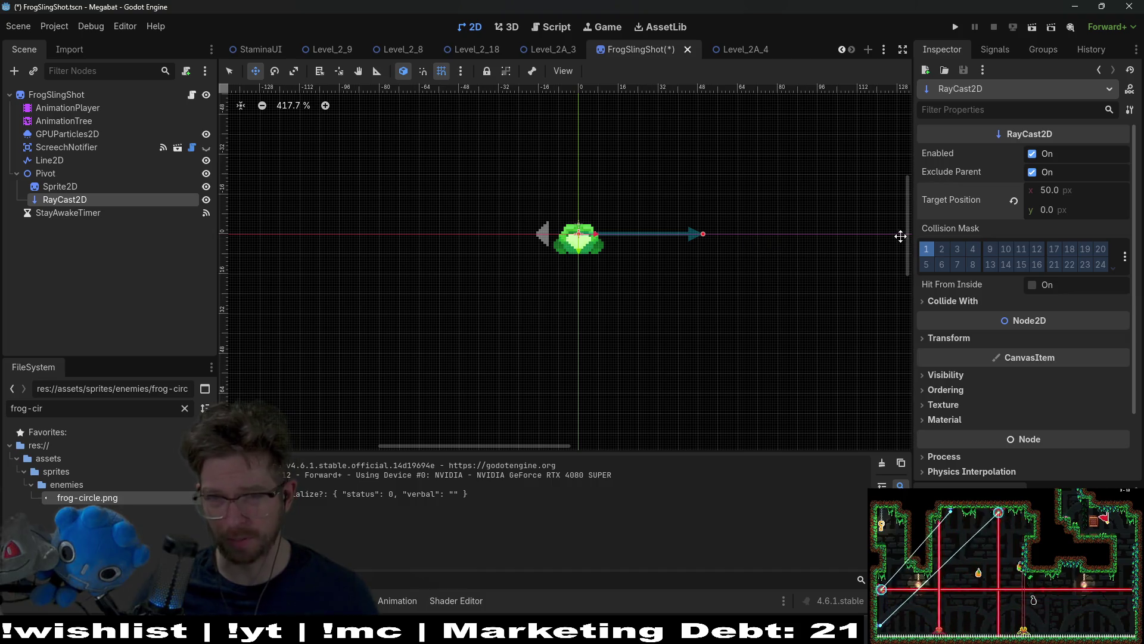
{"action": "scroll", "coordinate": [712, 233], "scroll_direction": "up", "scroll_amount": 3}
{"action": "key", "text": "q"}
{"action": "left_click_drag", "start_coordinate": [696, 235], "coordinate": [794, 237]}
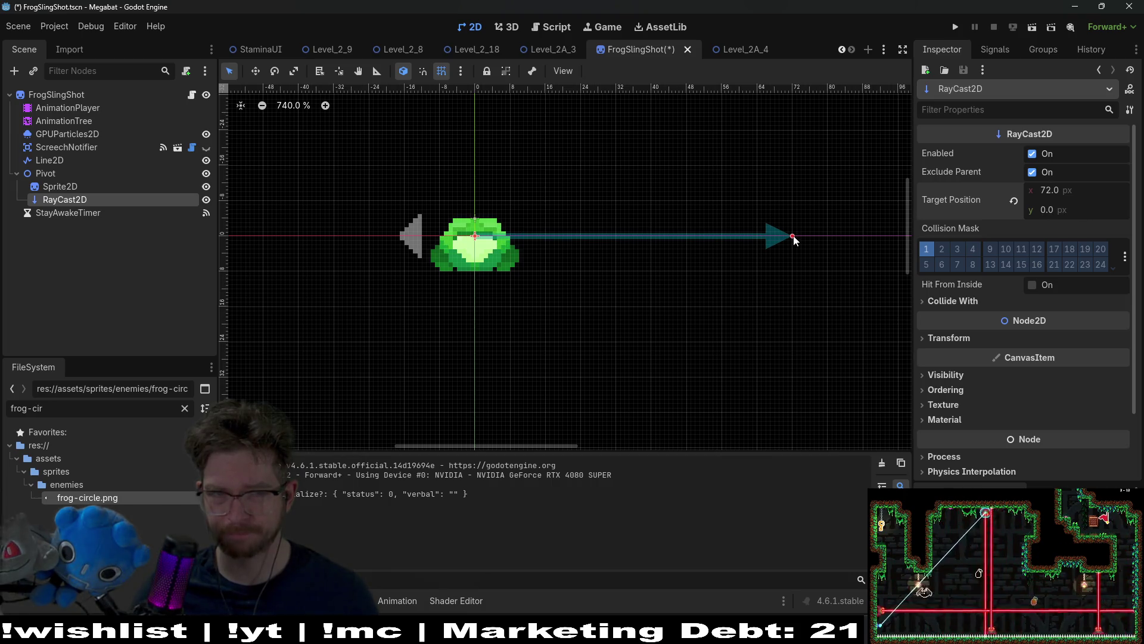
{"action": "key", "text": "ctrl+s"}
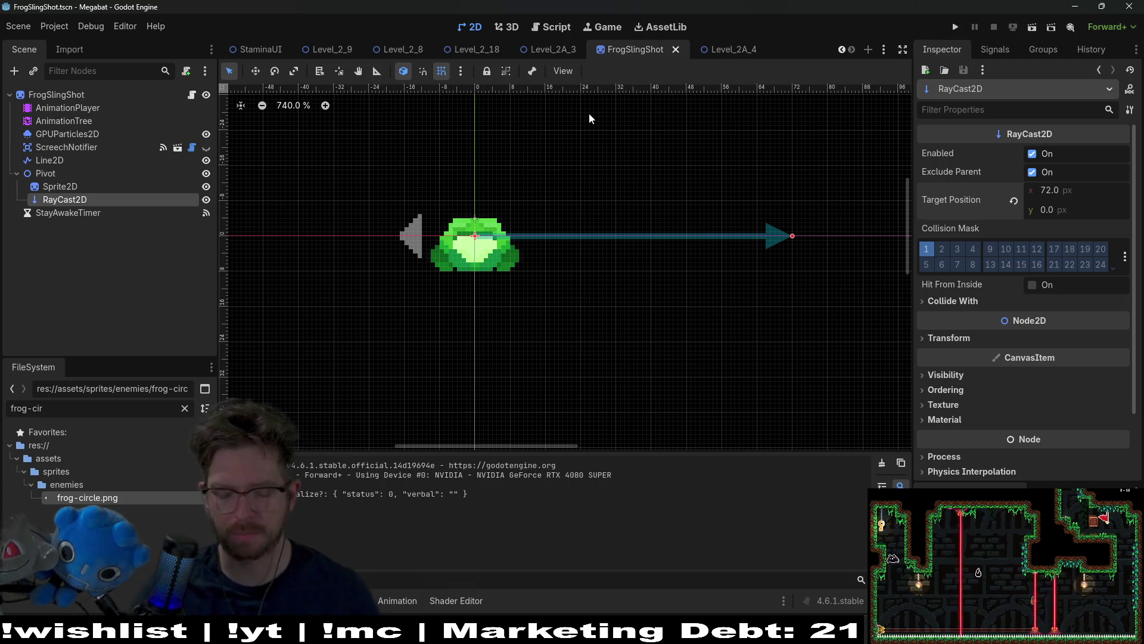
{"action": "key", "text": "shift+alt+o"}
Quick-open Player.tscn by searching 'player'.
{"action": "type", "text": "player"}
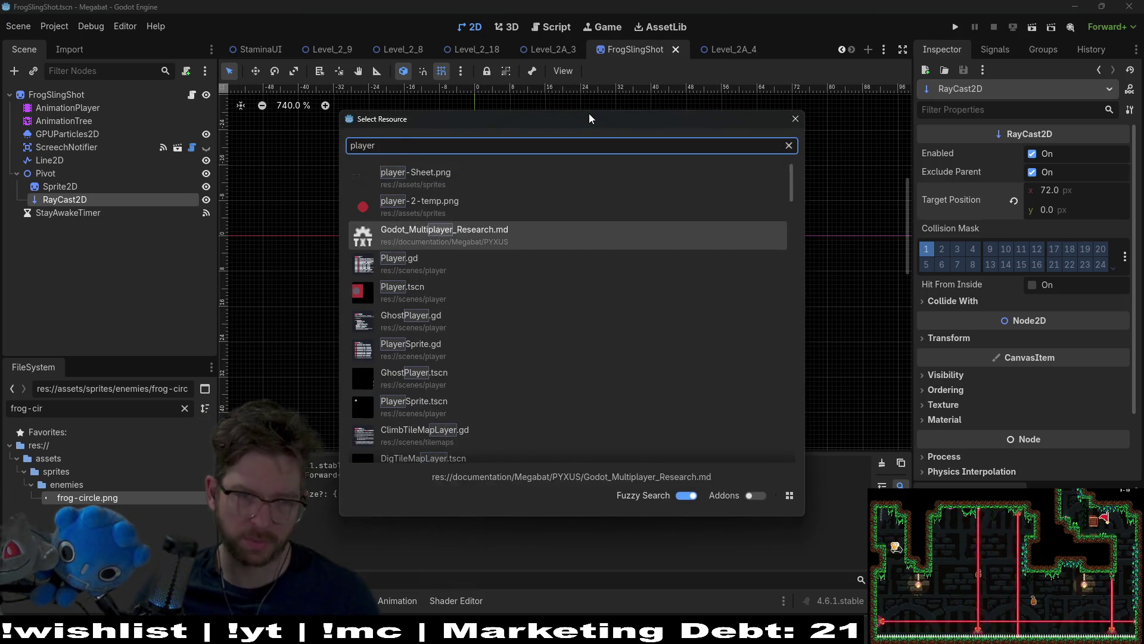
{"action": "key", "text": "Down"}
{"action": "key", "text": "Down"}
{"action": "key", "text": "Return"}
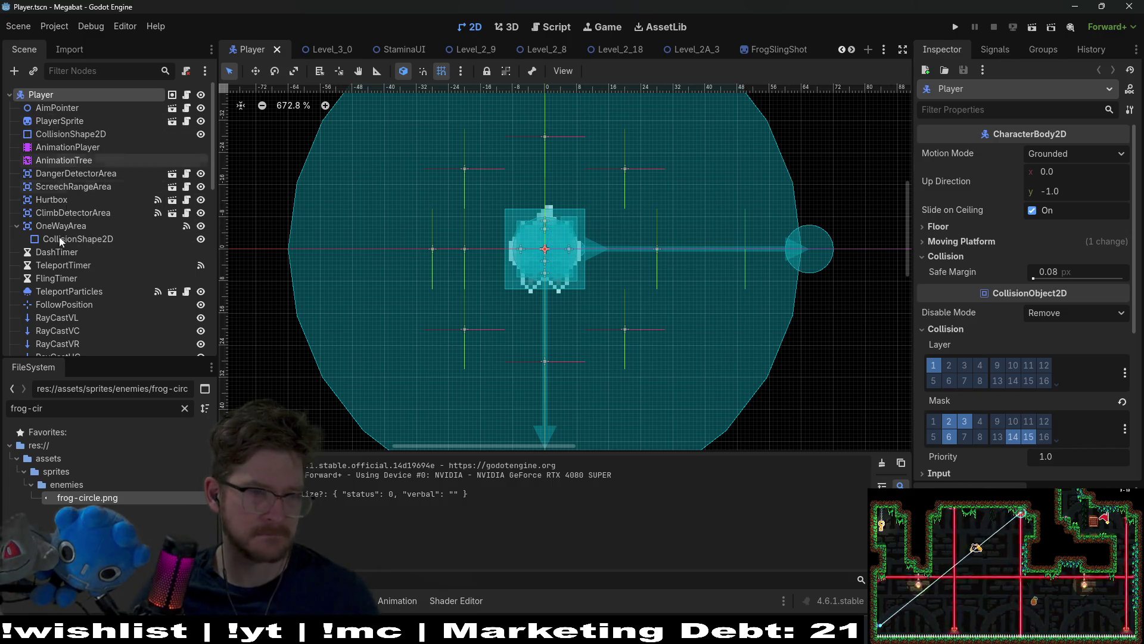
Select ClimbDetectorArea, then ScreechRangeArea to see its monitoring and collision layer settings.
{"action": "scroll", "coordinate": [85, 283], "scroll_direction": "down", "scroll_amount": 3}
{"action": "scroll", "coordinate": [84, 284], "scroll_direction": "up", "scroll_amount": 3}
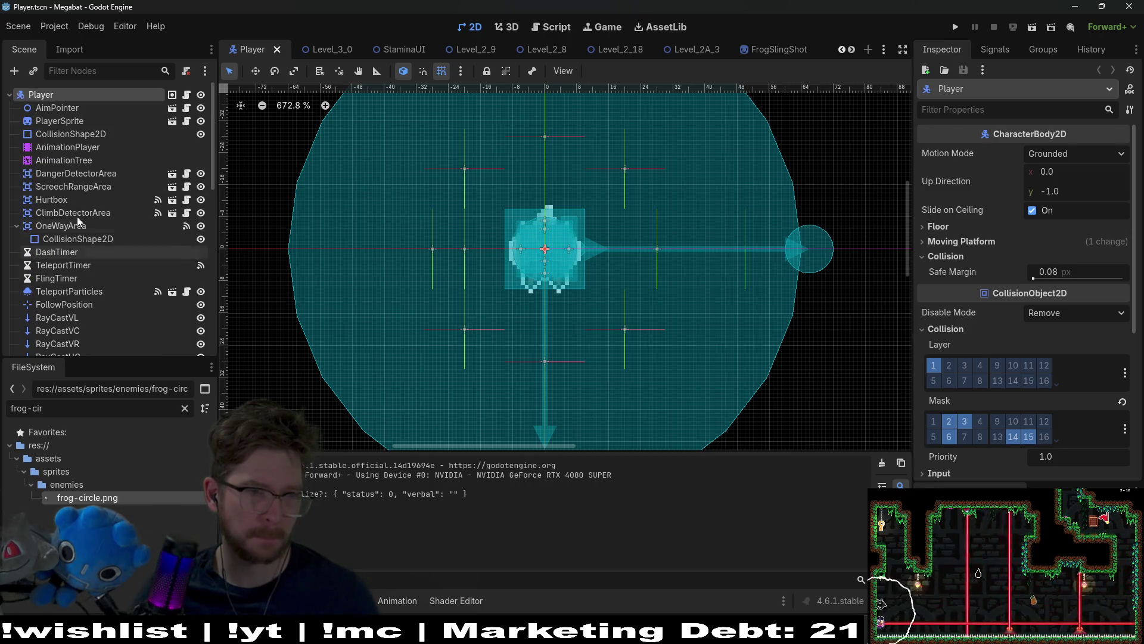
{"action": "left_click", "coordinate": [77, 213]}
{"action": "left_click", "coordinate": [70, 189]}
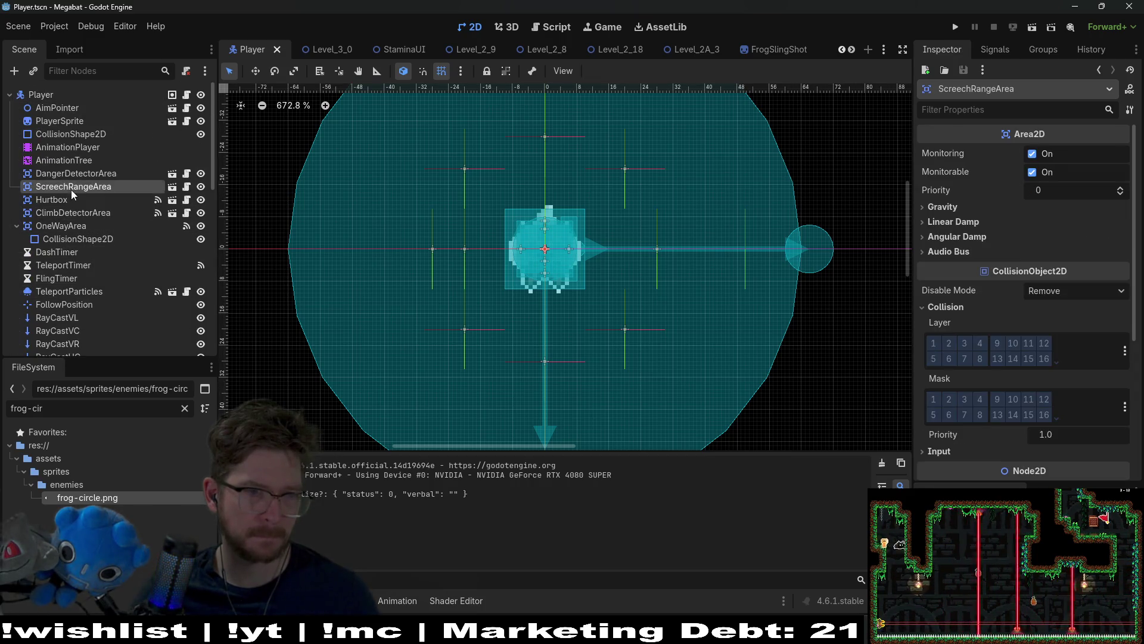
Check ScreechRangeArea's 64 px circle radius, then open FrogSlingShot and edit the RayCast2D Target Position x.
{"action": "left_click", "coordinate": [186, 187]}
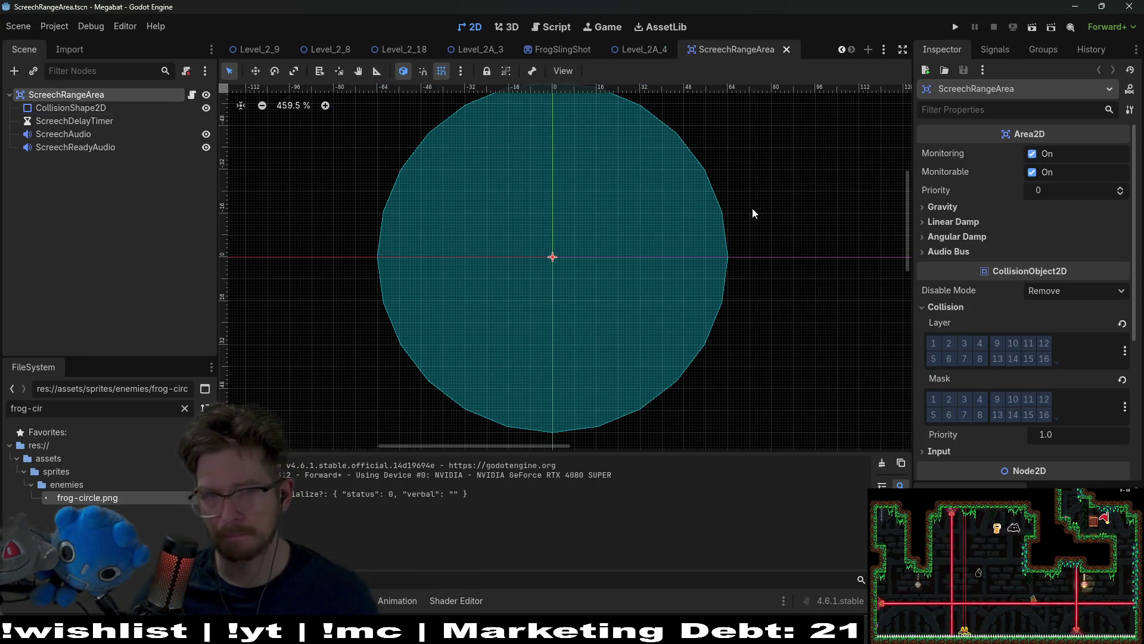
{"action": "left_click", "coordinate": [70, 107]}
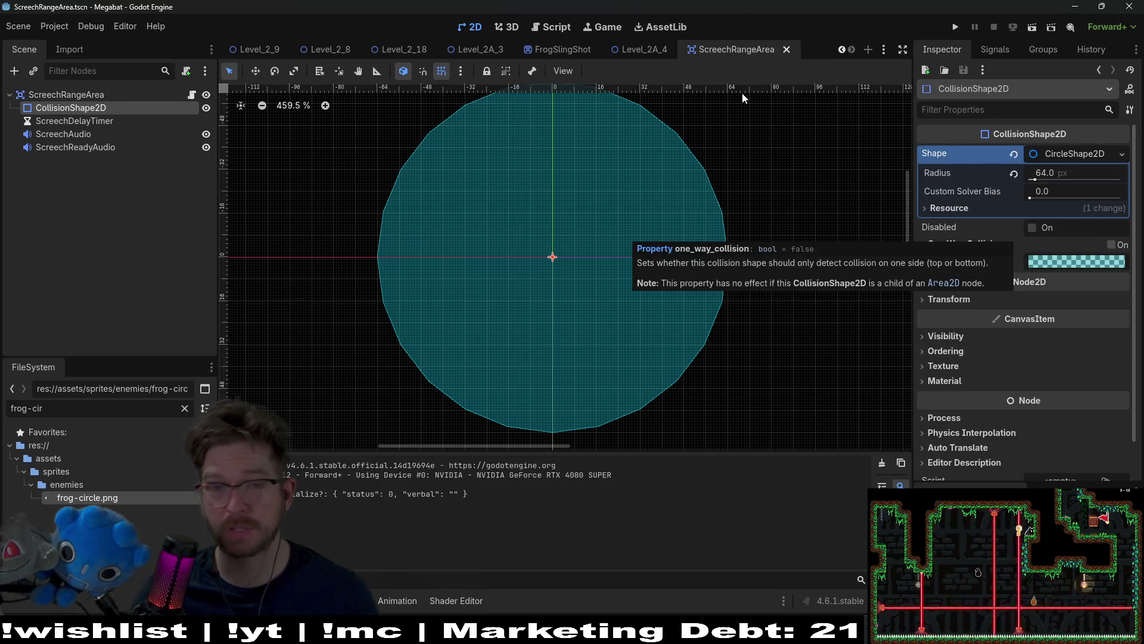
{"action": "left_click", "coordinate": [634, 48]}
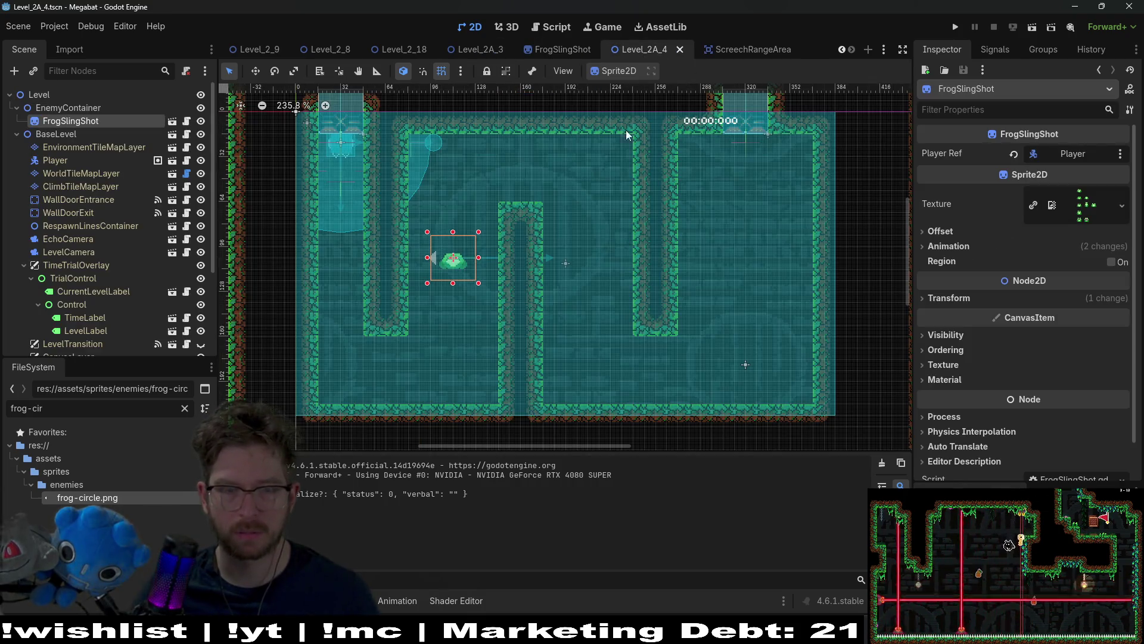
{"action": "left_click", "coordinate": [187, 121]}
{"action": "left_click", "coordinate": [1052, 191]}
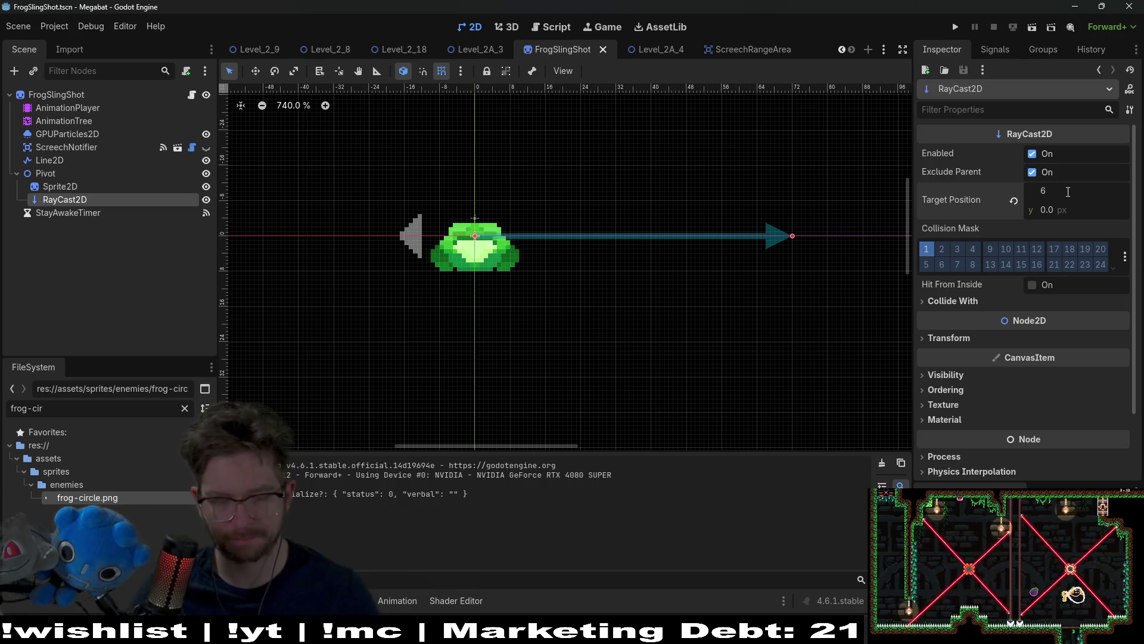
Try a 64 px ray Target Position x, then restore it to 72 px.
{"action": "type", "text": "64"}
{"action": "key", "text": "Return"}
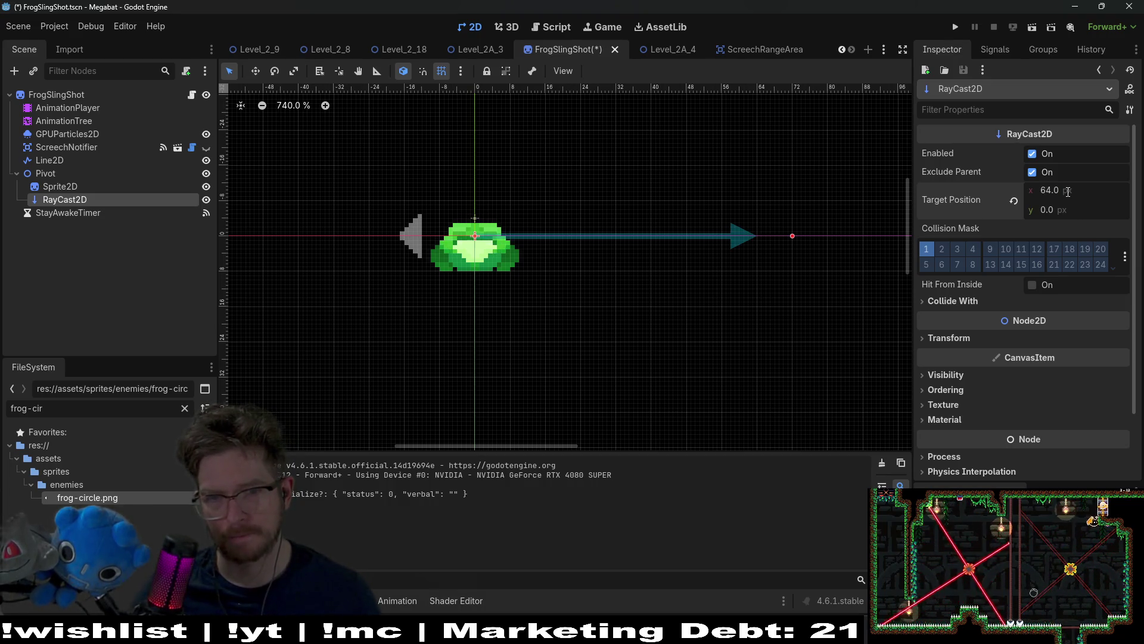
{"action": "left_click", "coordinate": [1068, 191]}
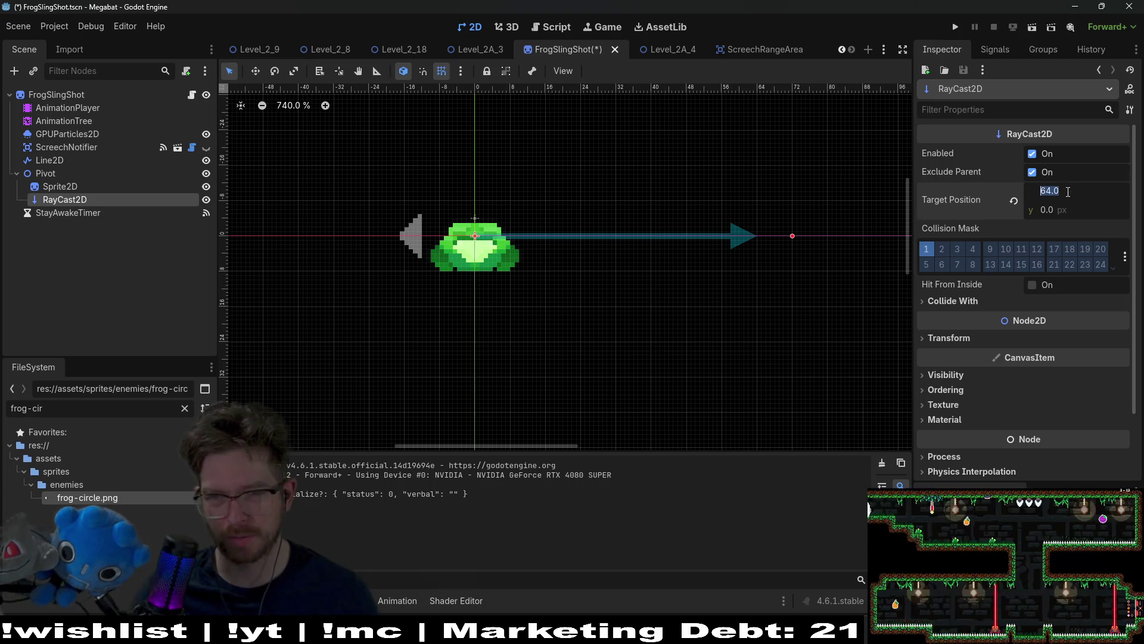
{"action": "type", "text": "72"}
{"action": "key", "text": "Return"}
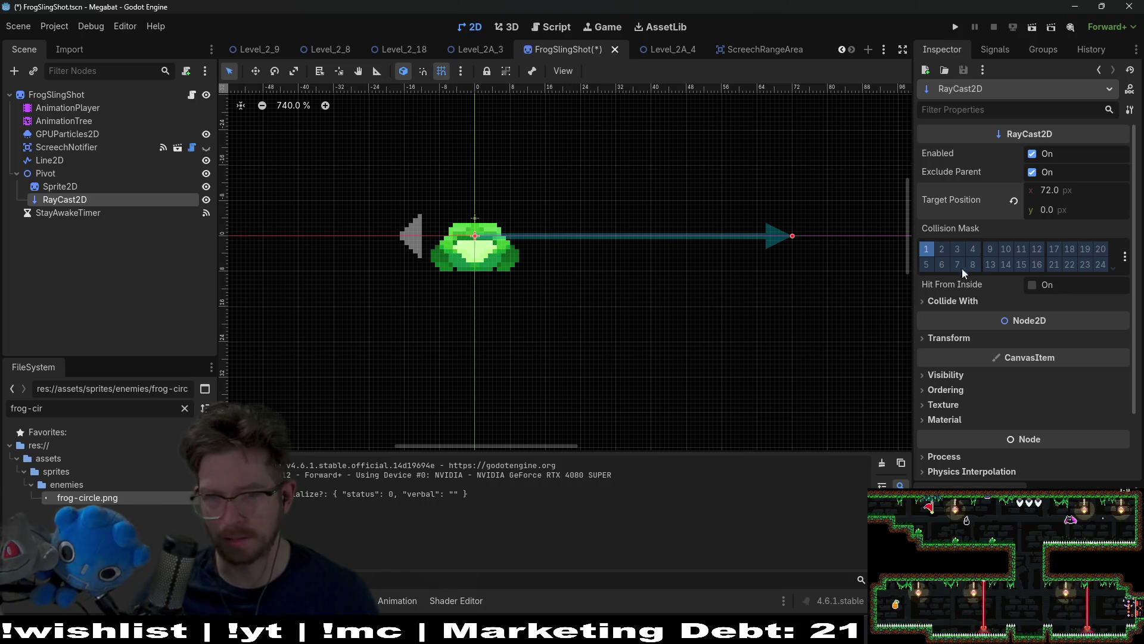
Add mask layer 3 plus the enemy and diggable layers to the ray, and save the scene.
{"action": "left_click", "coordinate": [959, 249]}
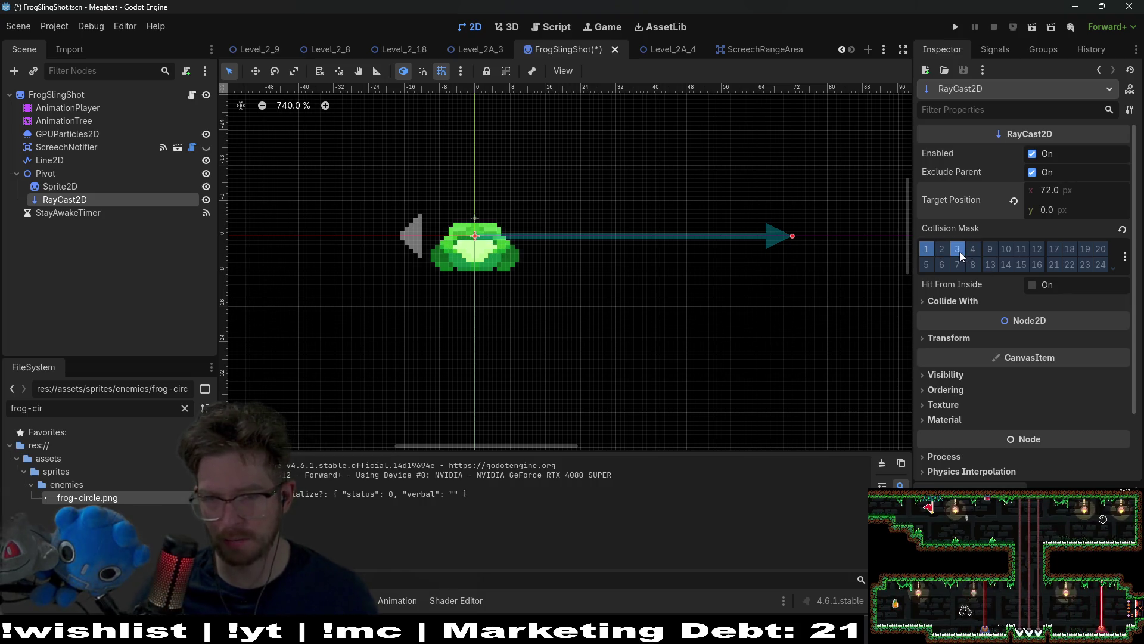
{"action": "left_click", "coordinate": [1126, 260]}
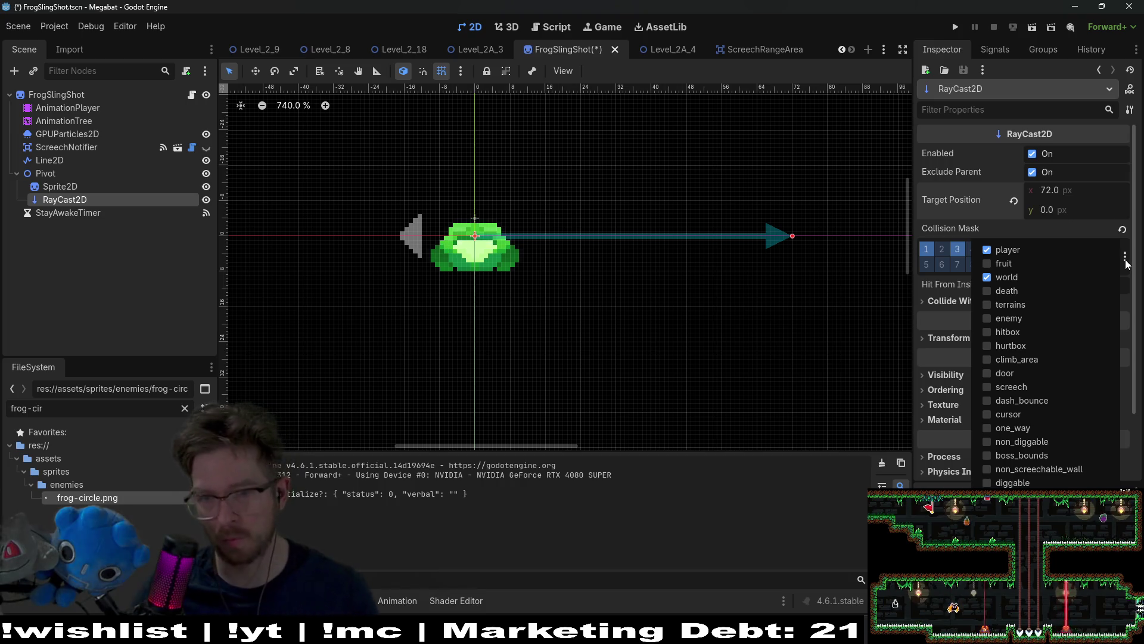
{"action": "left_click", "coordinate": [988, 323]}
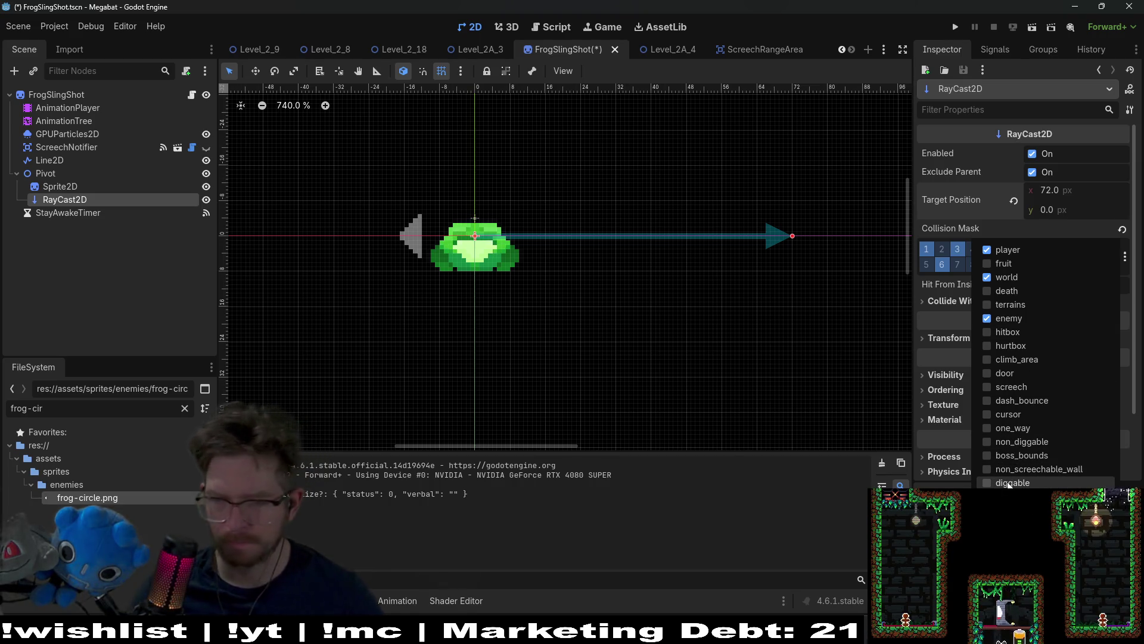
{"action": "left_click", "coordinate": [1008, 482]}
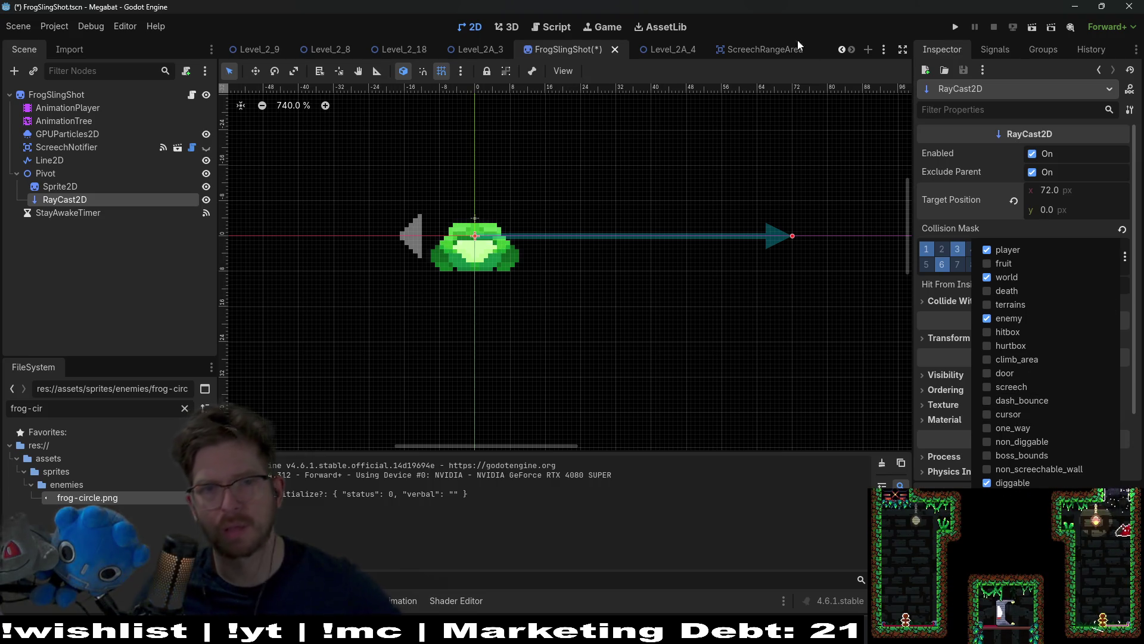
{"action": "key", "text": "Escape"}
{"action": "key", "text": "ctrl+s"}
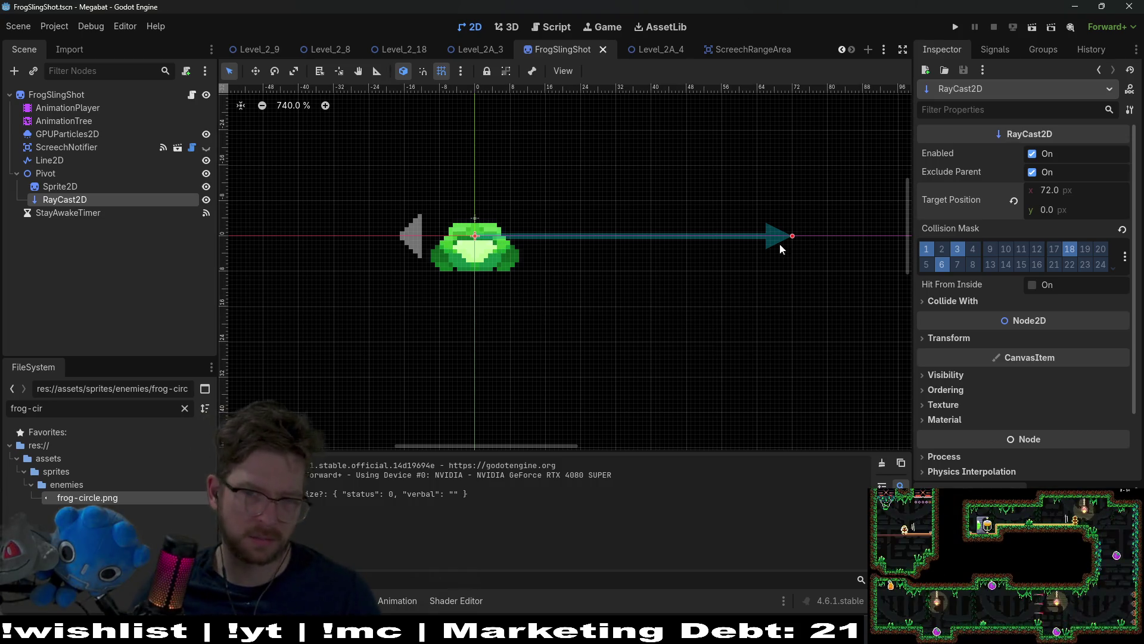
Open FrogSlingShot.gd from the root node and scroll through its variable declarations.
{"action": "left_click", "coordinate": [62, 96]}
{"action": "scroll", "coordinate": [681, 188], "scroll_direction": "down", "scroll_amount": 5}
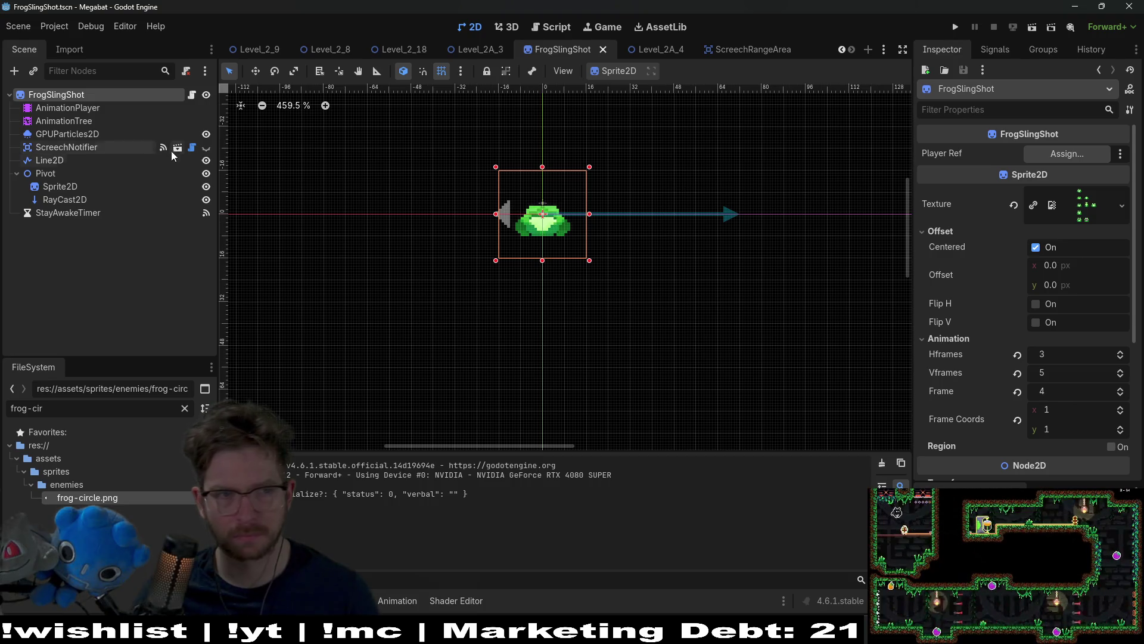
{"action": "left_click", "coordinate": [192, 95]}
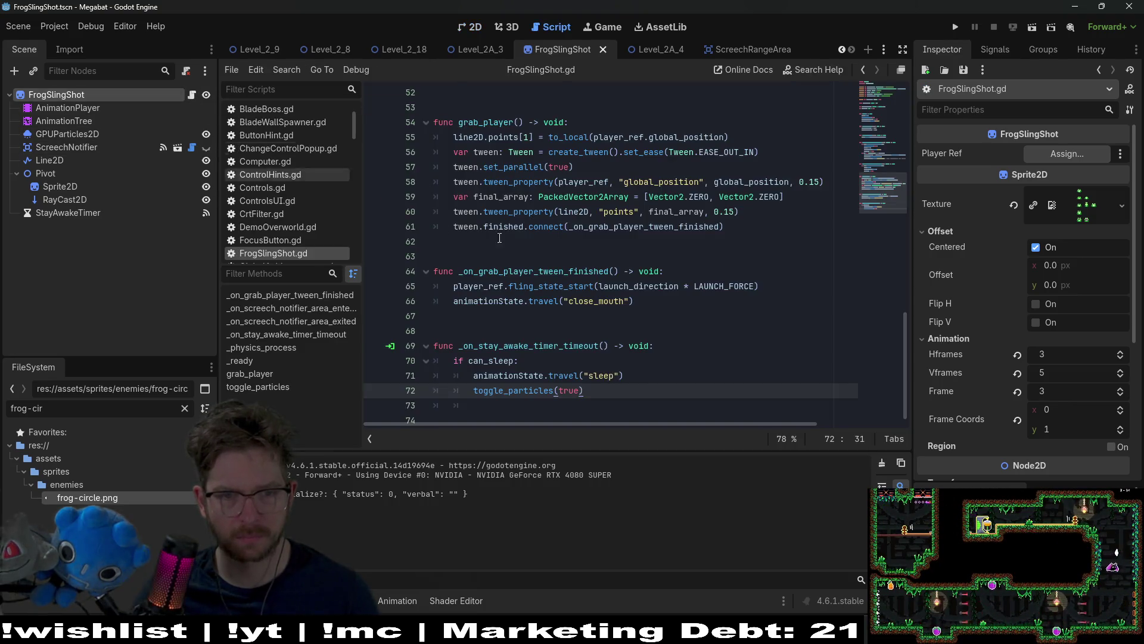
{"action": "scroll", "coordinate": [587, 252], "scroll_direction": "up", "scroll_amount": 15}
{"action": "scroll", "coordinate": [587, 253], "scroll_direction": "up", "scroll_amount": 2}
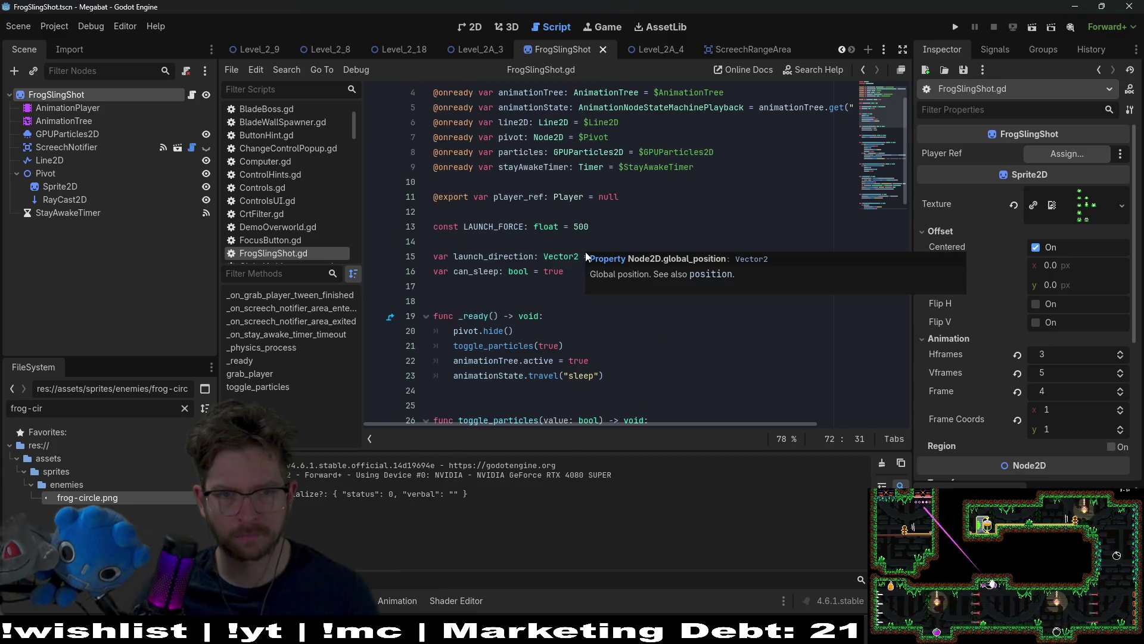
{"action": "scroll", "coordinate": [589, 206], "scroll_direction": "up", "scroll_amount": 1}
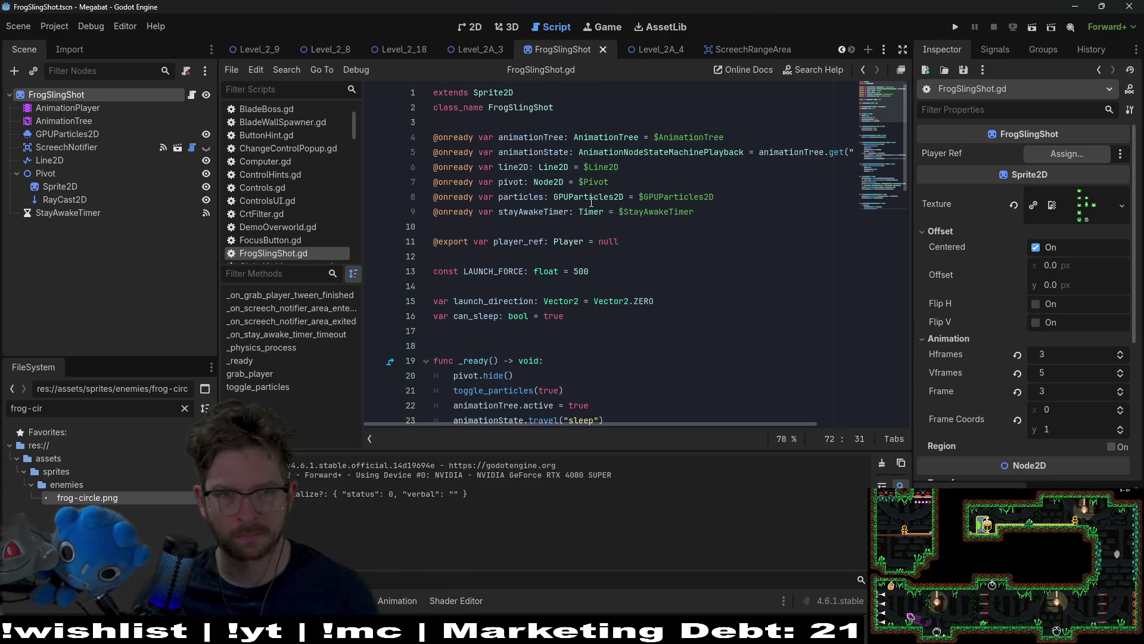
{"action": "scroll", "coordinate": [591, 202], "scroll_direction": "down", "scroll_amount": 2}
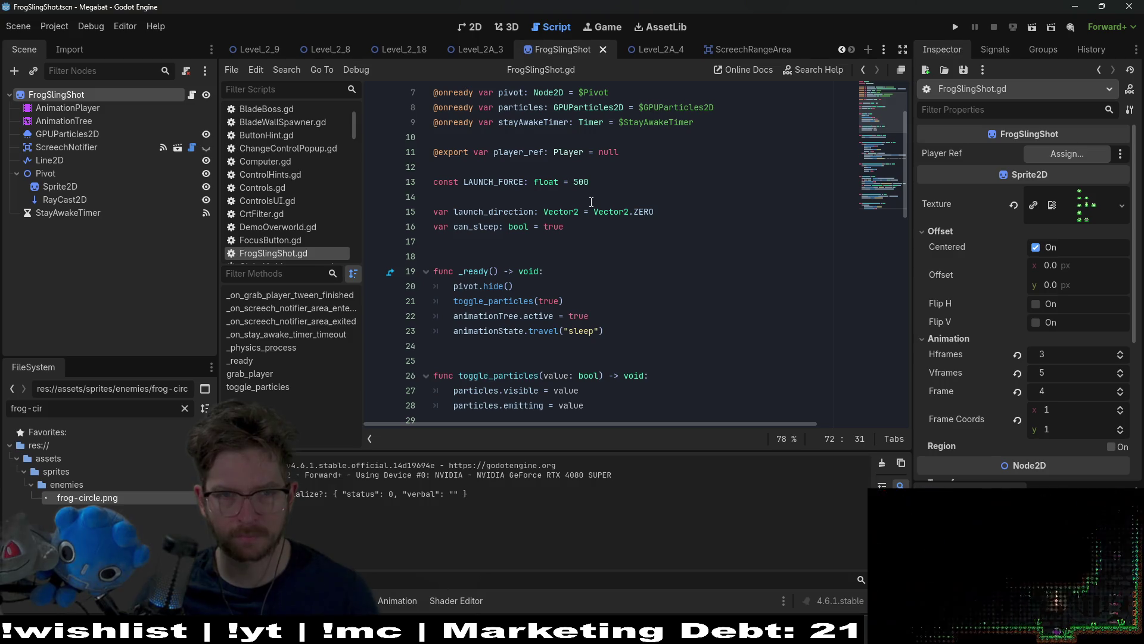
{"action": "scroll", "coordinate": [652, 210], "scroll_direction": "up", "scroll_amount": 2}
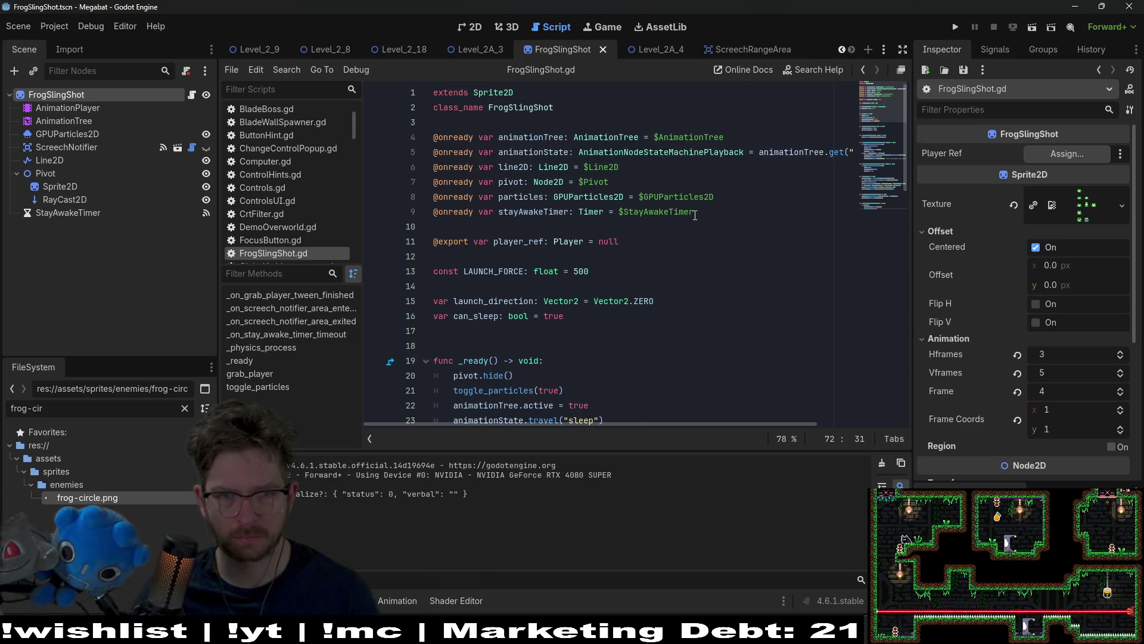
Ctrl-drag RayCast2D onto line 10 to create an onready reference, renaming it raycast.
{"action": "left_click", "coordinate": [724, 212]}
{"action": "left_click_drag", "start_coordinate": [80, 203], "coordinate": [596, 231]}
{"action": "double_click", "coordinate": [525, 227]}
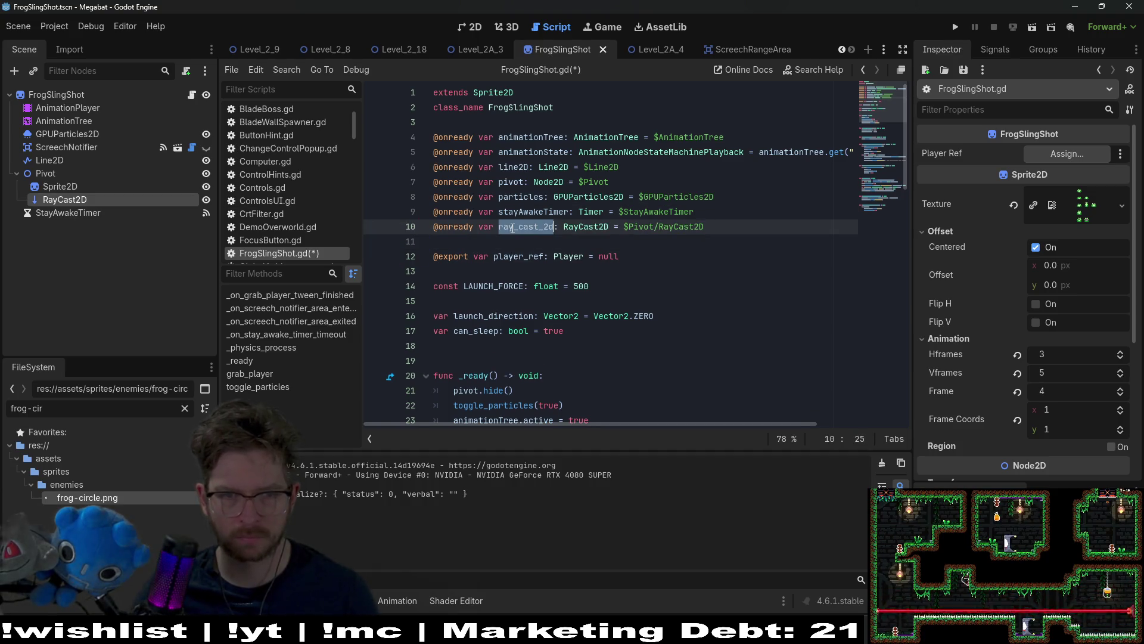
{"action": "type", "text": "raycast"}
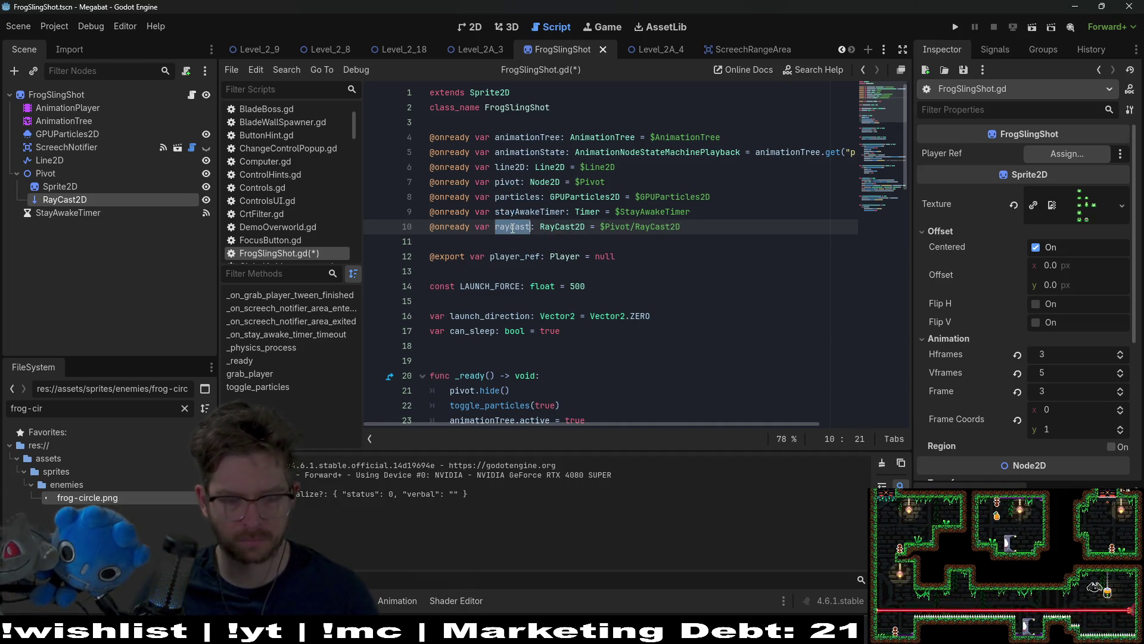
Capitalise the variable name to rayCast and save the script.
{"action": "left_click", "coordinate": [513, 228]}
{"action": "key", "text": "Delete"}
{"action": "type", "text": "C"}
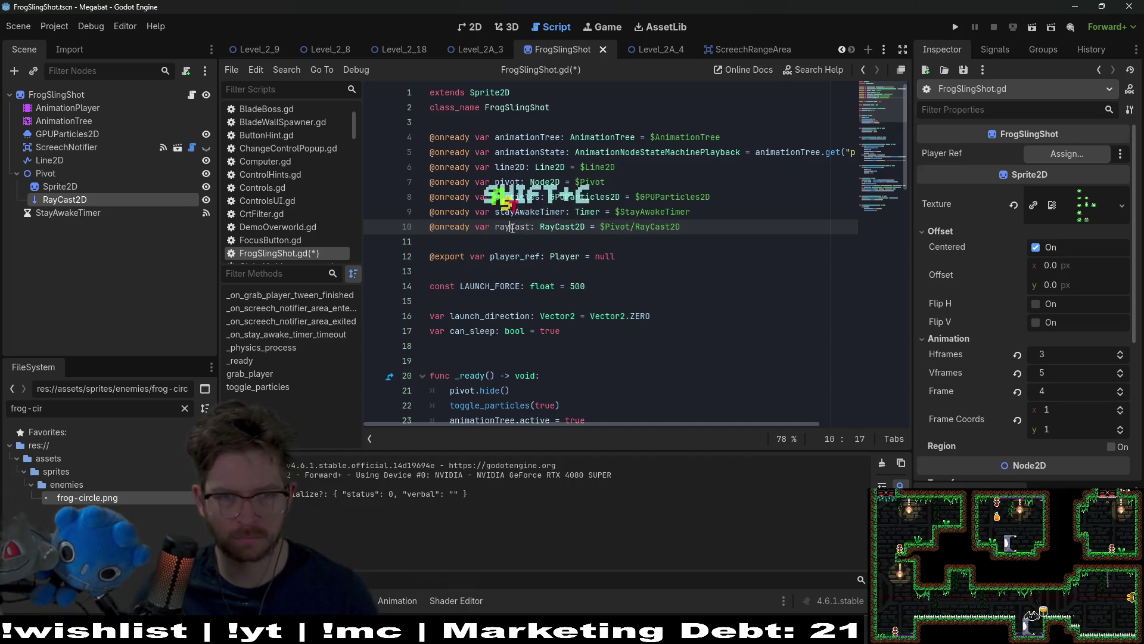
{"action": "double_click", "coordinate": [513, 228]}
{"action": "key", "text": "ctrl+c"}
{"action": "key", "text": "ctrl+s"}
{"action": "scroll", "coordinate": [554, 238], "scroll_direction": "down", "scroll_amount": 5}
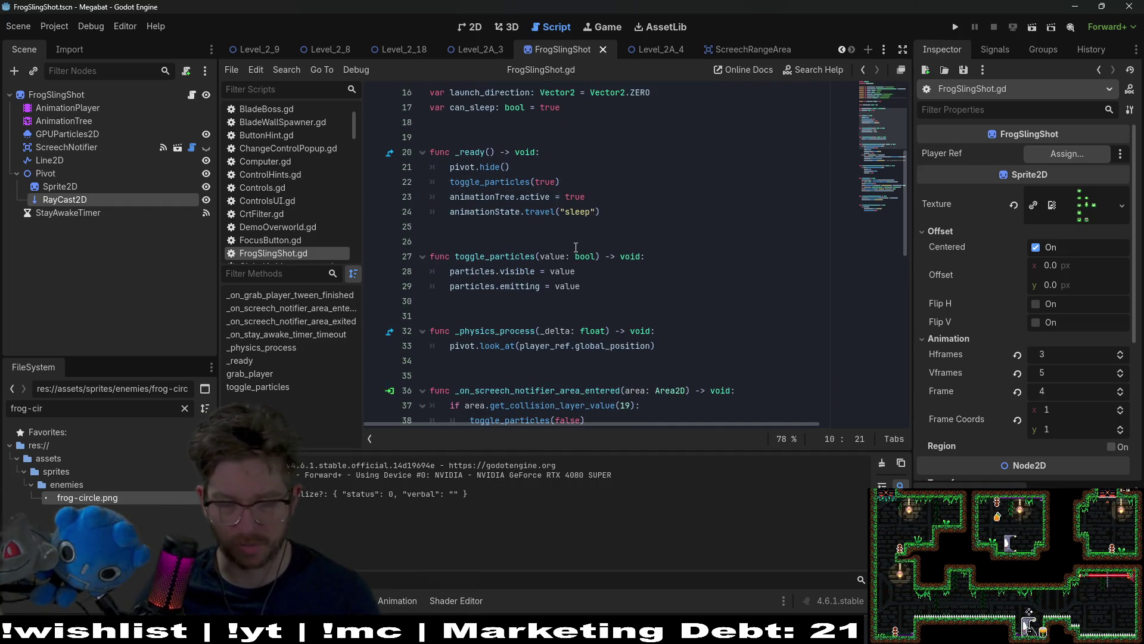
{"action": "scroll", "coordinate": [575, 247], "scroll_direction": "down", "scroll_amount": 4}
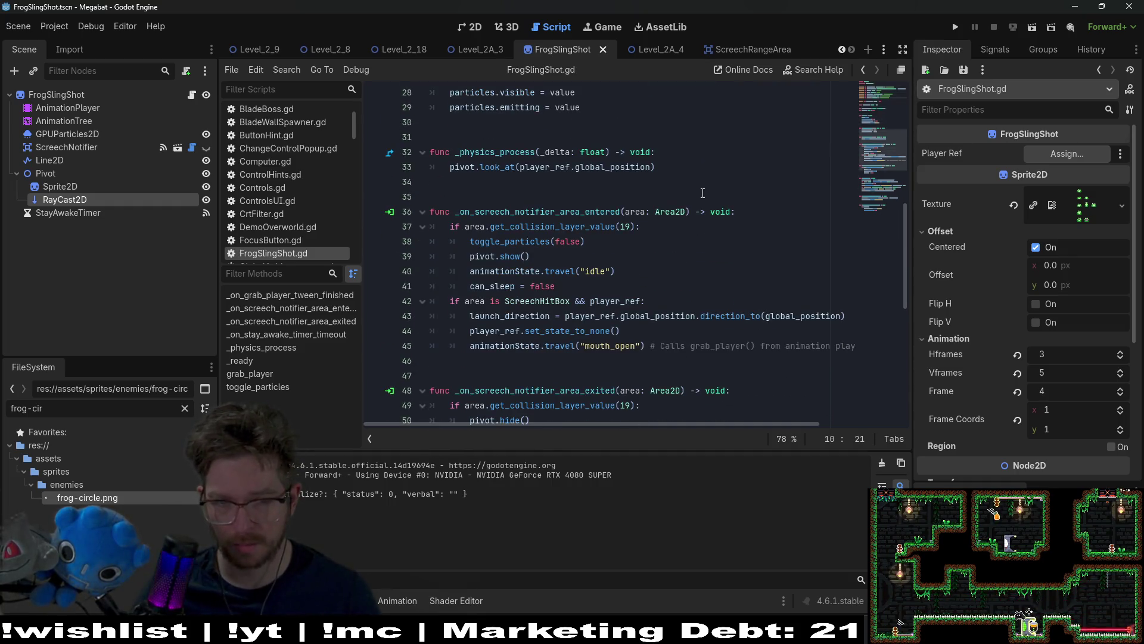
{"action": "scroll", "coordinate": [706, 194], "scroll_direction": "down", "scroll_amount": 1}
{"action": "double_click", "coordinate": [616, 302]}
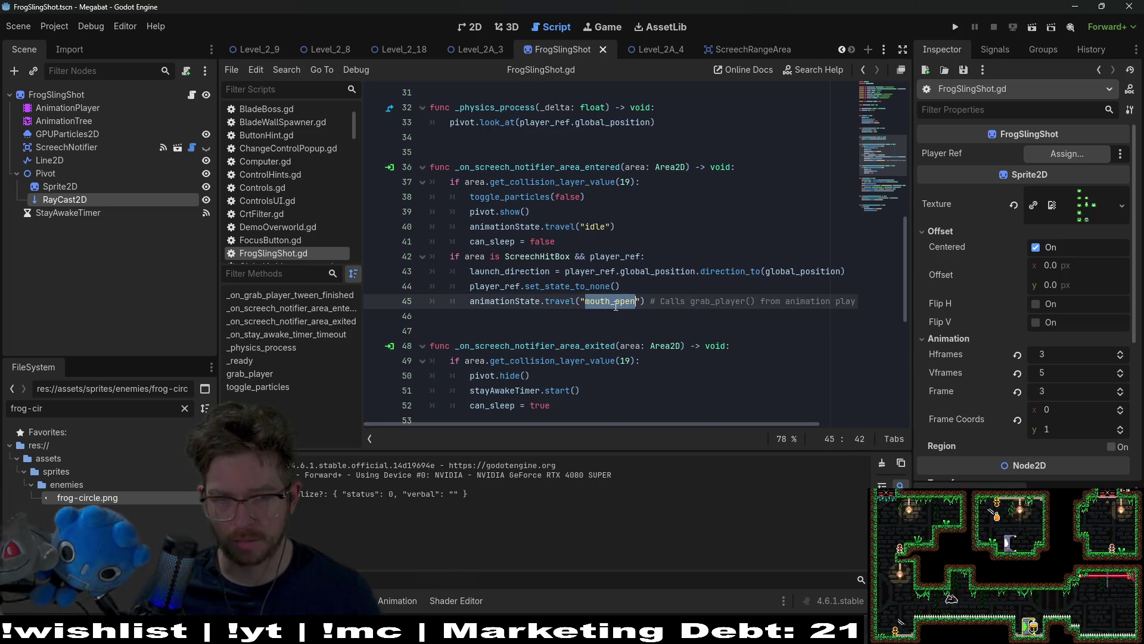
Append '&& rayCast.get_collider() is Player' to the line 42 grab condition and save.
{"action": "left_click", "coordinate": [659, 256]}
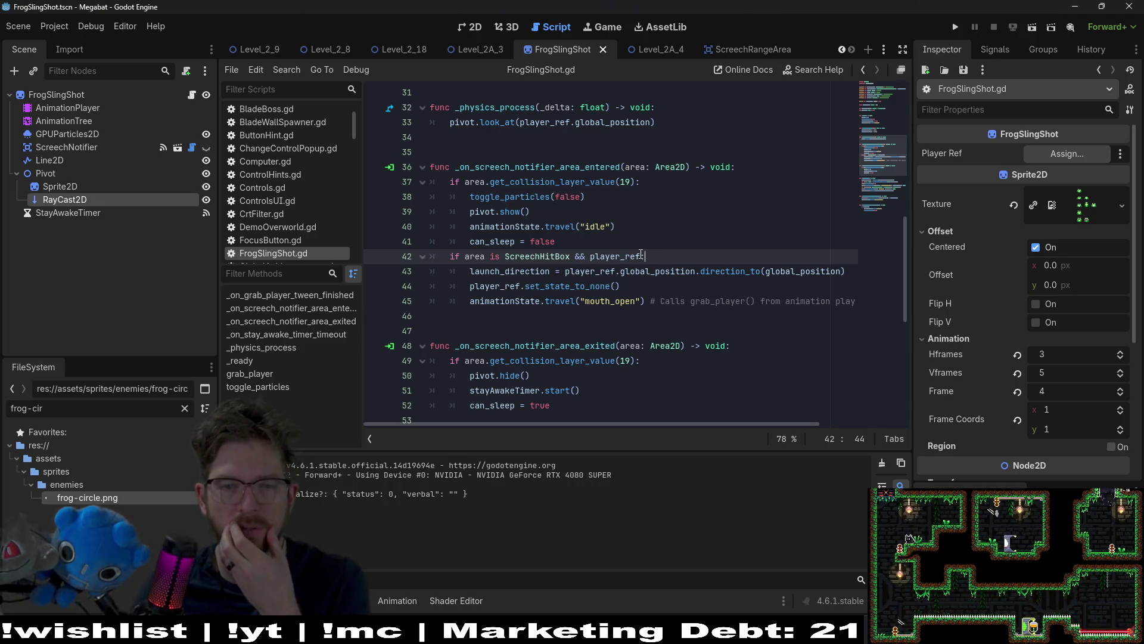
{"action": "type", "text": "&&"}
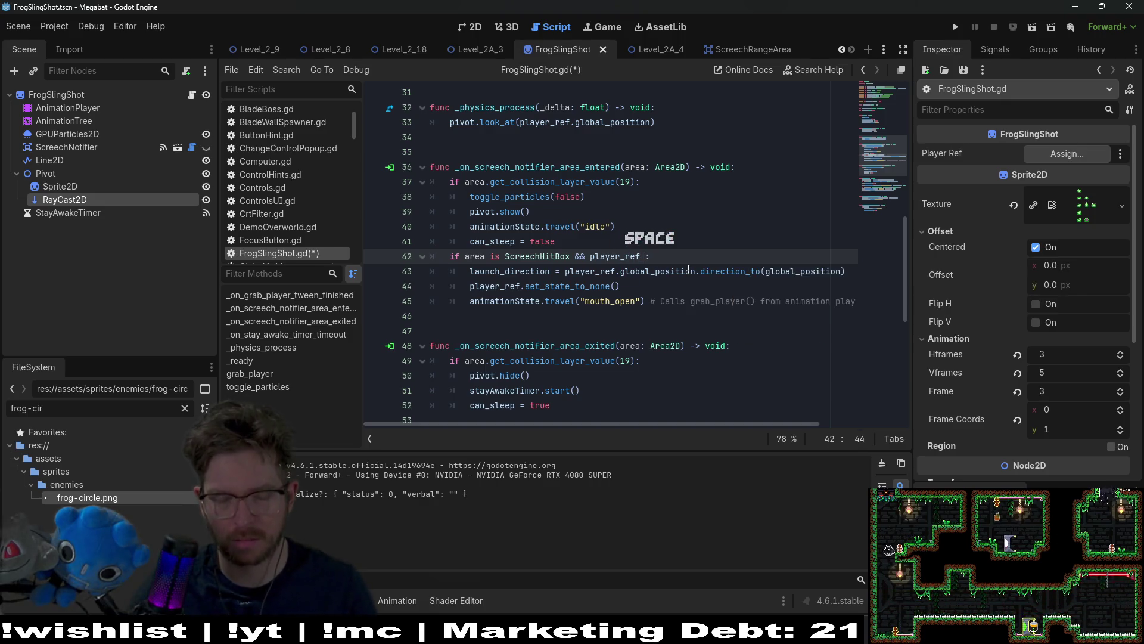
{"action": "key", "text": "ctrl+v"}
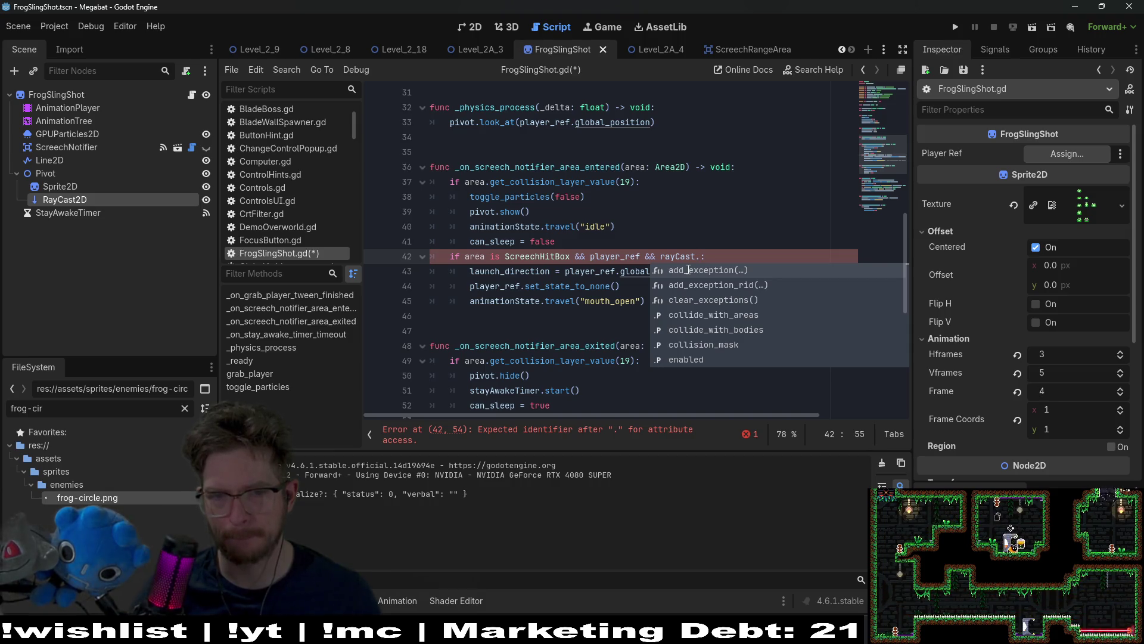
{"action": "type", "text": "is_col"}
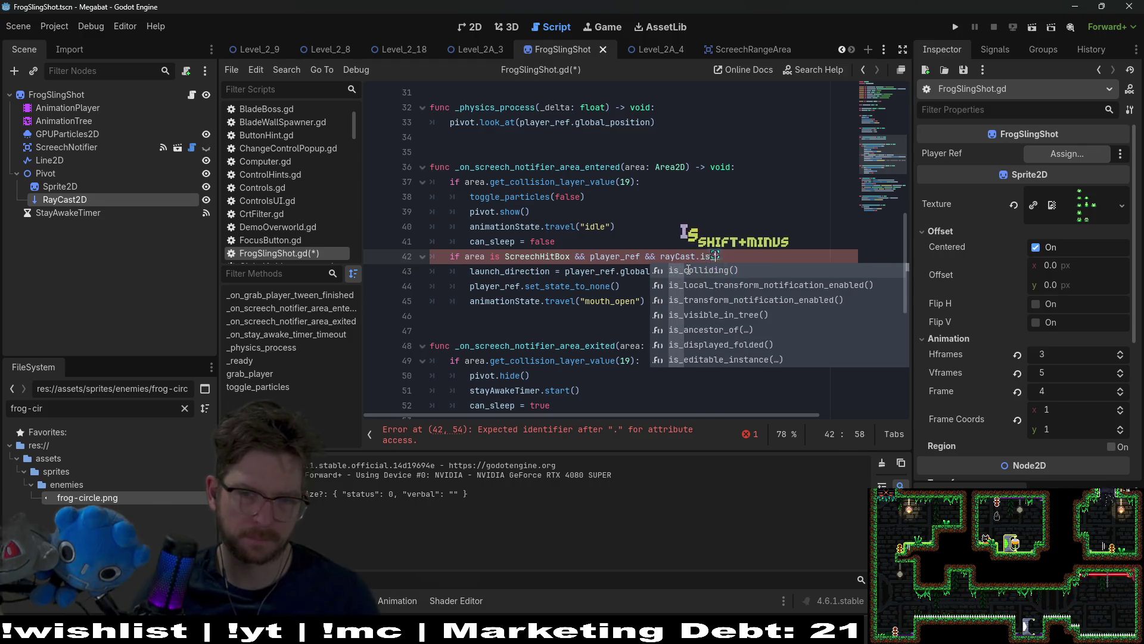
{"action": "key", "text": "Return"}
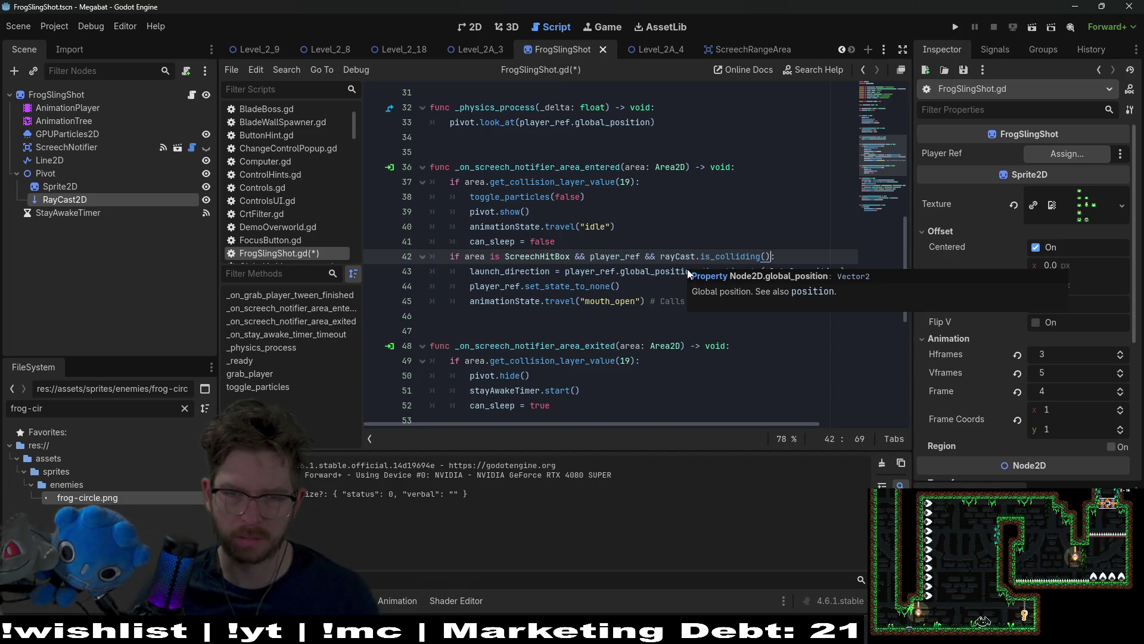
{"action": "key", "text": "BackSpace"}
{"action": "key", "text": "BackSpace"}
{"action": "key", "text": "BackSpace"}
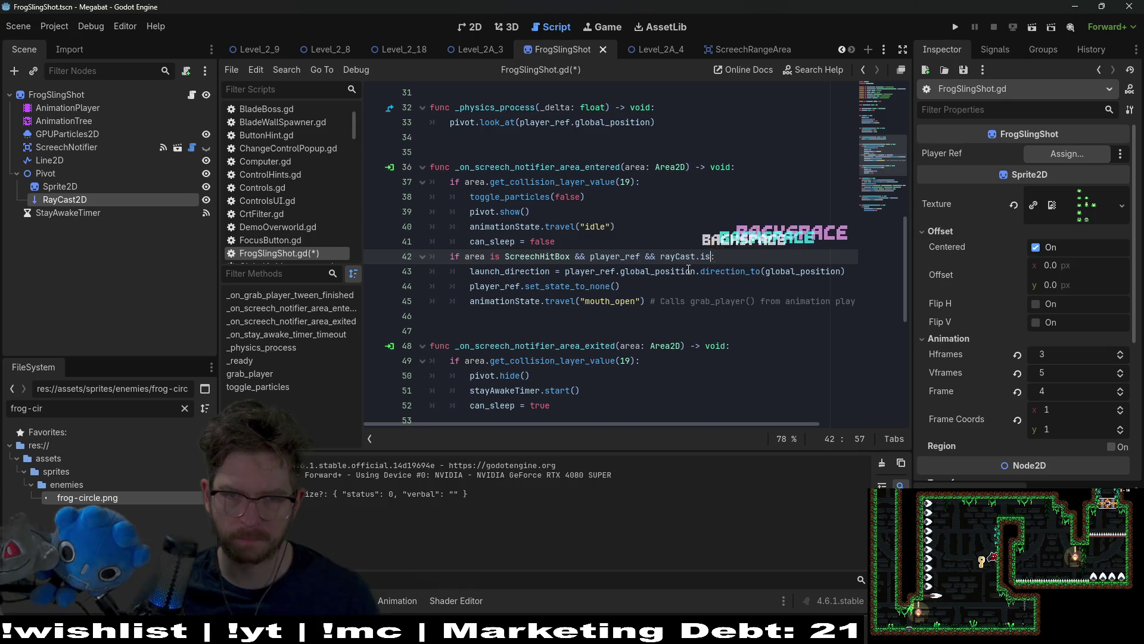
{"action": "type", "text": "."}
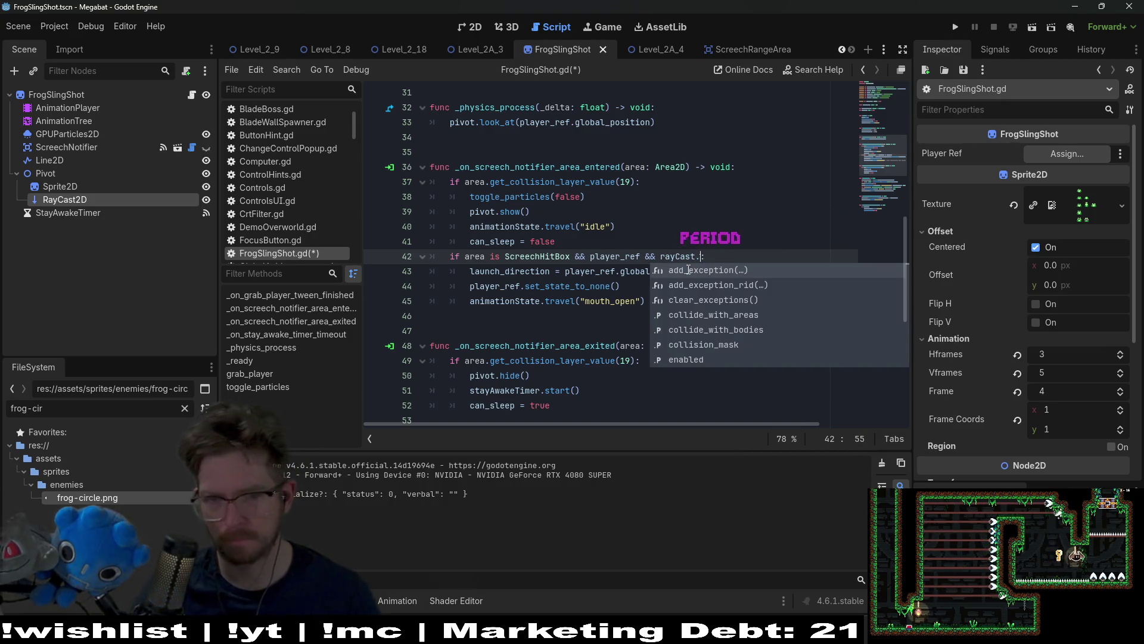
{"action": "type", "text": "get_"}
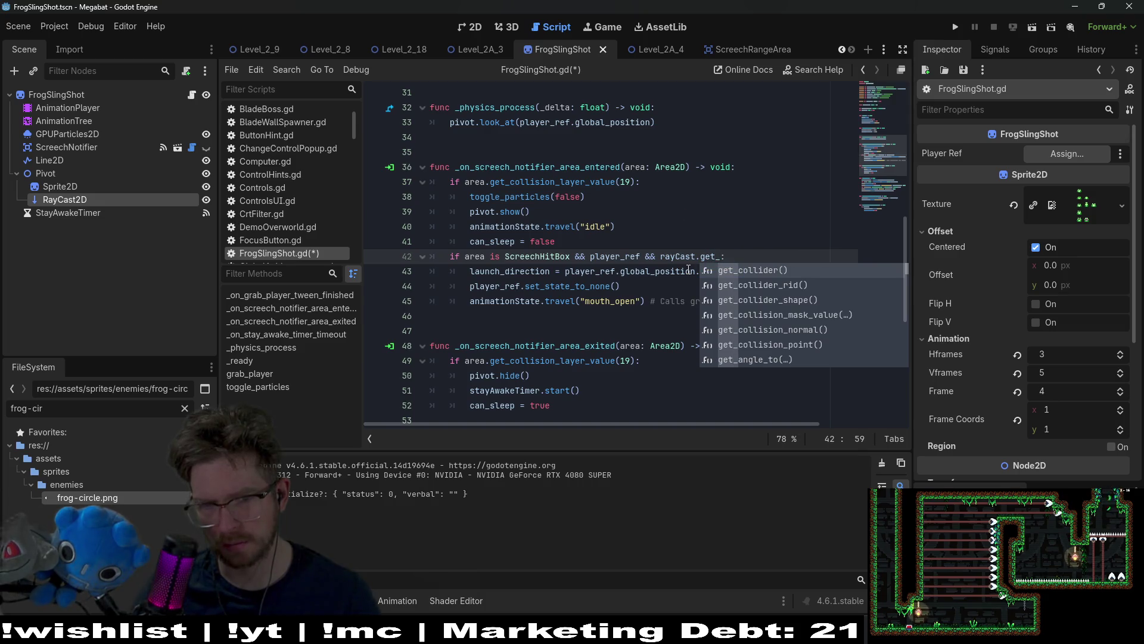
{"action": "key", "text": "Return"}
{"action": "type", "text": "is Pla"}
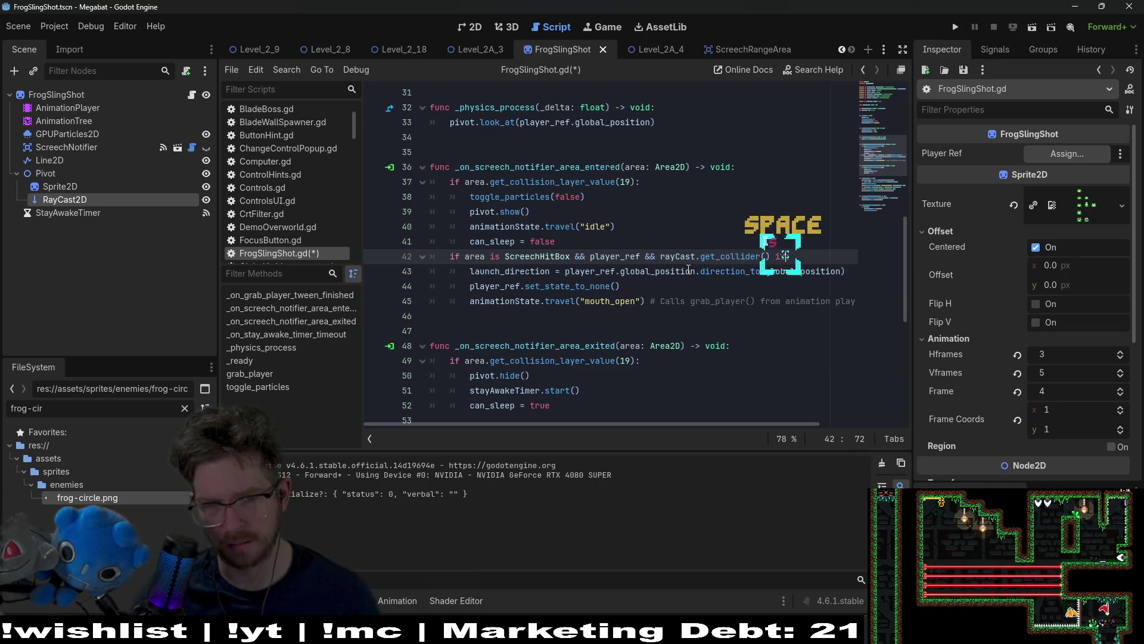
{"action": "type", "text": "yer:"}
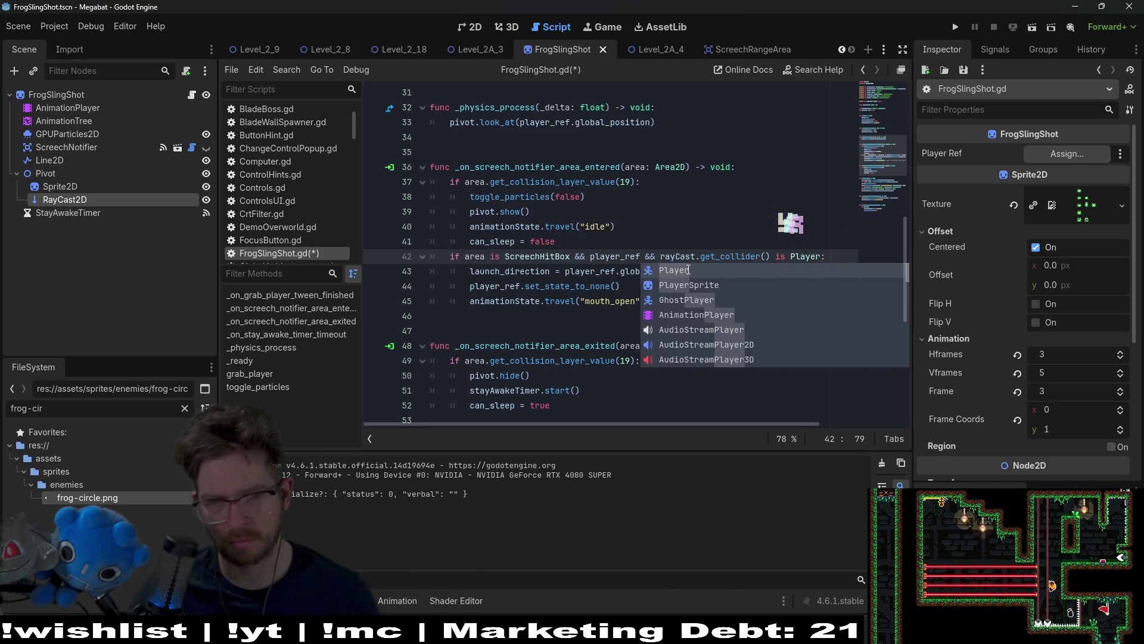
{"action": "key", "text": "ctrl+s"}
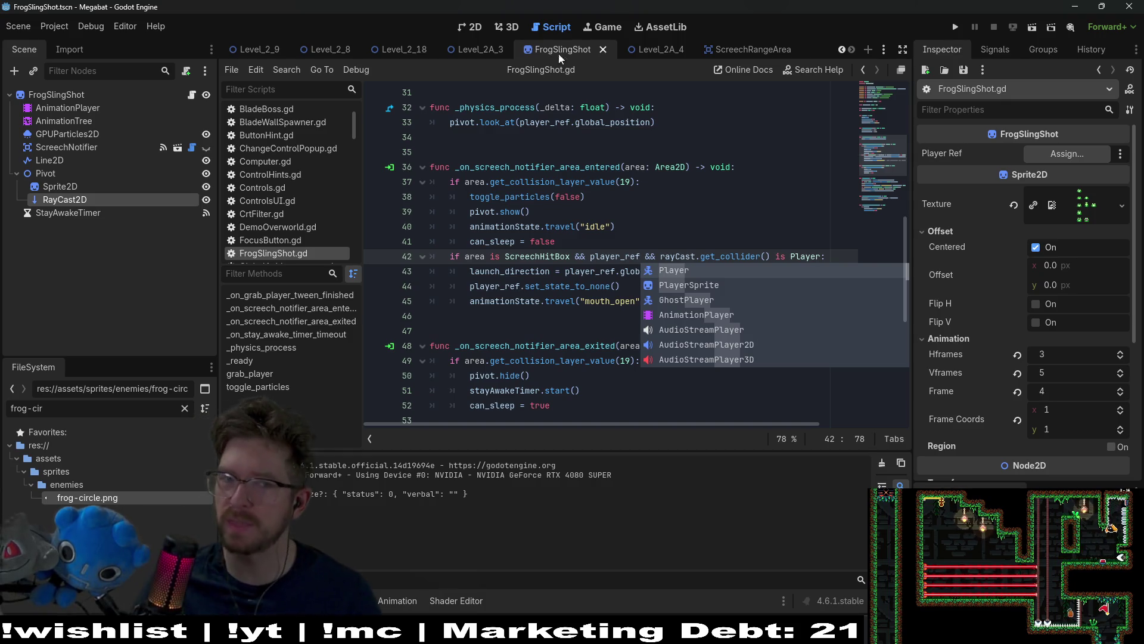
{"action": "left_click", "coordinate": [686, 122]}
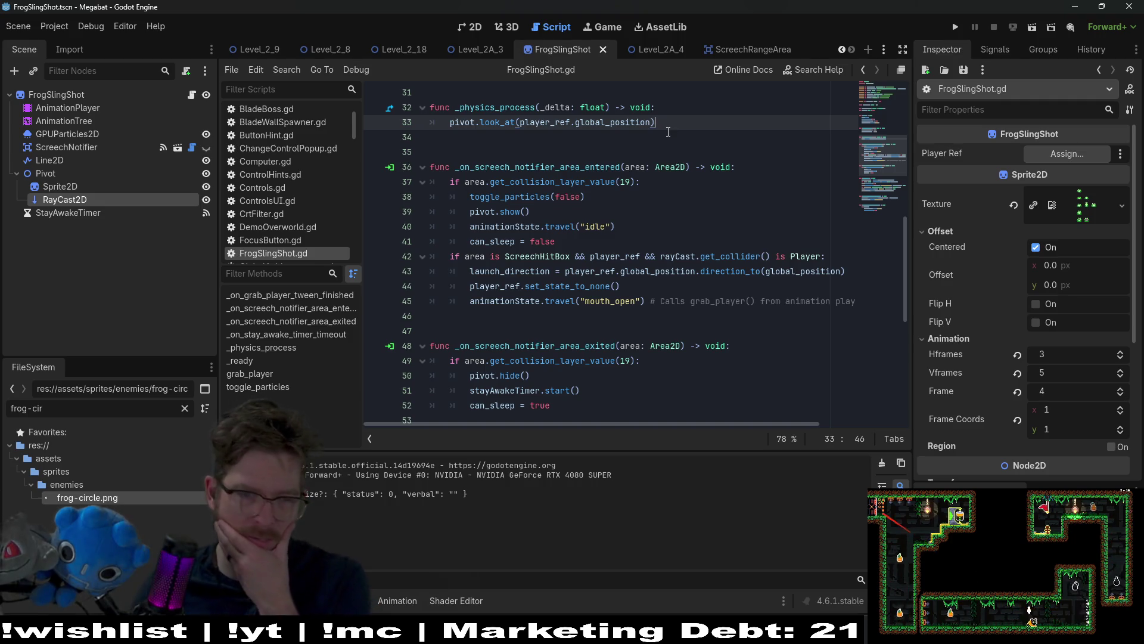
Select the new raycast check on line 42 to review it.
{"action": "scroll", "coordinate": [751, 221], "scroll_direction": "up", "scroll_amount": 4}
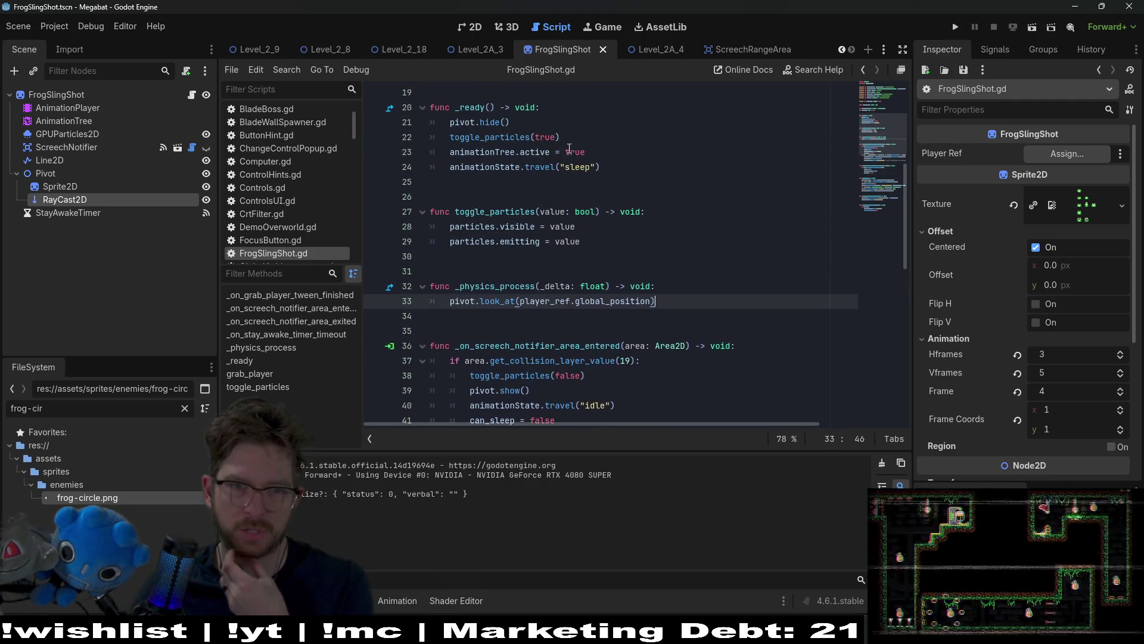
{"action": "scroll", "coordinate": [841, 308], "scroll_direction": "down", "scroll_amount": 3}
{"action": "left_click_drag", "start_coordinate": [825, 301], "coordinate": [646, 301]}
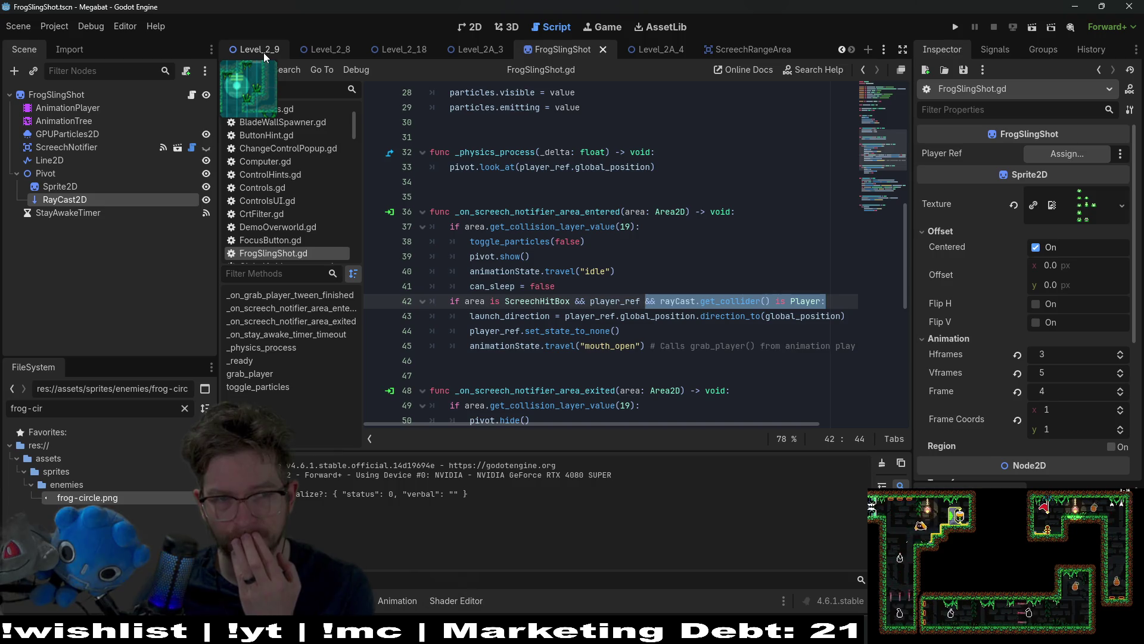
In Level_2A_4's 2D view, move the frog about 69 px left and run the scene.
{"action": "left_click", "coordinate": [656, 47]}
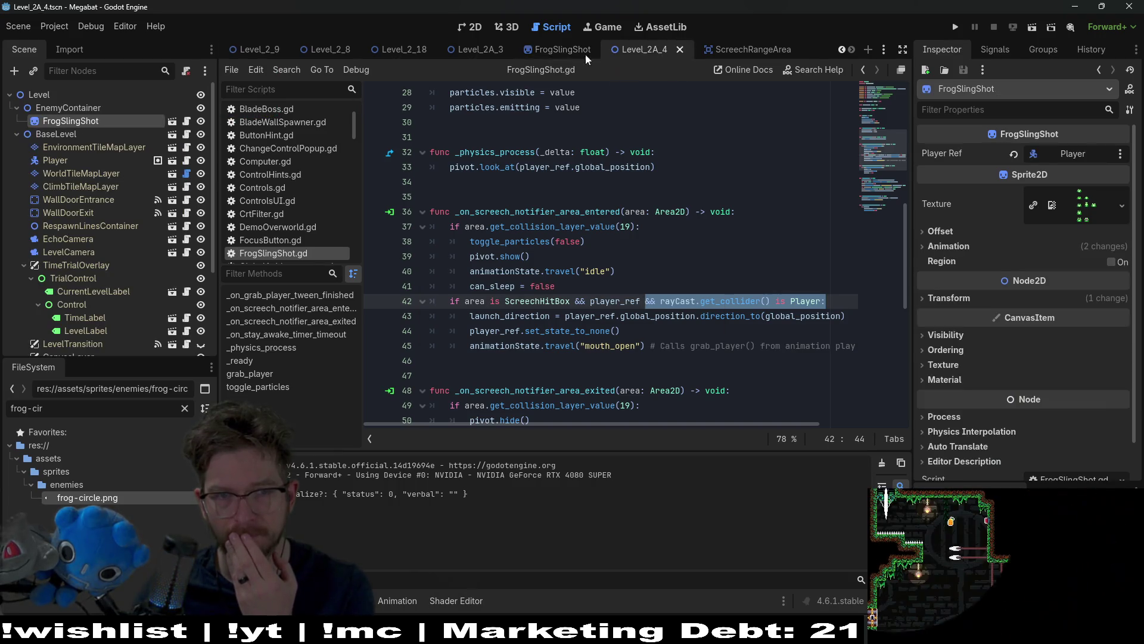
{"action": "left_click", "coordinate": [474, 27]}
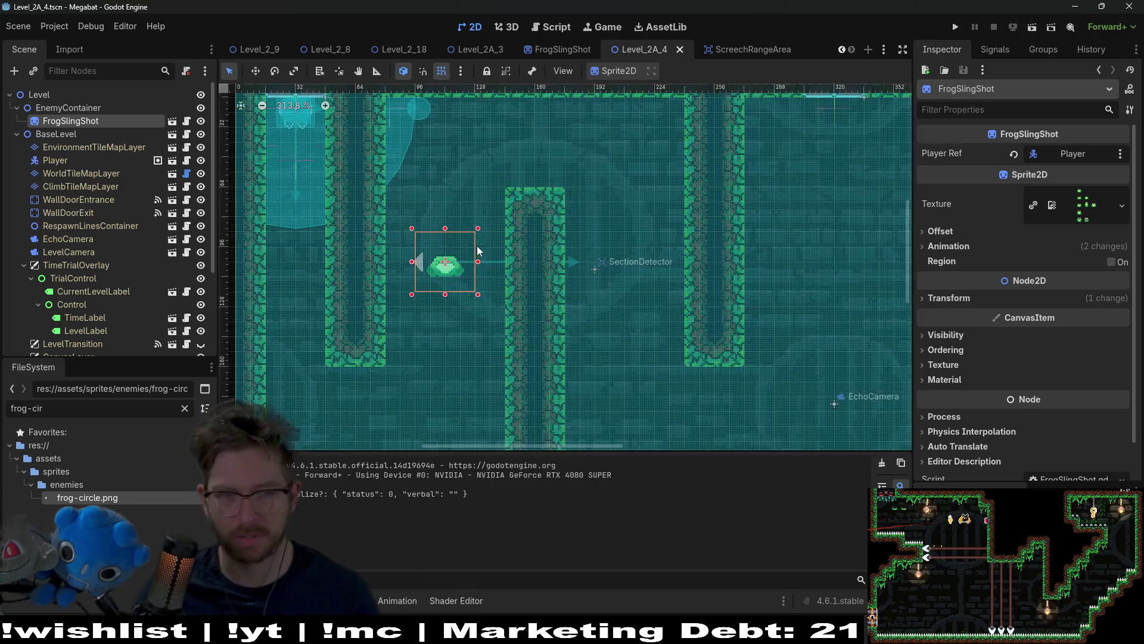
{"action": "scroll", "coordinate": [471, 255], "scroll_direction": "up", "scroll_amount": 4}
{"action": "mouse_move", "coordinate": [445, 272]}
{"action": "left_mouse_down"}
{"action": "mouse_move", "coordinate": [393, 273]}
{"action": "mouse_move", "coordinate": [404, 272]}
{"action": "left_mouse_up"}
{"action": "left_click", "coordinate": [1030, 33]}
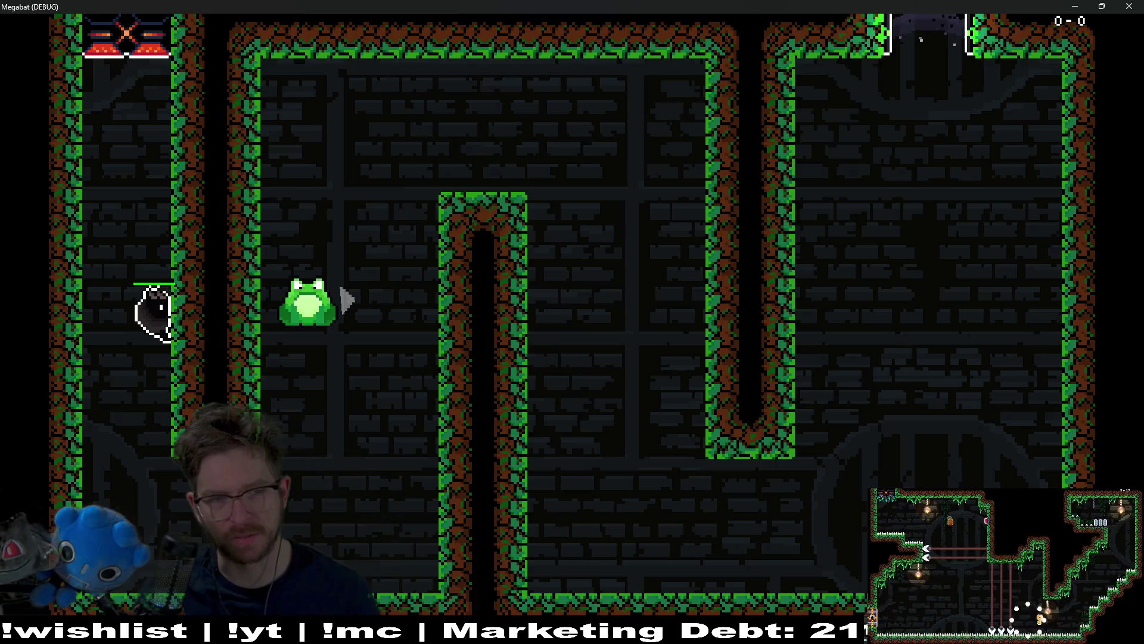
Ping twice, fly the bat under the frog to the top-left, then close the debug window.
{"action": "key", "text": "space"}
{"action": "key", "text": "space"}
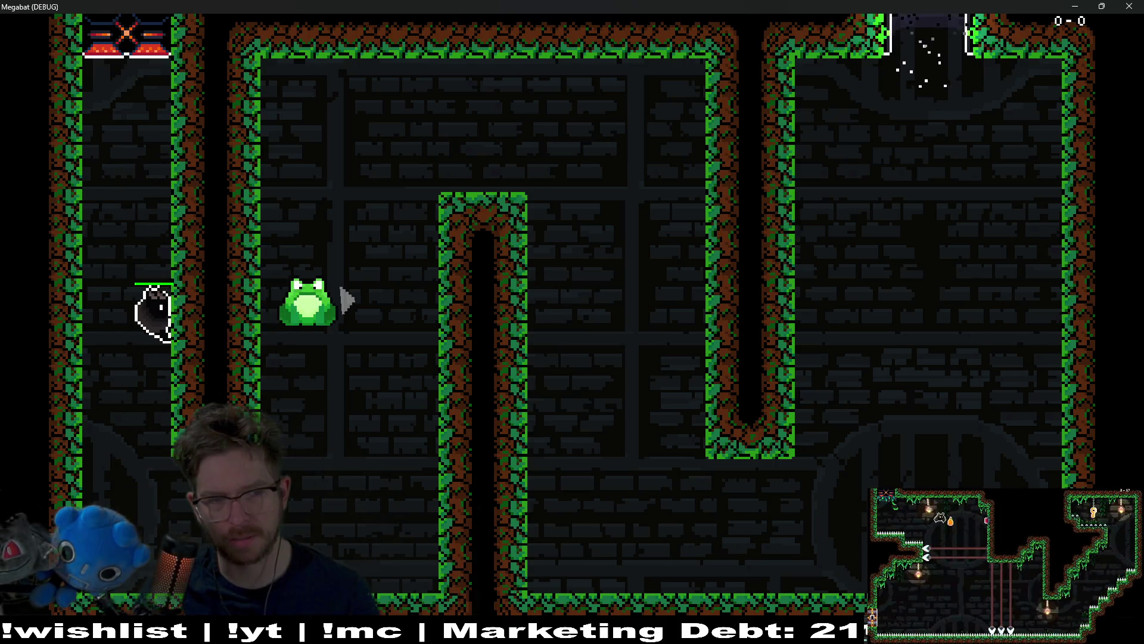
{"action": "key", "text": "space"}
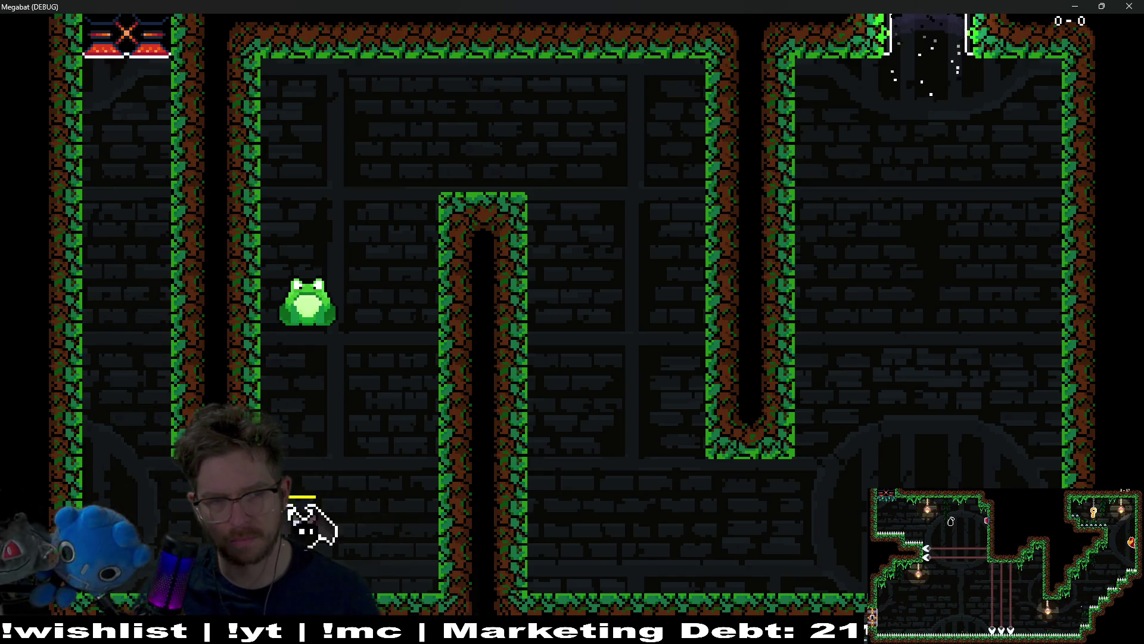
{"action": "key", "text": "space"}
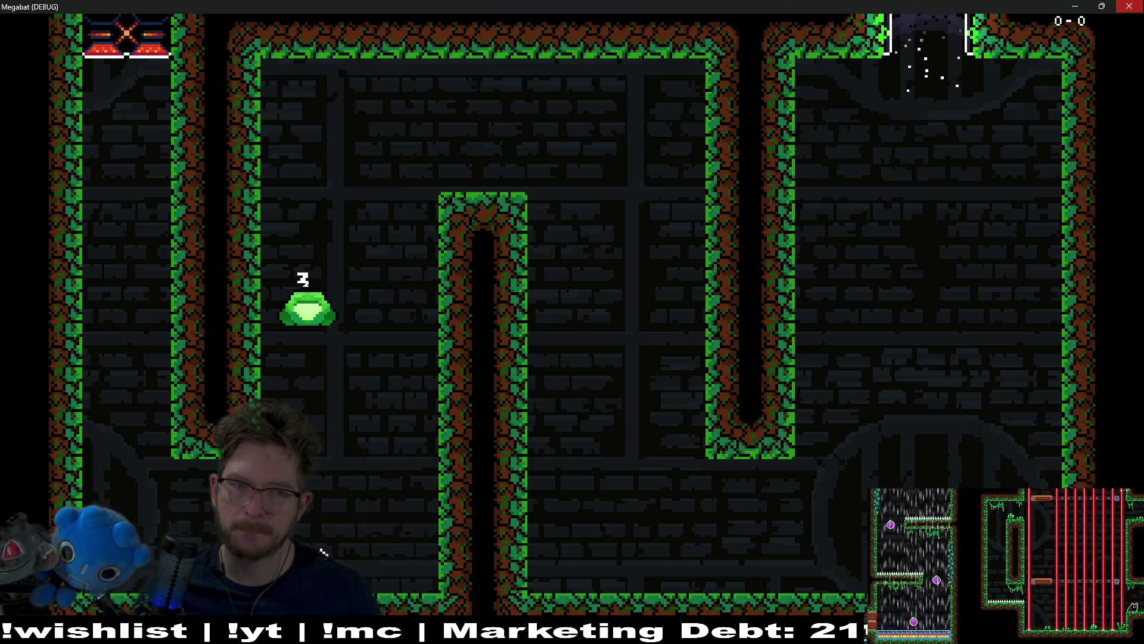
{"action": "left_click", "coordinate": [1130, 6]}
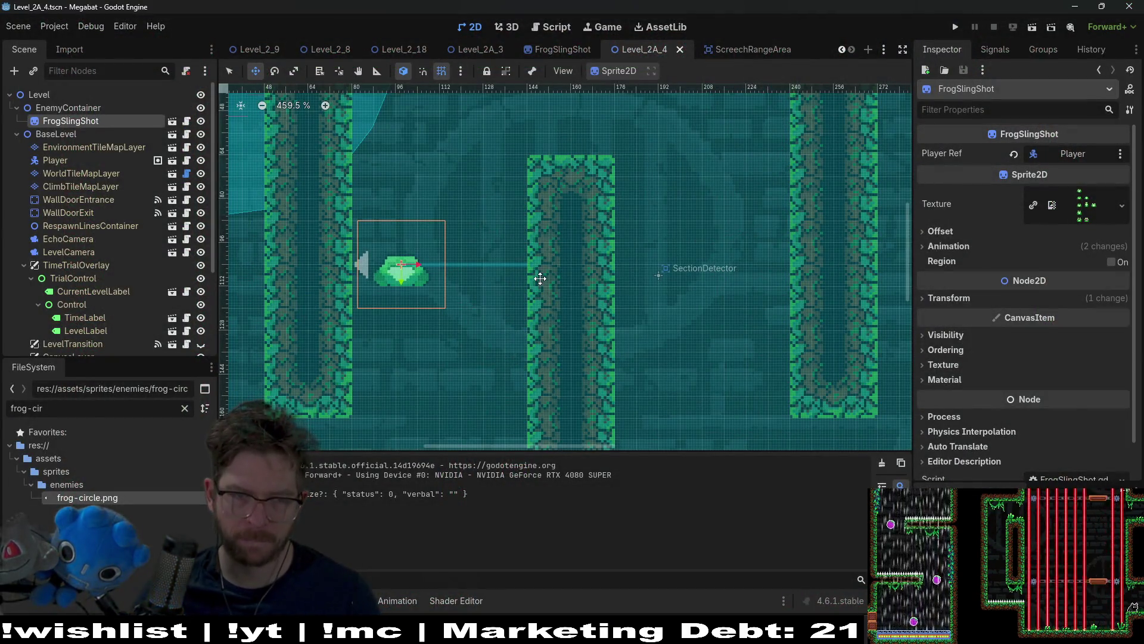
Nudge the frog back right and slightly down into its original spot.
{"action": "key", "text": "Right"}
{"action": "key", "text": "Right"}
{"action": "key", "text": "Right"}
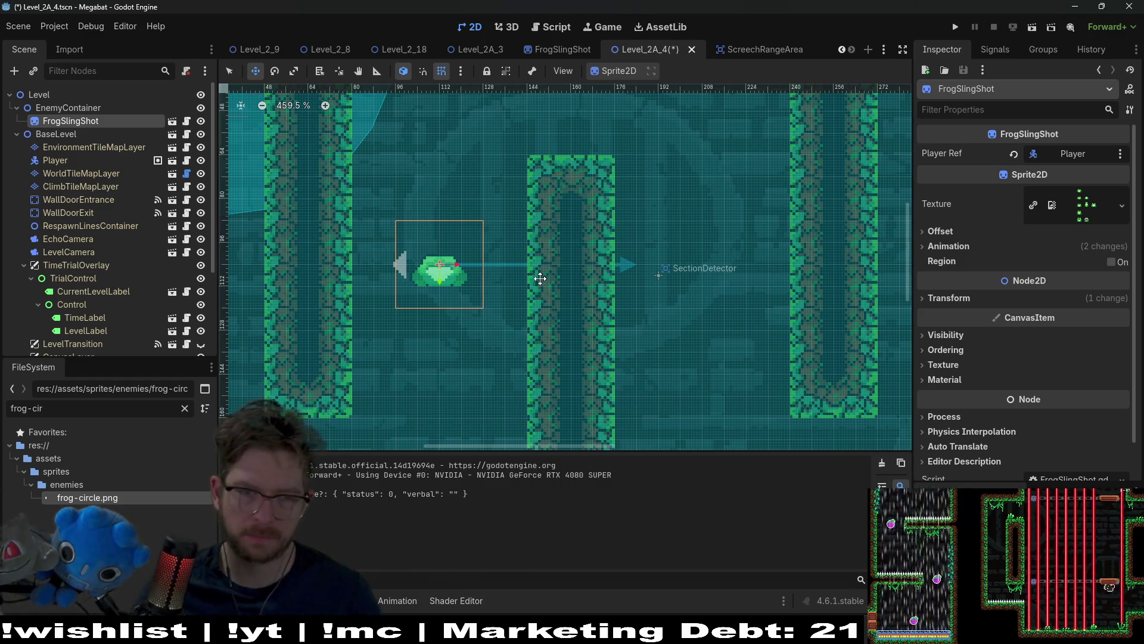
{"action": "key", "text": "Down"}
{"action": "key", "text": "Down"}
{"action": "key", "text": "Down"}
{"action": "key", "text": "Down"}
{"action": "key", "text": "Down"}
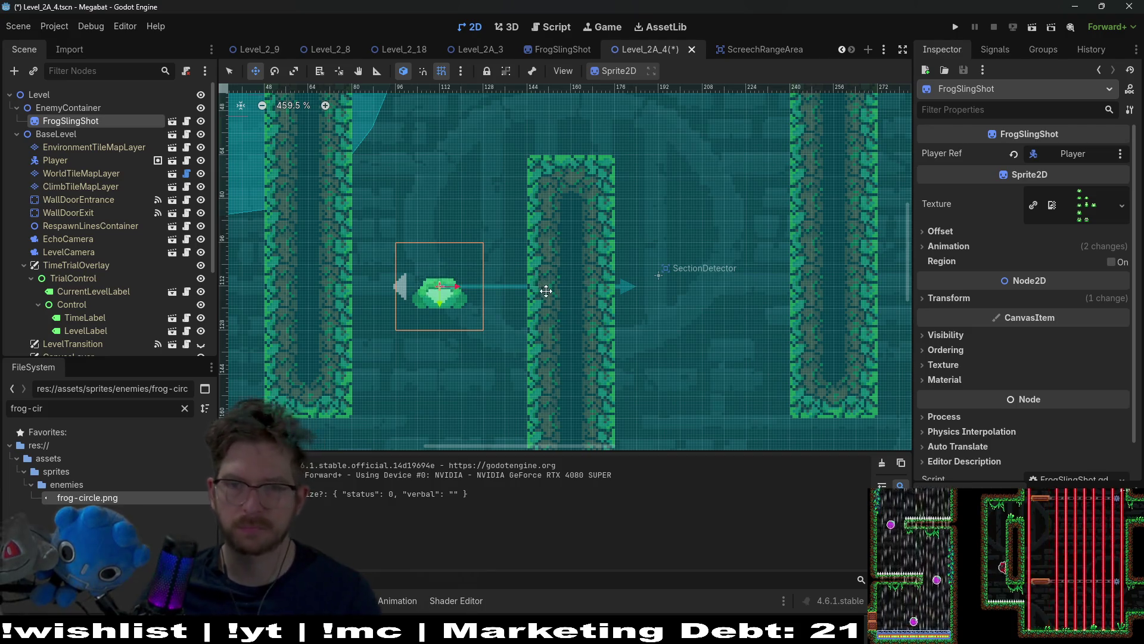
{"action": "scroll", "coordinate": [540, 278], "scroll_direction": "down", "scroll_amount": 2}
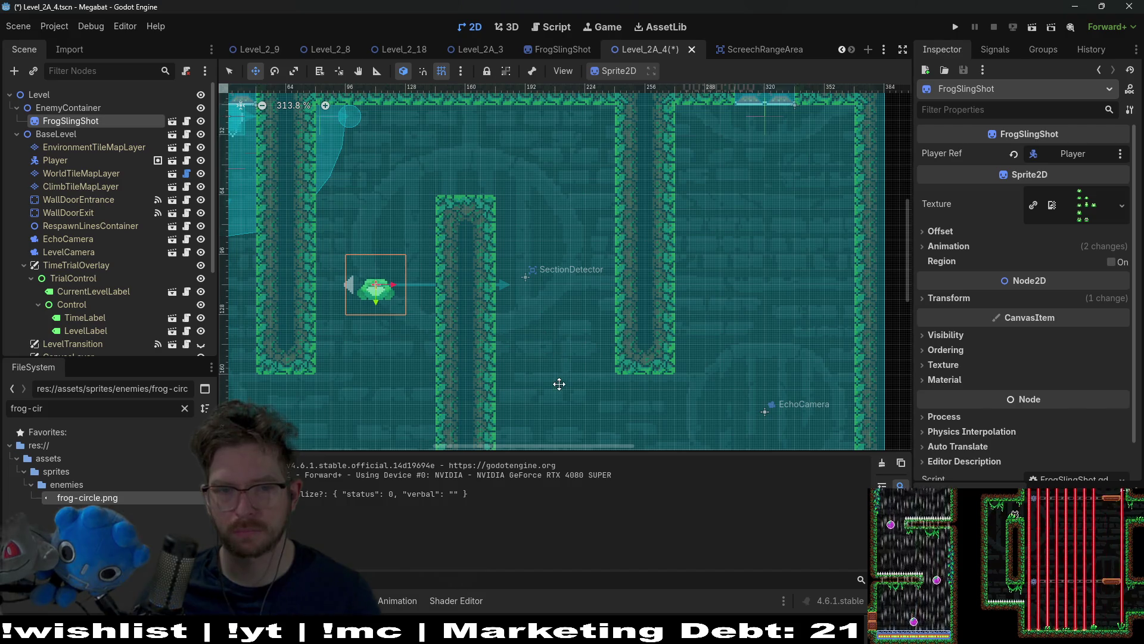
Duplicate the frog into the right-hand shaft, save Level_2A_4 and run it.
{"action": "key", "text": "ctrl+d"}
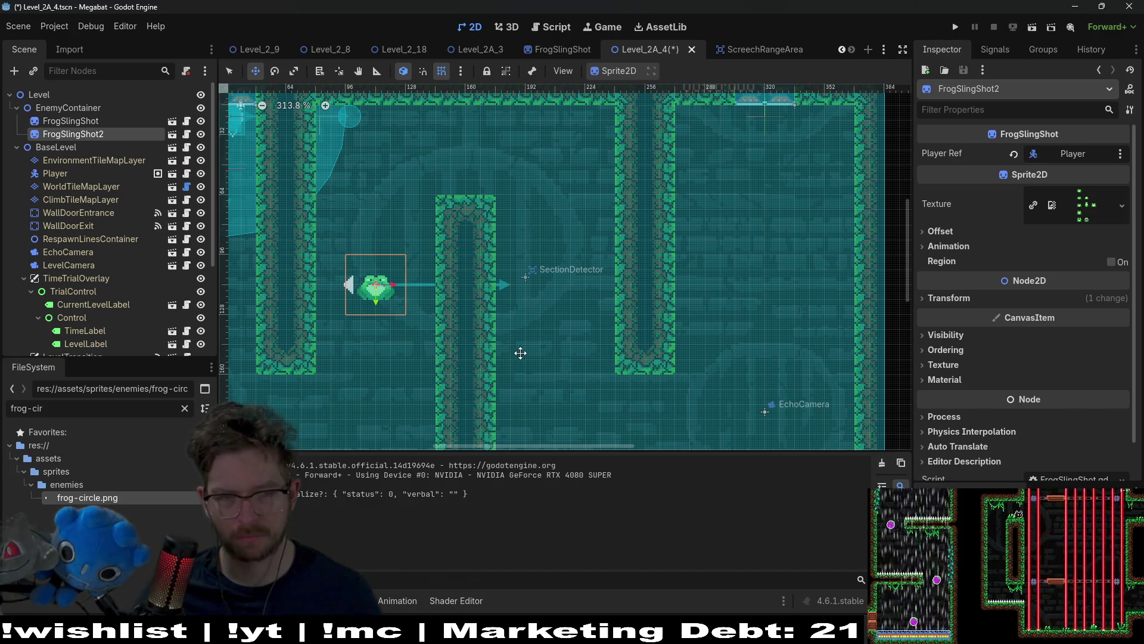
{"action": "mouse_move", "coordinate": [416, 298]}
{"action": "left_mouse_down"}
{"action": "mouse_move", "coordinate": [791, 307]}
{"action": "mouse_move", "coordinate": [778, 286]}
{"action": "mouse_move", "coordinate": [779, 297]}
{"action": "left_mouse_up"}
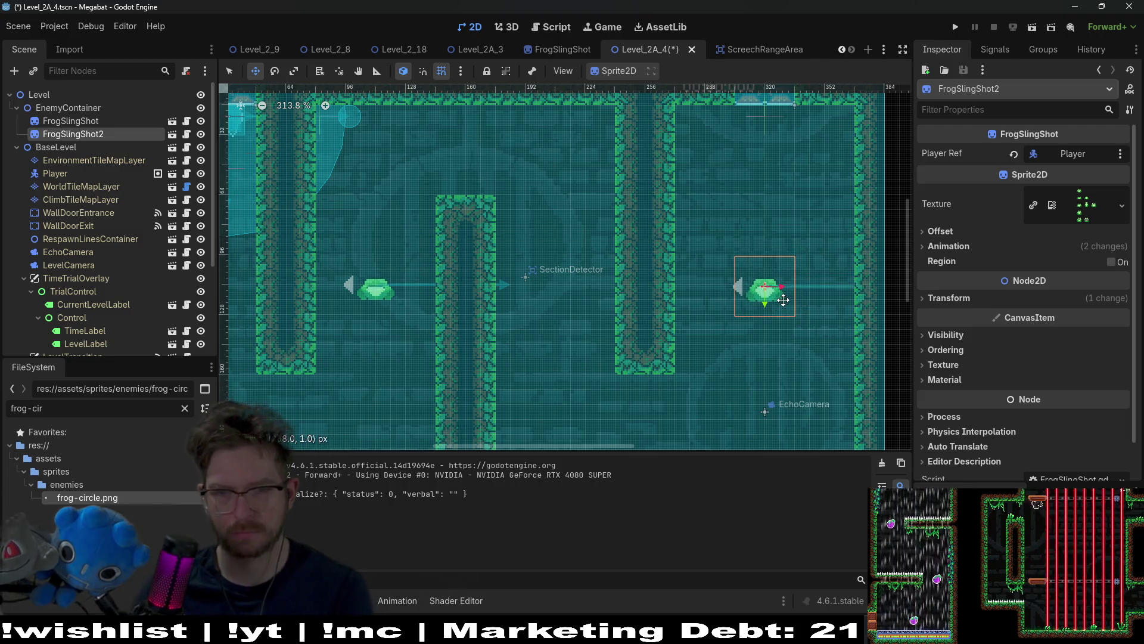
{"action": "scroll", "coordinate": [781, 300], "scroll_direction": "up", "scroll_amount": 4}
{"action": "scroll", "coordinate": [785, 301], "scroll_direction": "down", "scroll_amount": 3}
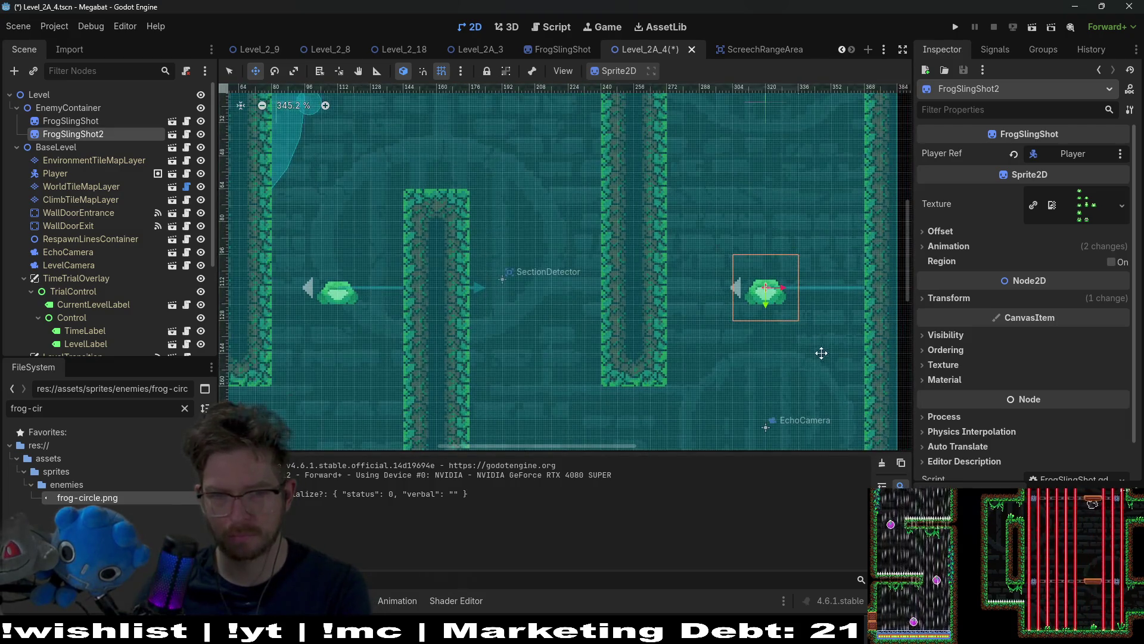
{"action": "scroll", "coordinate": [787, 323], "scroll_direction": "down", "scroll_amount": 5}
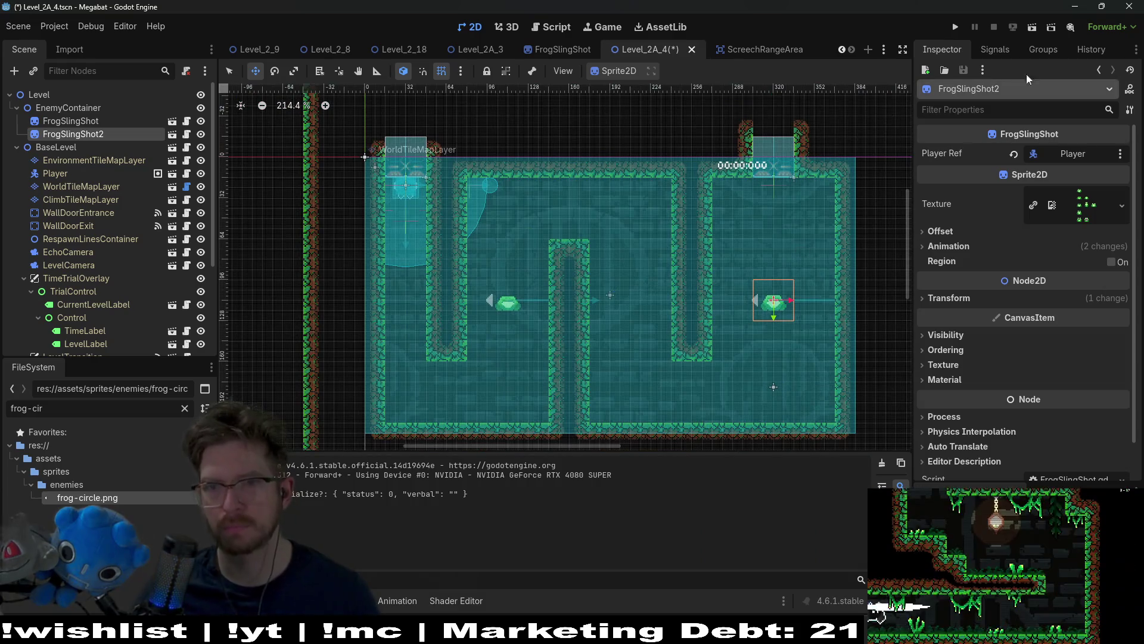
{"action": "key", "text": "ctrl+s"}
{"action": "left_click", "coordinate": [1039, 24]}
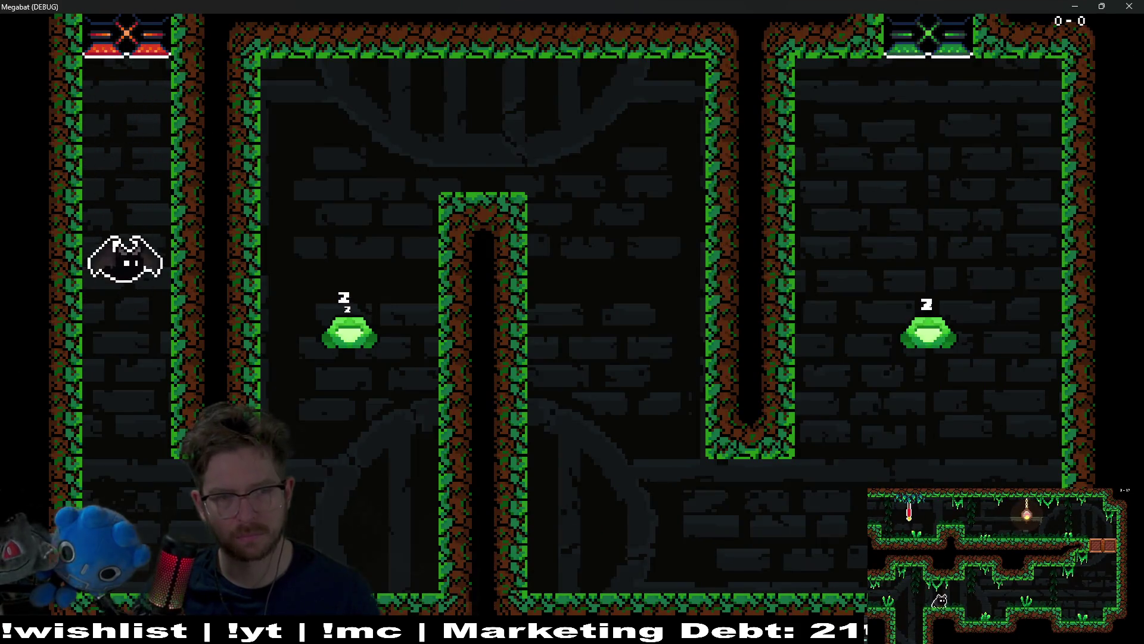
Fly the bat past the left frog to the right frog, spin attack, then perch on the central pillar.
{"action": "key", "text": "Right"}
{"action": "key", "text": "Up"}
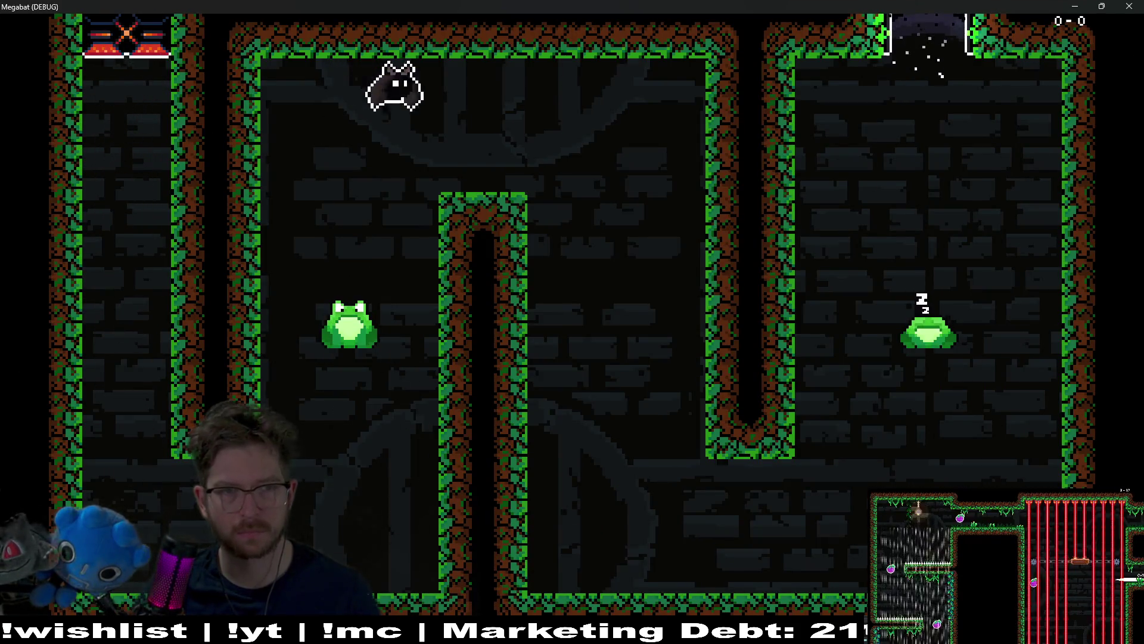
{"action": "key", "text": "Down"}
{"action": "key", "text": "Right"}
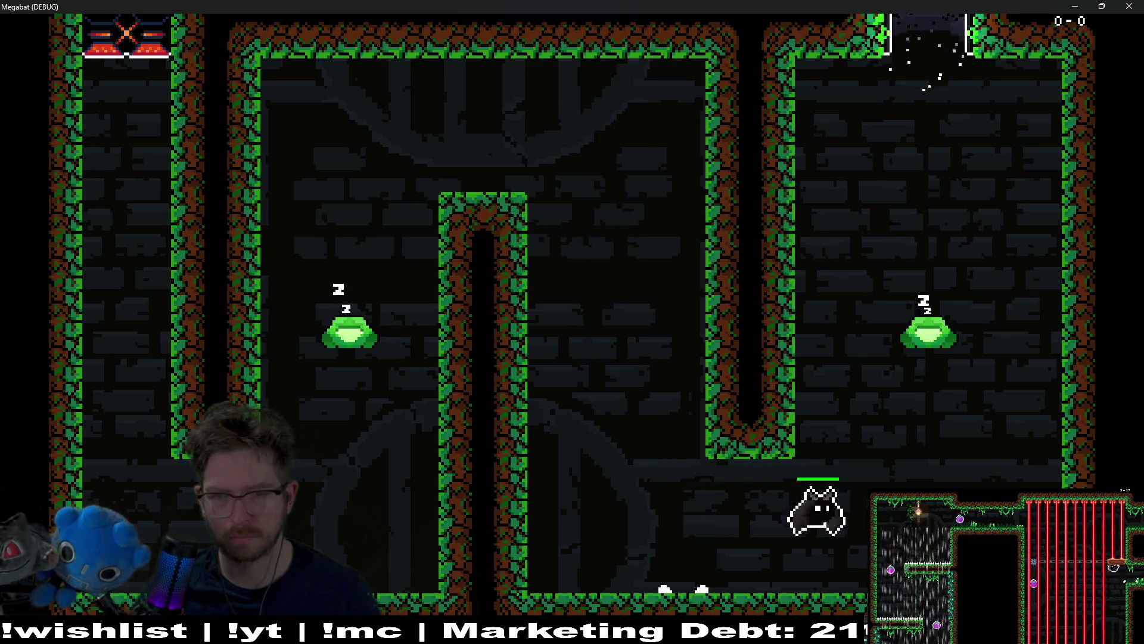
{"action": "key", "text": "x"}
{"action": "key", "text": "Up"}
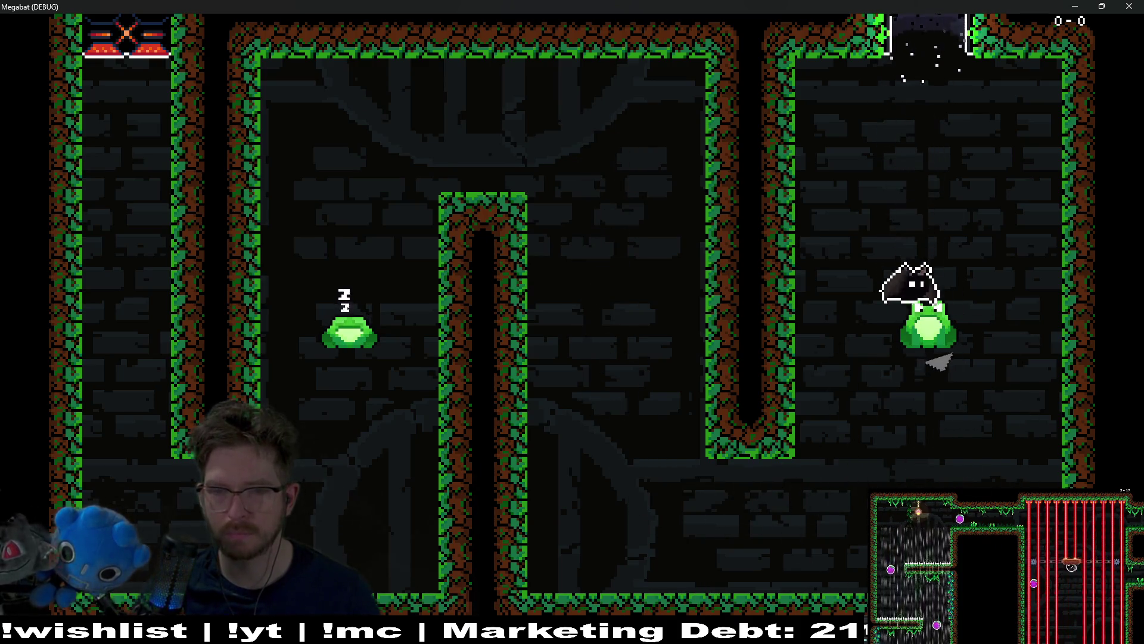
{"action": "key", "text": "Left"}
{"action": "key", "text": "Up"}
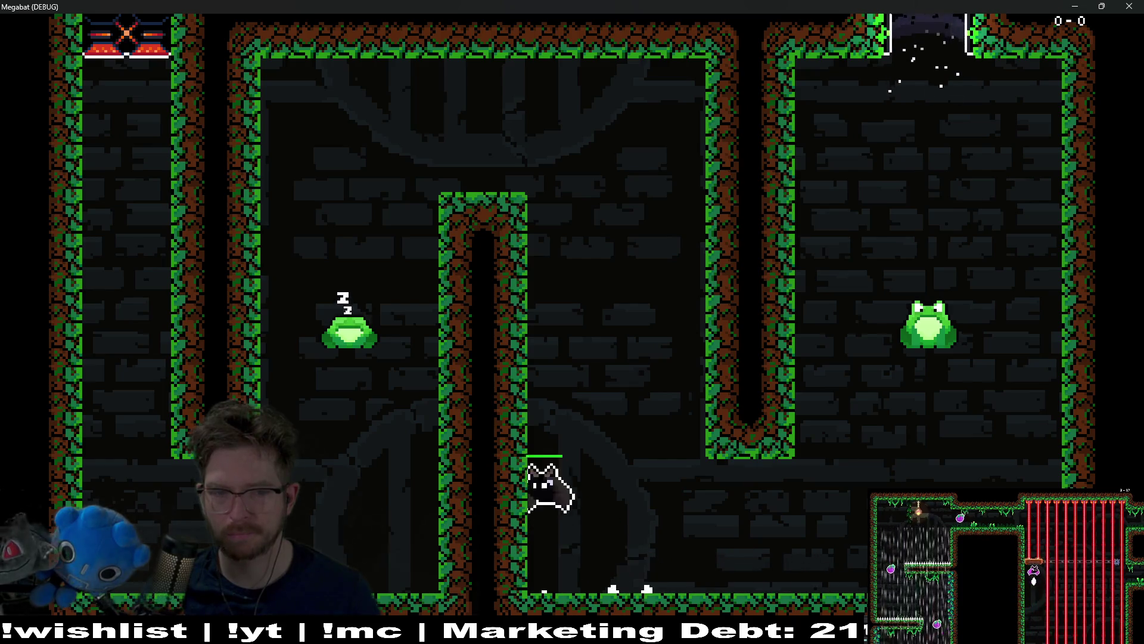
{"action": "key", "text": "Left"}
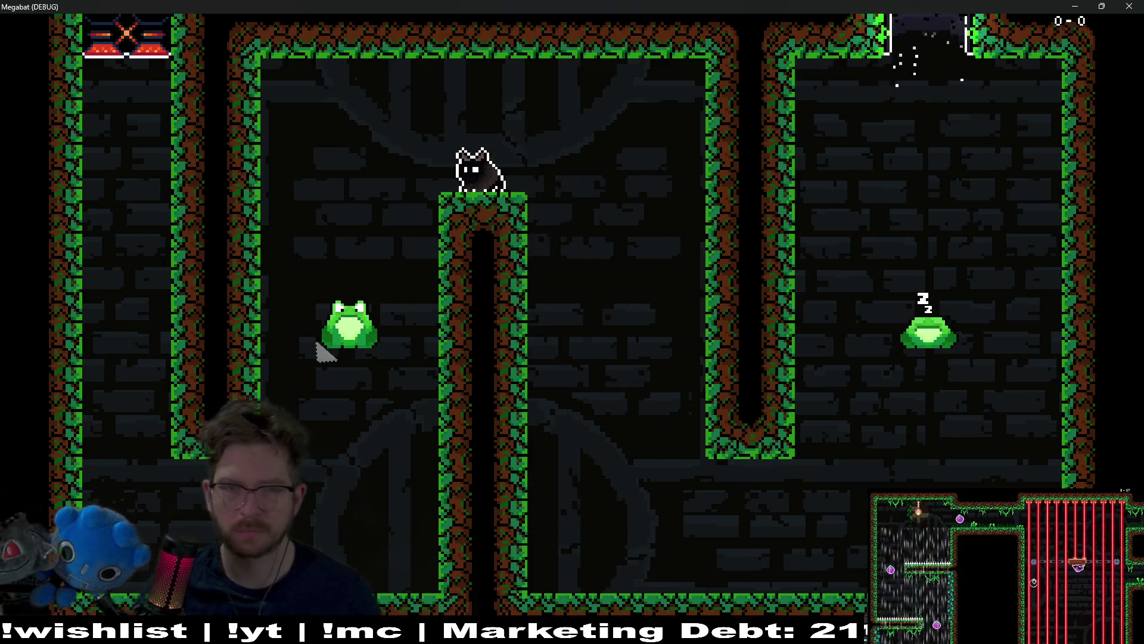
Relaunch the game, move the bat left along the floor, then close it.
{"action": "left_click", "coordinate": [1137, 8]}
{"action": "left_click", "coordinate": [1041, 19]}
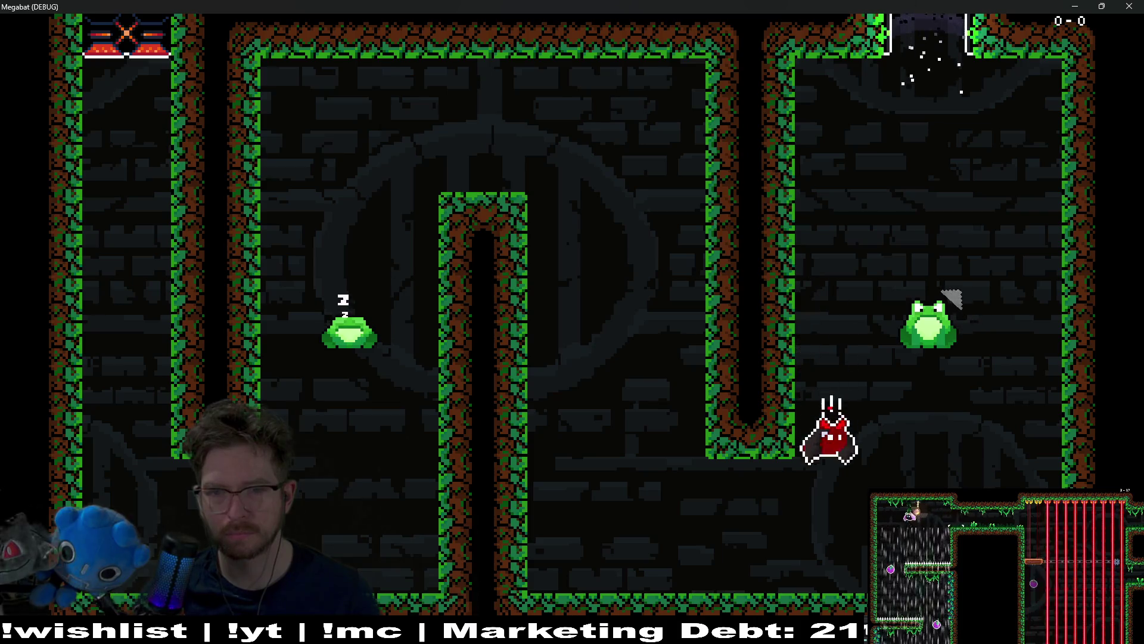
{"action": "key", "text": "Left"}
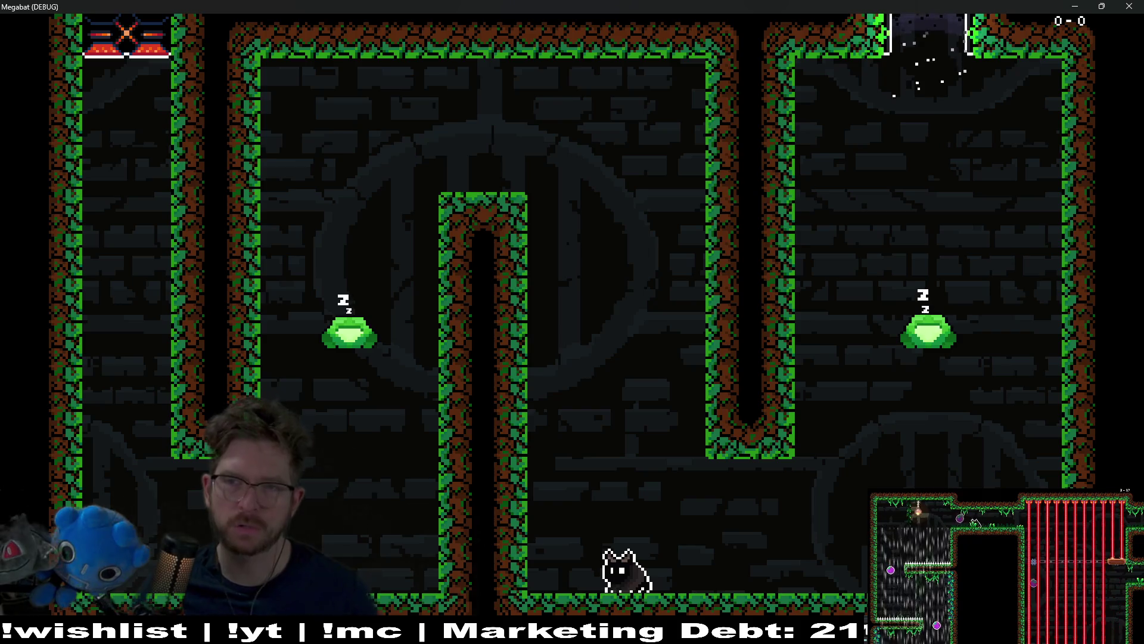
{"action": "left_click", "coordinate": [1129, 6]}
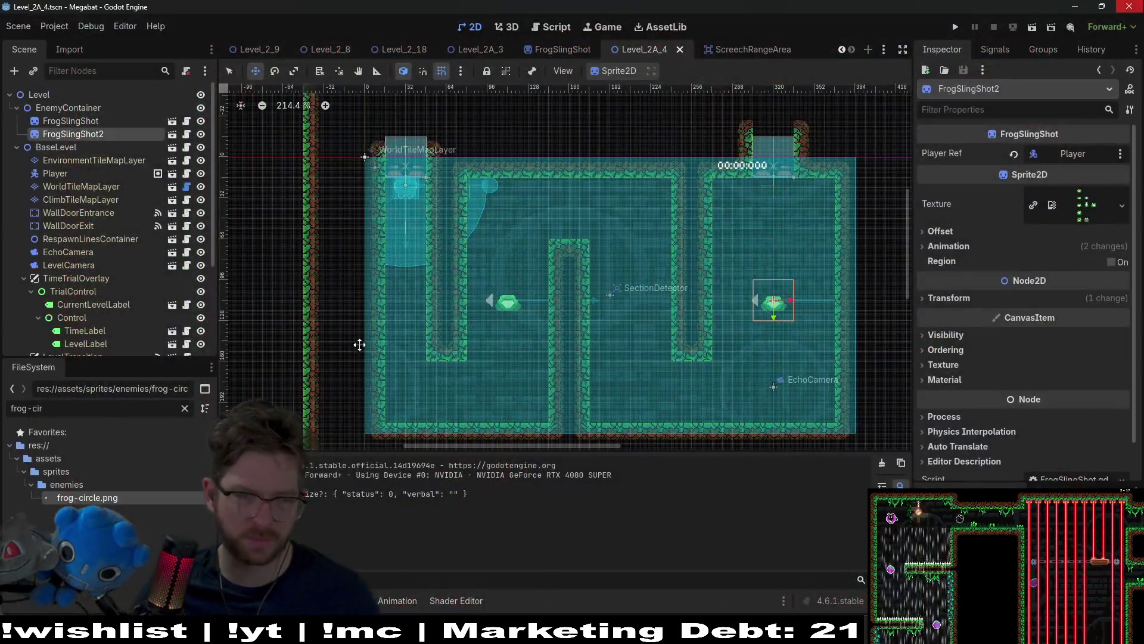
Duplicate FruitContainer and rename the copy HazardContainer.
{"action": "scroll", "coordinate": [81, 305], "scroll_direction": "down", "scroll_amount": 5}
{"action": "right_click", "coordinate": [90, 316]}
{"action": "key", "text": "Escape"}
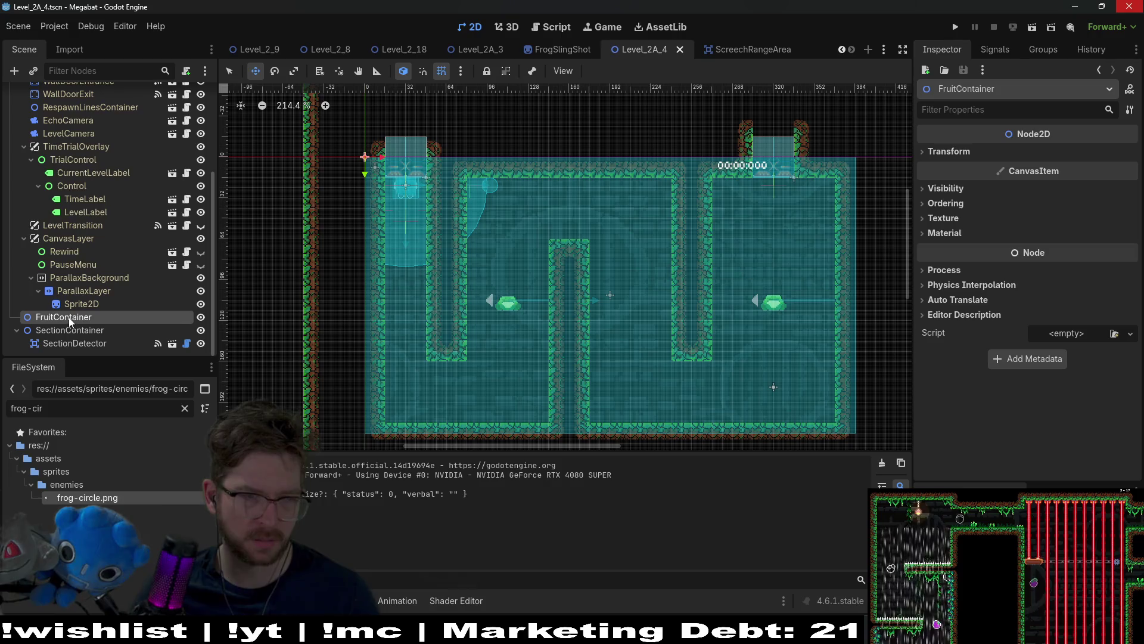
{"action": "key", "text": "ctrl+d"}
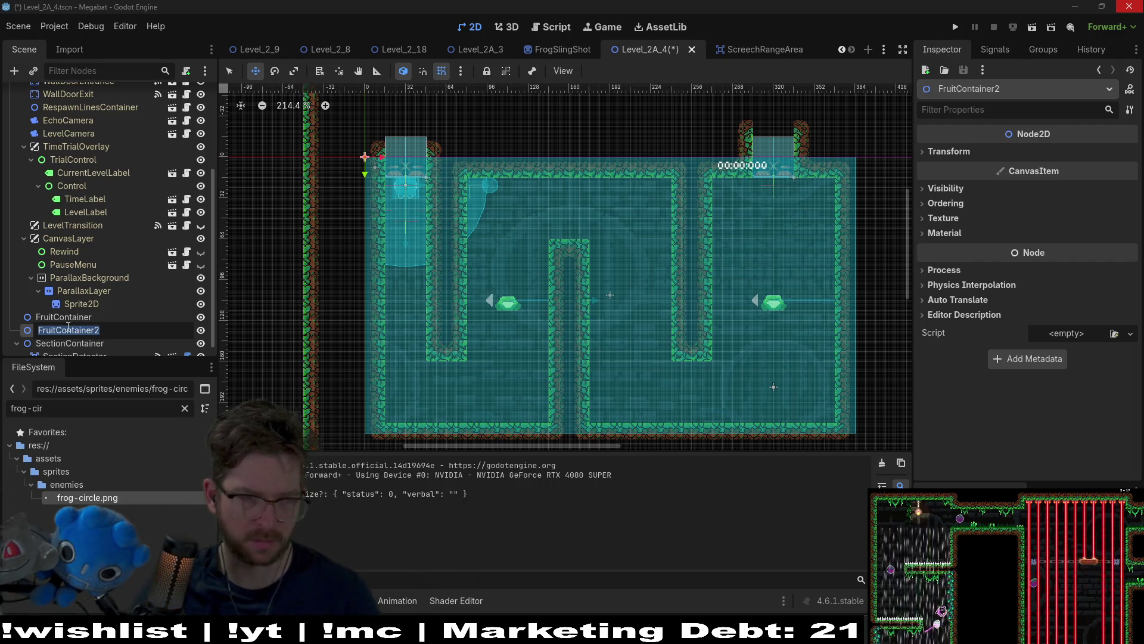
{"action": "type", "text": "Tile"}
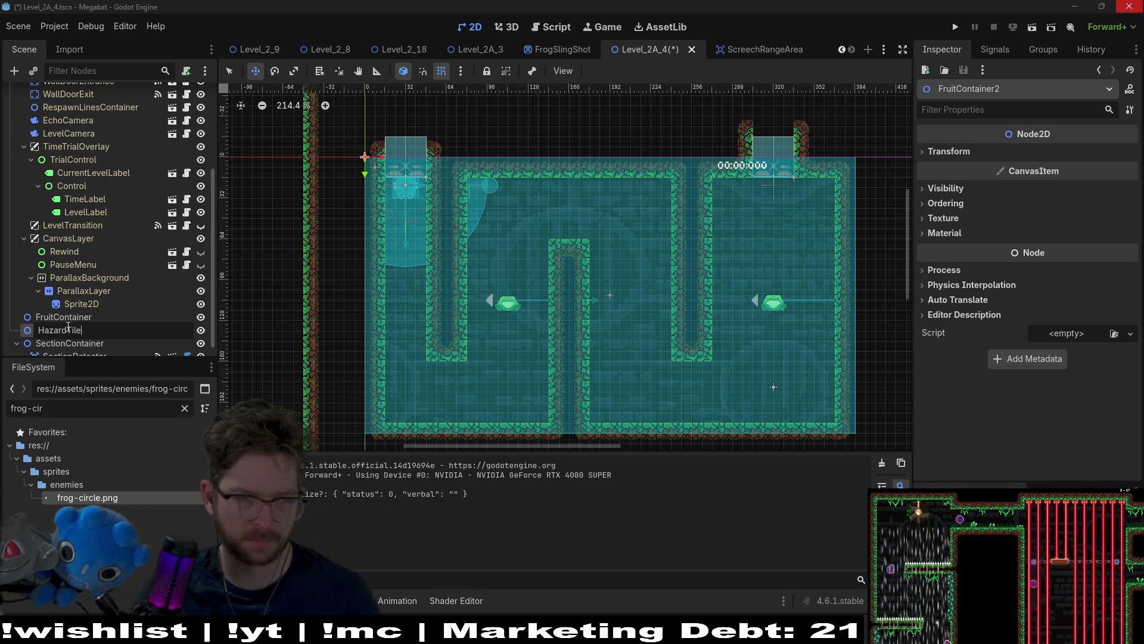
{"action": "key", "text": "BackSpace"}
{"action": "type", "text": "Conta"}
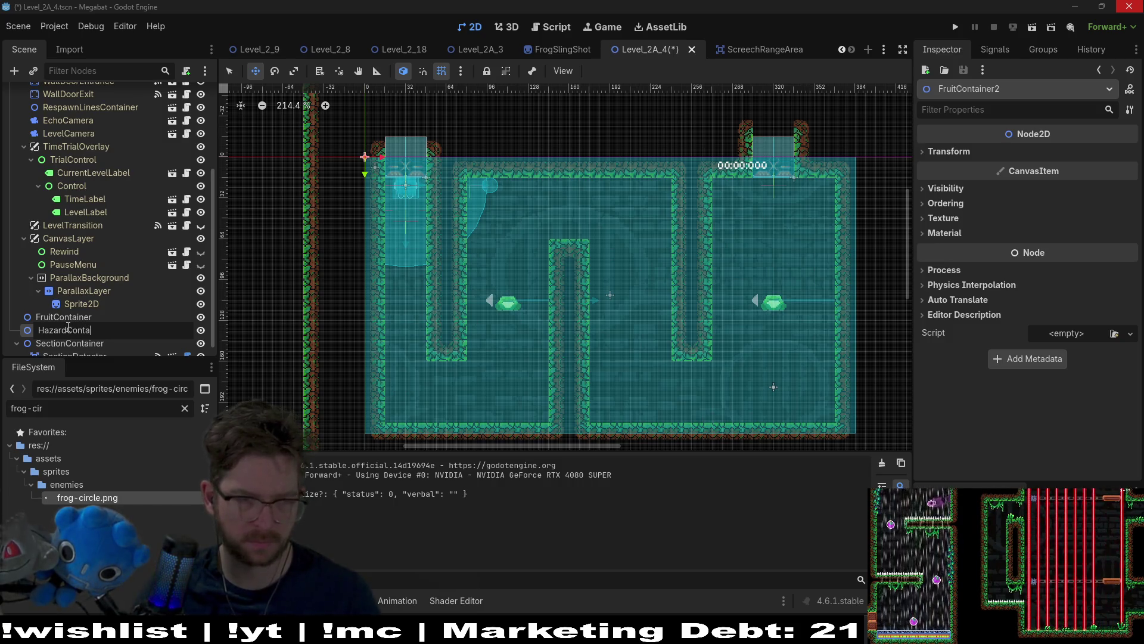
{"action": "type", "text": "iner"}
{"action": "key", "text": "Return"}
{"action": "key", "text": "ctrl+d"}
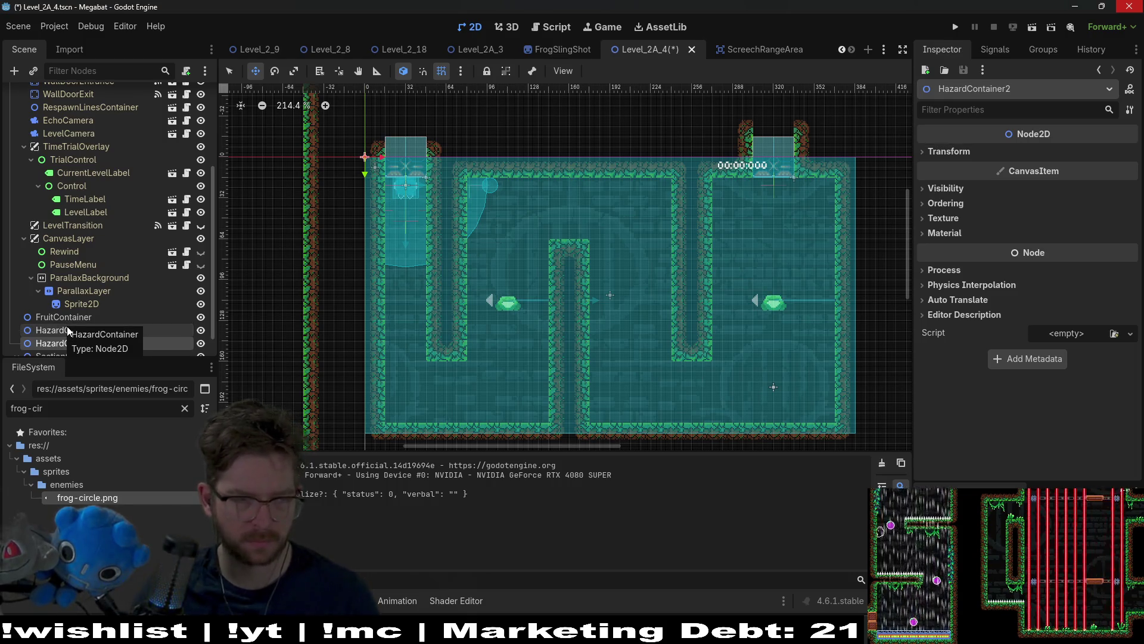
{"action": "key", "text": "ctrl+z"}
Instance HazardTileMapLayer.tscn under HazardContainer and set its Section to forest.
{"action": "key", "text": "ctrl+shift+a"}
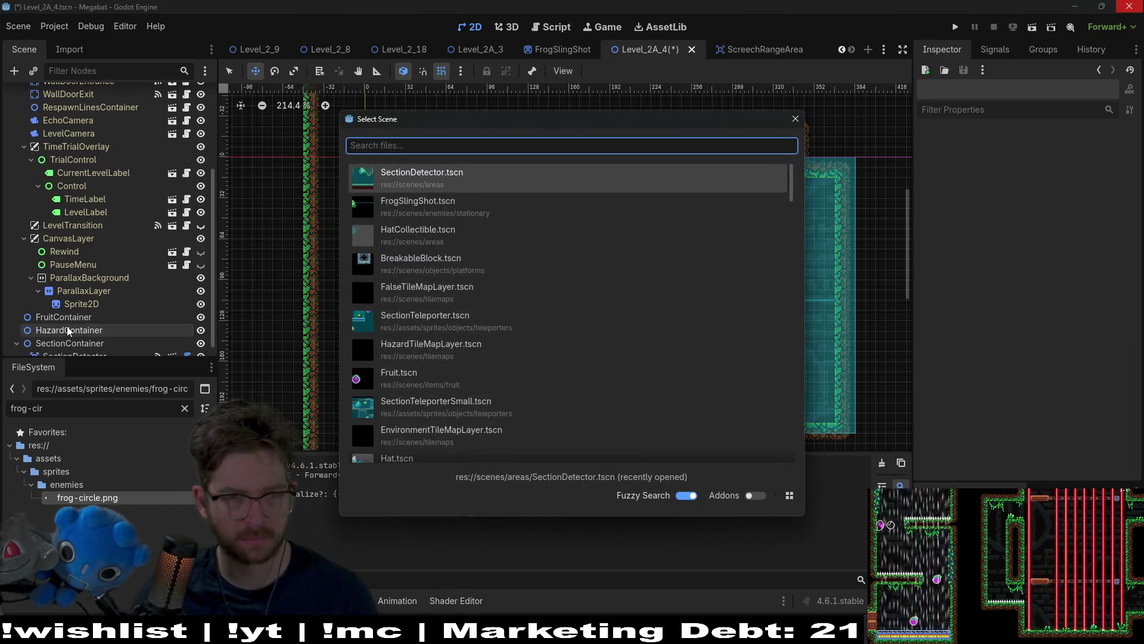
{"action": "type", "text": "hazard"}
{"action": "key", "text": "Return"}
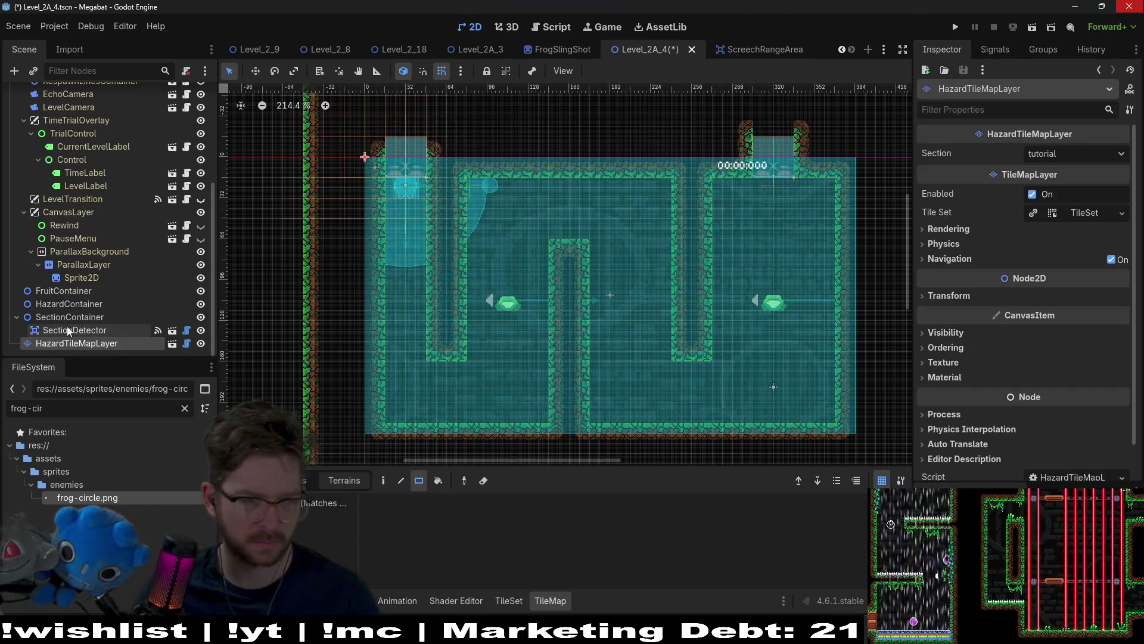
{"action": "left_click_drag", "start_coordinate": [57, 343], "coordinate": [77, 304]}
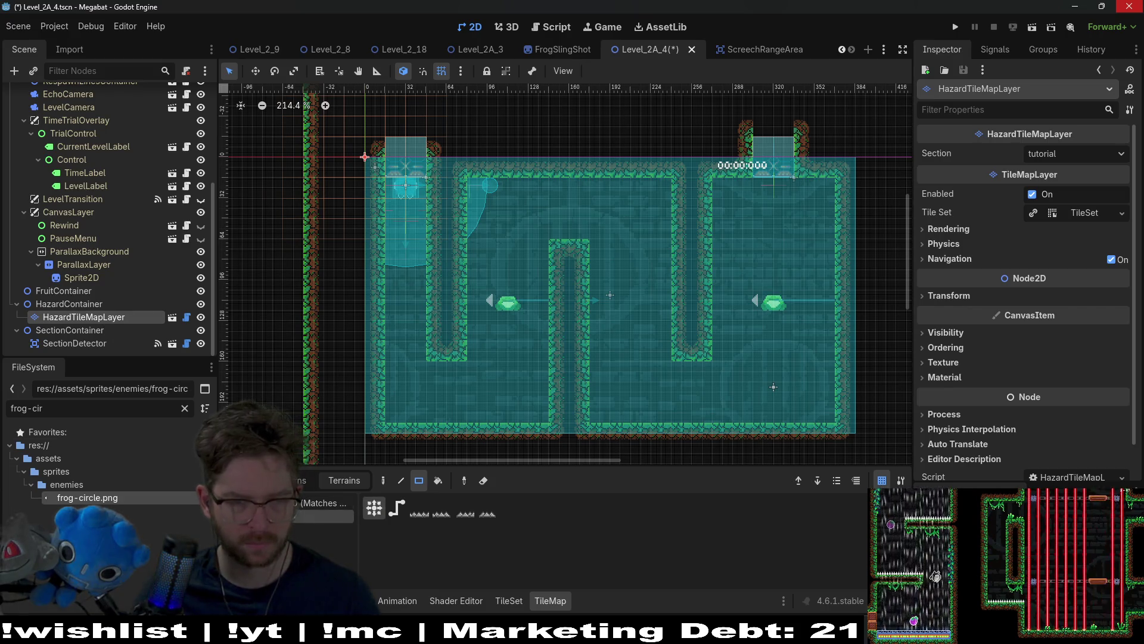
{"action": "left_click", "coordinate": [1073, 154]}
{"action": "left_click", "coordinate": [1065, 209]}
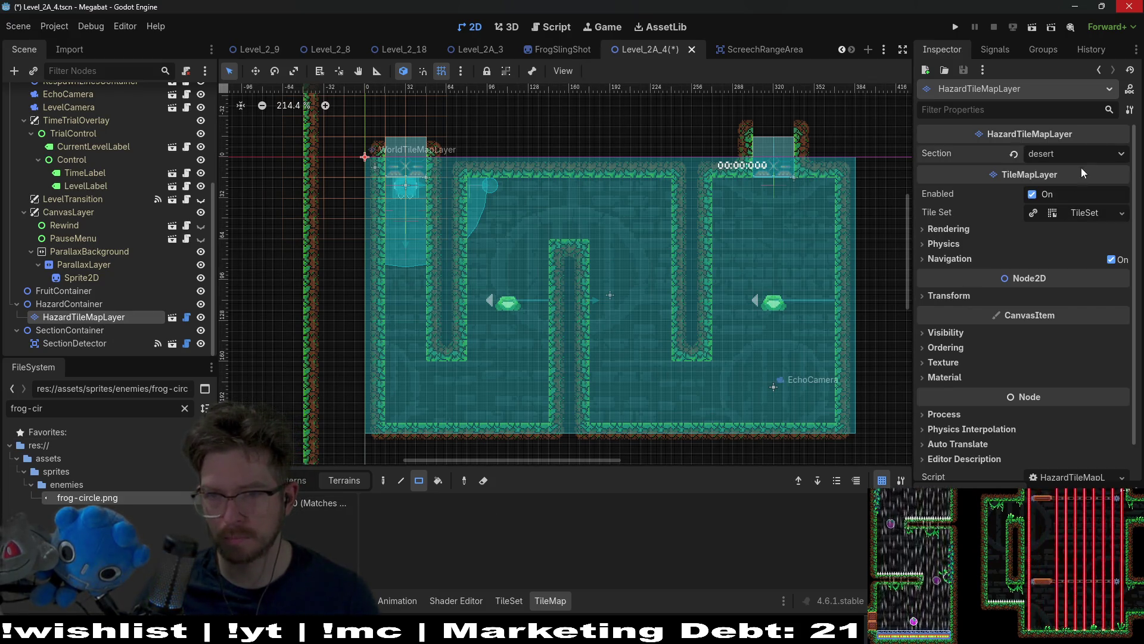
{"action": "left_click", "coordinate": [1080, 155]}
{"action": "left_click", "coordinate": [1071, 213]}
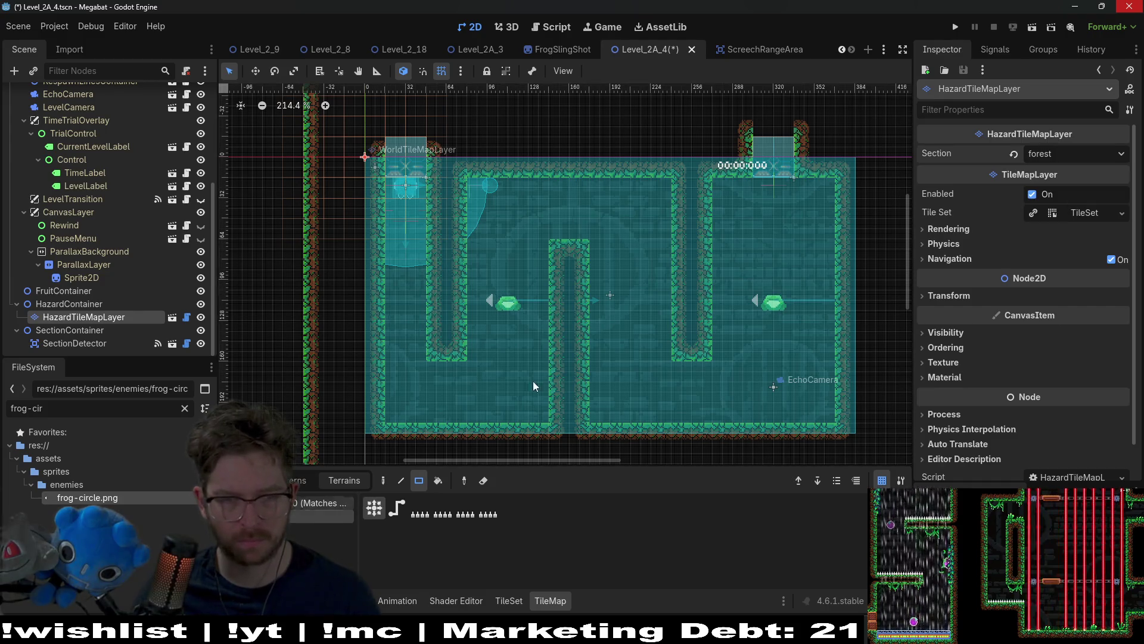
Paint a row of spikes along the floor, save the level and run it.
{"action": "scroll", "coordinate": [381, 370], "scroll_direction": "down", "scroll_amount": 2}
{"action": "left_click_drag", "start_coordinate": [382, 364], "coordinate": [821, 364]}
{"action": "key", "text": "ctrl+s"}
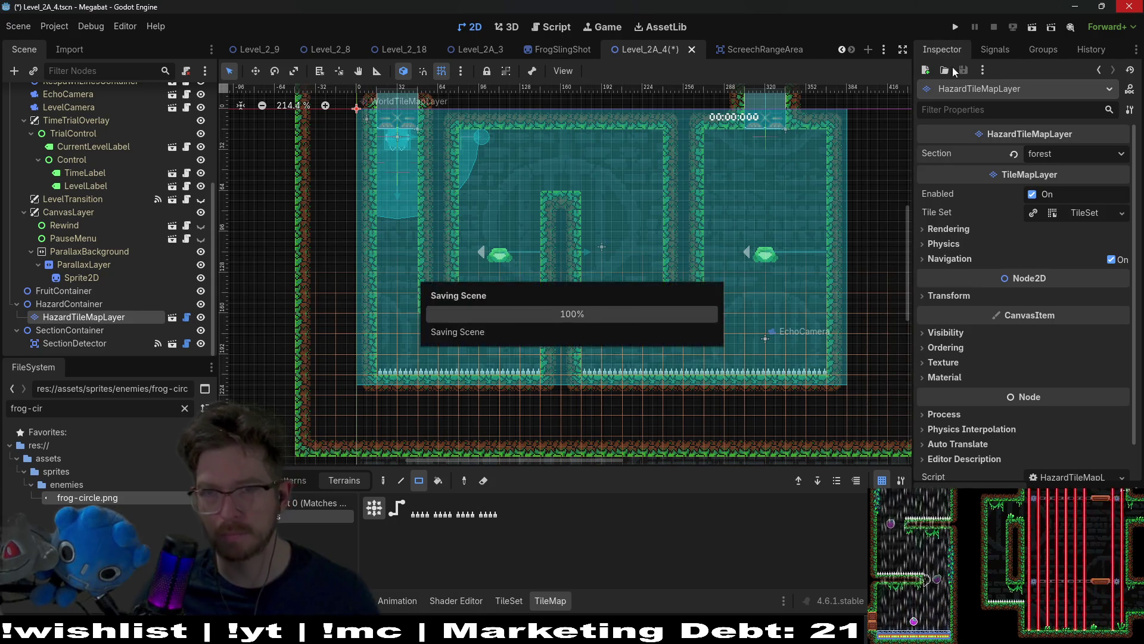
{"action": "left_click", "coordinate": [1031, 27]}
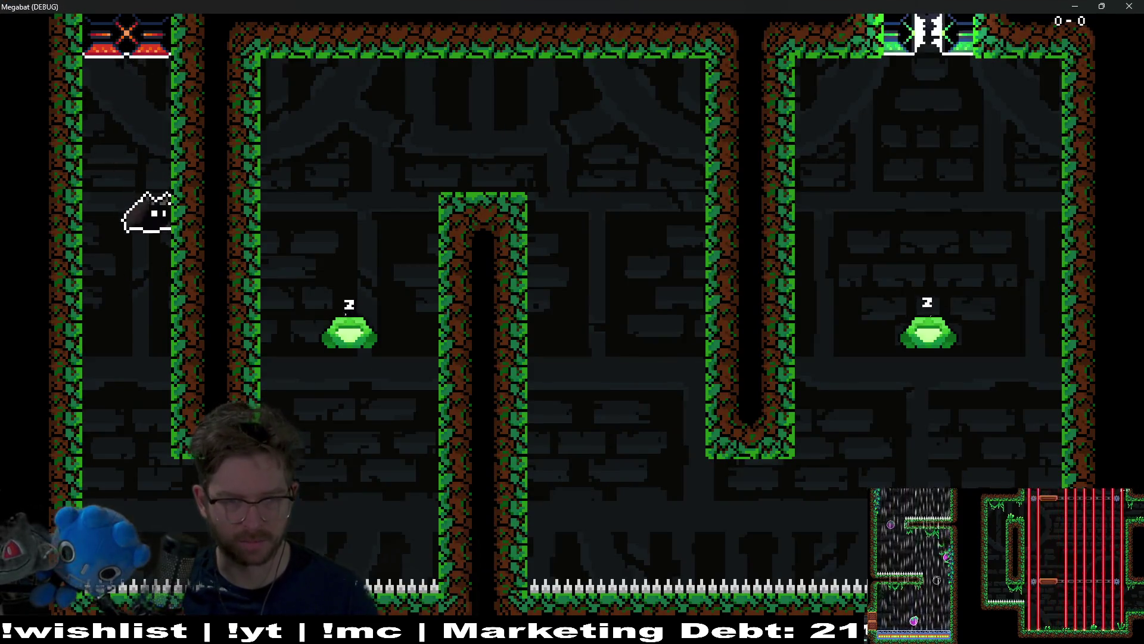
Fly the bat up the left wall, along the ceiling into the middle room, then down the left shaft.
{"action": "key", "text": "space"}
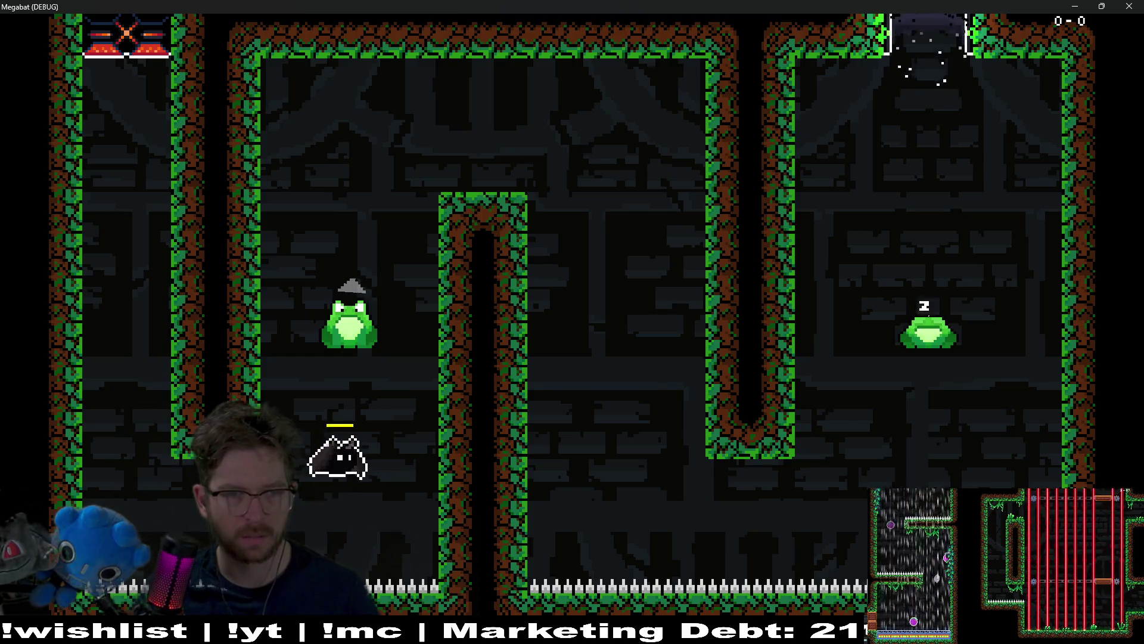
{"action": "key", "text": "space"}
{"action": "key", "text": "Right"}
{"action": "key", "text": "Right"}
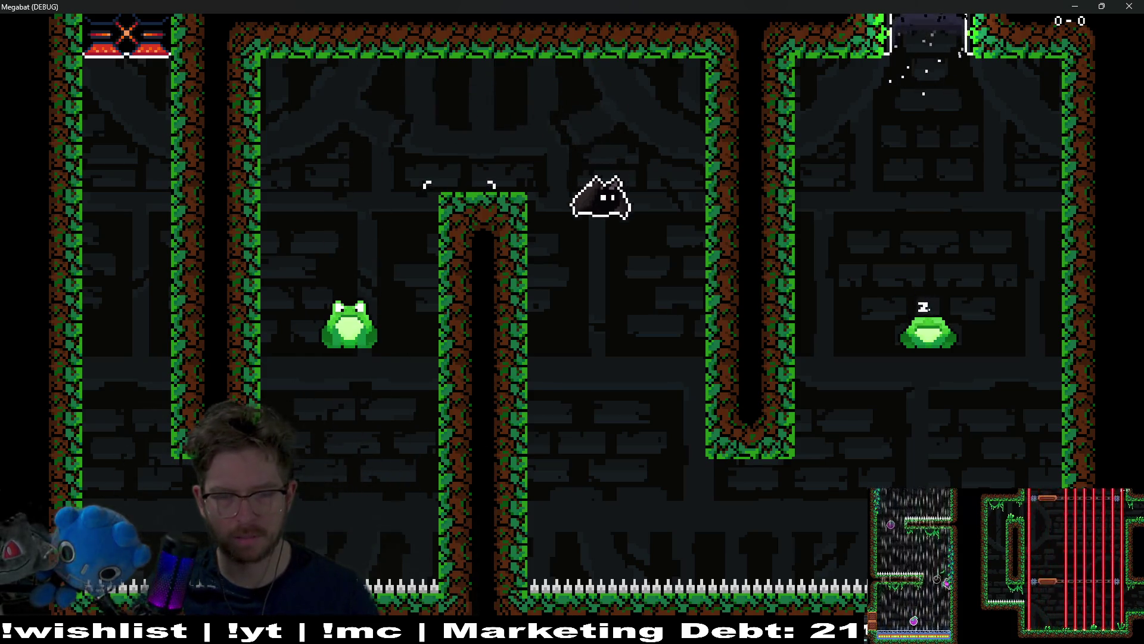
{"action": "key", "text": "space"}
{"action": "key", "text": "Right"}
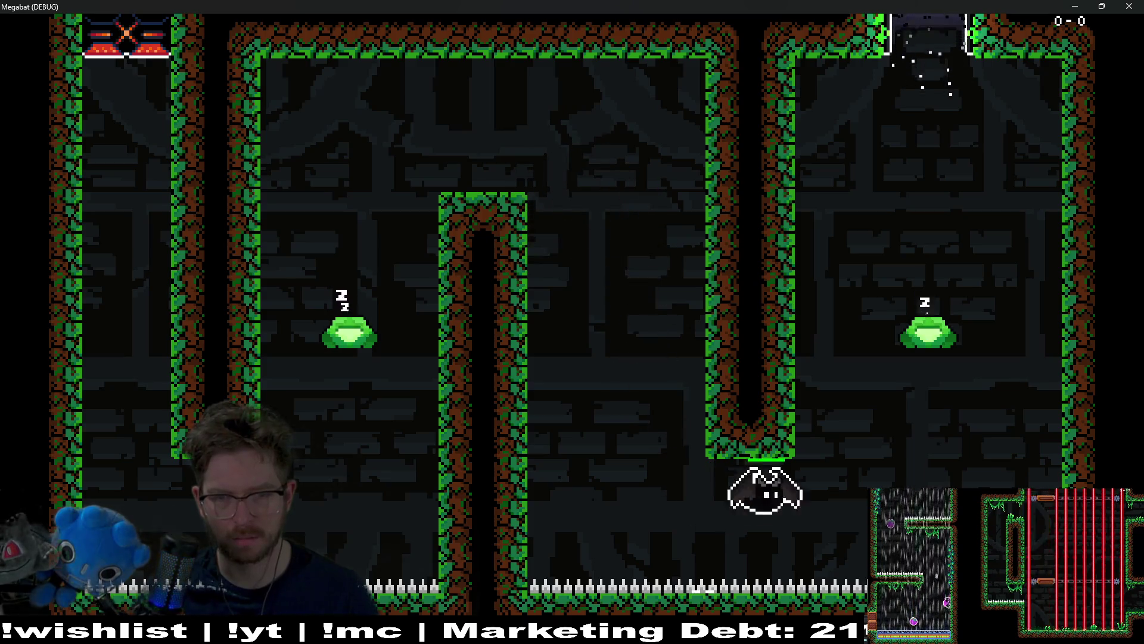
{"action": "key", "text": "space"}
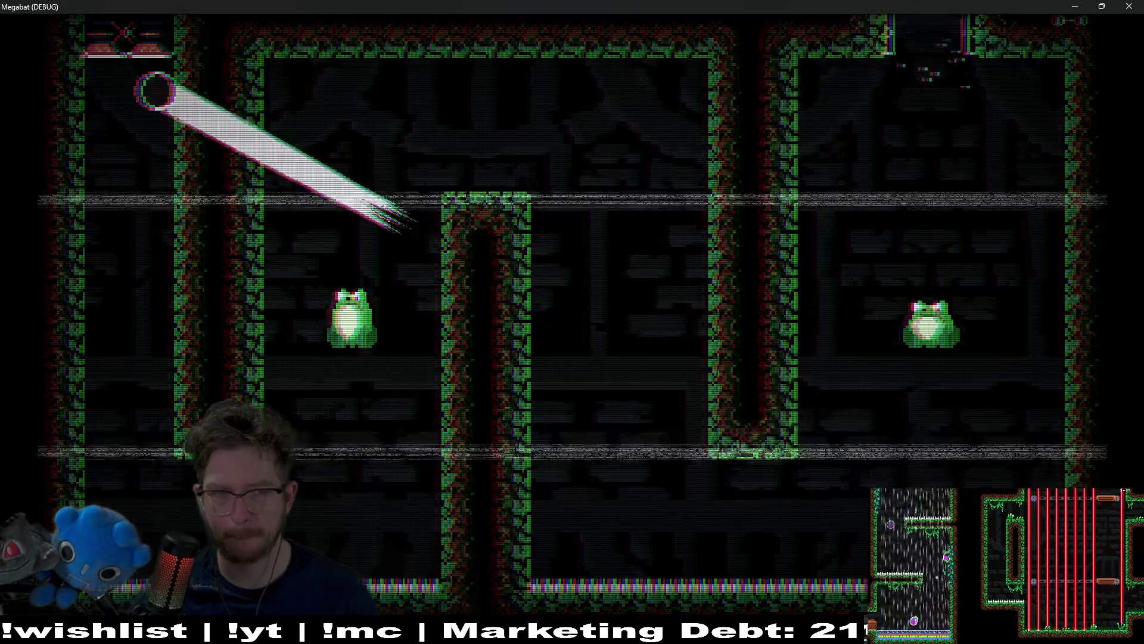
{"action": "key", "text": "space"}
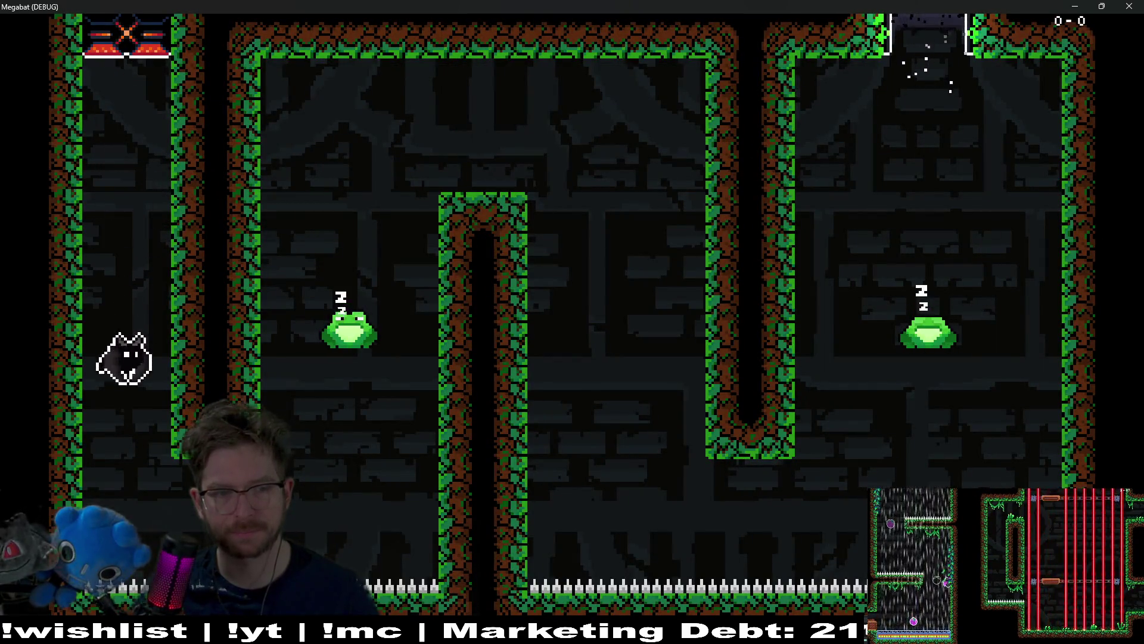
Climb the central wall, cross the pillar into the pit, then fall onto the floor spikes.
{"action": "key", "text": "Right"}
{"action": "key", "text": "Up"}
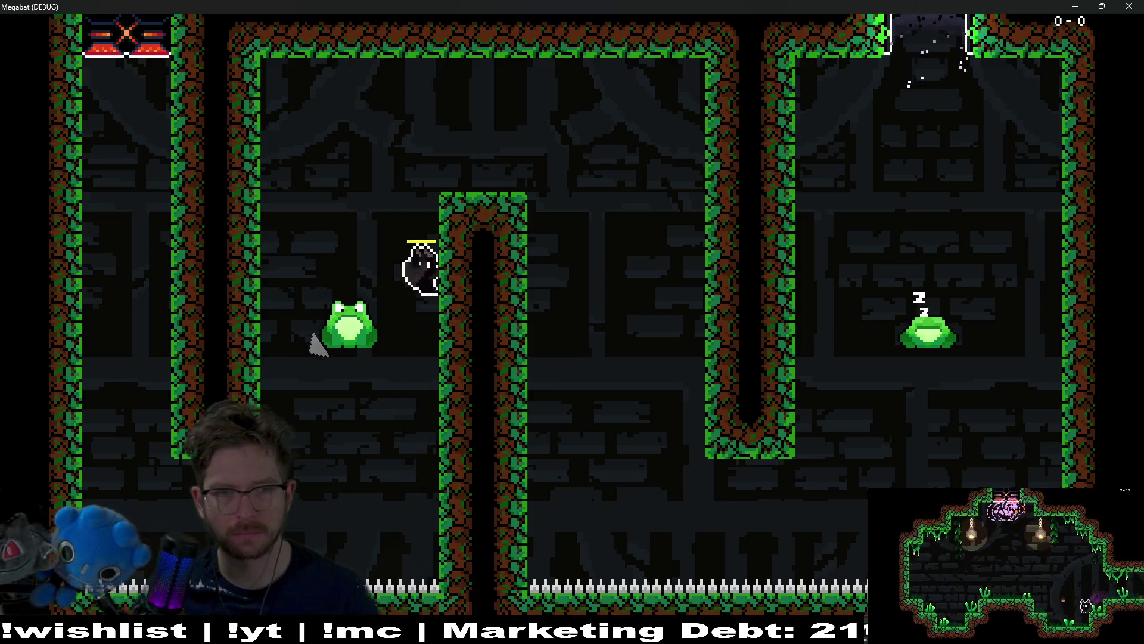
{"action": "key", "text": "Right"}
{"action": "key", "text": "Right"}
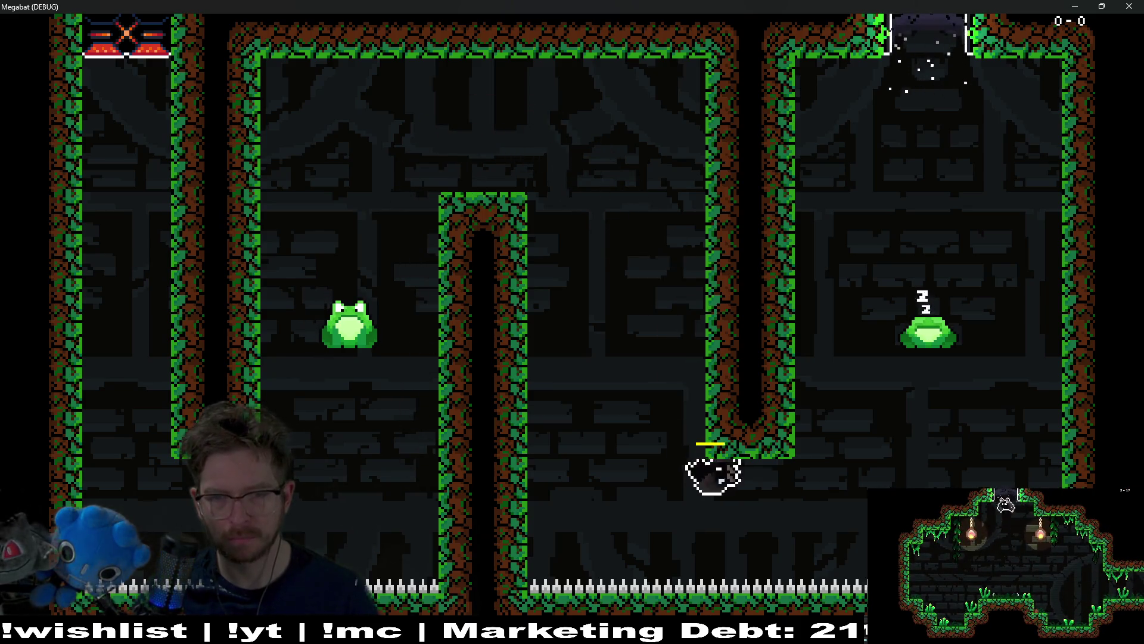
{"action": "key", "text": "Up"}
{"action": "key", "text": "Up"}
{"action": "key", "text": "Right"}
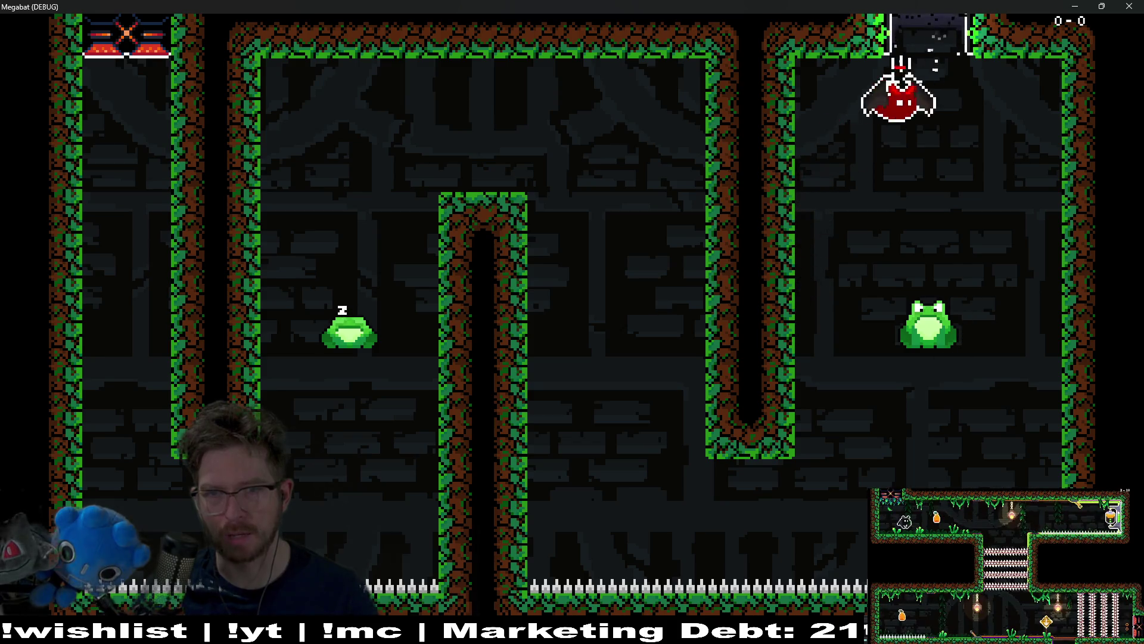
{"action": "key", "text": "Left"}
{"action": "key", "text": "Down"}
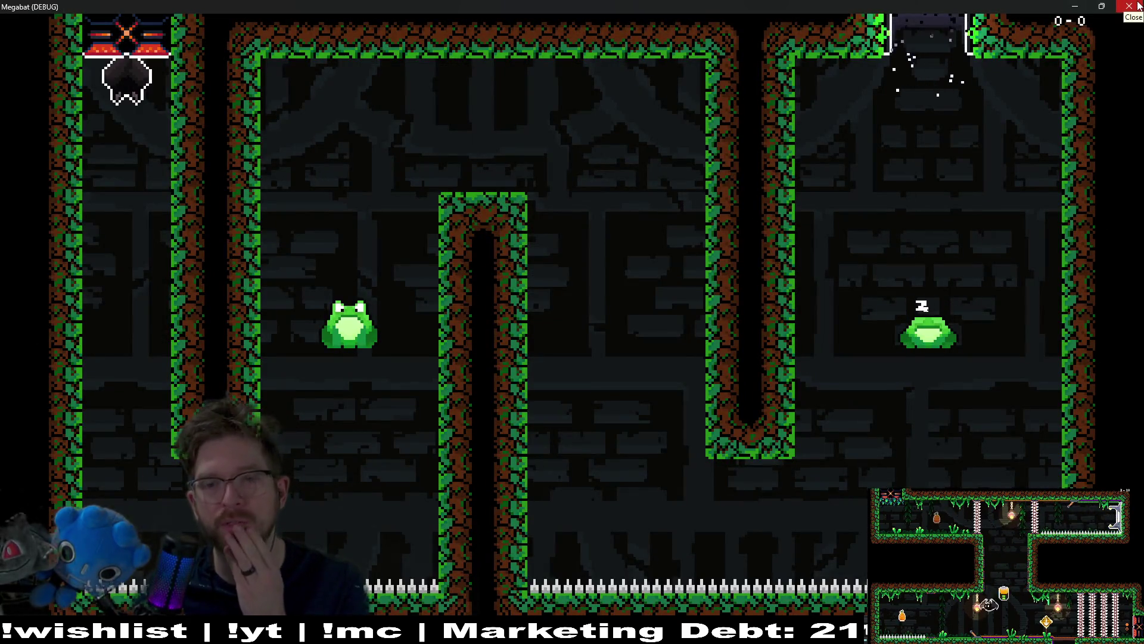
Close the game, instance HazardTileMapLayer.tscn under HazardContainer, and duplicate the new layer.
{"action": "left_click", "coordinate": [1138, 6]}
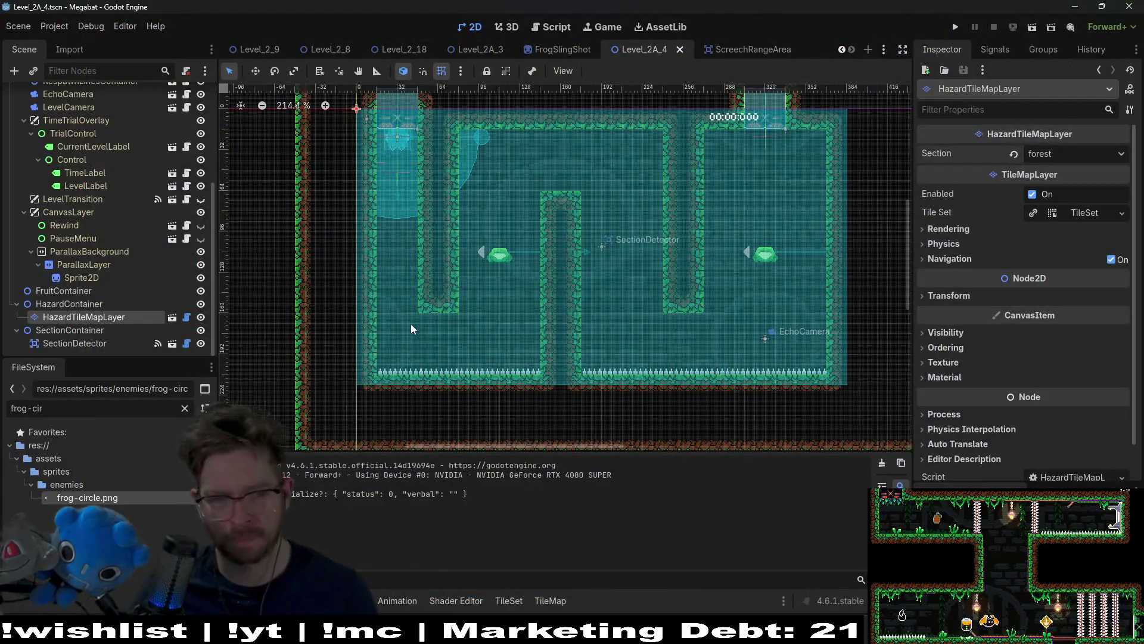
{"action": "right_click", "coordinate": [90, 304]}
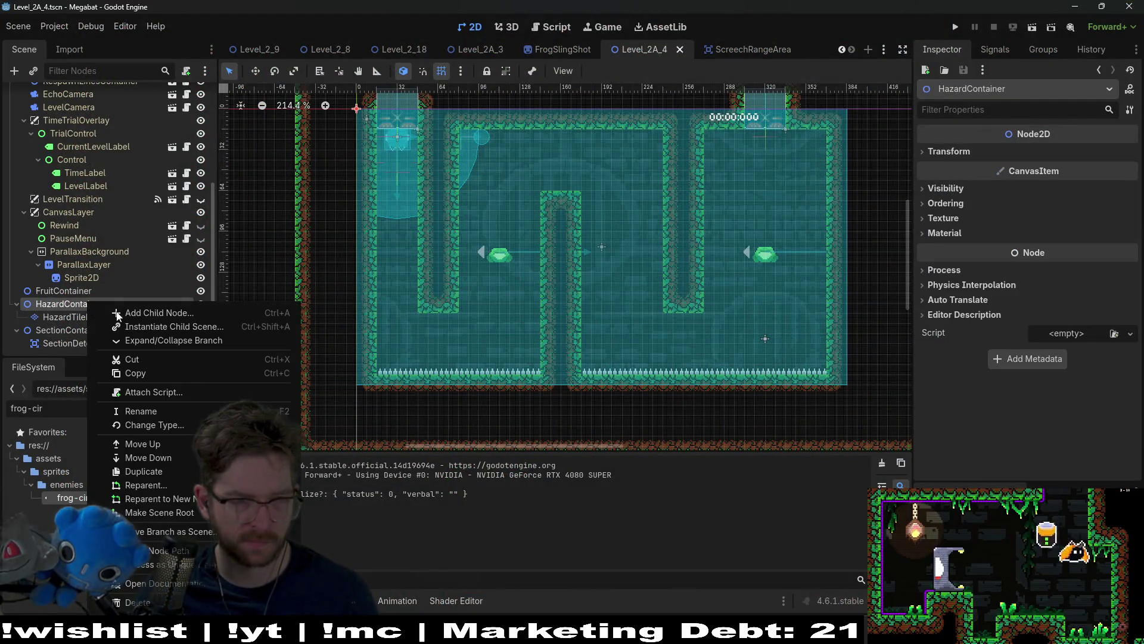
{"action": "left_click", "coordinate": [137, 326]}
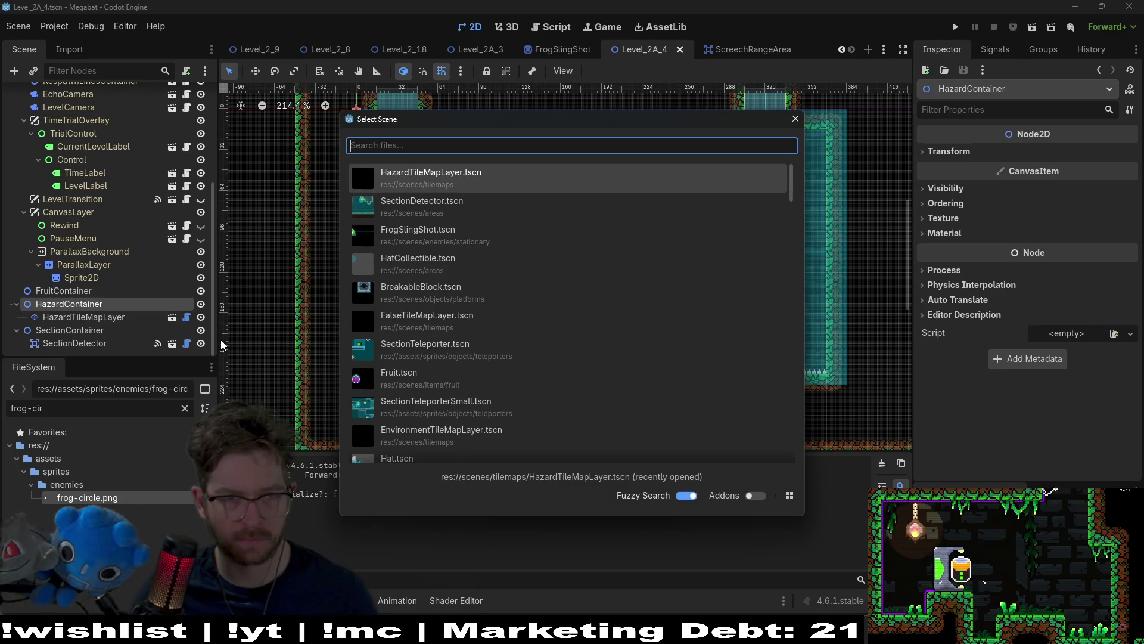
{"action": "key", "text": "Return"}
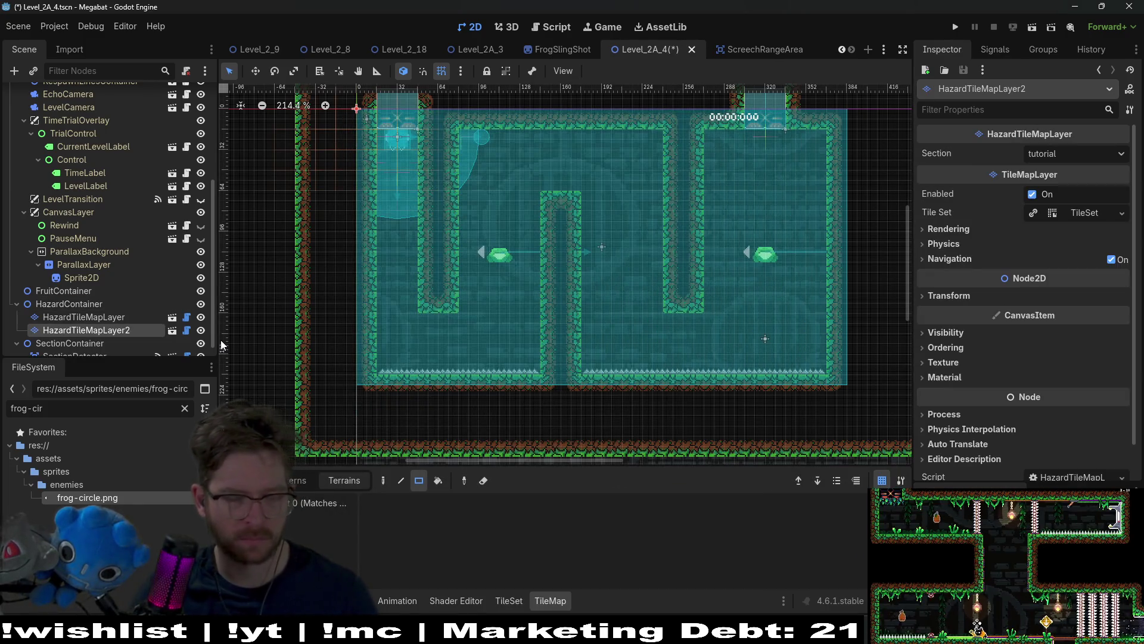
{"action": "key", "text": "ctrl+d"}
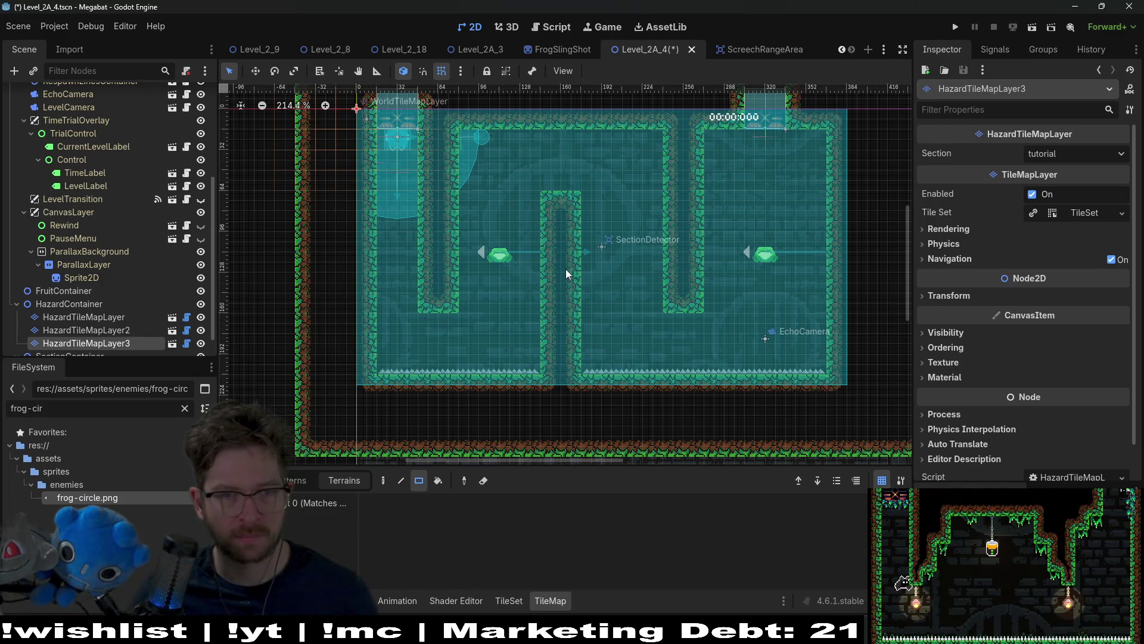
Rename the new hazard layers HazardTileMapLayerRight and HazardTileMapLayerLeft.
{"action": "left_click", "coordinate": [131, 331]}
{"action": "left_click", "coordinate": [140, 330]}
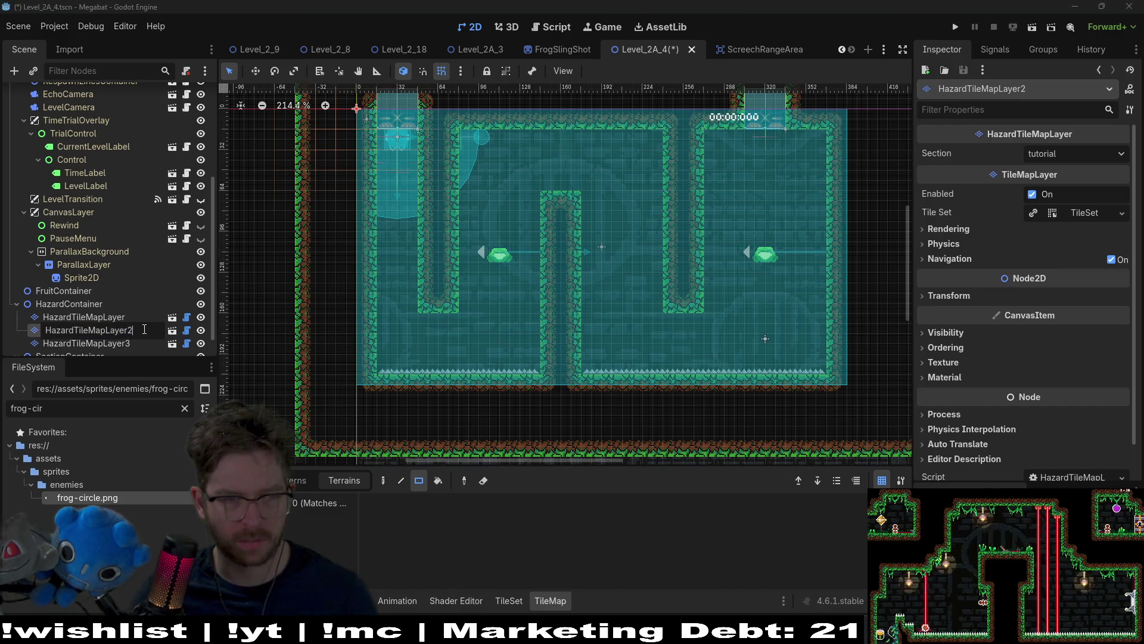
{"action": "type", "text": "Righ"}
{"action": "key", "text": "Return"}
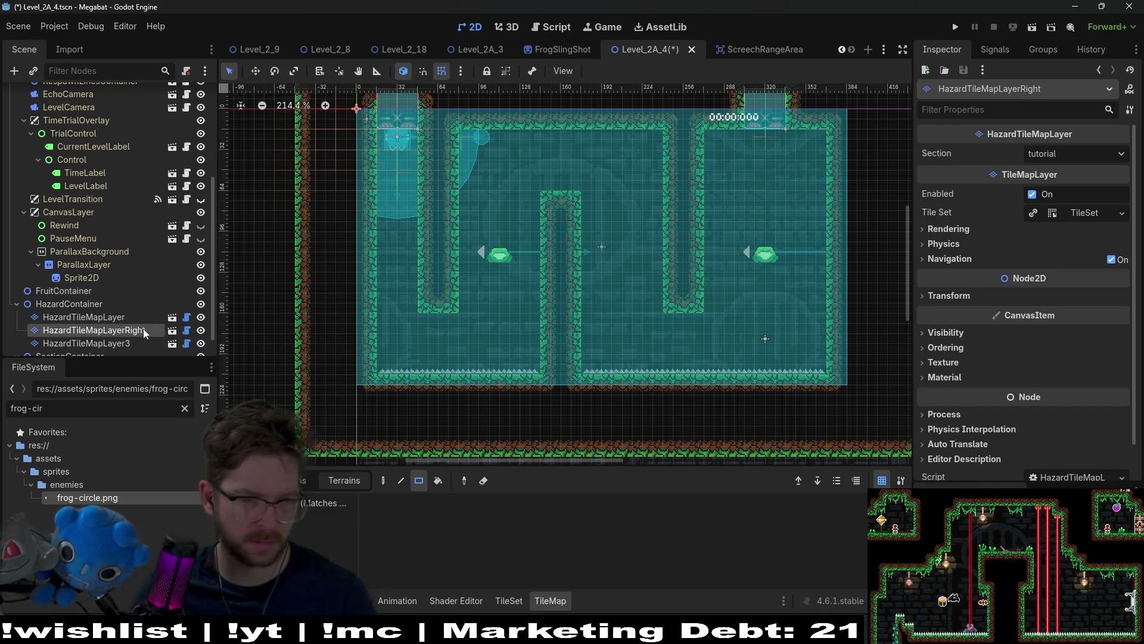
{"action": "double_click", "coordinate": [139, 342]}
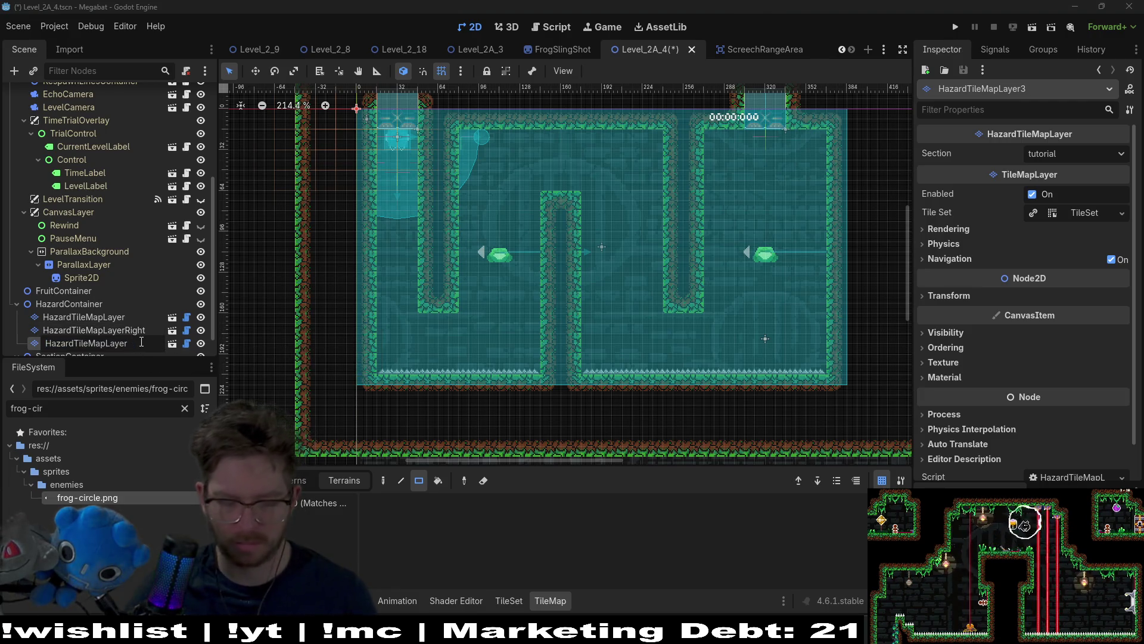
{"action": "key", "text": "Return"}
Rotate HazardTileMapLayerRight to 90° and HazardTileMapLayerLeft to 270°.
{"action": "left_click", "coordinate": [84, 330]}
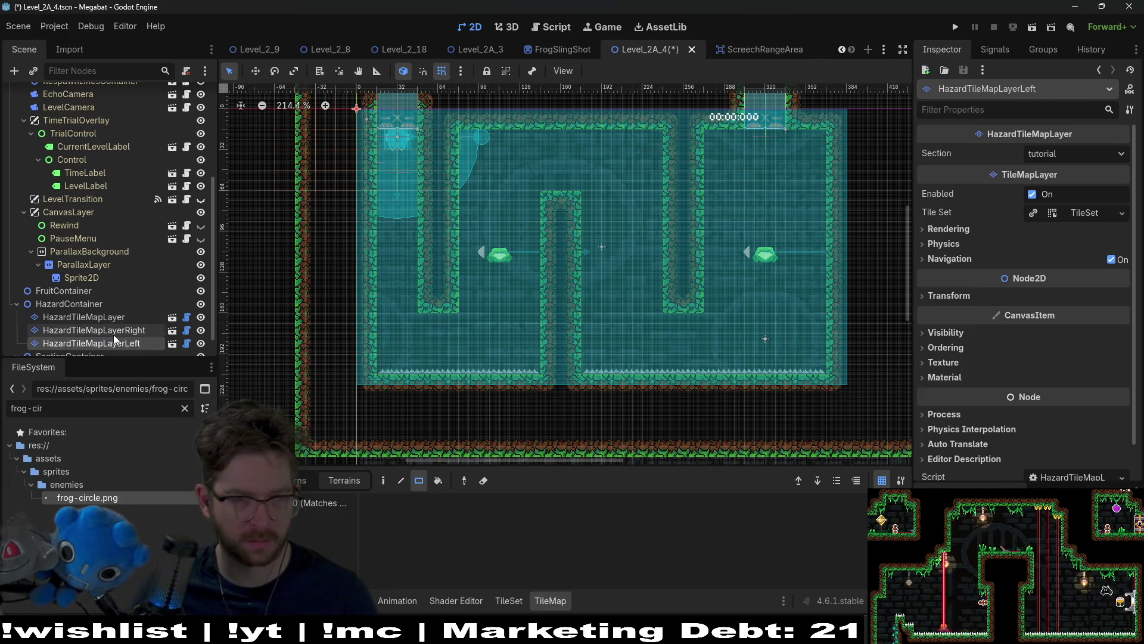
{"action": "left_click", "coordinate": [954, 295]}
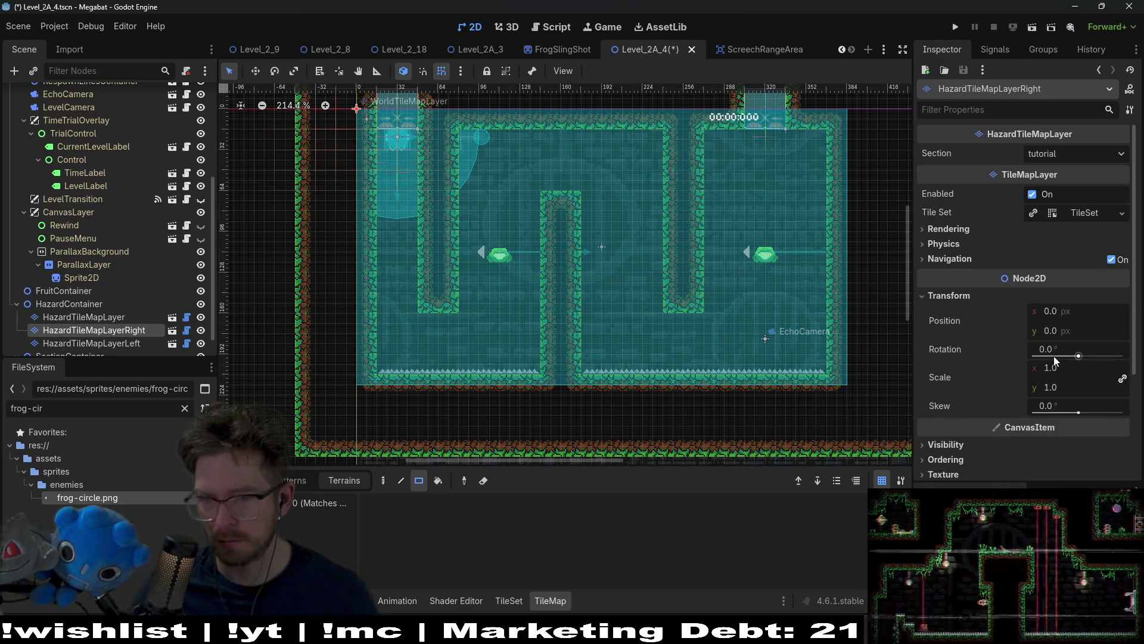
{"action": "left_click", "coordinate": [1070, 347]}
{"action": "type", "text": "90"}
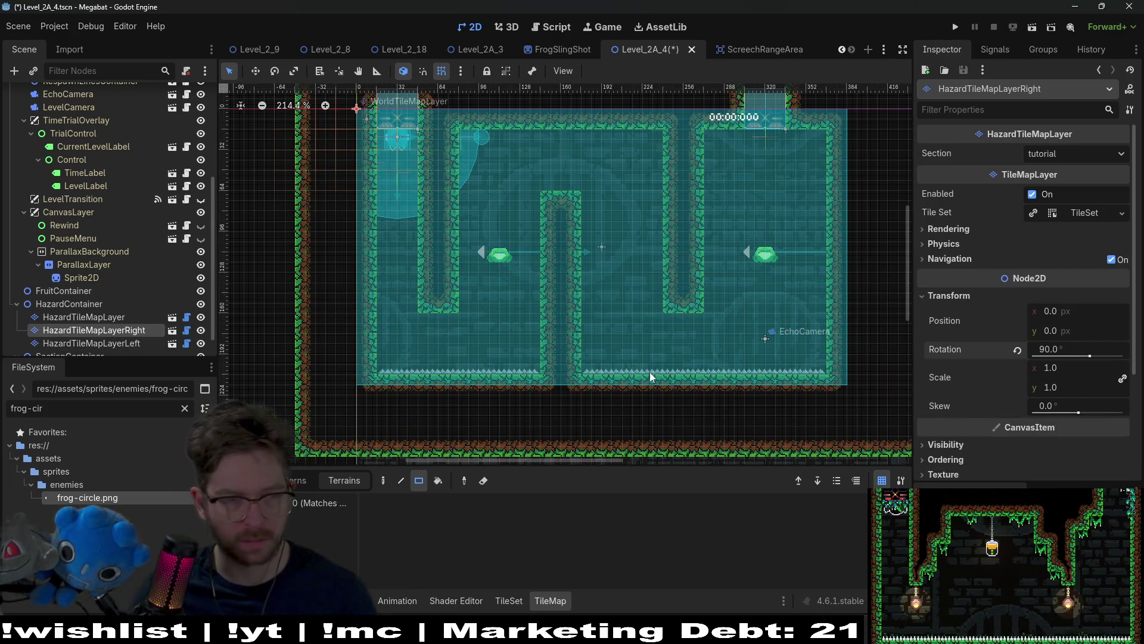
{"action": "left_click", "coordinate": [148, 344]}
{"action": "left_click", "coordinate": [1003, 294]}
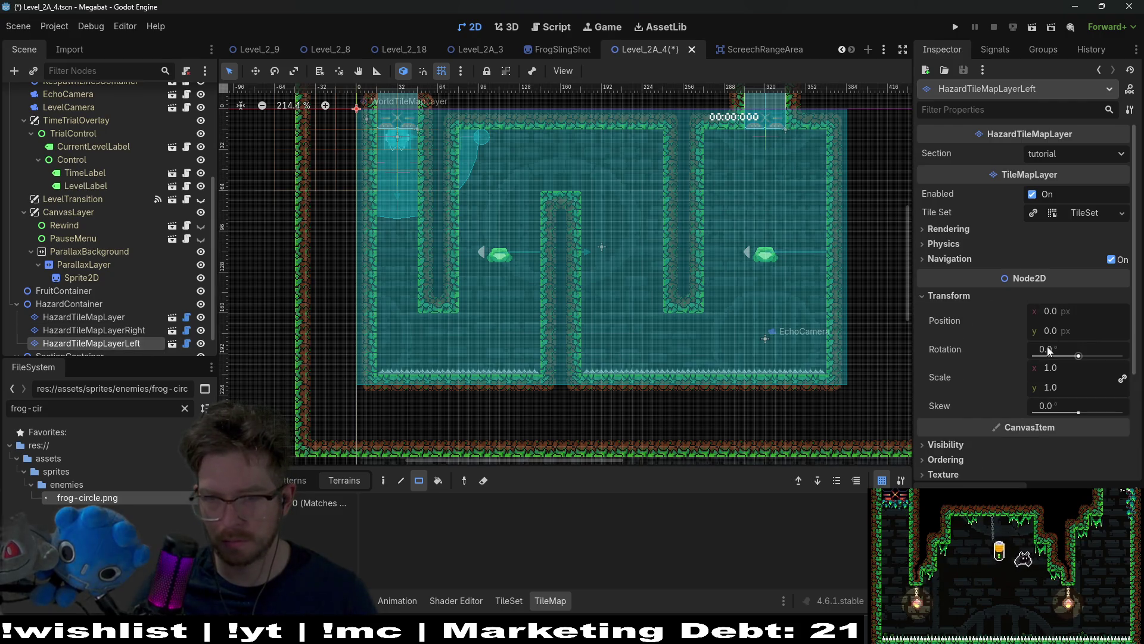
{"action": "type", "text": "270"}
{"action": "key", "text": "Return"}
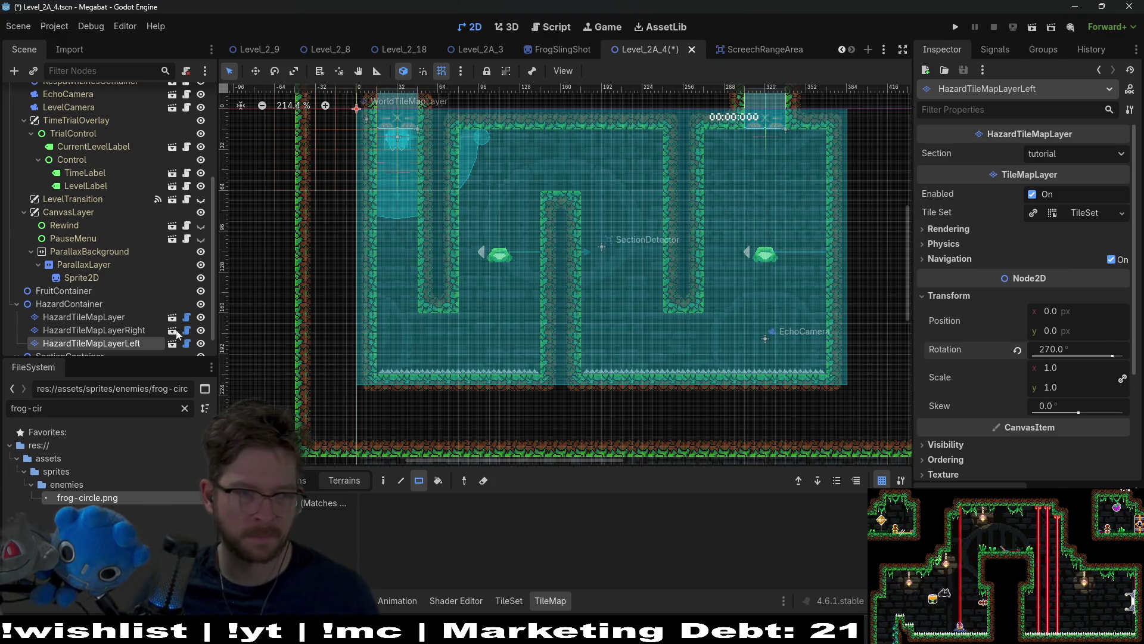
{"action": "left_click", "coordinate": [110, 317]}
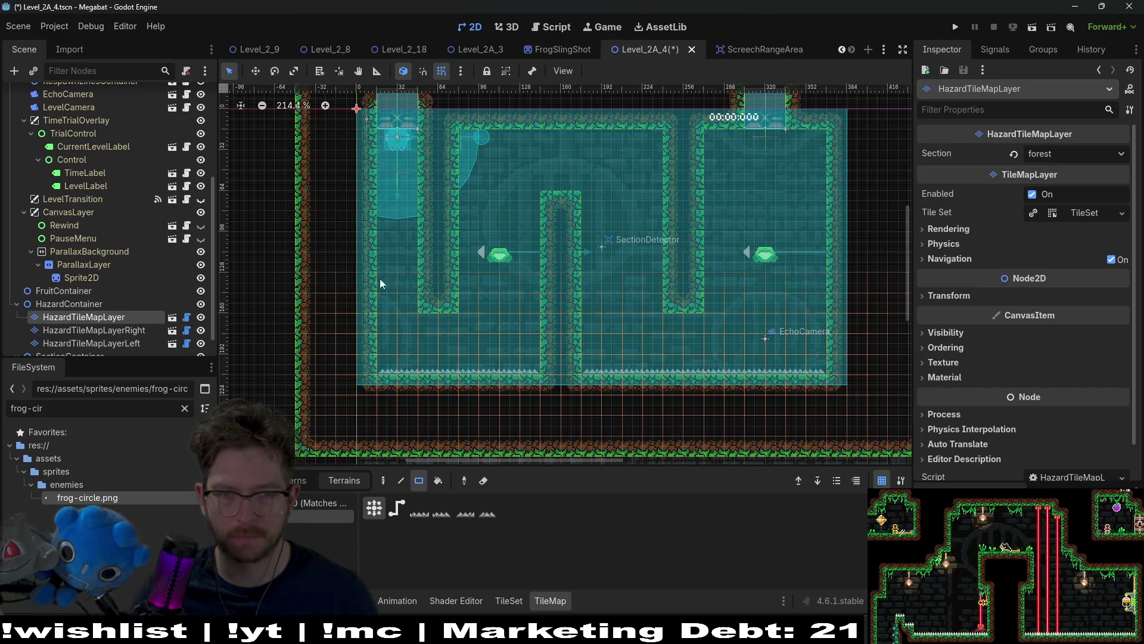
Set the Section of both HazardTileMapLayerRight and HazardTileMapLayerLeft to forest.
{"action": "left_click", "coordinate": [127, 329]}
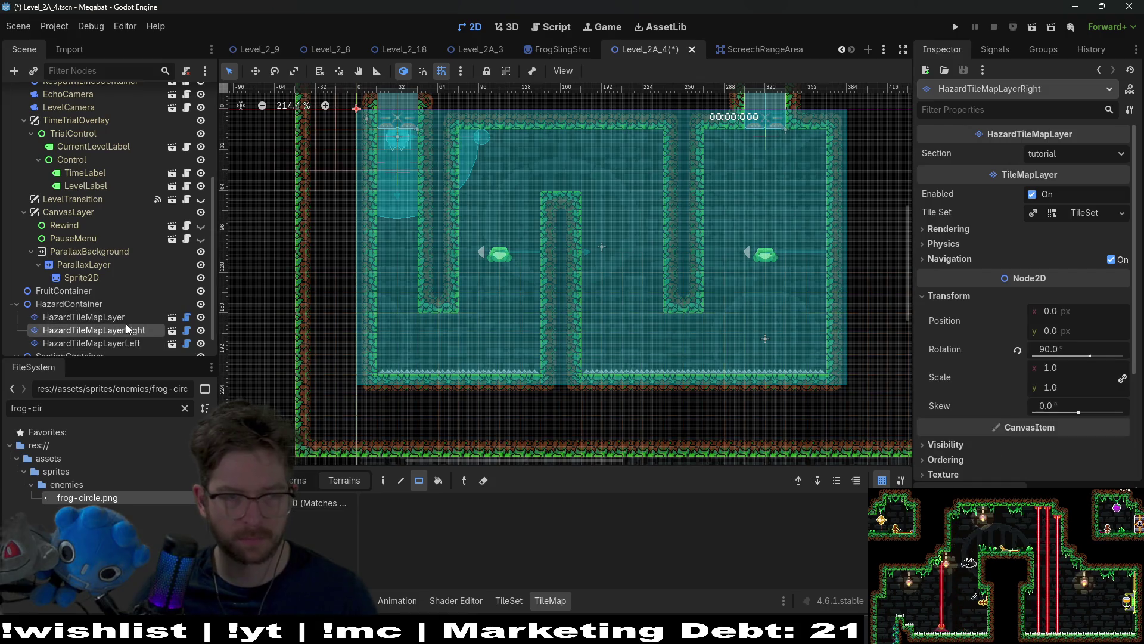
{"action": "left_click", "coordinate": [1051, 156]}
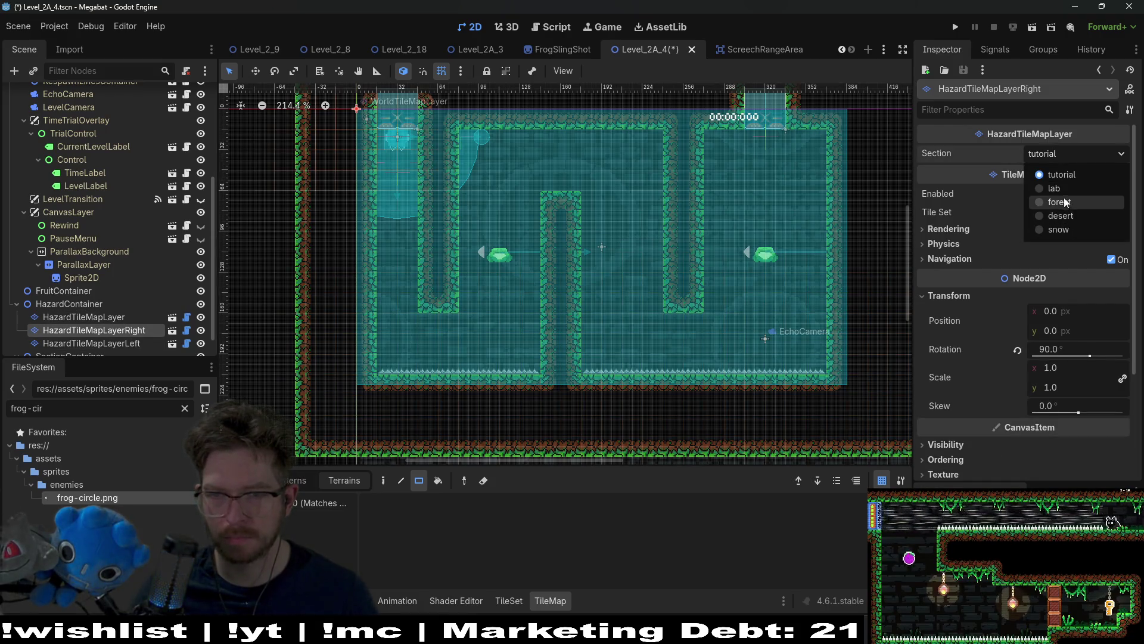
{"action": "left_click", "coordinate": [1060, 202]}
{"action": "left_click", "coordinate": [91, 343]}
{"action": "left_click", "coordinate": [1042, 154]}
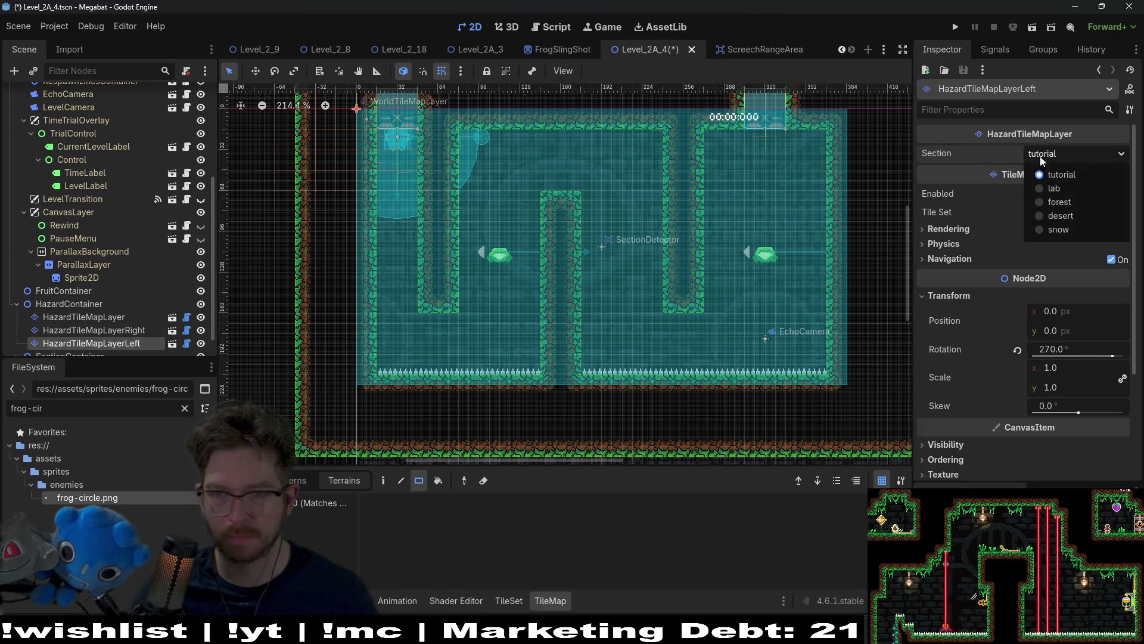
{"action": "left_click", "coordinate": [1055, 202]}
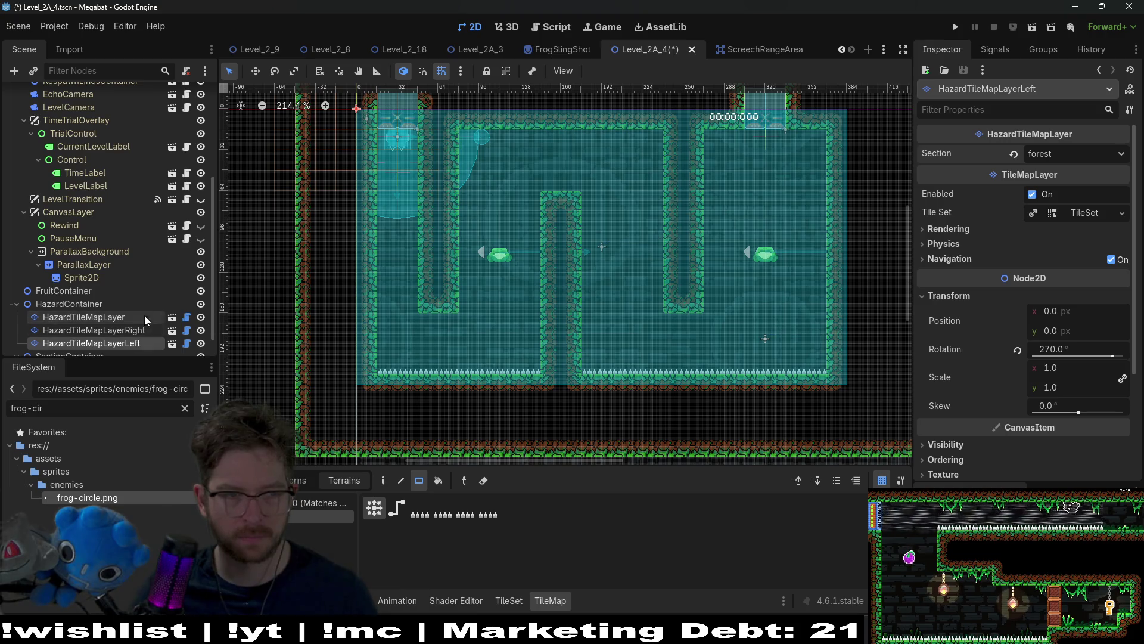
Paint spikes on the pillar's and hanging wall's left sides, the inner wall, and far right wall.
{"action": "left_click_drag", "start_coordinate": [536, 366], "coordinate": [539, 194]}
{"action": "left_click_drag", "start_coordinate": [652, 307], "coordinate": [654, 132]}
{"action": "left_click", "coordinate": [83, 330]}
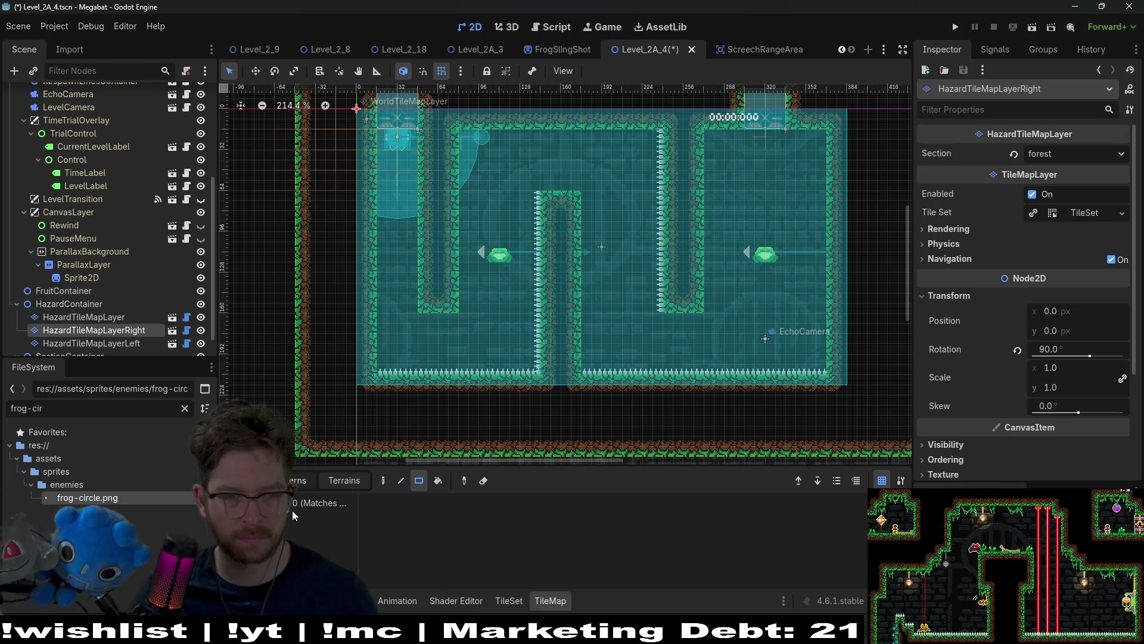
{"action": "left_click_drag", "start_coordinate": [470, 148], "coordinate": [471, 141]}
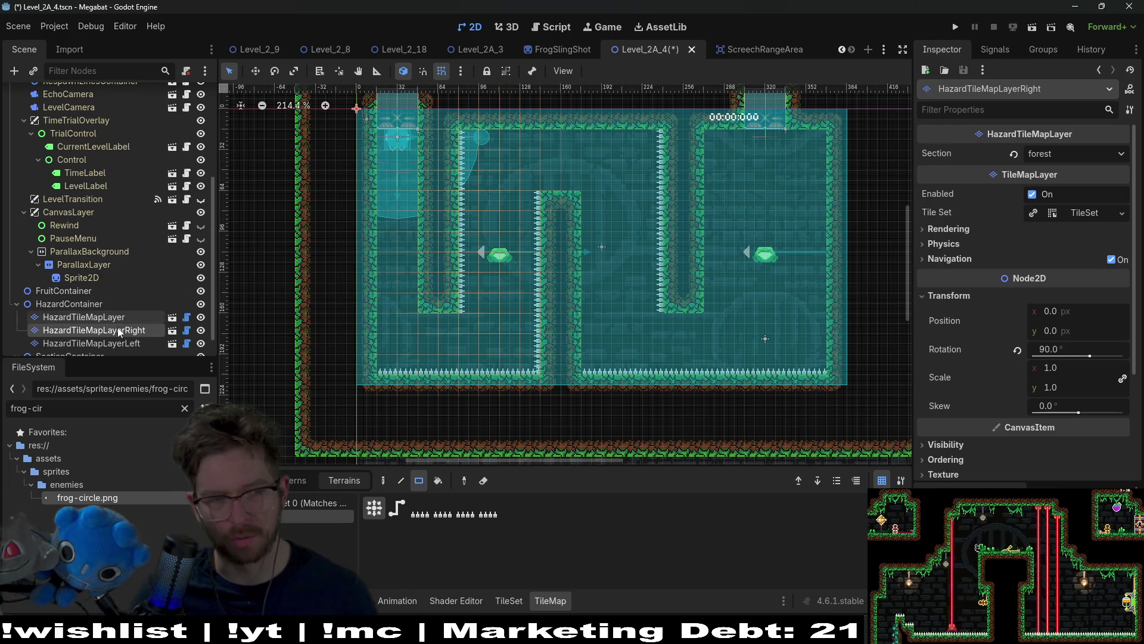
{"action": "left_click", "coordinate": [114, 343]}
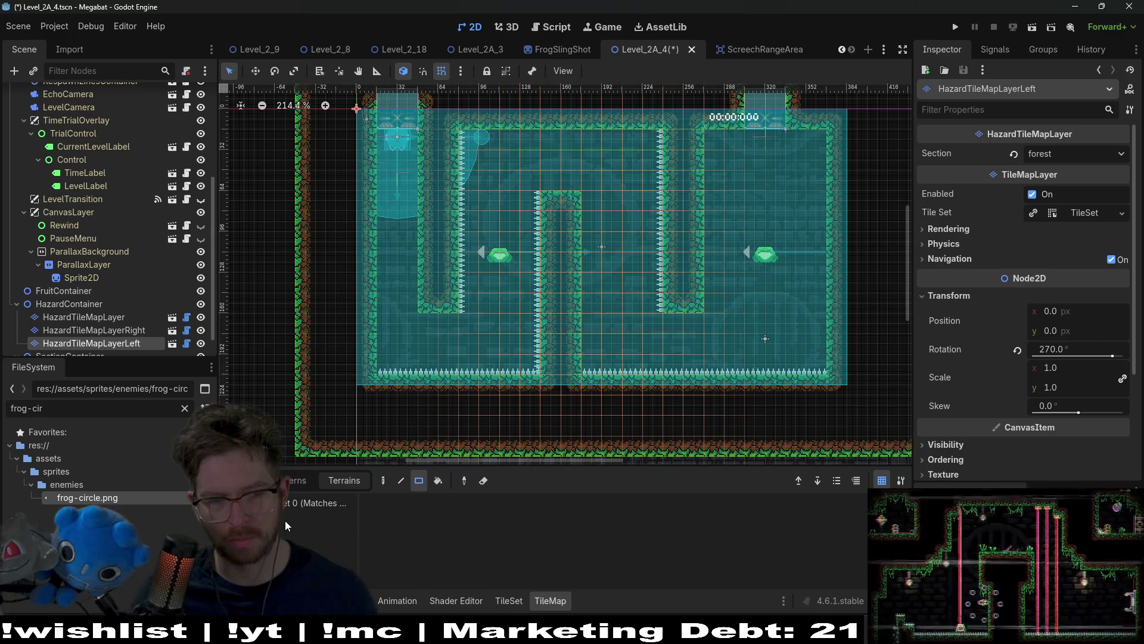
{"action": "left_click_drag", "start_coordinate": [715, 304], "coordinate": [720, 135]}
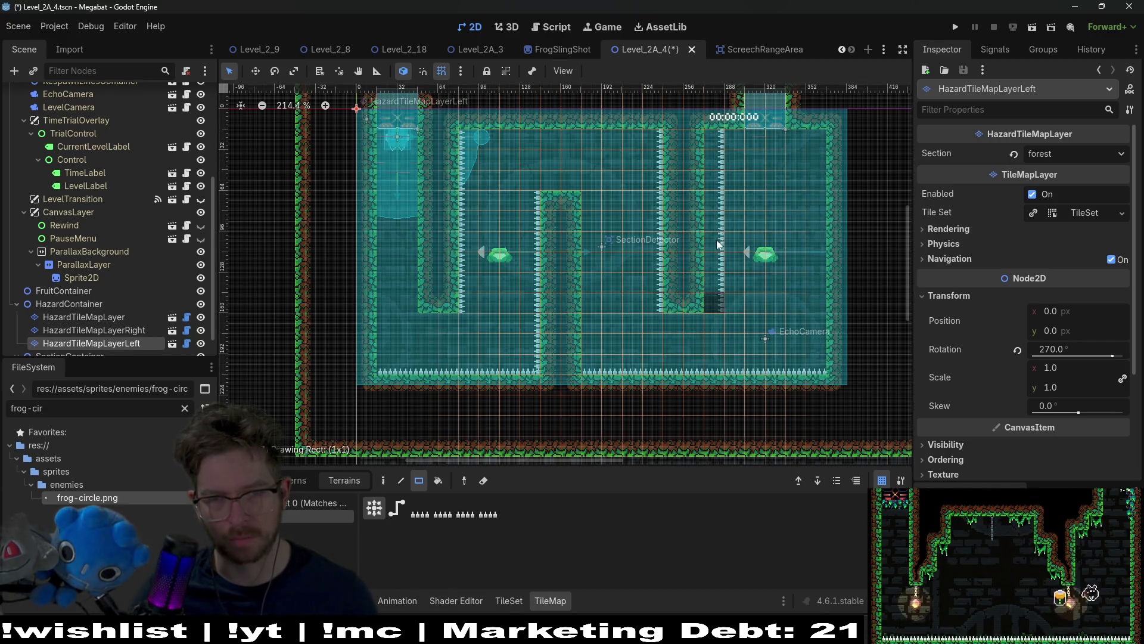
{"action": "key", "text": "ctrl+z"}
{"action": "left_click_drag", "start_coordinate": [821, 132], "coordinate": [821, 311]}
Paint spikes on the right sides of the middle pillar and hanging wall, plus a row atop the pillar.
{"action": "left_click", "coordinate": [108, 332]}
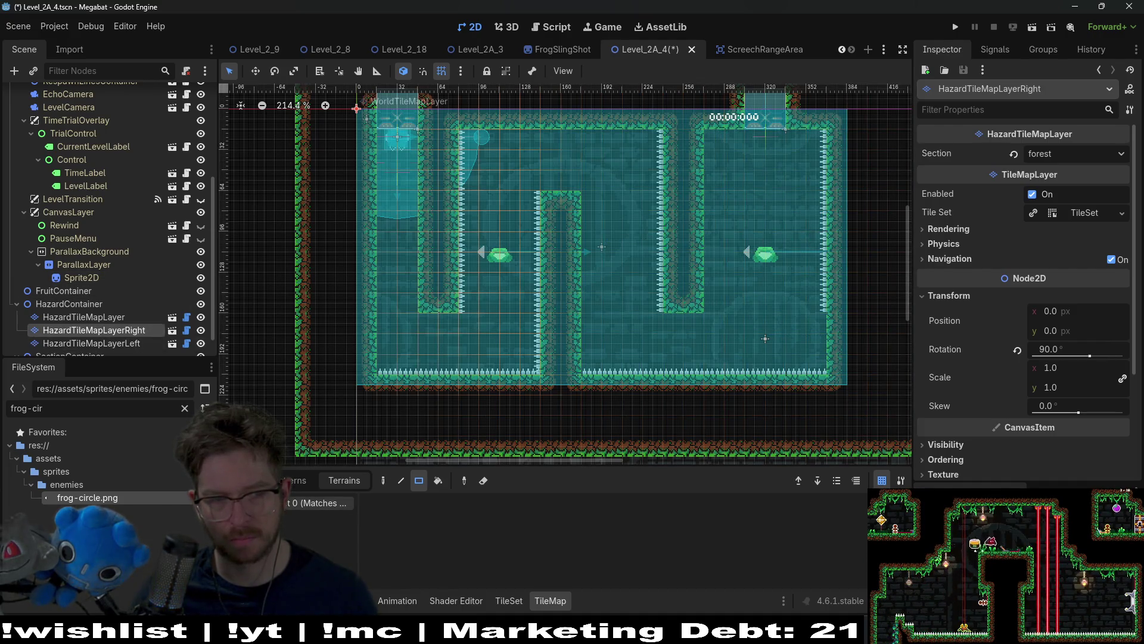
{"action": "left_click_drag", "start_coordinate": [597, 362], "coordinate": [593, 192]}
{"action": "left_click_drag", "start_coordinate": [715, 305], "coordinate": [714, 115]}
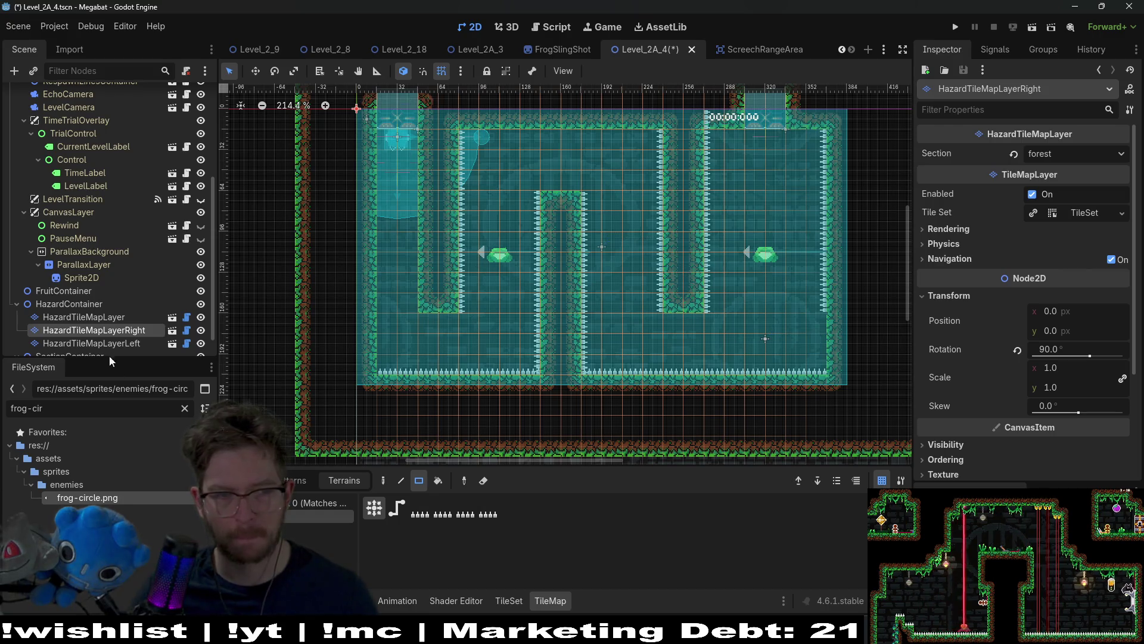
{"action": "left_click", "coordinate": [127, 318]}
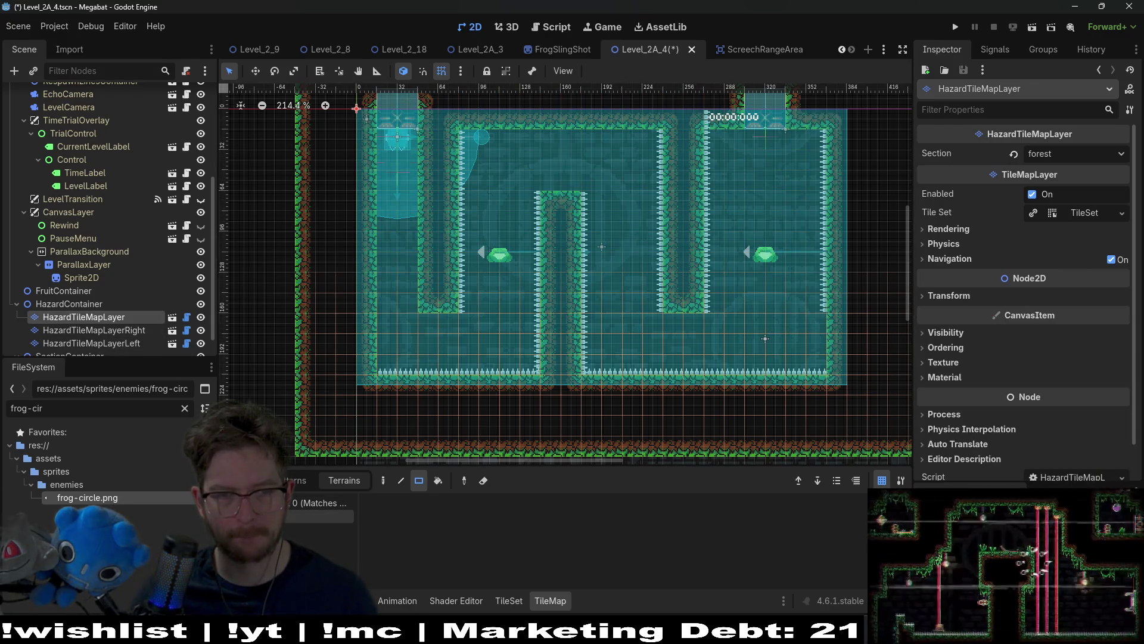
{"action": "left_click_drag", "start_coordinate": [553, 188], "coordinate": [577, 180]}
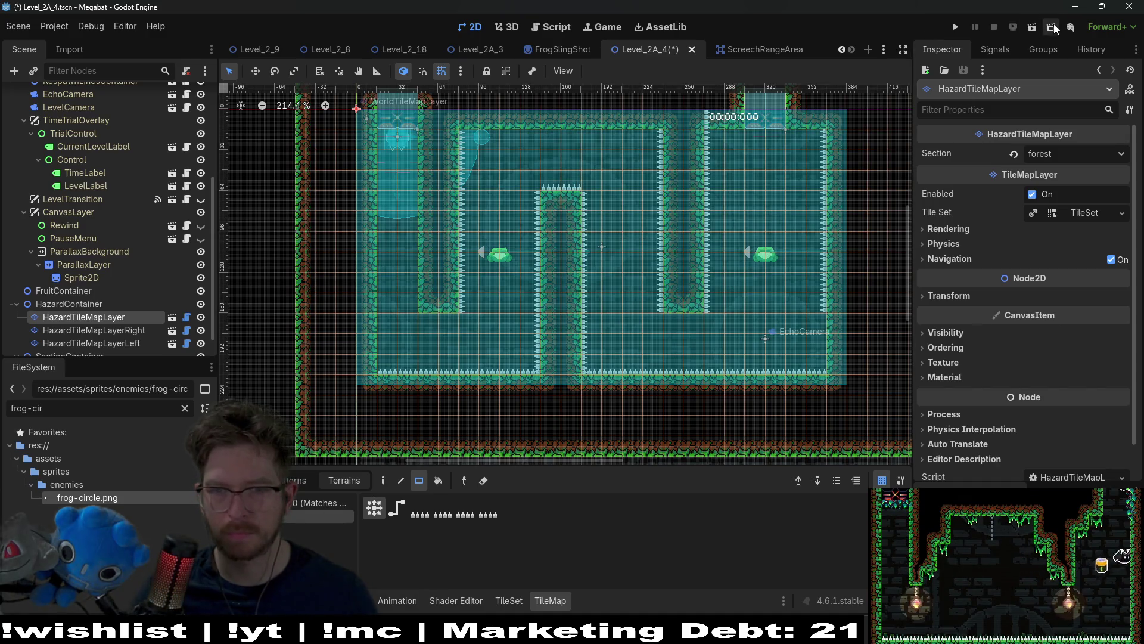
Check the Right and Left hazard layers, save the level, and run it.
{"action": "left_click", "coordinate": [94, 330]}
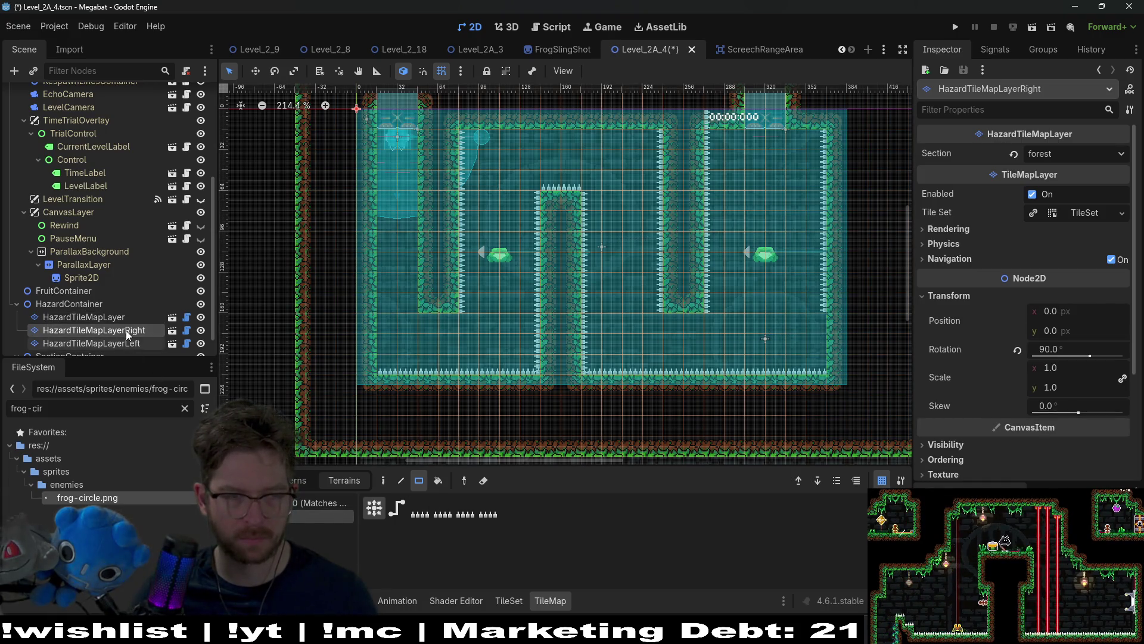
{"action": "left_click", "coordinate": [91, 343]}
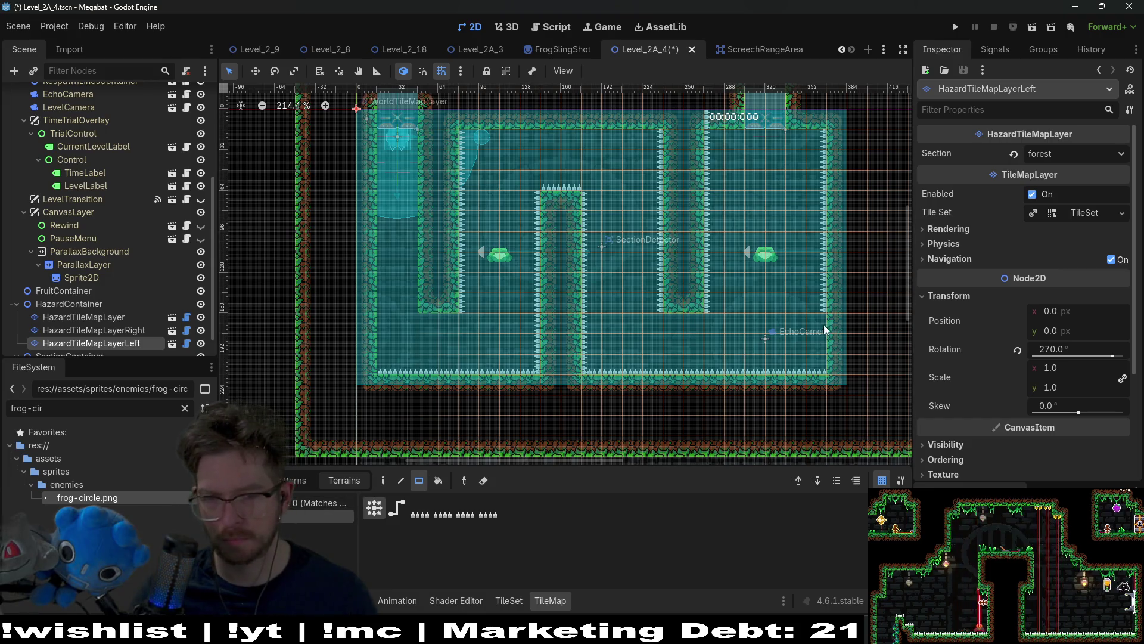
{"action": "key", "text": "ctrl+s"}
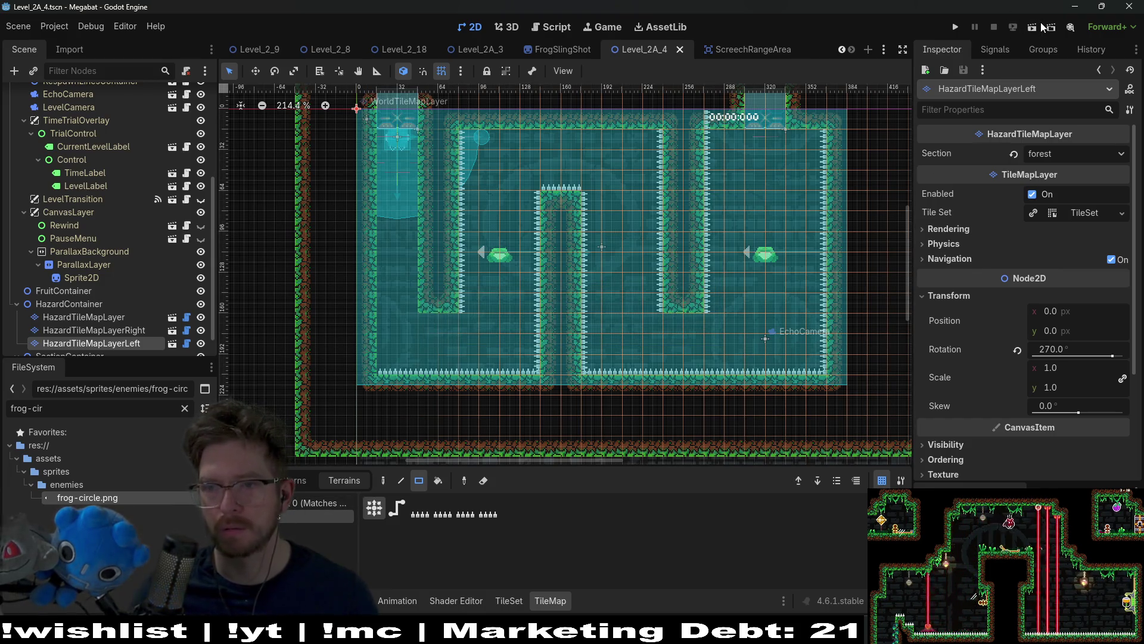
{"action": "left_click", "coordinate": [1040, 24]}
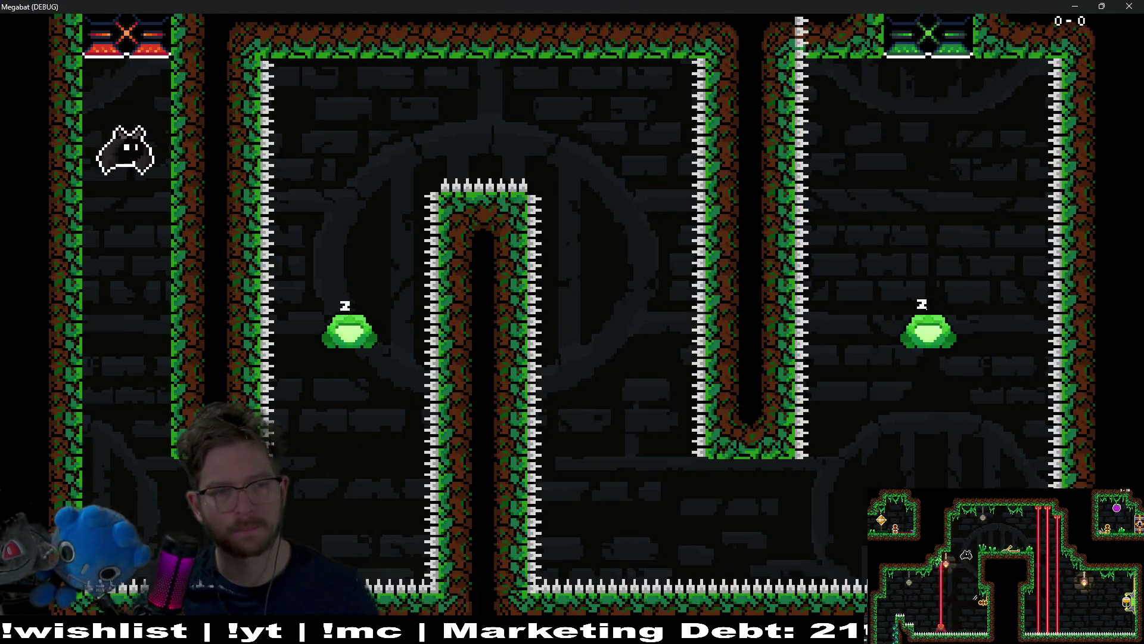
Fly the bat into the centre room, trying again after it respawns.
{"action": "key", "text": "Down"}
{"action": "key", "text": "Right"}
{"action": "key", "text": "Up"}
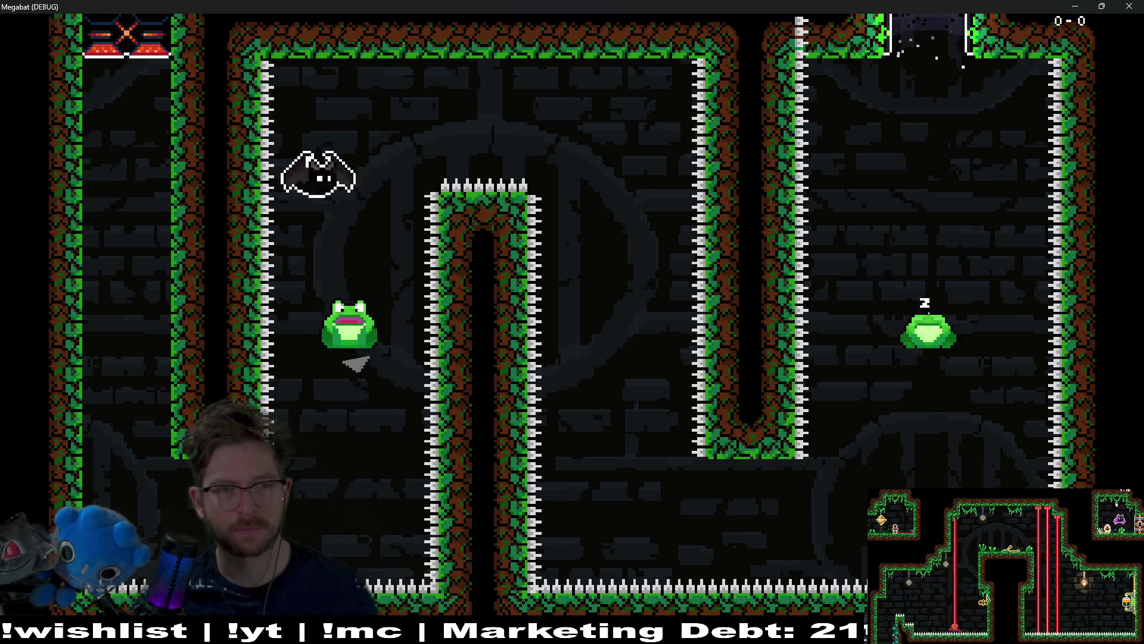
{"action": "key", "text": "Right"}
{"action": "key", "text": "Down"}
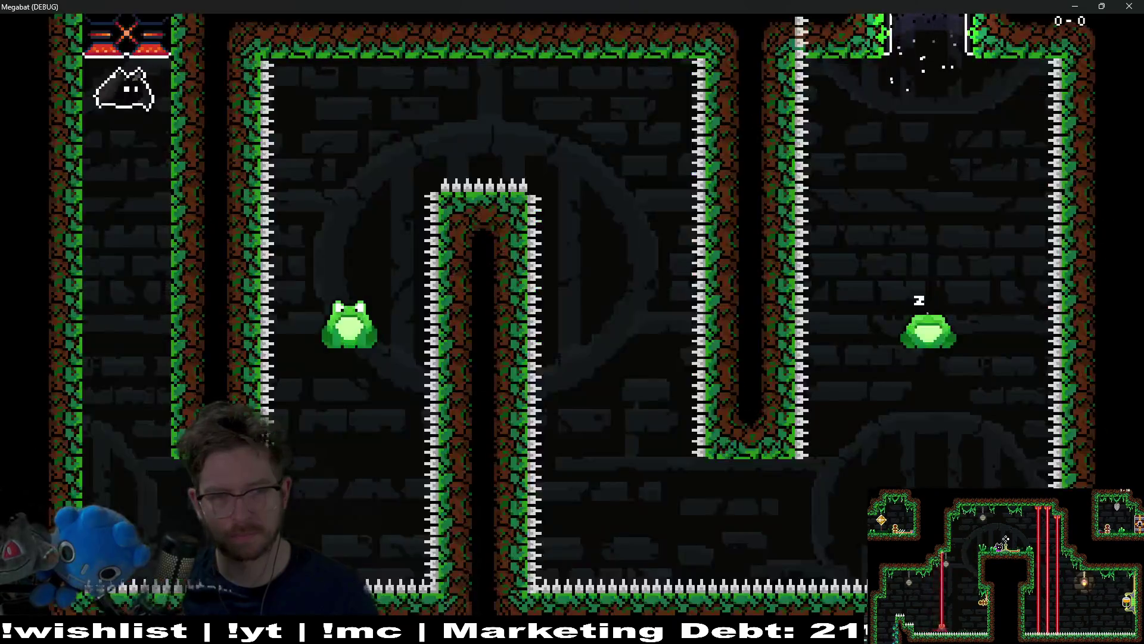
{"action": "key", "text": "Down"}
{"action": "key", "text": "Right"}
{"action": "key", "text": "Up"}
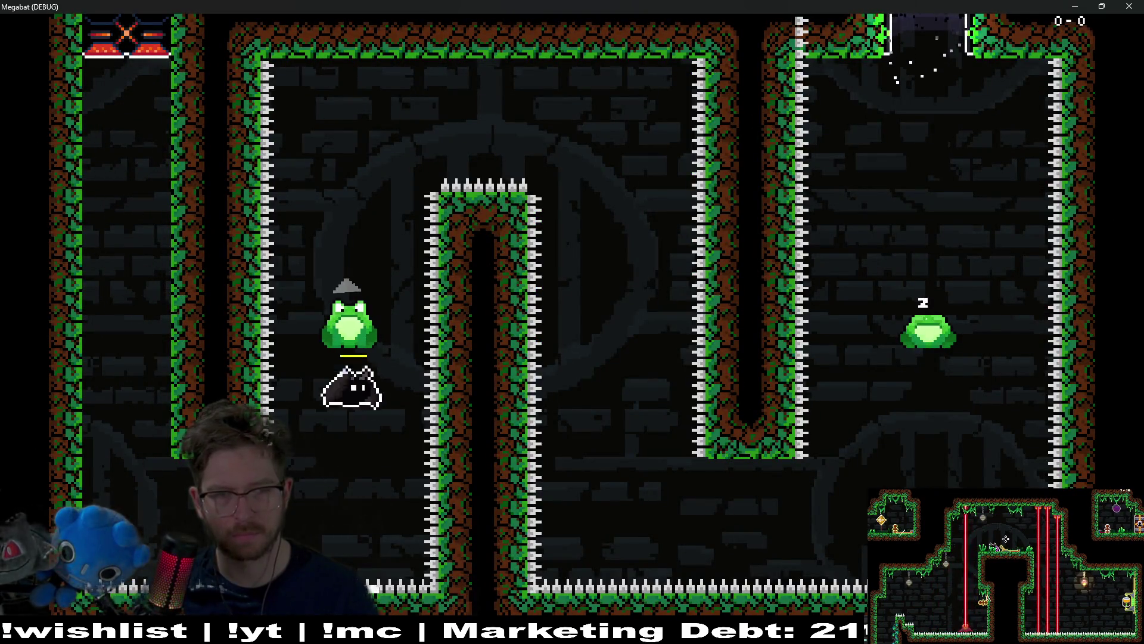
Fly the bat into the right room and up and down around the frog.
{"action": "key", "text": "Right"}
{"action": "key", "text": "Down"}
{"action": "key", "text": "Right"}
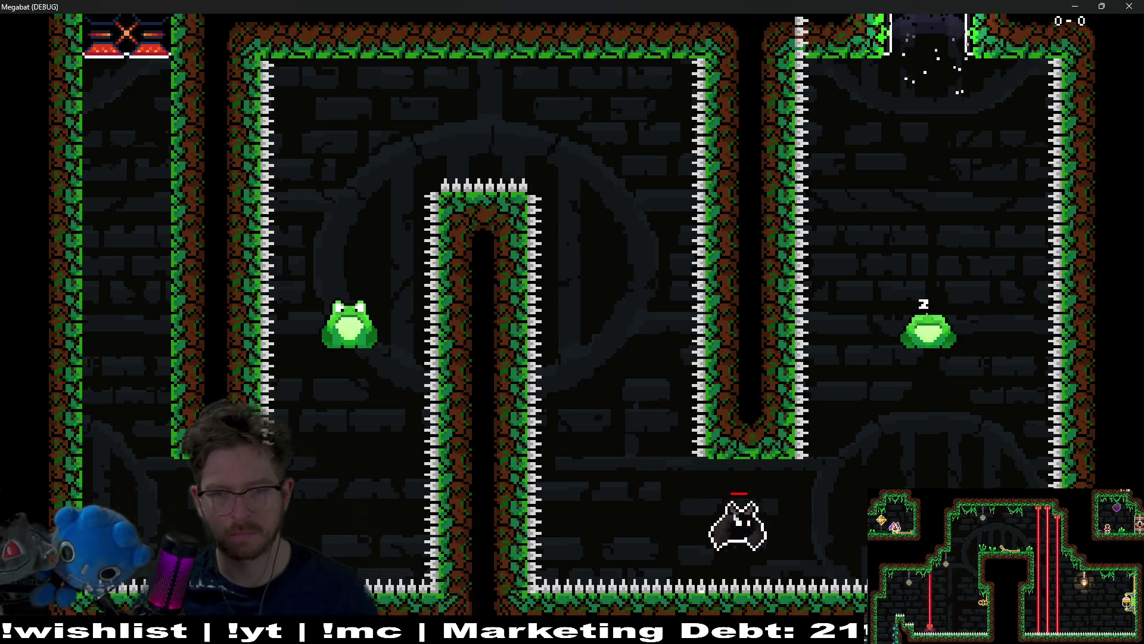
{"action": "key", "text": "Up"}
{"action": "key", "text": "Up"}
{"action": "key", "text": "Down"}
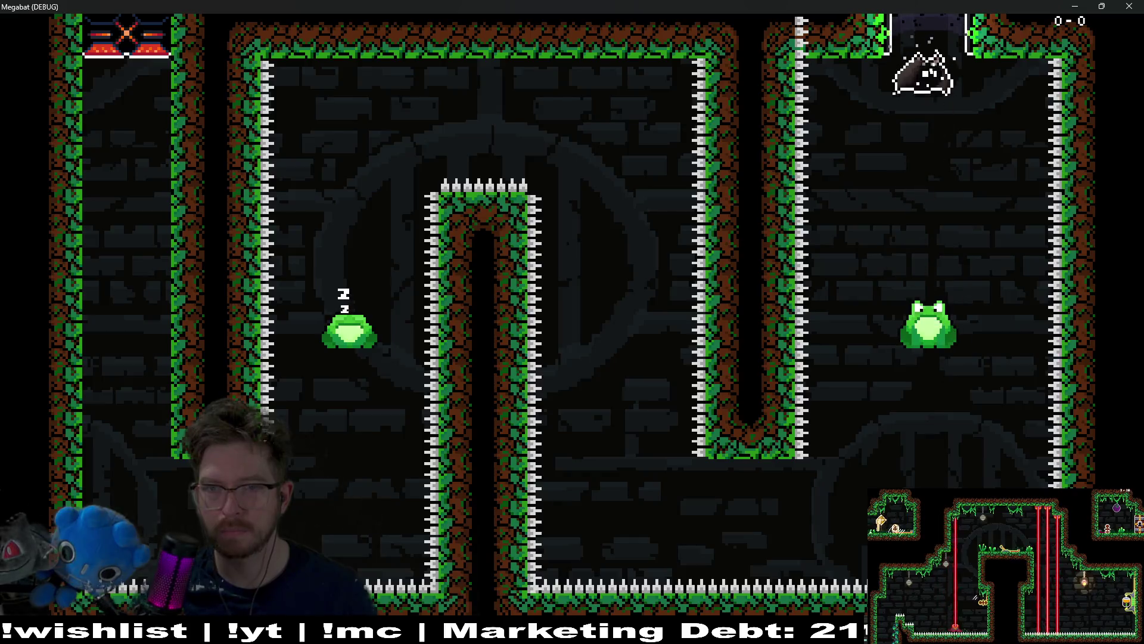
{"action": "key", "text": "Up"}
{"action": "key", "text": "Down"}
{"action": "key", "text": "Down"}
{"action": "key", "text": "Up"}
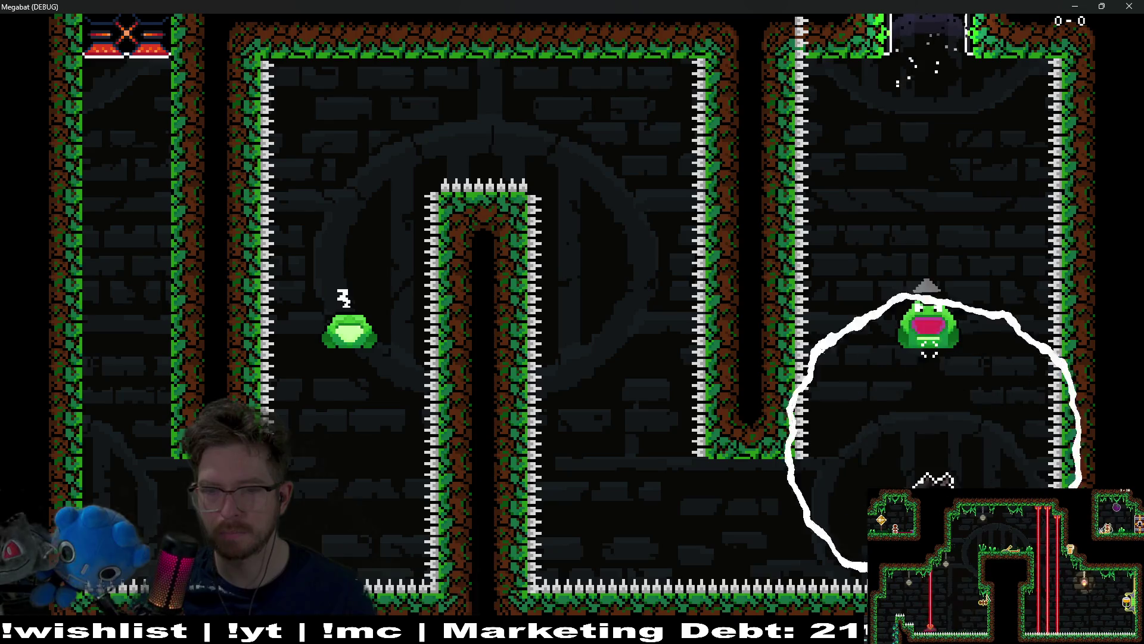
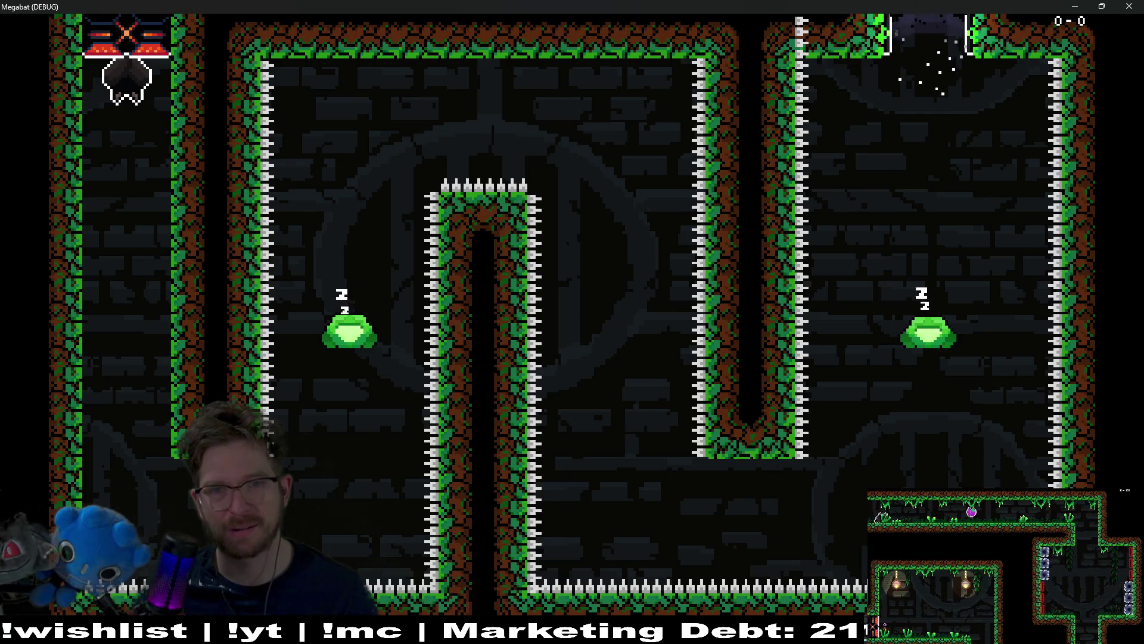
Close the running Megabat game and frame HazardTileMapLayerRight in the Level_2A_4 viewport.
{"action": "left_click", "coordinate": [1140, 6]}
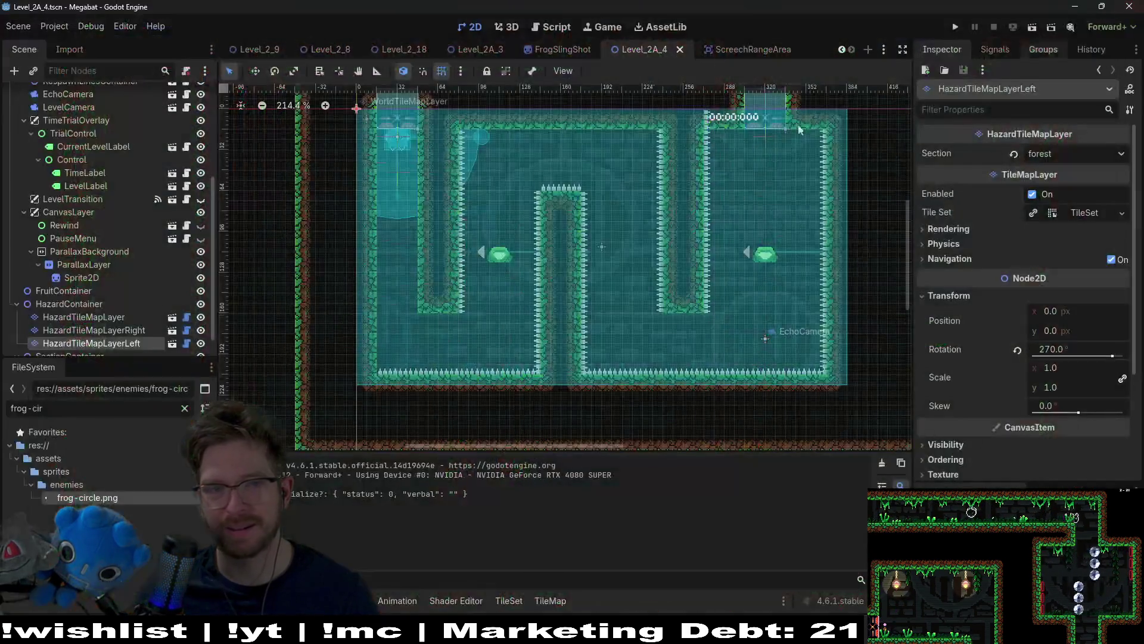
{"action": "left_click", "coordinate": [125, 327]}
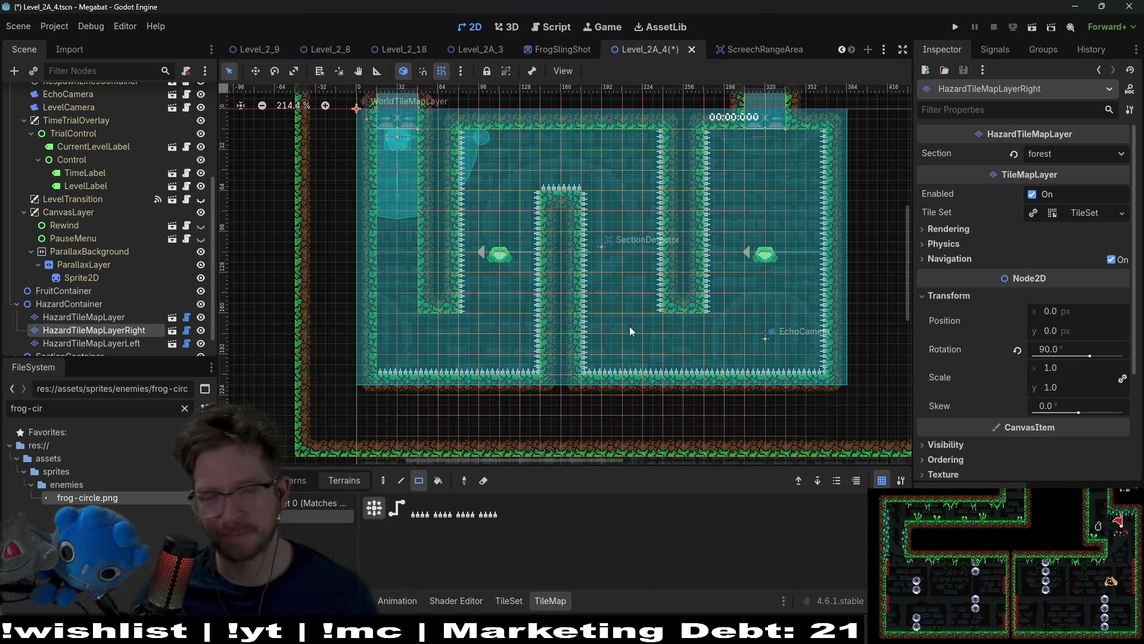
{"action": "key", "text": "f"}
{"action": "scroll", "coordinate": [671, 290], "scroll_direction": "up", "scroll_amount": 5}
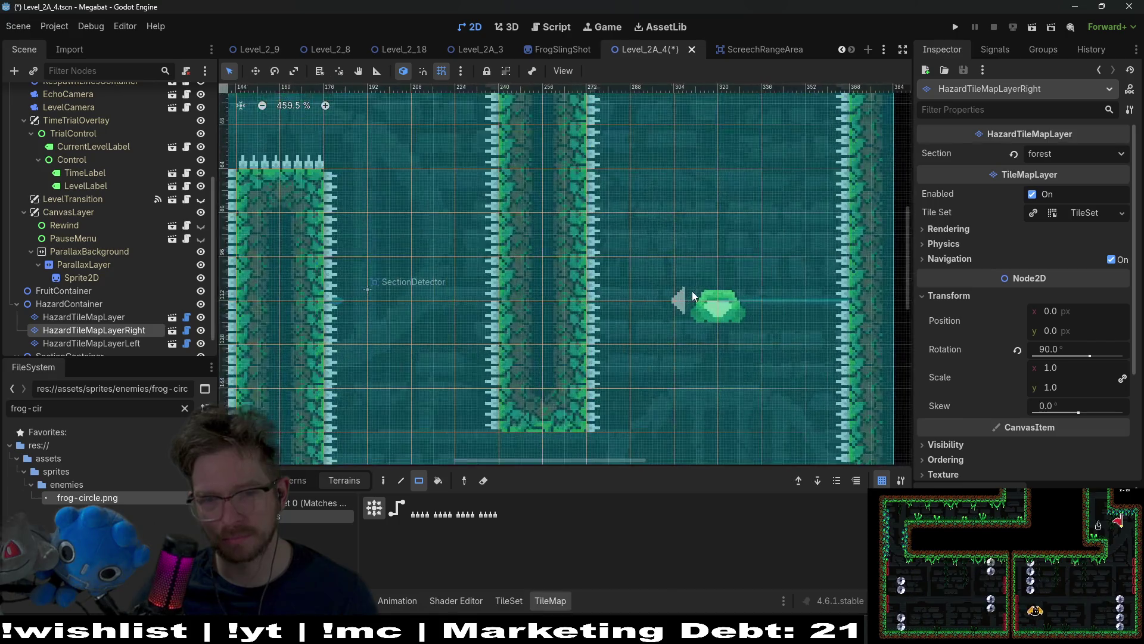
{"action": "scroll", "coordinate": [693, 295], "scroll_direction": "down", "scroll_amount": 7}
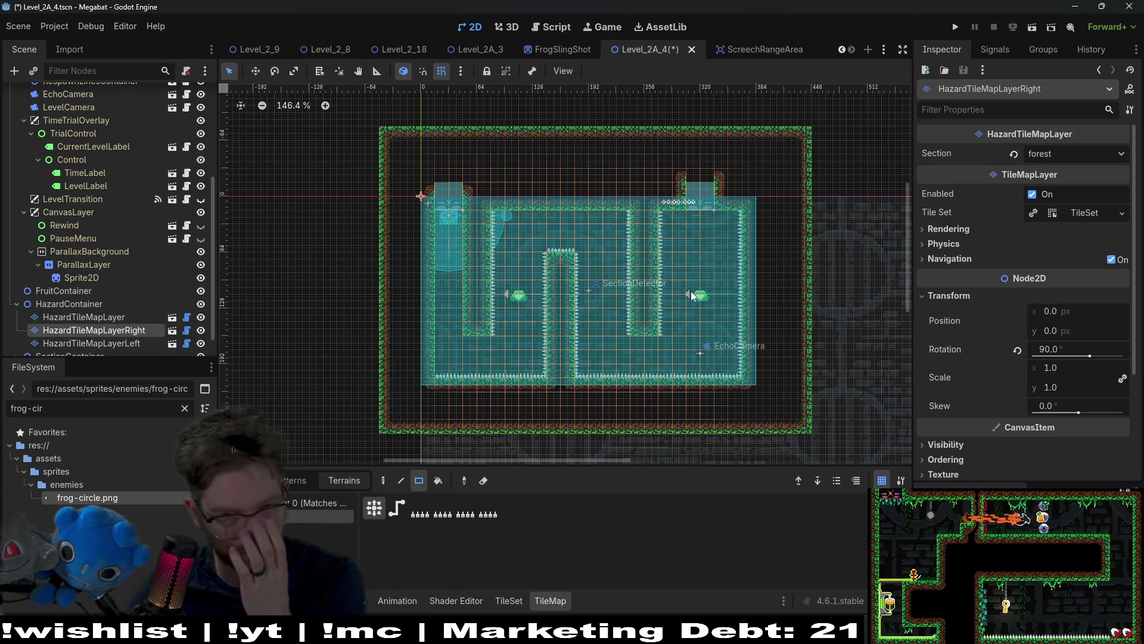
Save Level_2A_4, then filter the FileSystem for BaseForest.tscn and open it.
{"action": "key", "text": "ctrl+s"}
{"action": "key", "text": "BackSpace"}
{"action": "key", "text": "BackSpace"}
{"action": "key", "text": "BackSpace"}
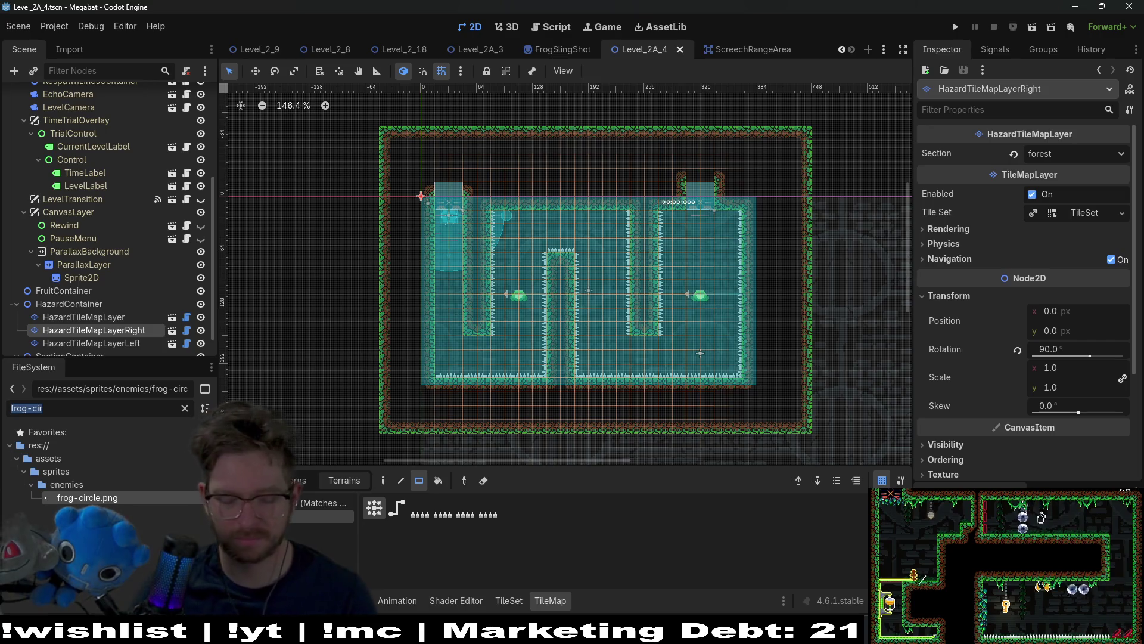
{"action": "type", "text": "fr"}
{"action": "key", "text": "BackSpace"}
{"action": "type", "text": "ores"}
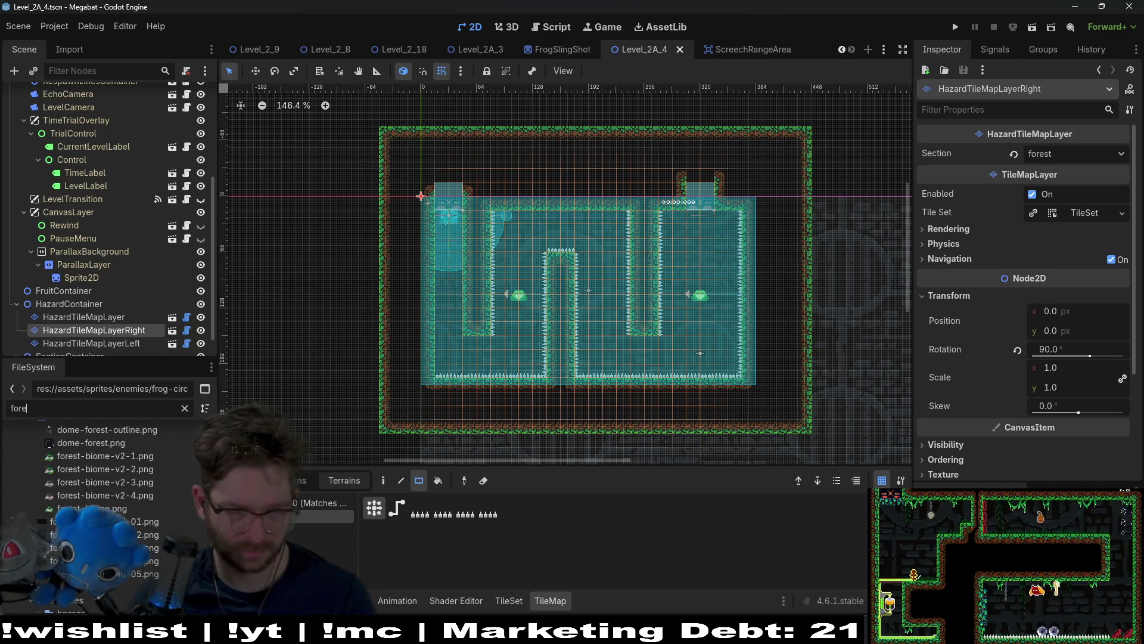
{"action": "key", "text": "BackSpace"}
{"action": "key", "text": "BackSpace"}
{"action": "key", "text": "BackSpace"}
{"action": "type", "text": "basefore"}
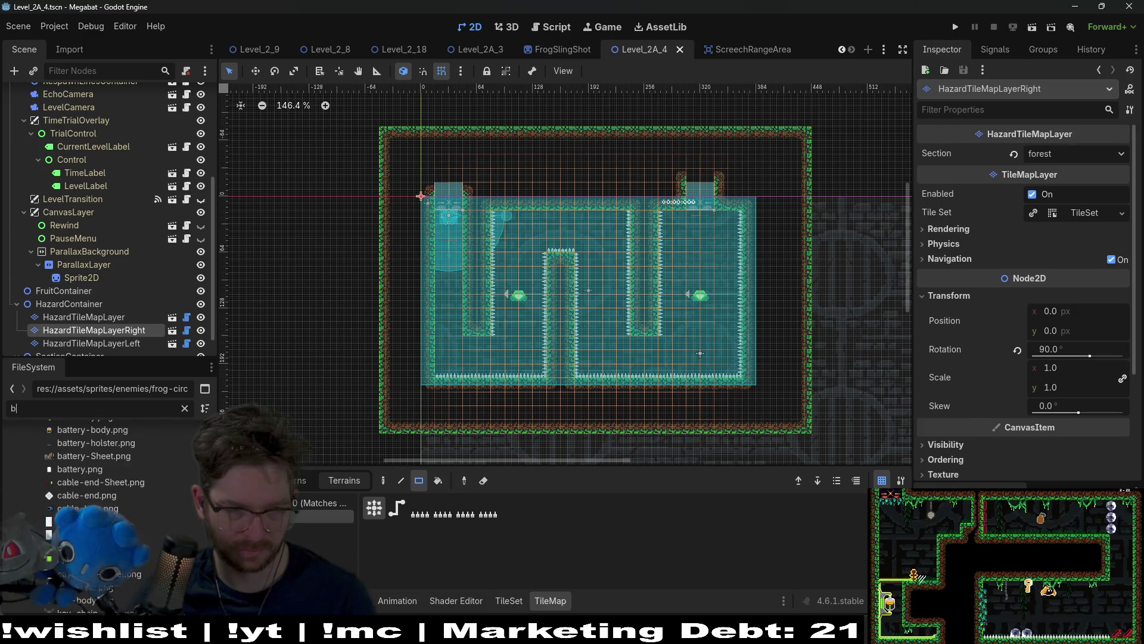
{"action": "left_click", "coordinate": [60, 504]}
{"action": "right_click", "coordinate": [83, 499]}
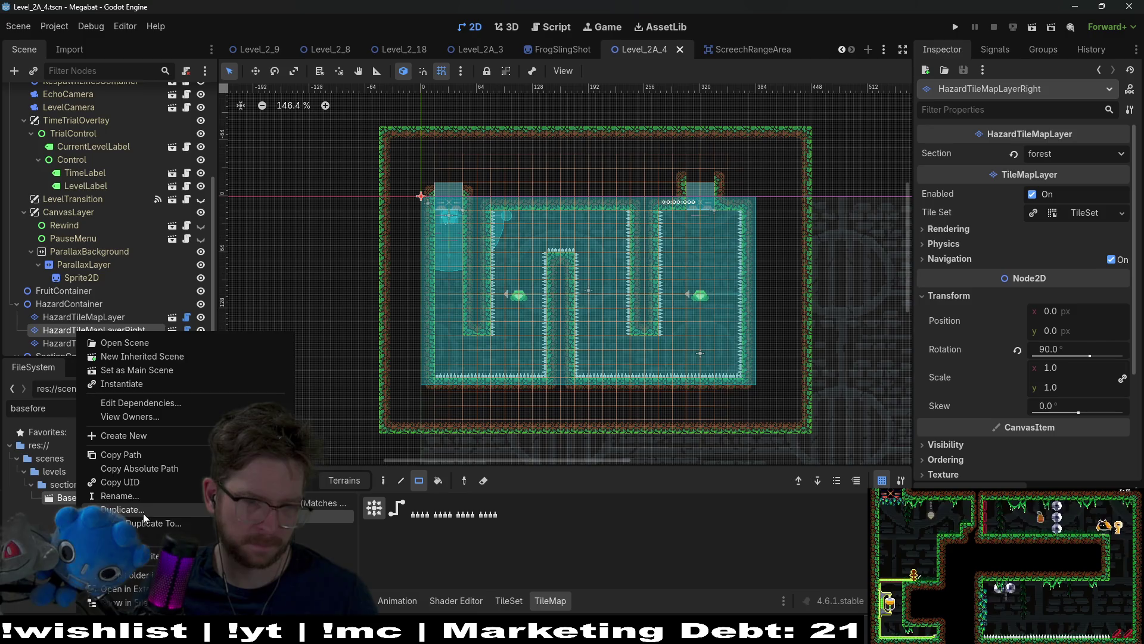
{"action": "key", "text": "Escape"}
{"action": "double_click", "coordinate": [69, 497]}
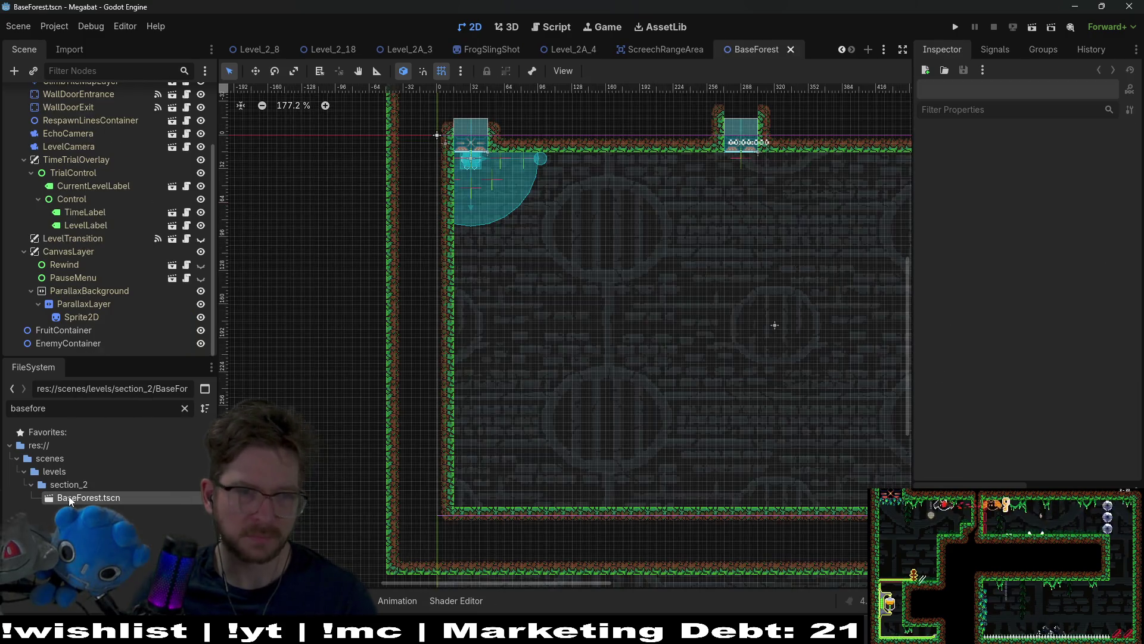
Duplicate EnemyContainer into HazardContainer and SectionContainer nodes, then save BaseForest.
{"action": "left_click", "coordinate": [70, 348]}
{"action": "key", "text": "ctrl+d"}
{"action": "key", "text": "F2"}
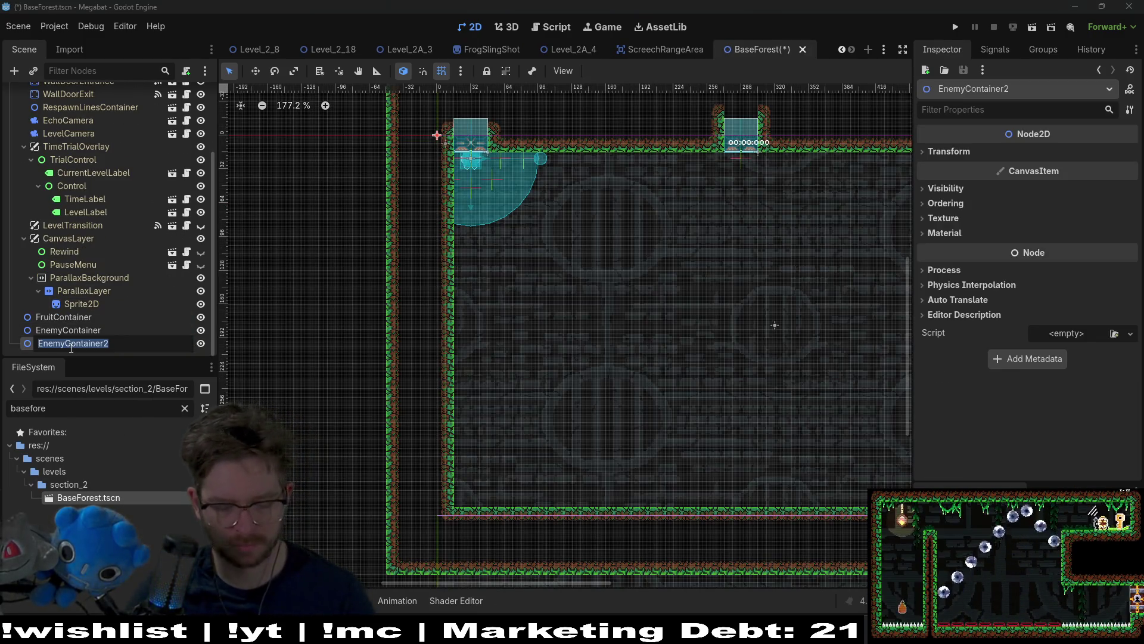
{"action": "type", "text": "HazardContaine"}
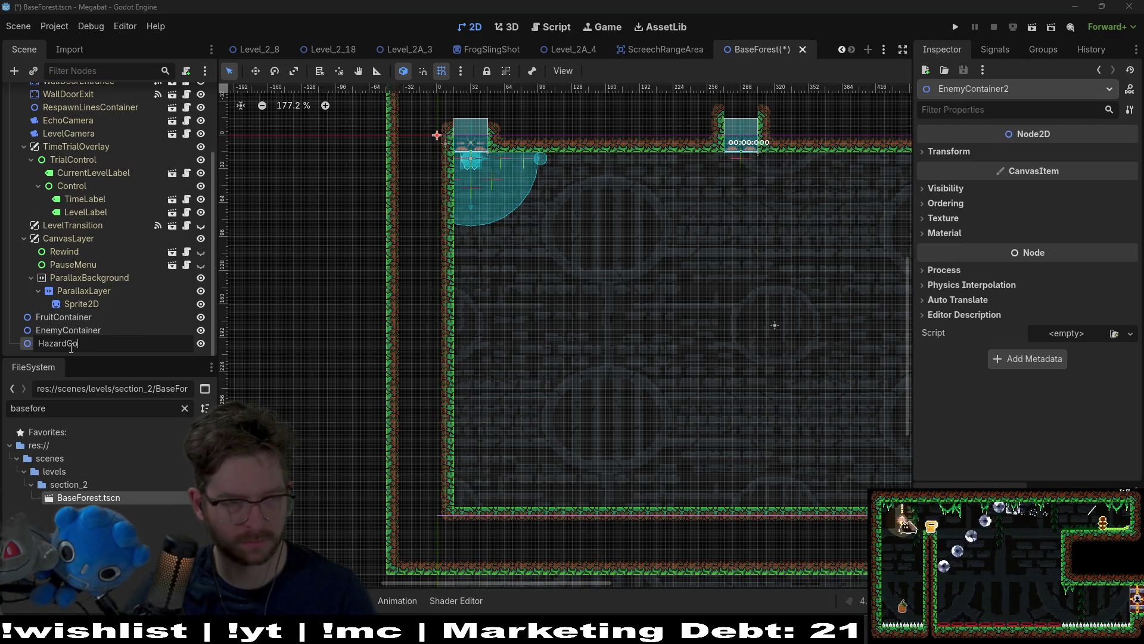
{"action": "type", "text": "r"}
{"action": "key", "text": "Return"}
{"action": "key", "text": "ctrl+d"}
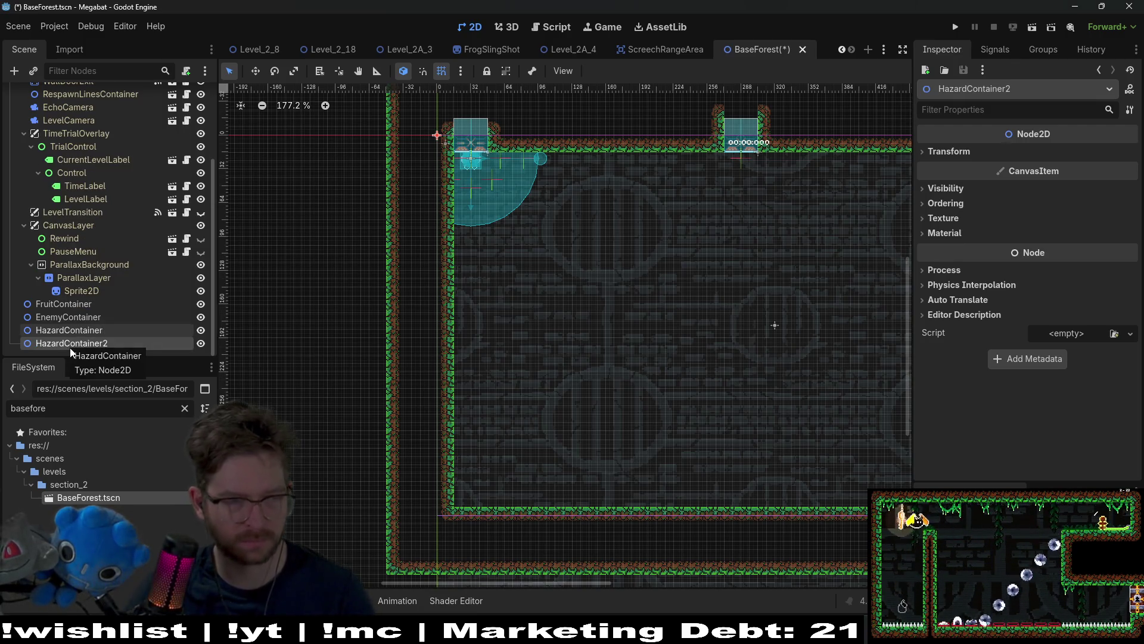
{"action": "key", "text": "F2"}
{"action": "type", "text": "Se"}
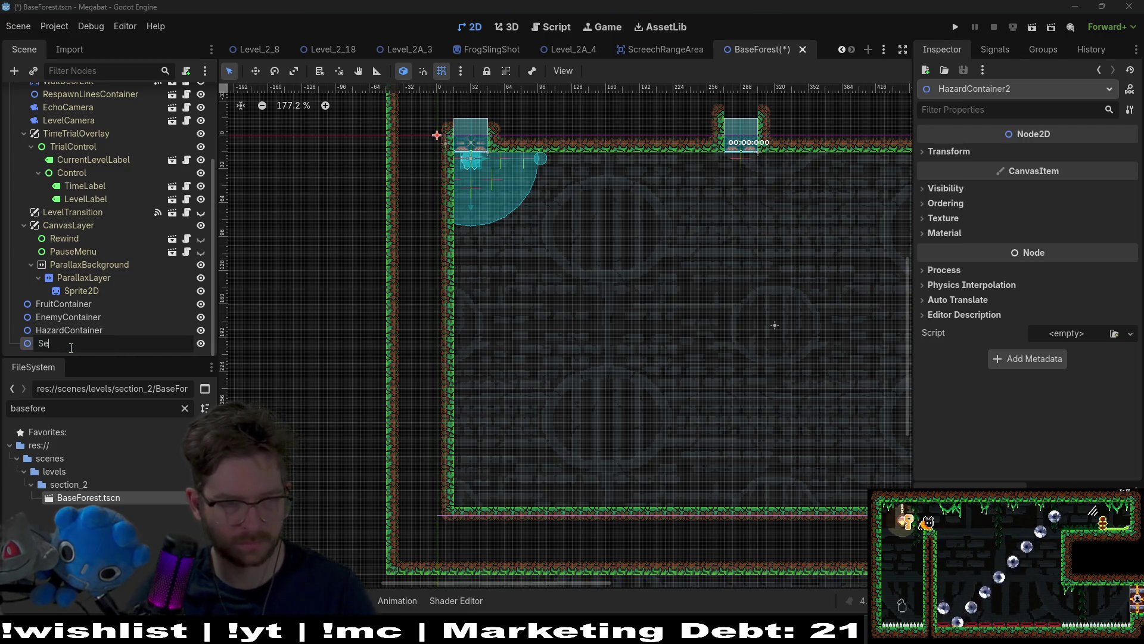
{"action": "type", "text": "ainer"}
{"action": "key", "text": "Return"}
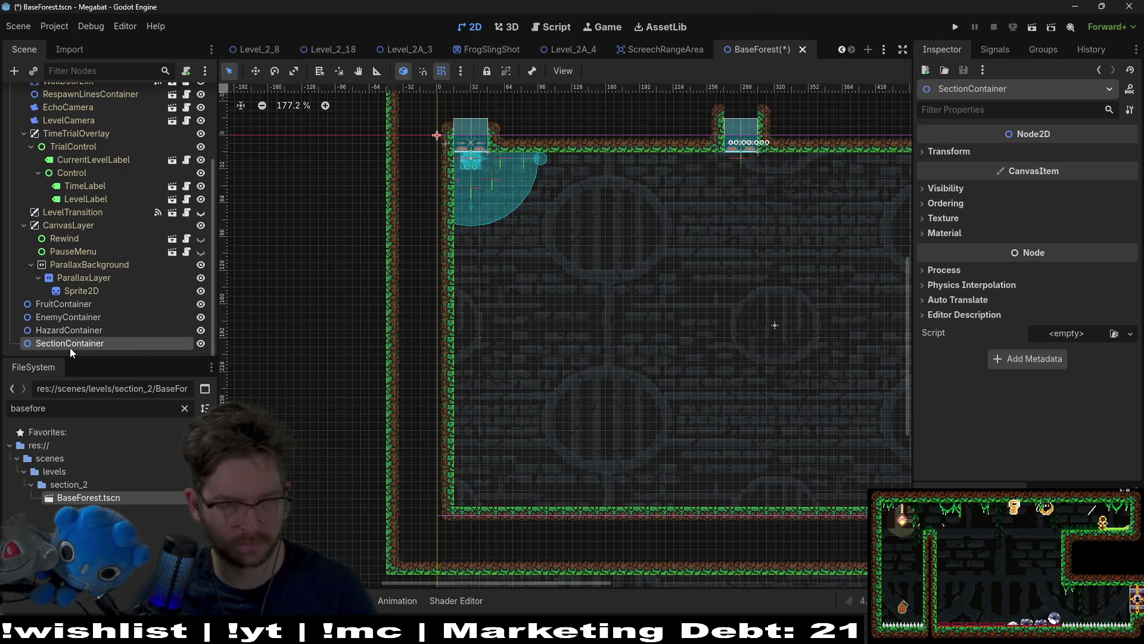
{"action": "key", "text": "ctrl+s"}
Select FruitContainer, then switch to the Level_2A_5 scene.
{"action": "scroll", "coordinate": [116, 304], "scroll_direction": "up", "scroll_amount": 5}
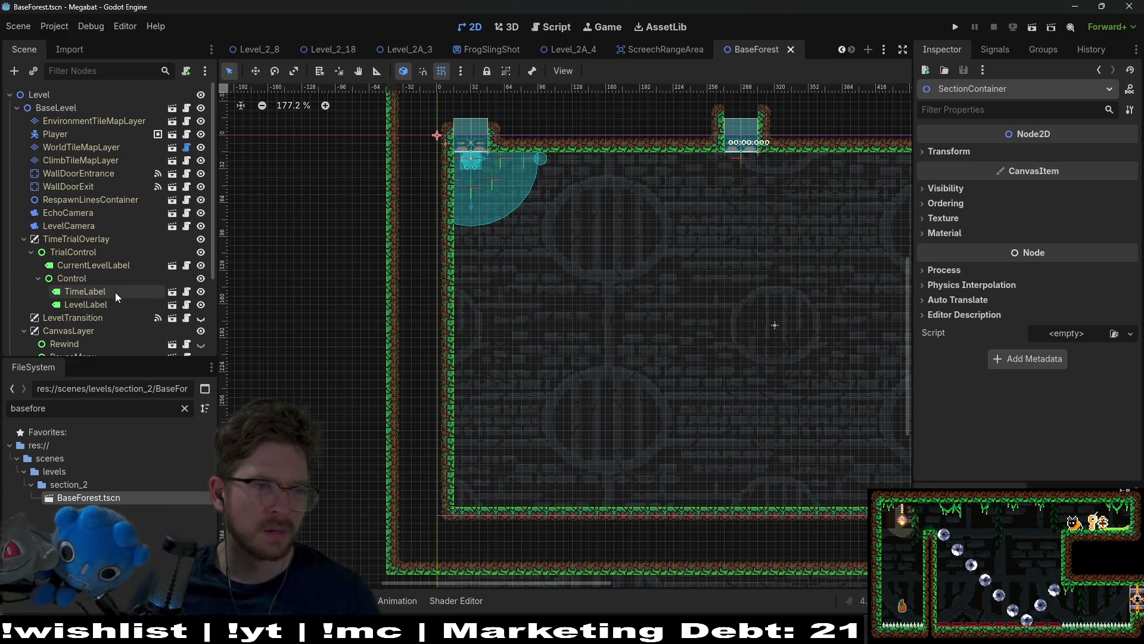
{"action": "scroll", "coordinate": [116, 295], "scroll_direction": "down", "scroll_amount": 4}
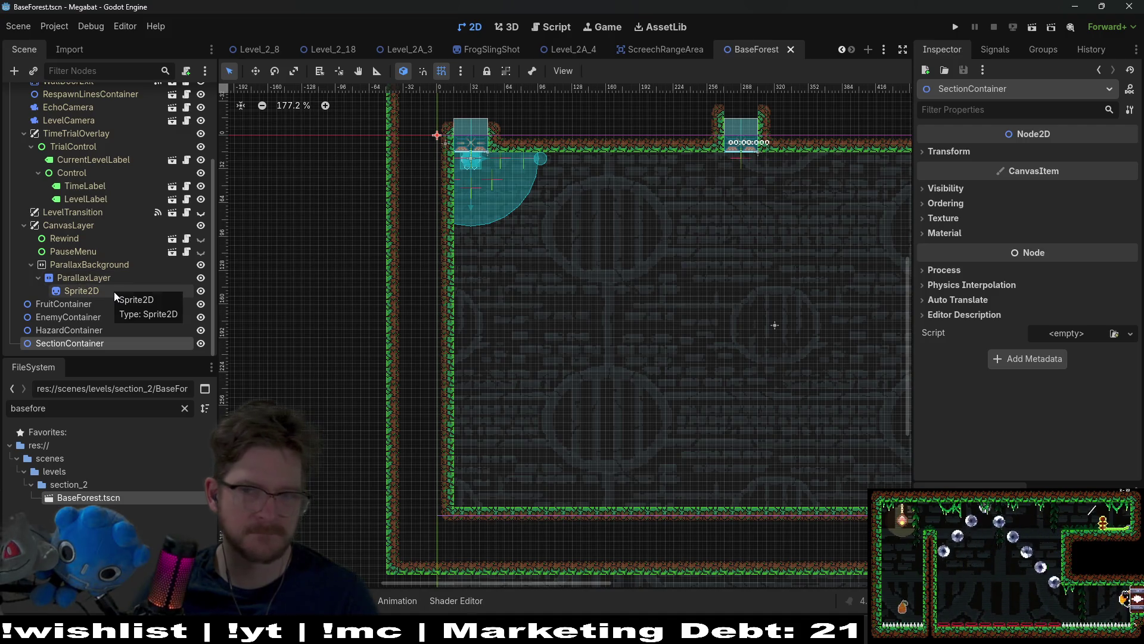
{"action": "left_click", "coordinate": [68, 304]}
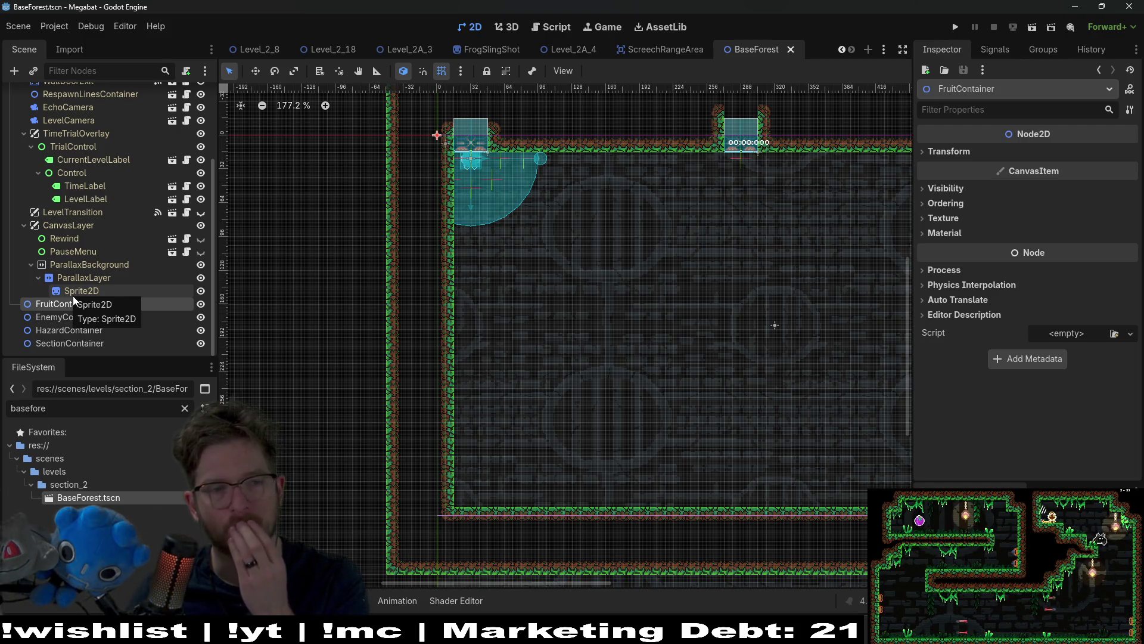
{"action": "key", "text": "ctrl+Tab"}
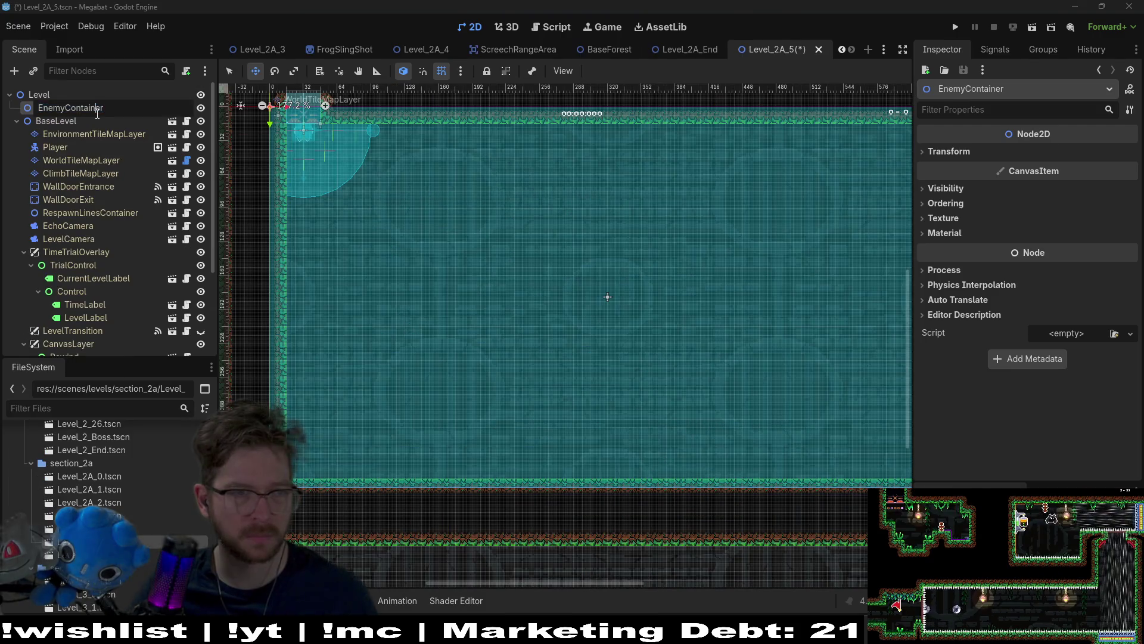
Instance FrogSlingShot.tscn under EnemyContainer and drag it into the middle of the room.
{"action": "right_click", "coordinate": [82, 109]}
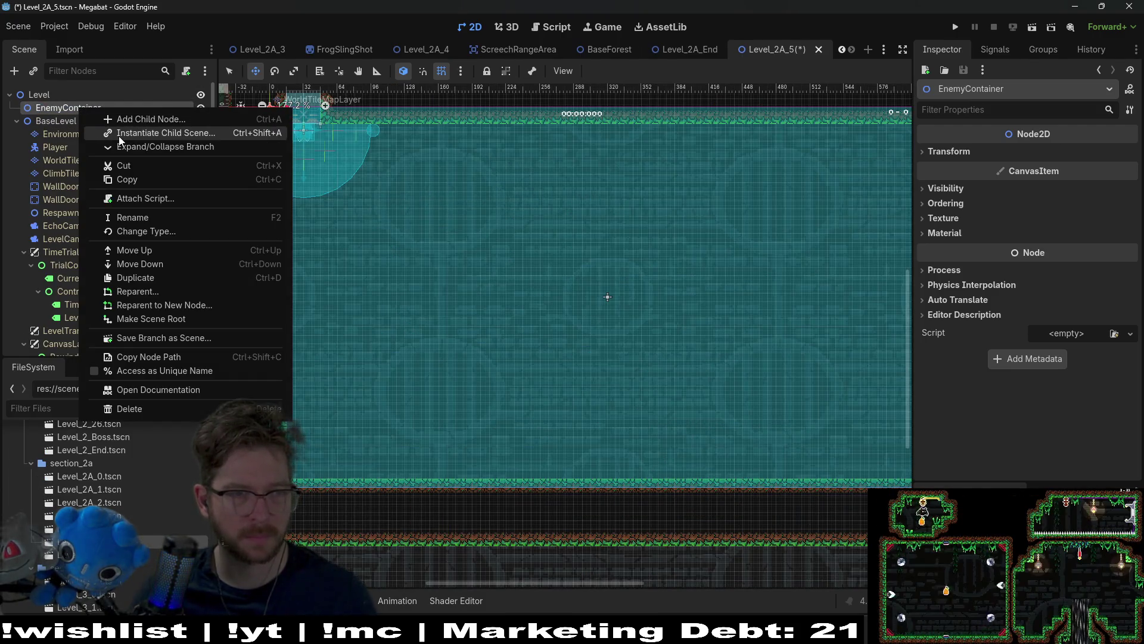
{"action": "left_click", "coordinate": [119, 136]}
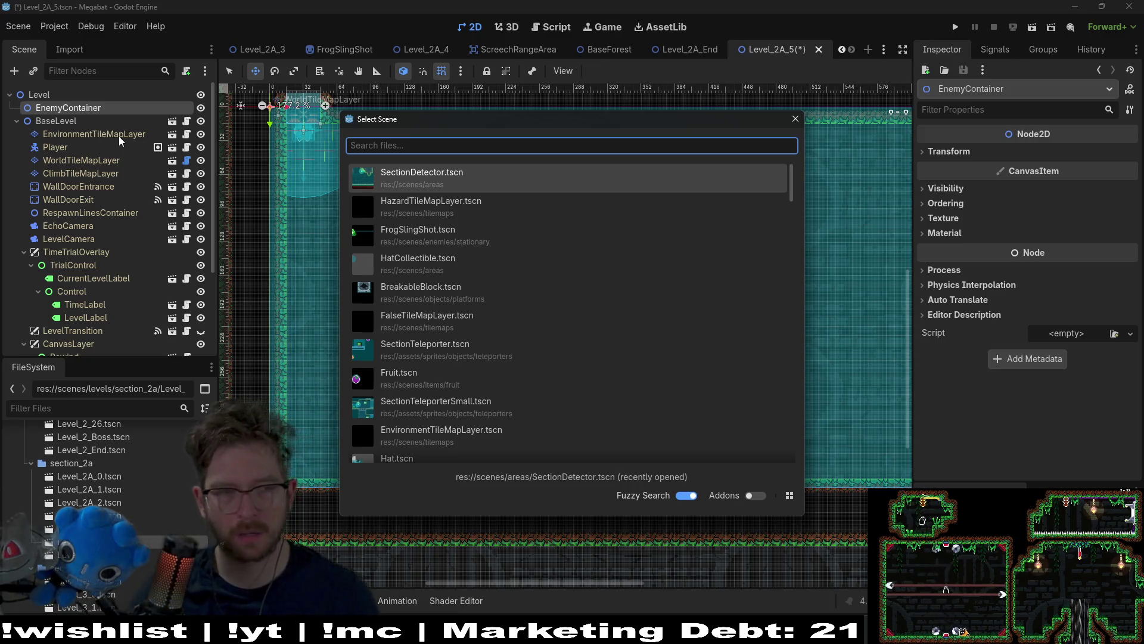
{"action": "type", "text": "frogs"}
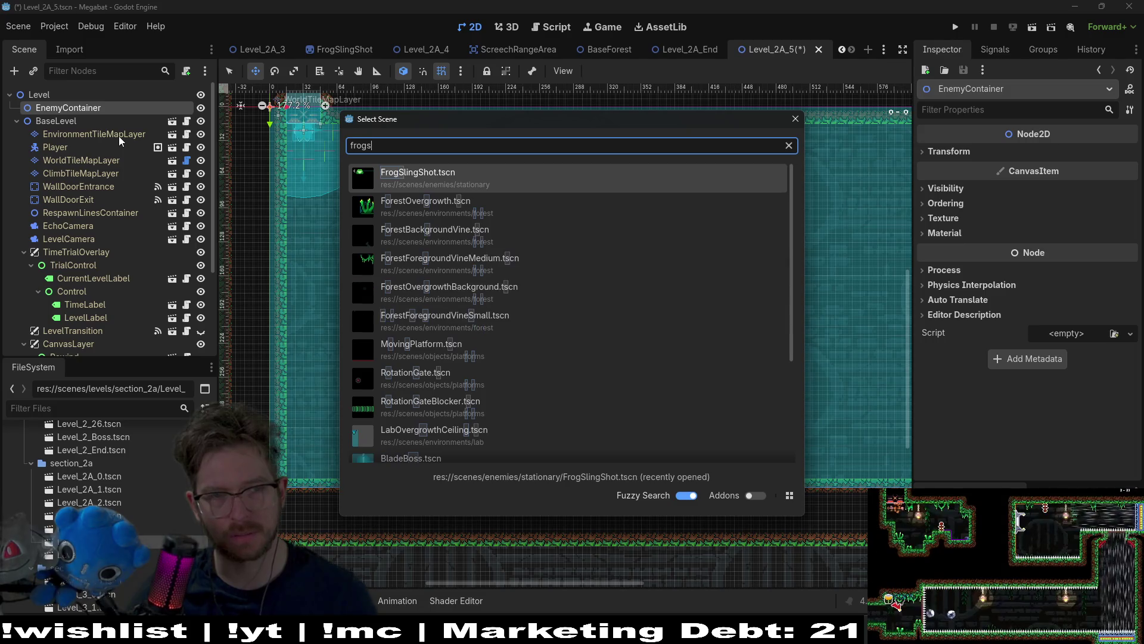
{"action": "key", "text": "Return"}
{"action": "mouse_move", "coordinate": [358, 139]}
{"action": "left_mouse_down"}
{"action": "mouse_move", "coordinate": [456, 255]}
{"action": "mouse_move", "coordinate": [609, 276]}
{"action": "left_mouse_up"}
Recentre the room and start instancing a child scene under FruitContainer.
{"action": "left_click_drag", "start_coordinate": [594, 213], "coordinate": [541, 243]}
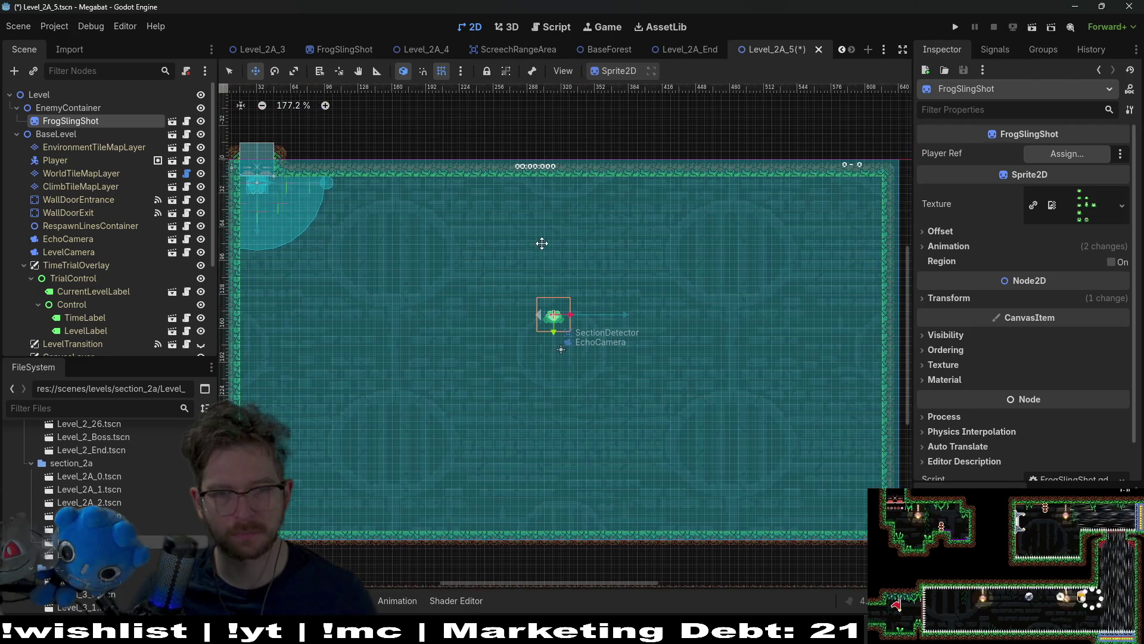
{"action": "left_click_drag", "start_coordinate": [602, 322], "coordinate": [587, 273]}
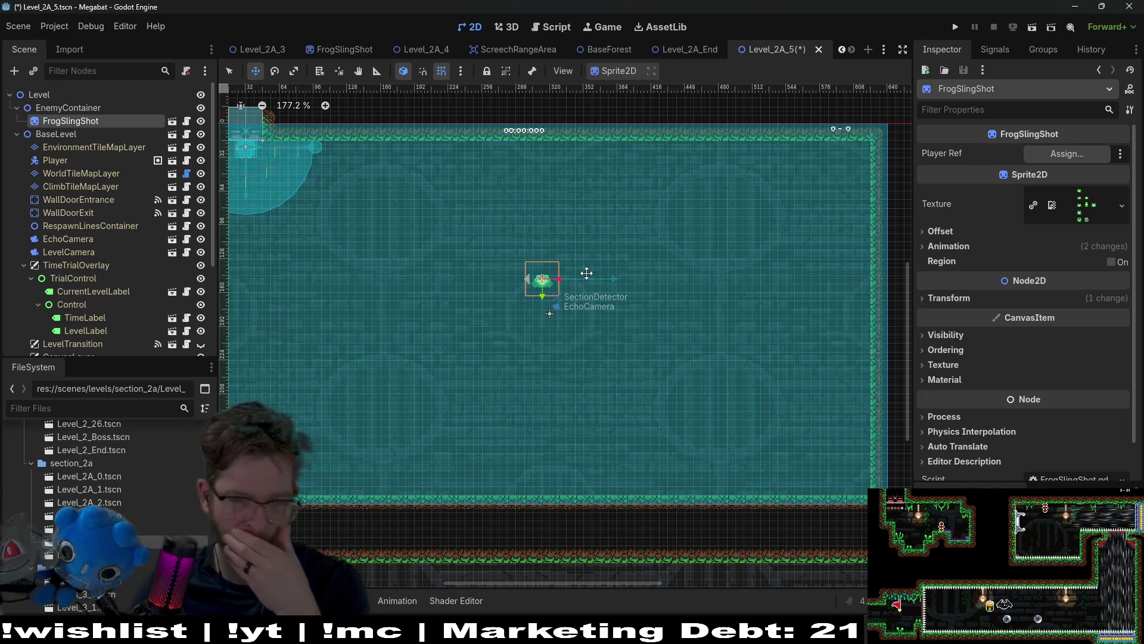
{"action": "scroll", "coordinate": [123, 216], "scroll_direction": "down", "scroll_amount": 5}
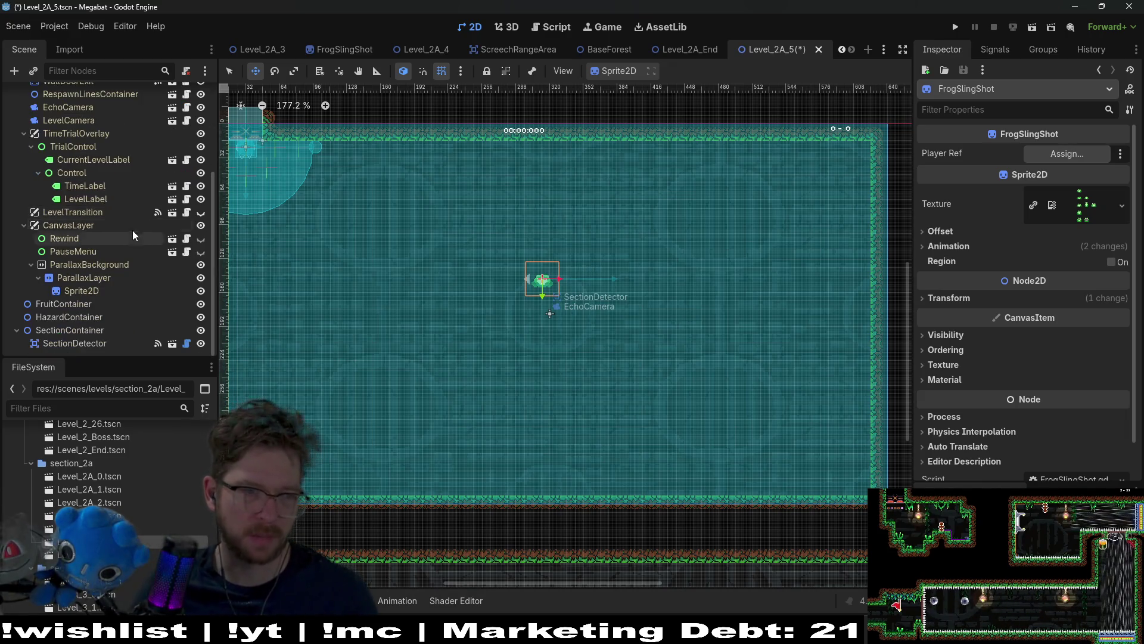
{"action": "right_click", "coordinate": [76, 304]}
{"action": "left_click", "coordinate": [113, 327]}
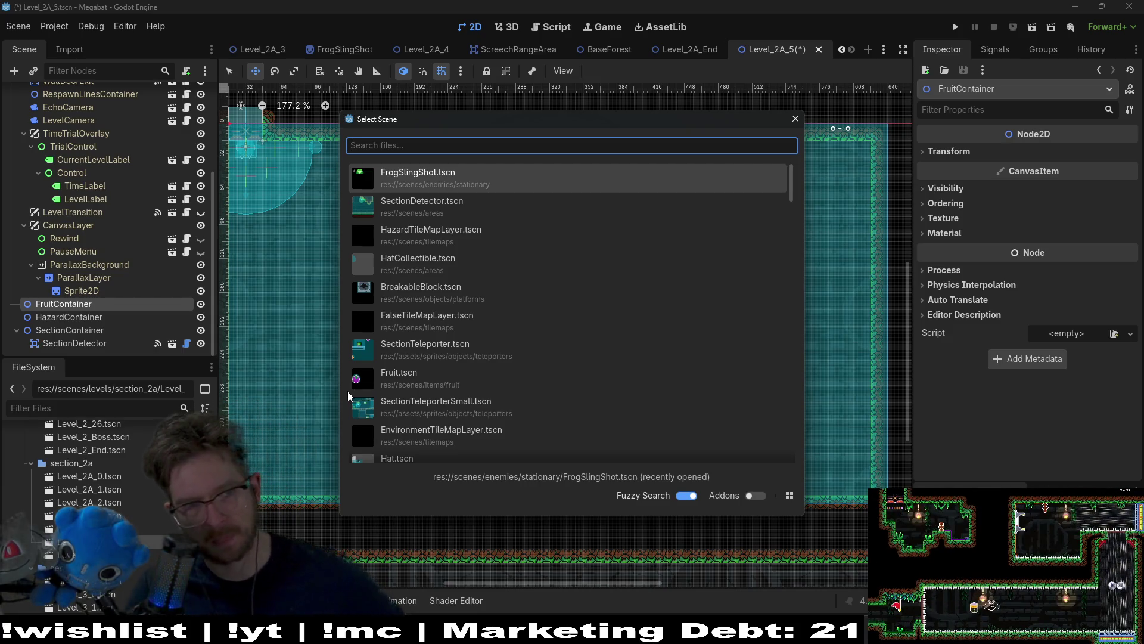
Add a Fruit under FruitContainer, place it in the room, and set its type to Teleport.
{"action": "type", "text": "frui"}
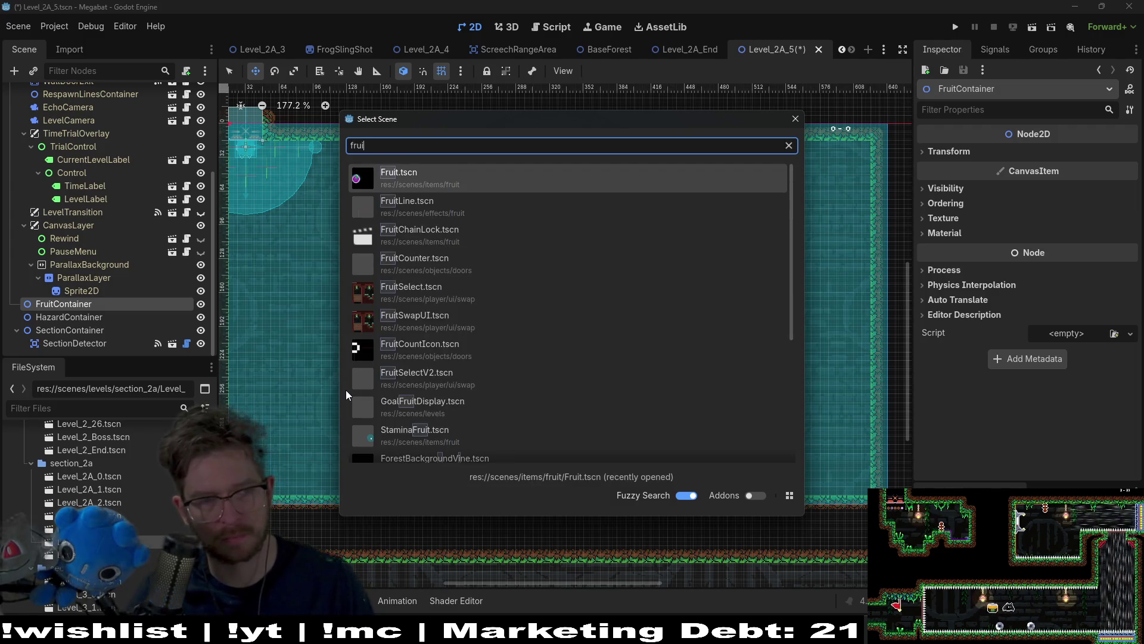
{"action": "key", "text": "Return"}
{"action": "mouse_move", "coordinate": [427, 185]}
{"action": "left_mouse_down"}
{"action": "mouse_move", "coordinate": [400, 223]}
{"action": "mouse_move", "coordinate": [397, 199]}
{"action": "left_mouse_up"}
{"action": "left_click", "coordinate": [1076, 153]}
{"action": "left_click", "coordinate": [1067, 196]}
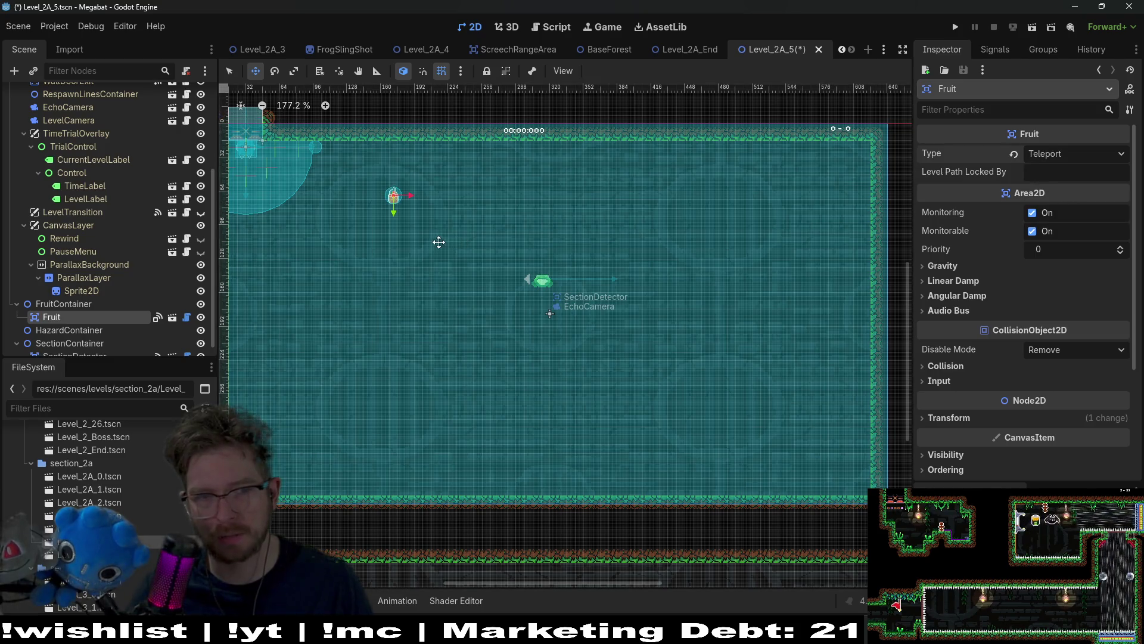
Move the FrogSlingShot near the room's left wall and run the current scene.
{"action": "left_click_drag", "start_coordinate": [439, 242], "coordinate": [496, 229]}
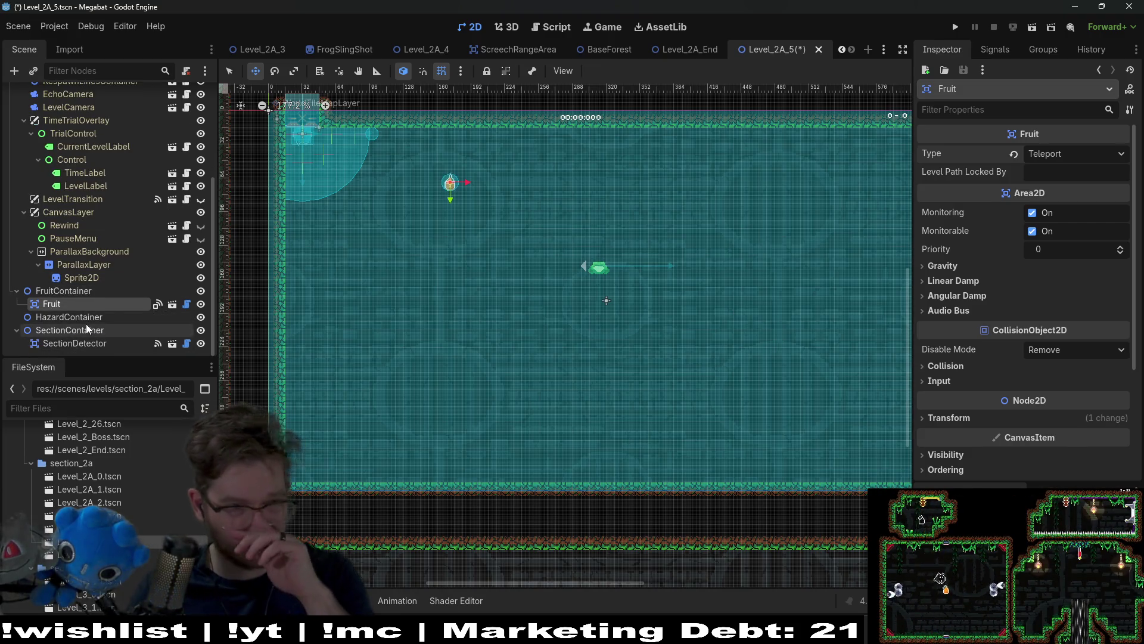
{"action": "scroll", "coordinate": [86, 326], "scroll_direction": "up", "scroll_amount": 5}
{"action": "left_click", "coordinate": [71, 120]}
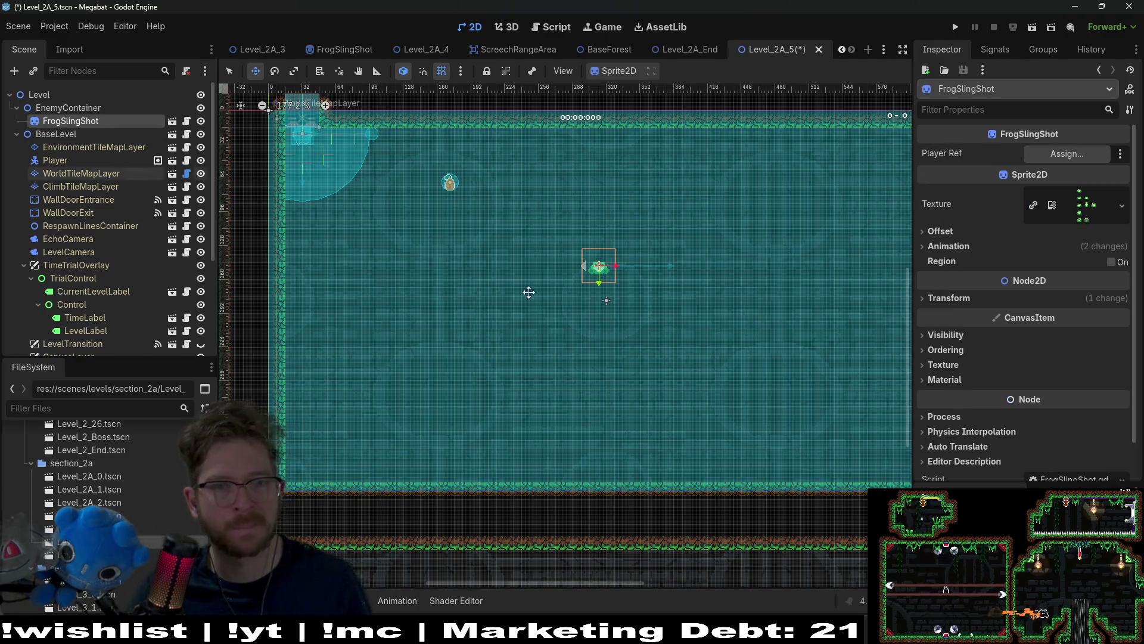
{"action": "left_click_drag", "start_coordinate": [596, 269], "coordinate": [356, 274]}
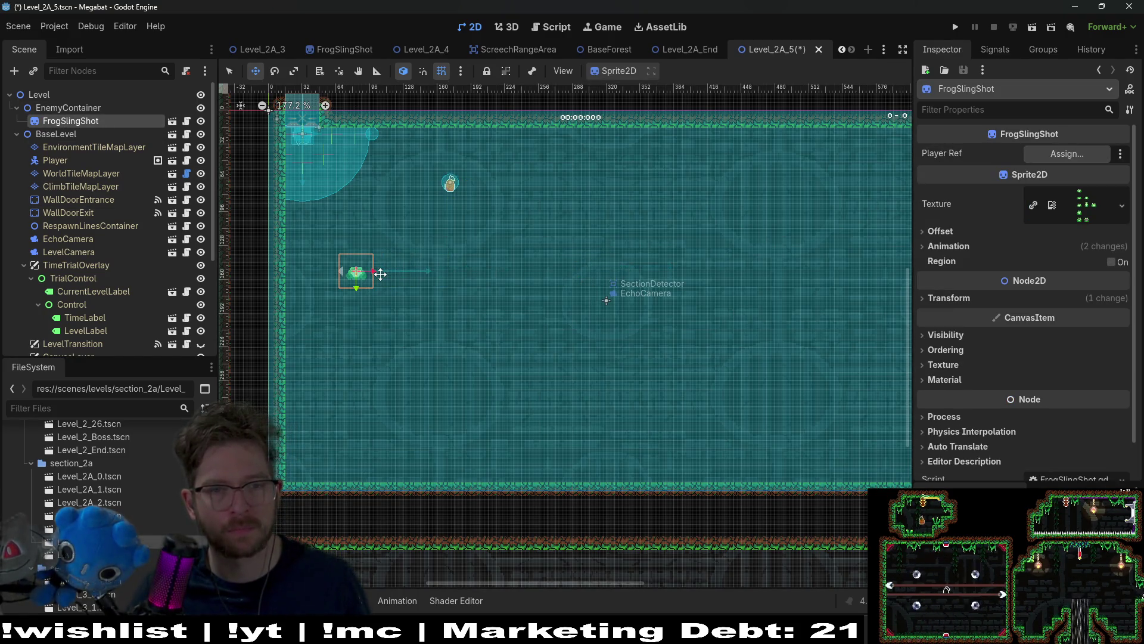
{"action": "left_click", "coordinate": [1031, 28]}
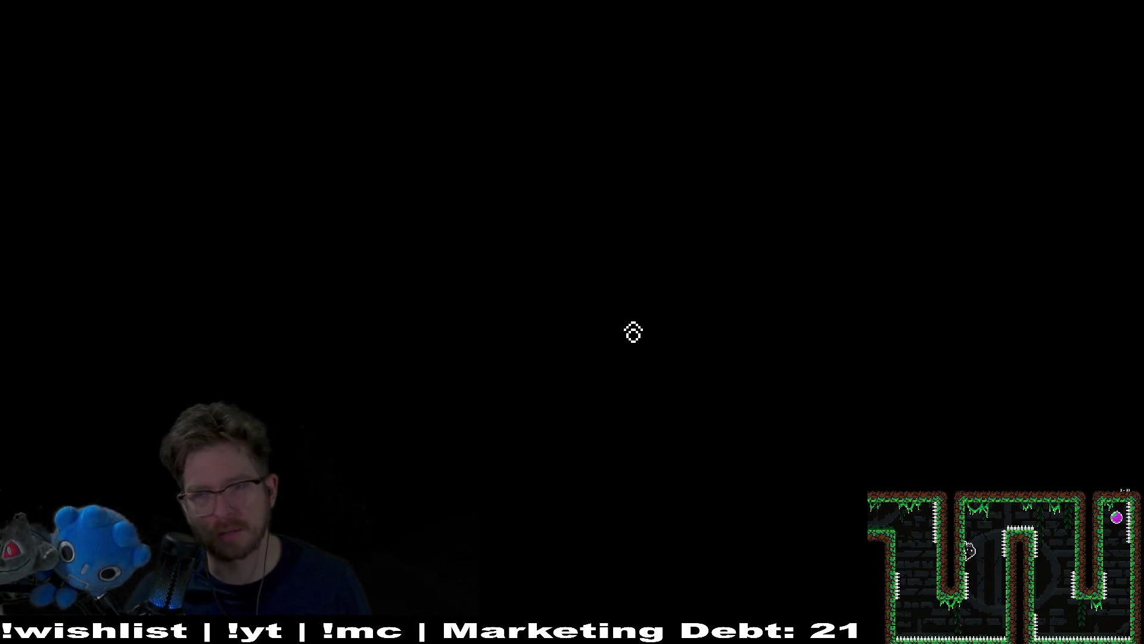
Undo the accidental script edit and inspect the FrogSlingShot node in the 2D view.
{"action": "key", "text": "ctrl+z"}
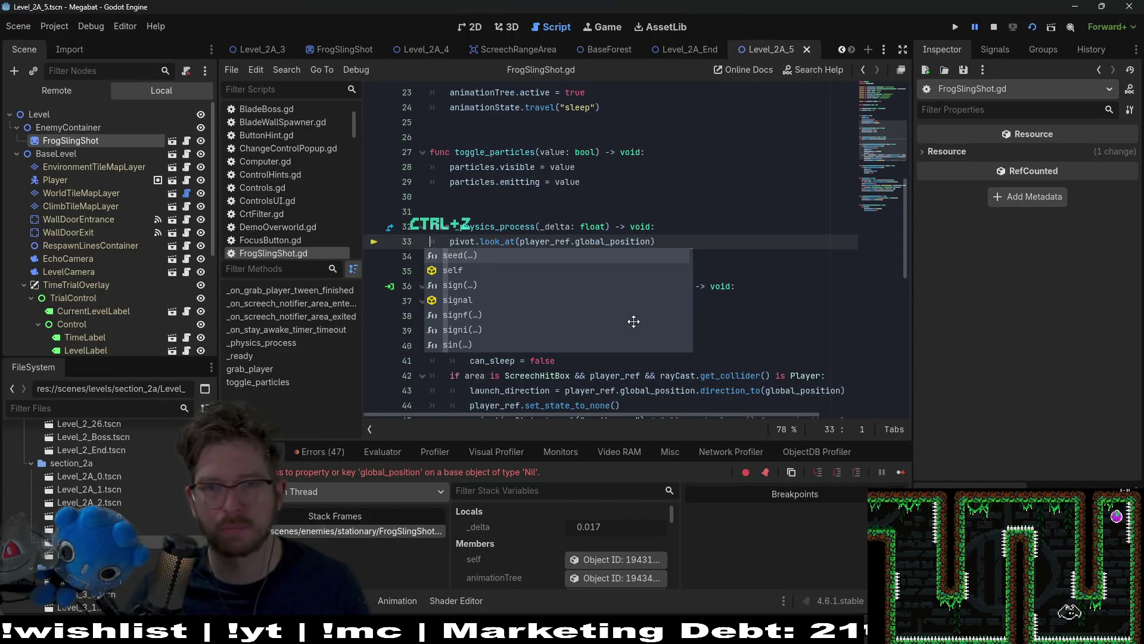
{"action": "left_click", "coordinate": [467, 26]}
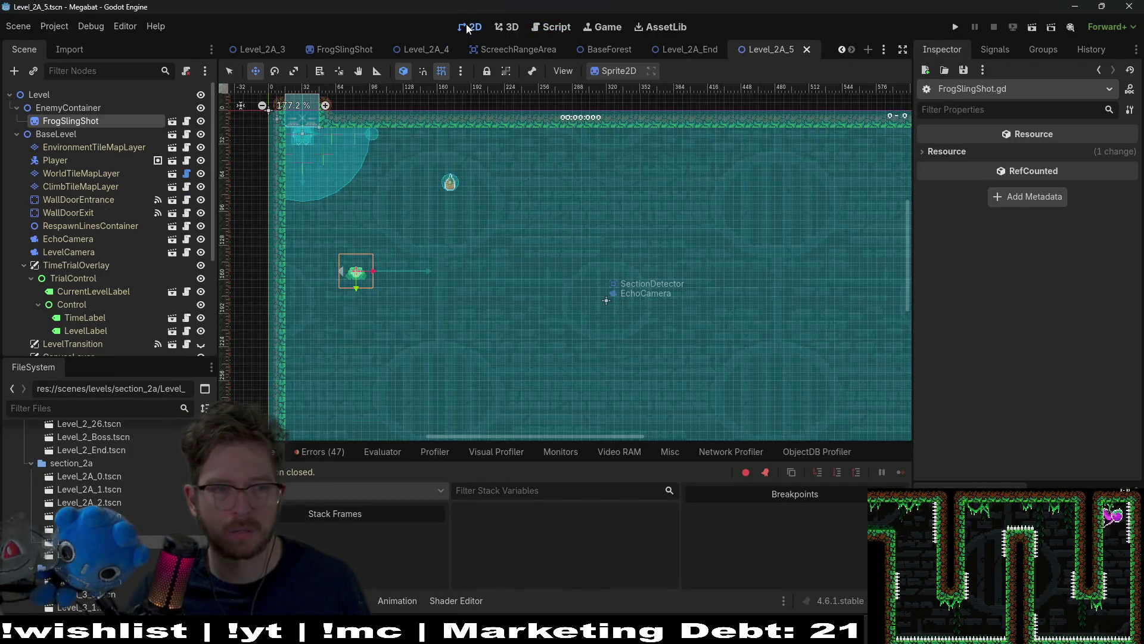
{"action": "scroll", "coordinate": [83, 310], "scroll_direction": "down", "scroll_amount": 5}
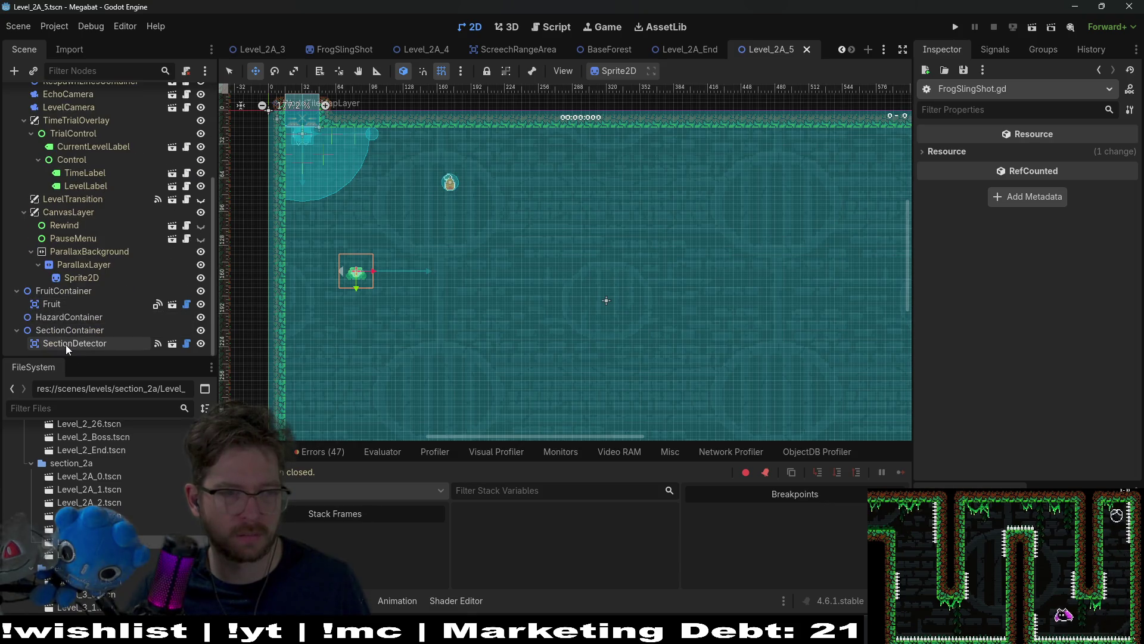
{"action": "scroll", "coordinate": [77, 333], "scroll_direction": "up", "scroll_amount": 5}
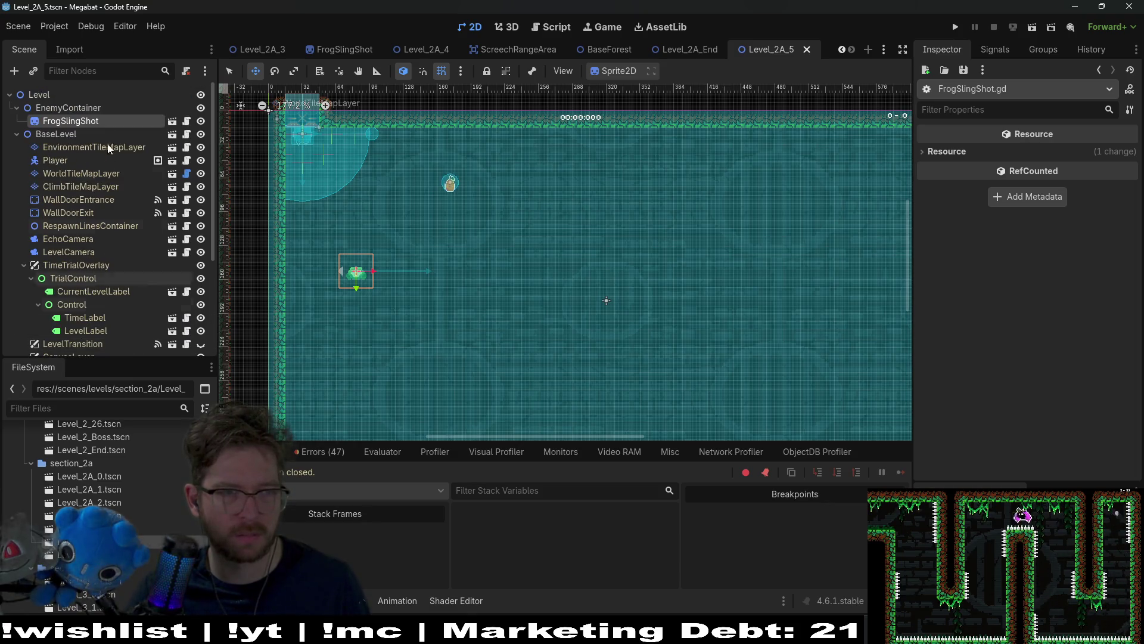
{"action": "left_click", "coordinate": [98, 107]}
{"action": "left_click", "coordinate": [70, 120]}
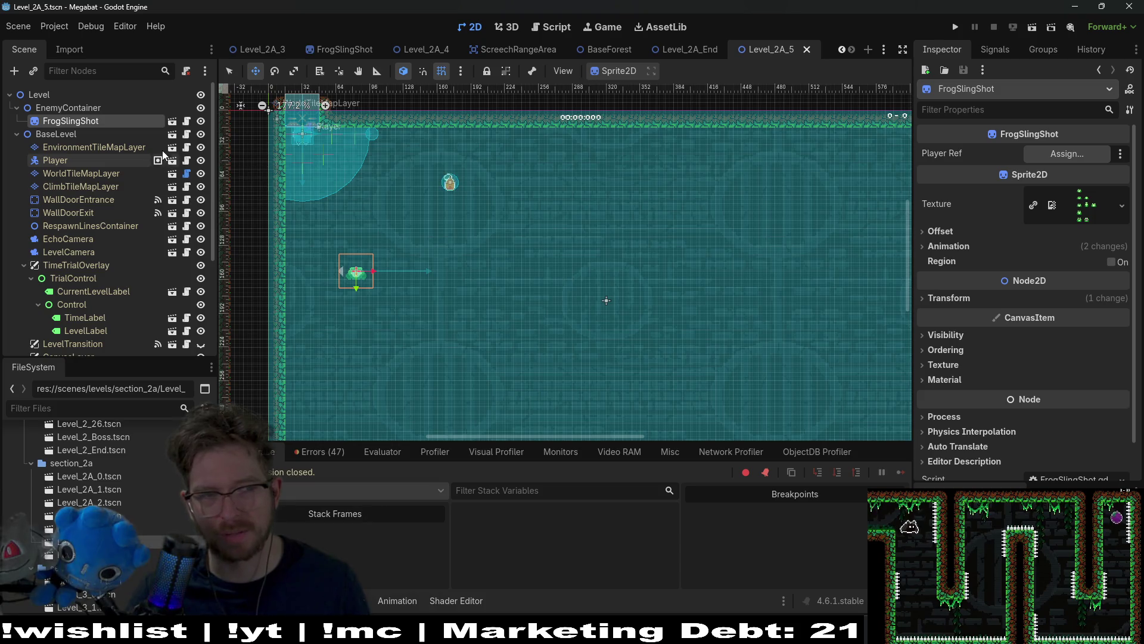
Open BaseLevel.gd and step through its matches for 'fruit'.
{"action": "left_click", "coordinate": [186, 133]}
{"action": "left_click", "coordinate": [655, 236]}
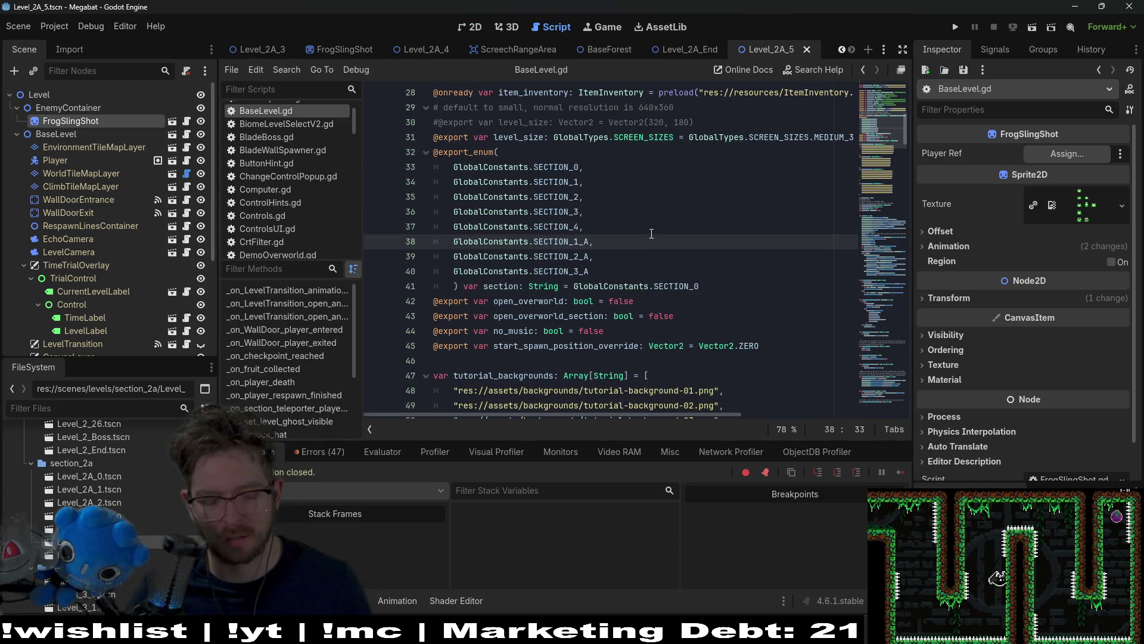
{"action": "key", "text": "ctrl+f"}
{"action": "type", "text": "fruit"}
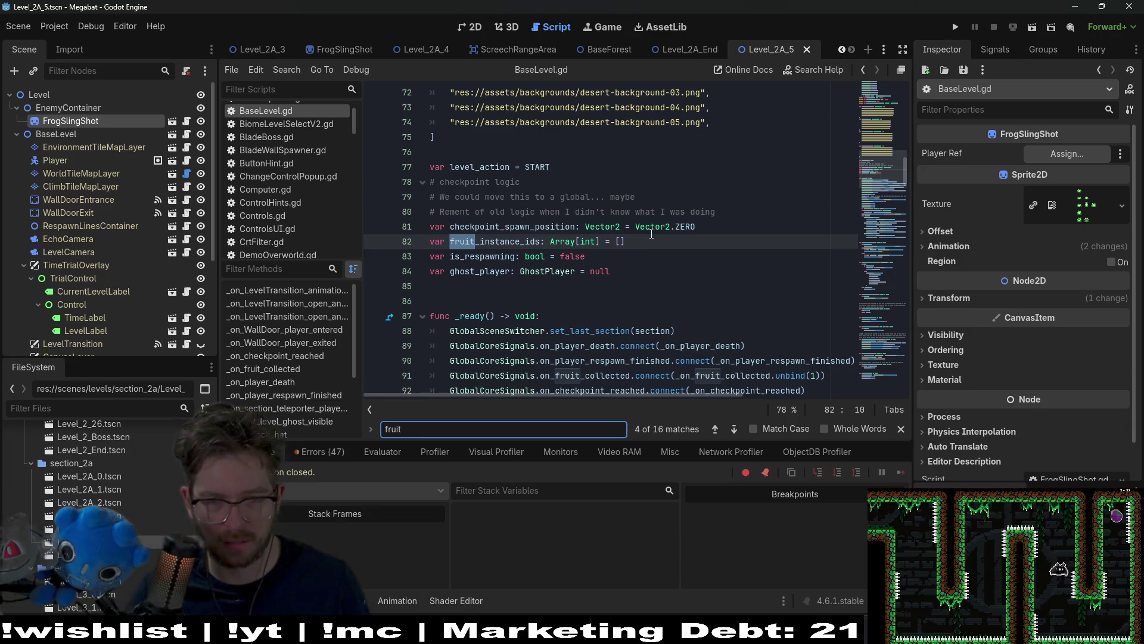
{"action": "key", "text": "Return"}
{"action": "key", "text": "Return"}
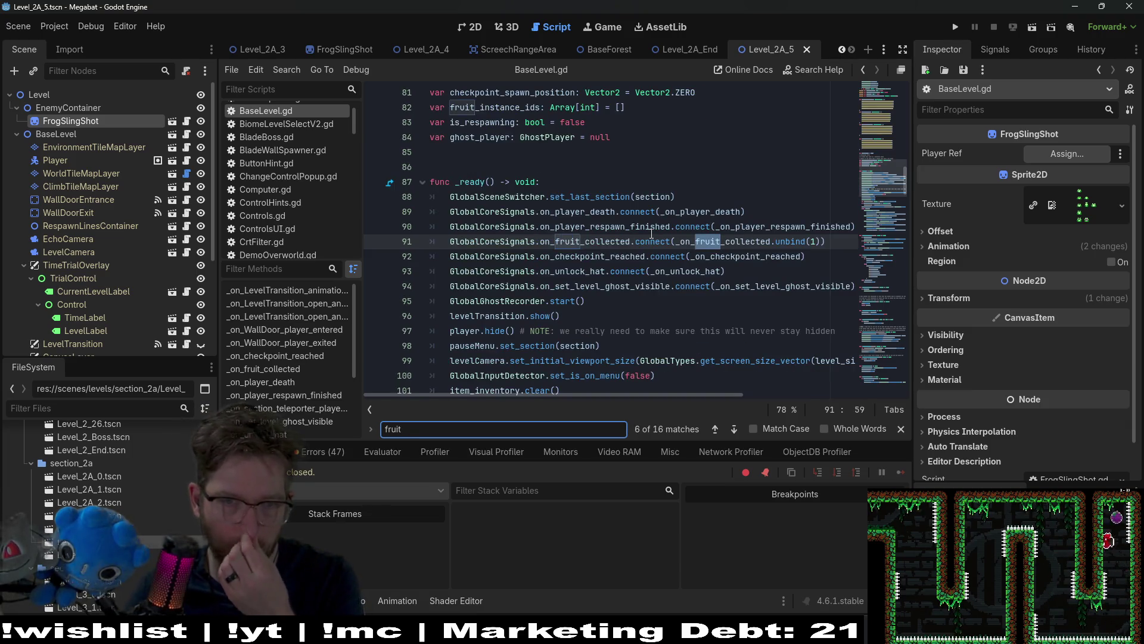
{"action": "key", "text": "Return"}
{"action": "key", "text": "Return"}
{"action": "key", "text": "Return"}
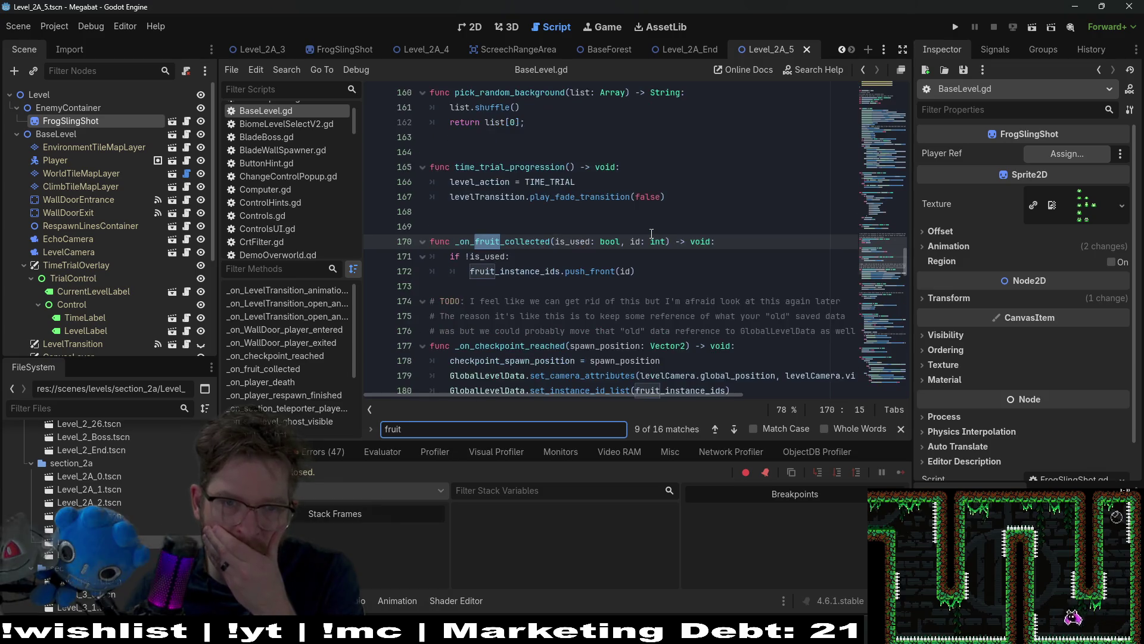
{"action": "key", "text": "Return"}
{"action": "key", "text": "Return"}
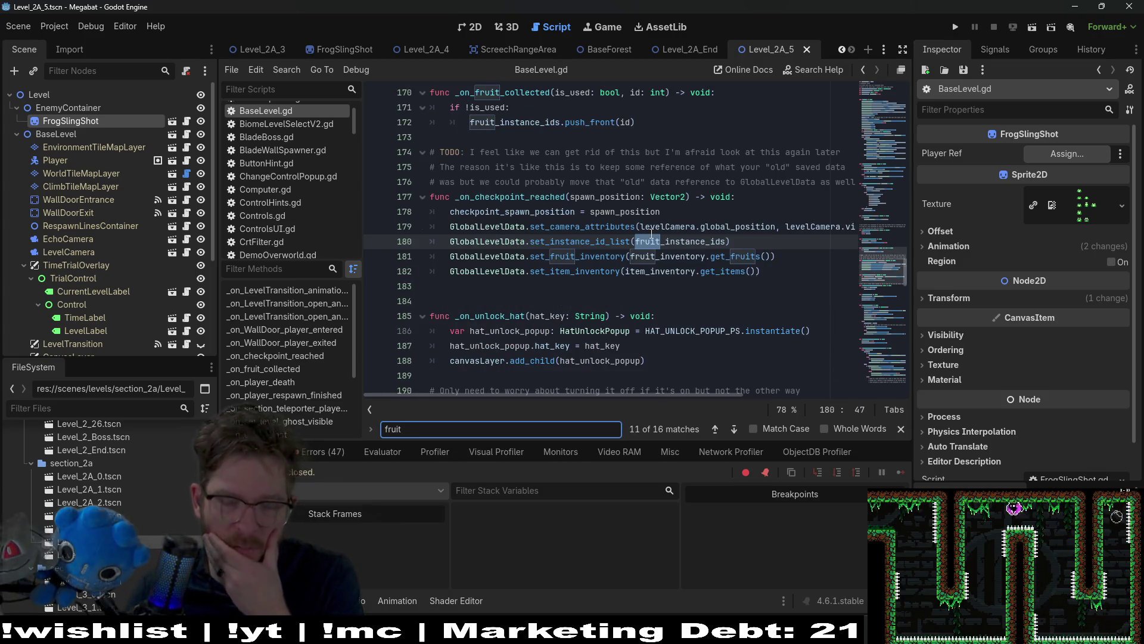
{"action": "key", "text": "Return"}
{"action": "key", "text": "Return"}
{"action": "key", "text": "Return"}
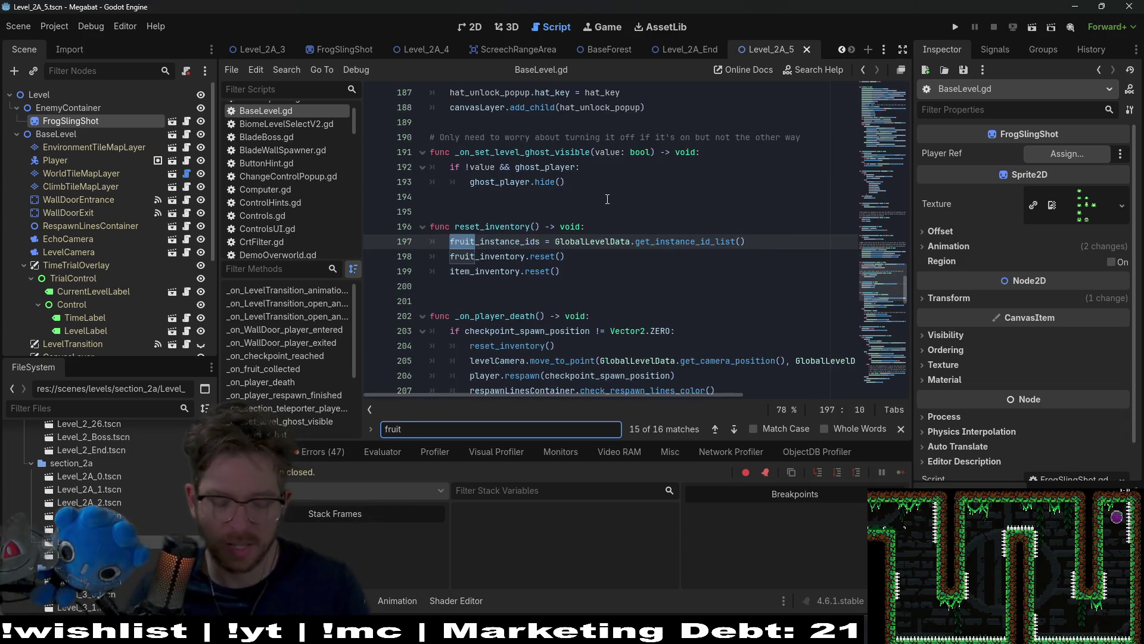
Search project files for 'door' in Quick Open, then cancel without opening anything.
{"action": "key", "text": "shift+alt+o"}
{"action": "type", "text": "door"}
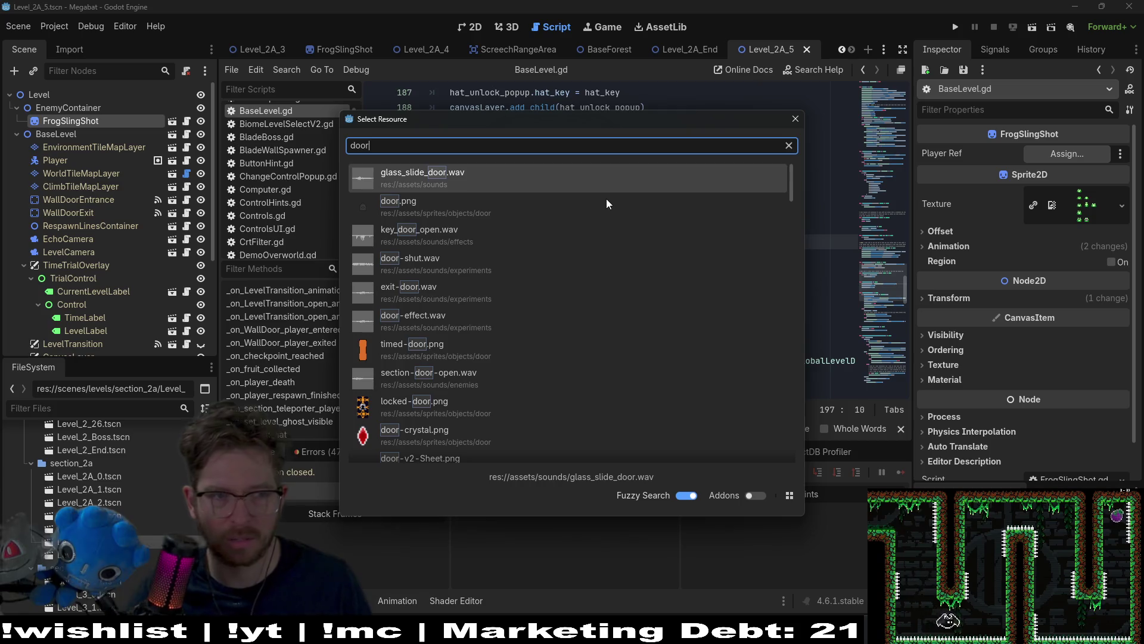
{"action": "key", "text": "Escape"}
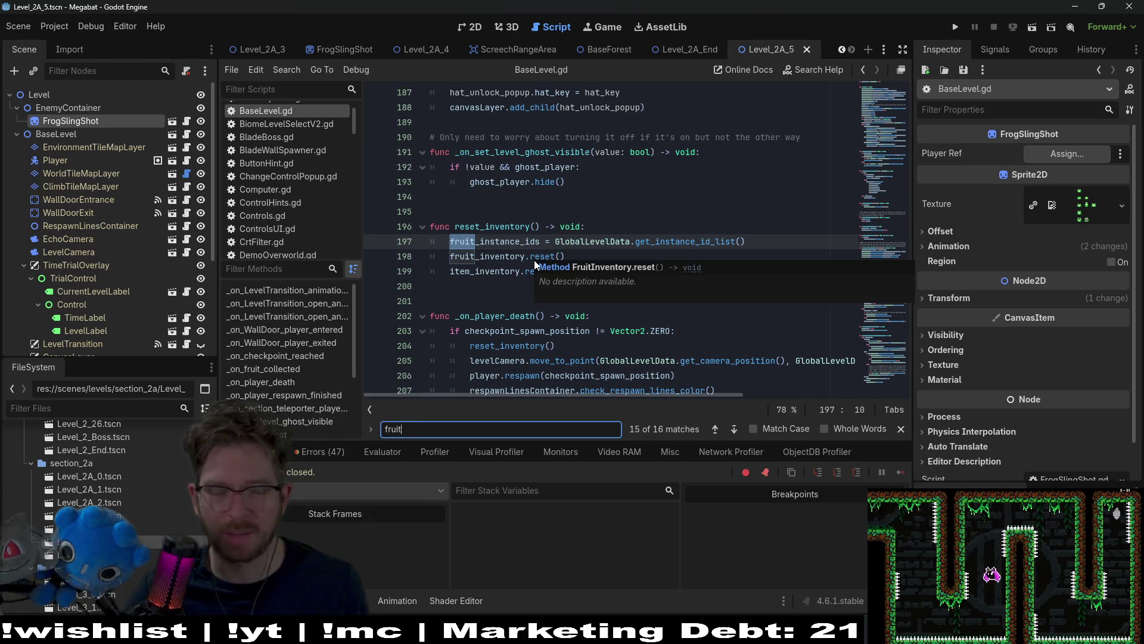
{"action": "scroll", "coordinate": [109, 270], "scroll_direction": "down", "scroll_amount": 3}
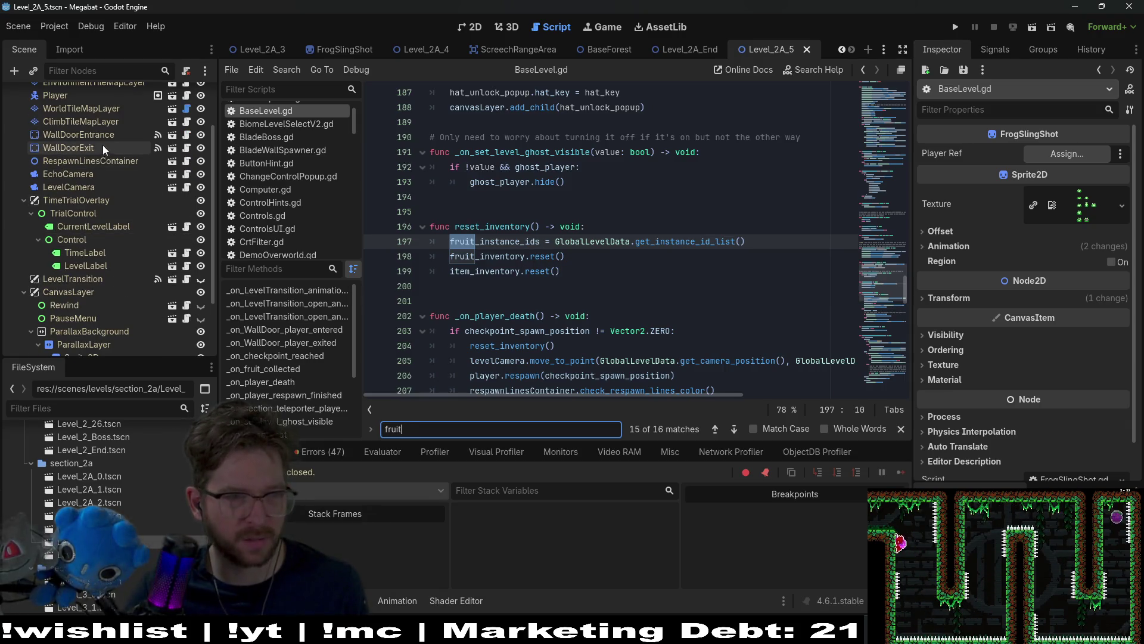
Open the WallDoor scene and search its script for fruit references.
{"action": "left_click", "coordinate": [170, 147]}
{"action": "left_click", "coordinate": [663, 256]}
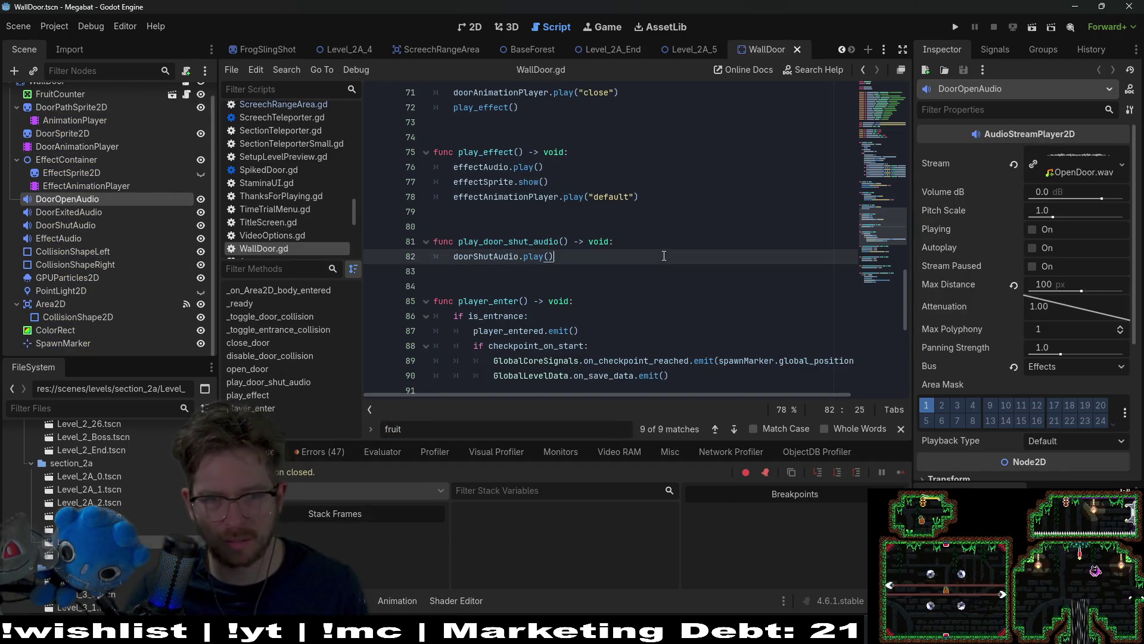
{"action": "key", "text": "ctrl+f"}
{"action": "type", "text": "g4r"}
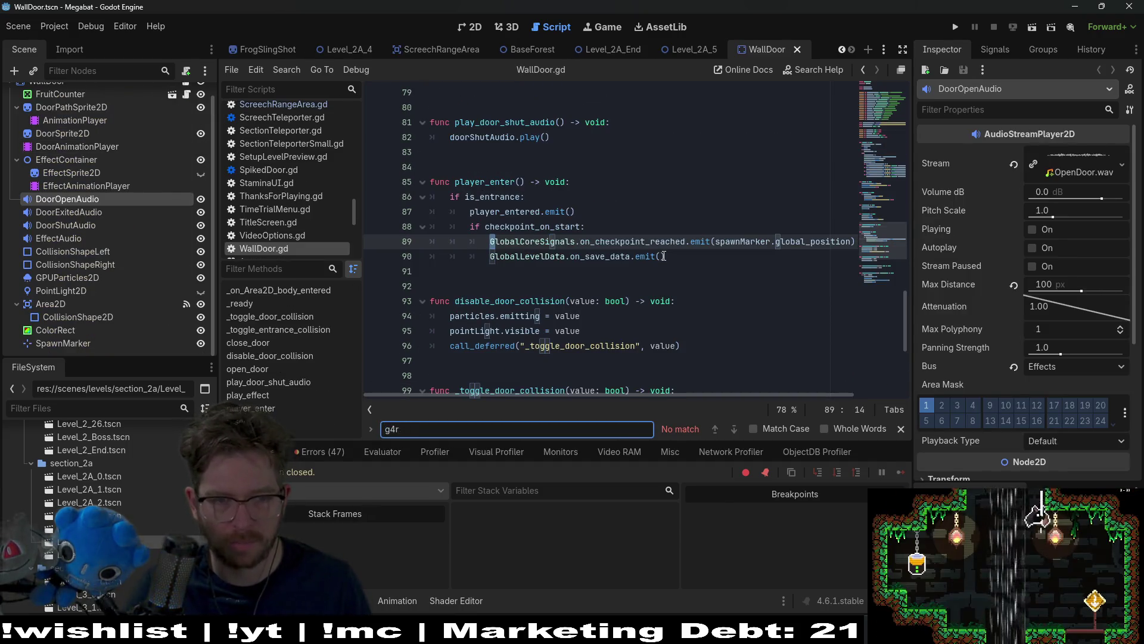
{"action": "type", "text": "fru"}
{"action": "key", "text": "Return"}
{"action": "key", "text": "Return"}
{"action": "key", "text": "Return"}
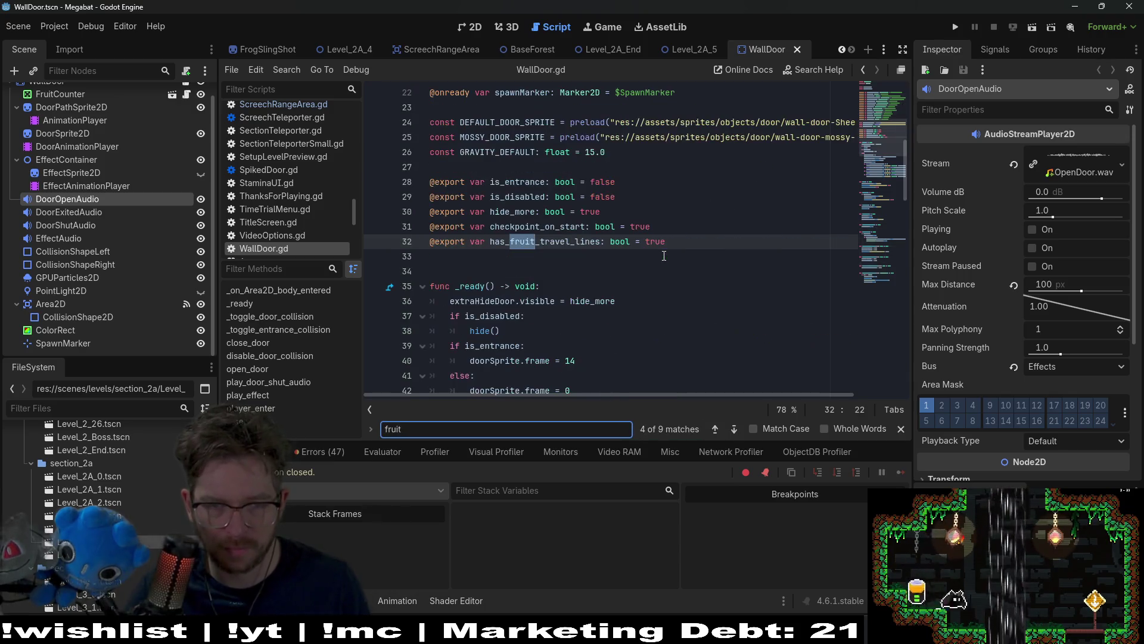
{"action": "key", "text": "shift+Return"}
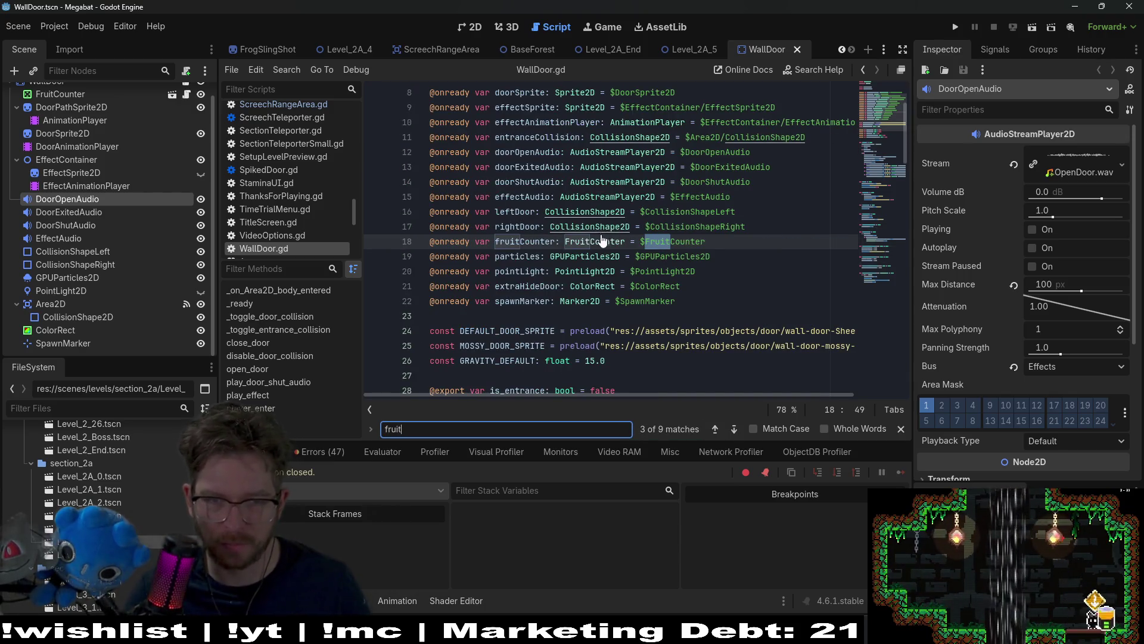
Open the FruitCounter script to review it, then return to Level_2A_5.
{"action": "left_click", "coordinate": [602, 241], "text": "ctrl"}
{"action": "scroll", "coordinate": [597, 267], "scroll_direction": "down", "scroll_amount": 2}
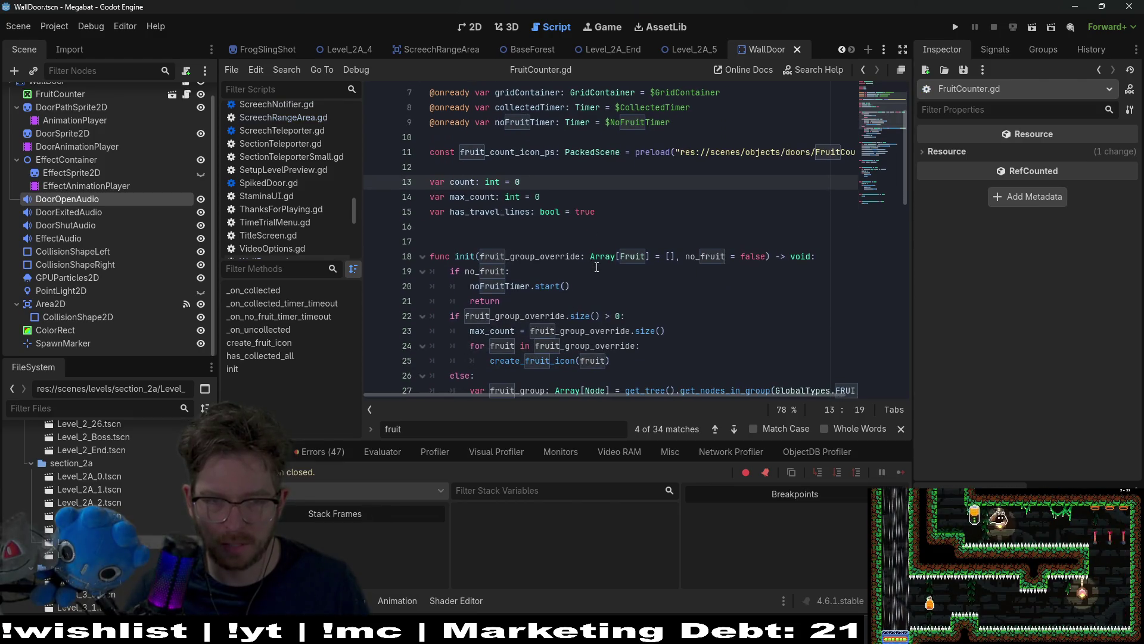
{"action": "scroll", "coordinate": [597, 267], "scroll_direction": "down", "scroll_amount": 3}
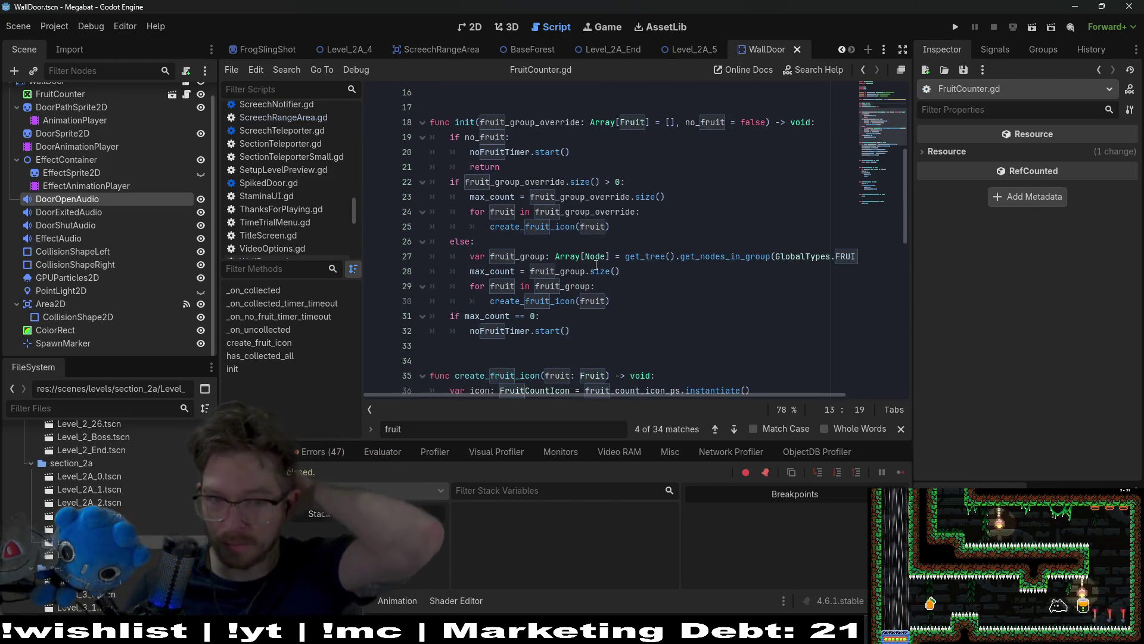
{"action": "left_click_drag", "start_coordinate": [474, 260], "coordinate": [888, 257]}
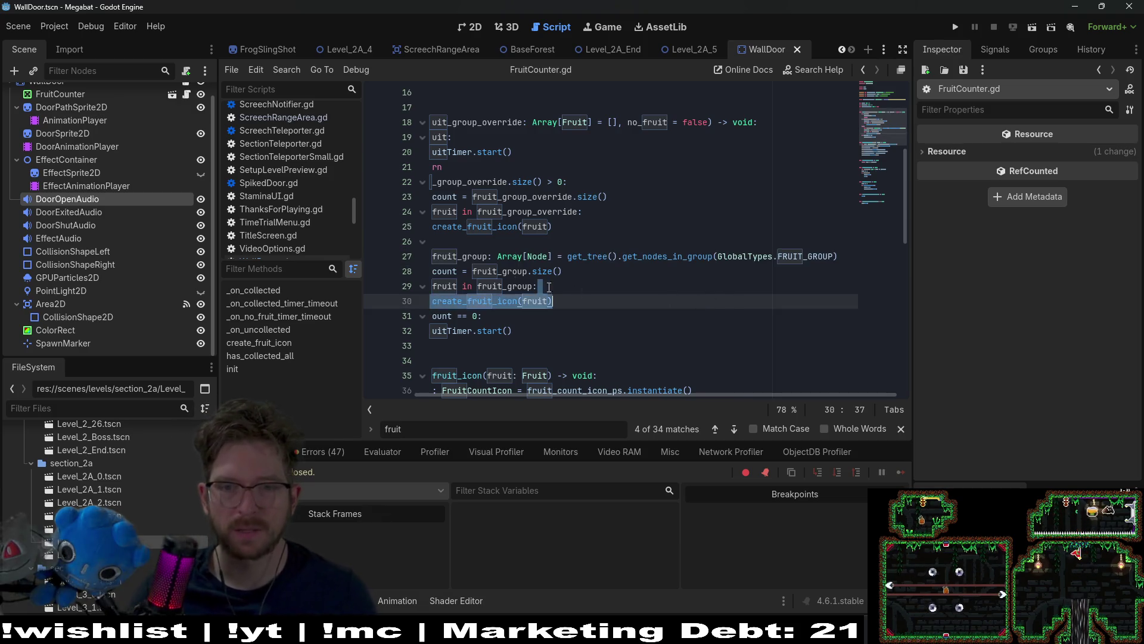
{"action": "left_click", "coordinate": [770, 245]}
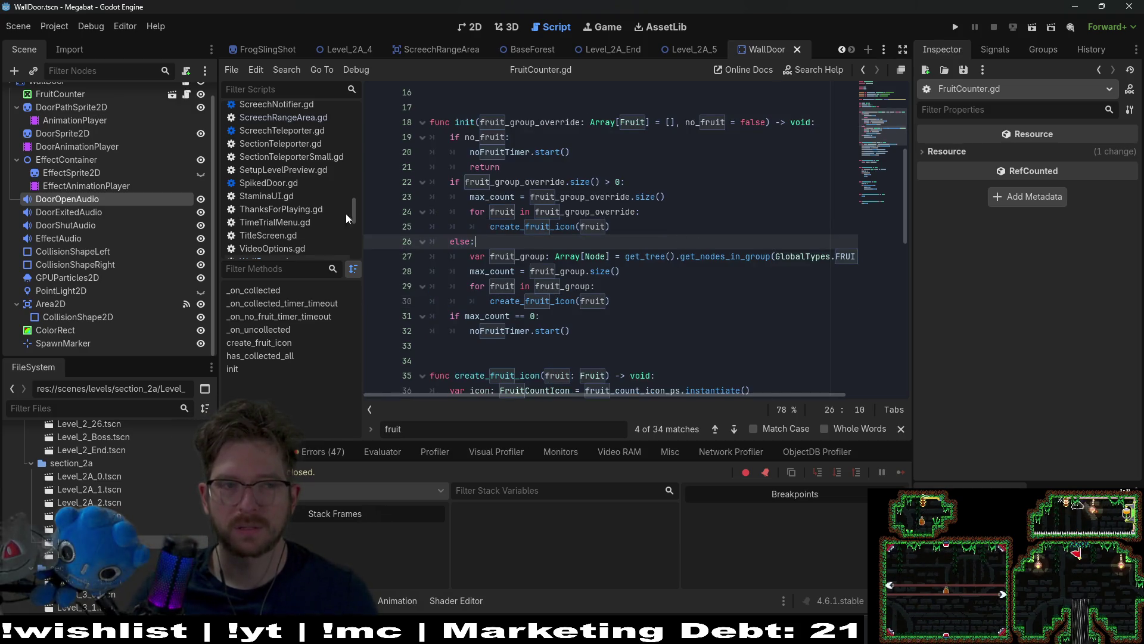
{"action": "scroll", "coordinate": [120, 177], "scroll_direction": "up", "scroll_amount": 1}
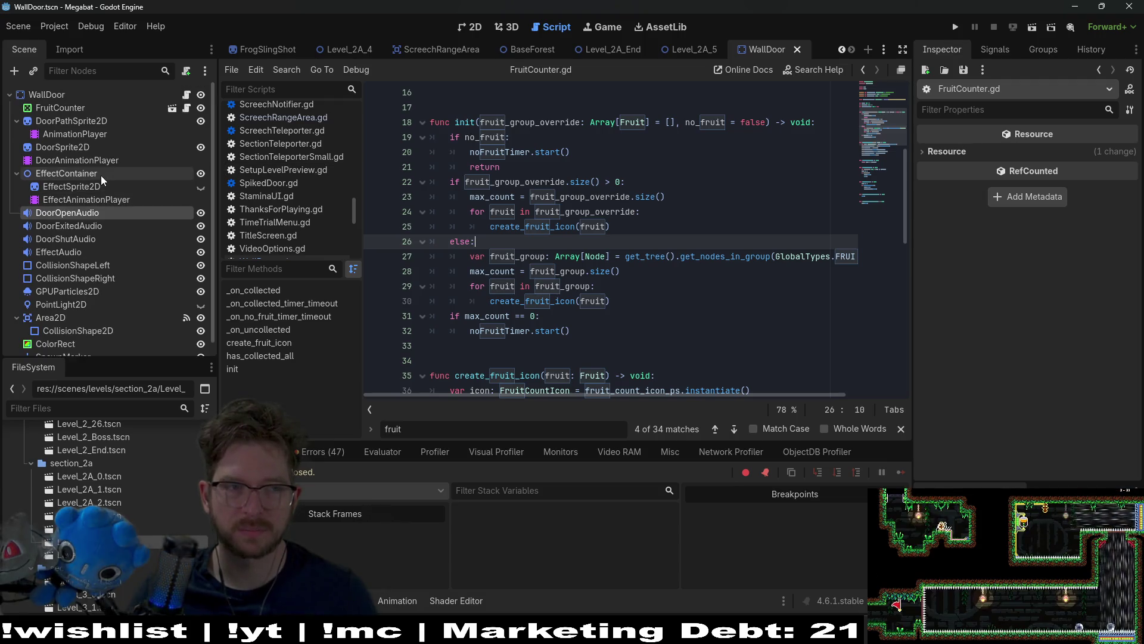
{"action": "left_click", "coordinate": [690, 45]}
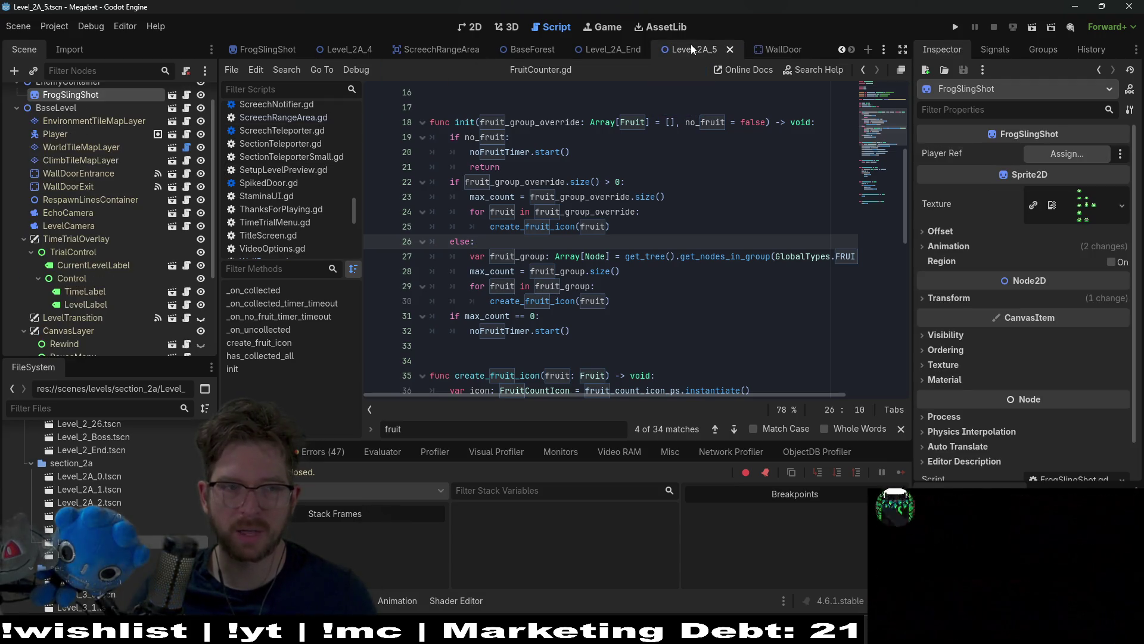
{"action": "scroll", "coordinate": [119, 149], "scroll_direction": "up", "scroll_amount": 2}
Open FrogSlingShot.gd and delete the exported player_ref declaration.
{"action": "left_click", "coordinate": [172, 121]}
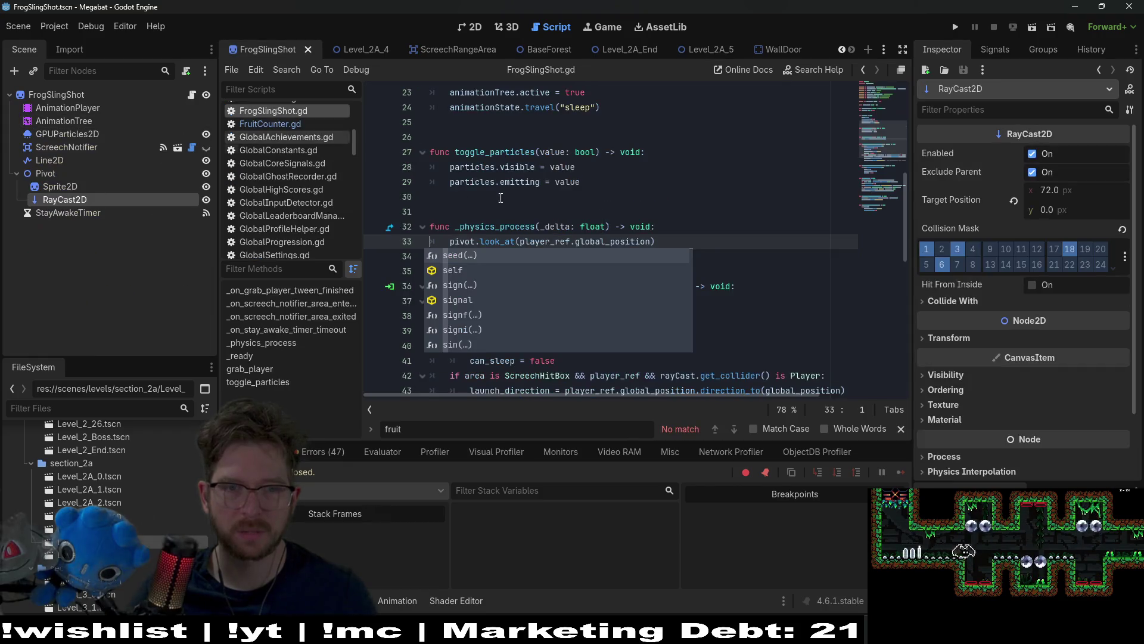
{"action": "scroll", "coordinate": [470, 188], "scroll_direction": "up", "scroll_amount": 3}
{"action": "left_click", "coordinate": [598, 226]}
{"action": "scroll", "coordinate": [598, 229], "scroll_direction": "up", "scroll_amount": 4}
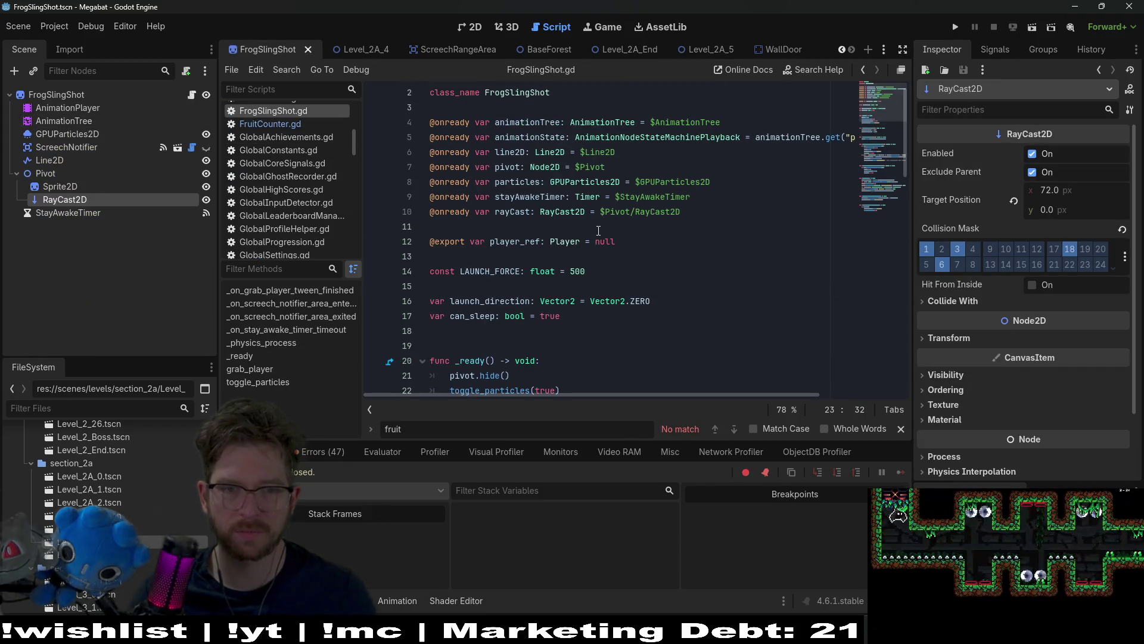
{"action": "left_click_drag", "start_coordinate": [632, 251], "coordinate": [648, 233]}
{"action": "key", "text": "BackSpace"}
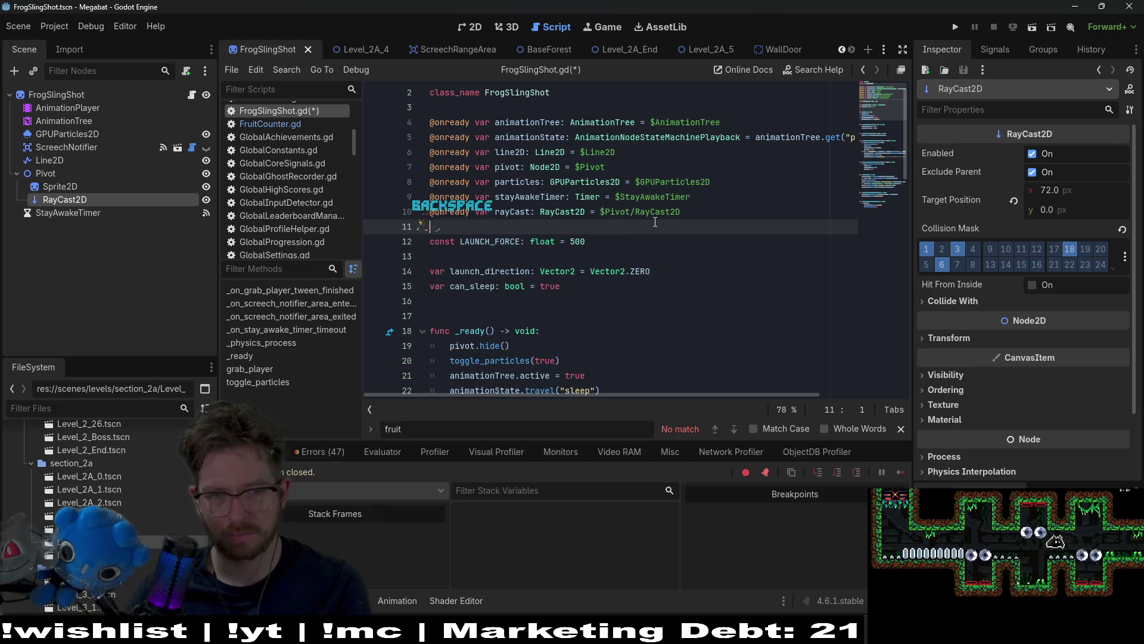
{"action": "scroll", "coordinate": [648, 233], "scroll_direction": "down", "scroll_amount": 2}
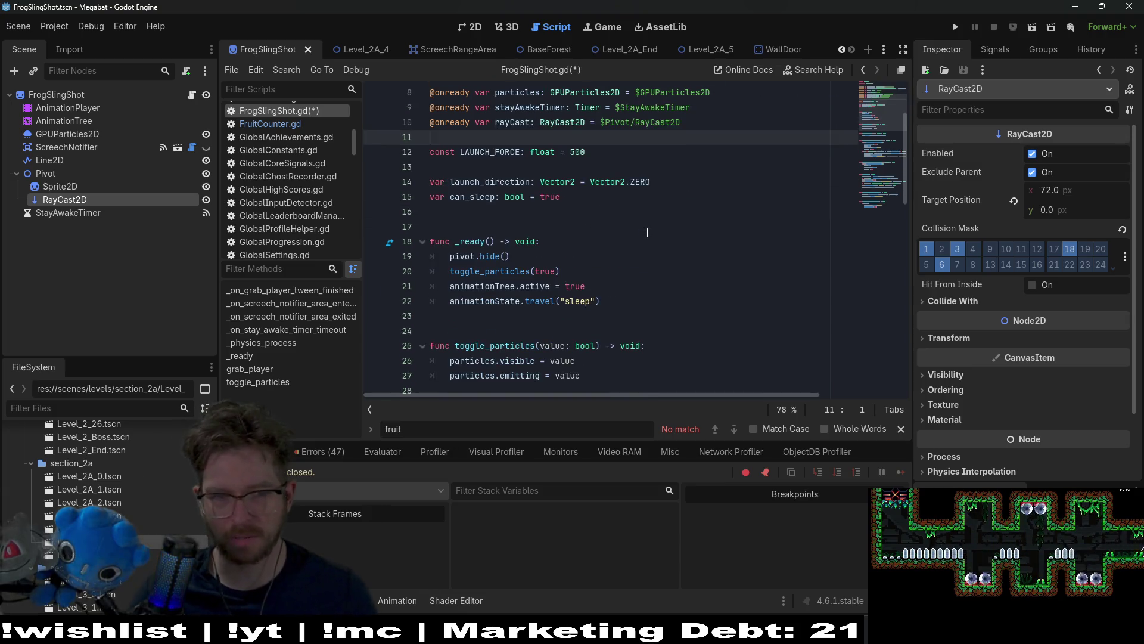
{"action": "left_click", "coordinate": [582, 200]}
{"action": "key", "text": "Return"}
{"action": "type", "text": "var pla"}
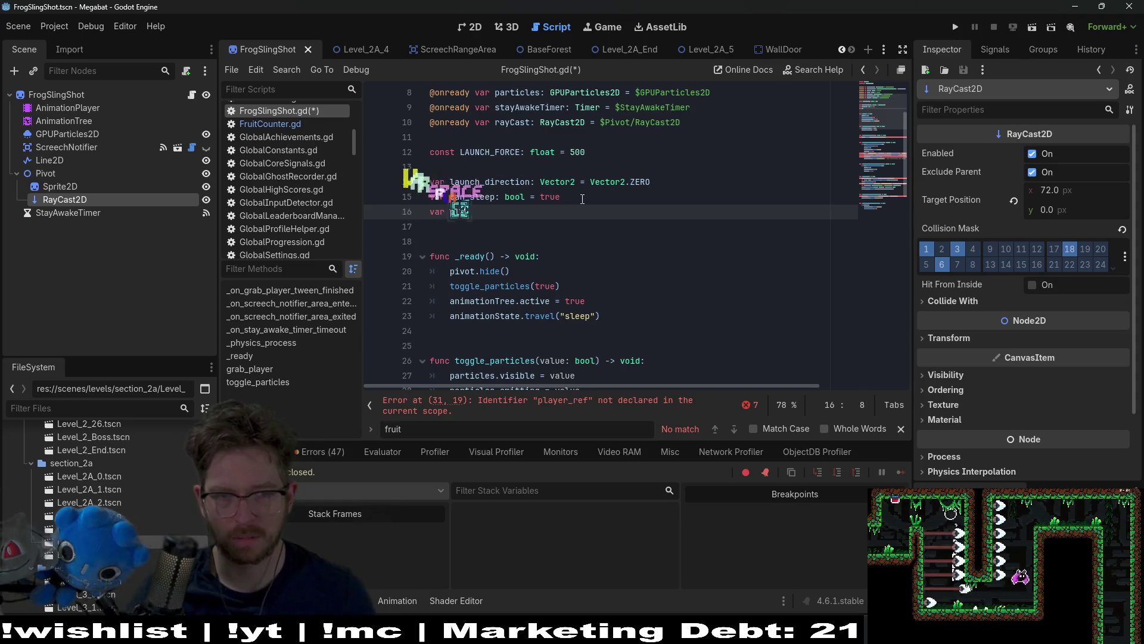
{"action": "type", "text": "yer_ref:"}
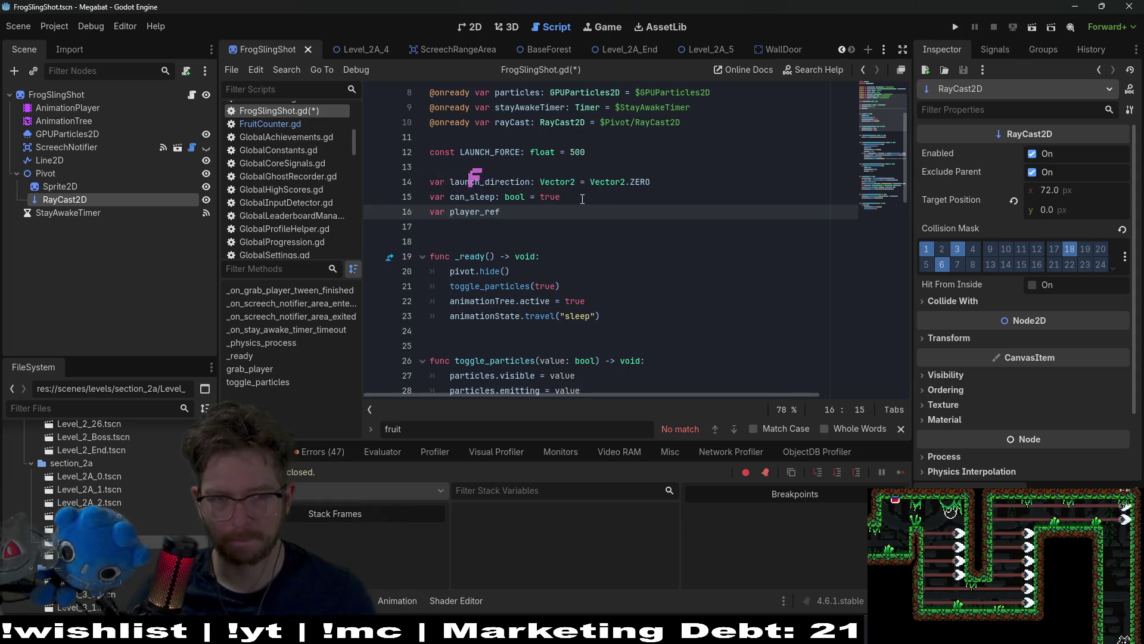
{"action": "type", "text": " Player = nul"}
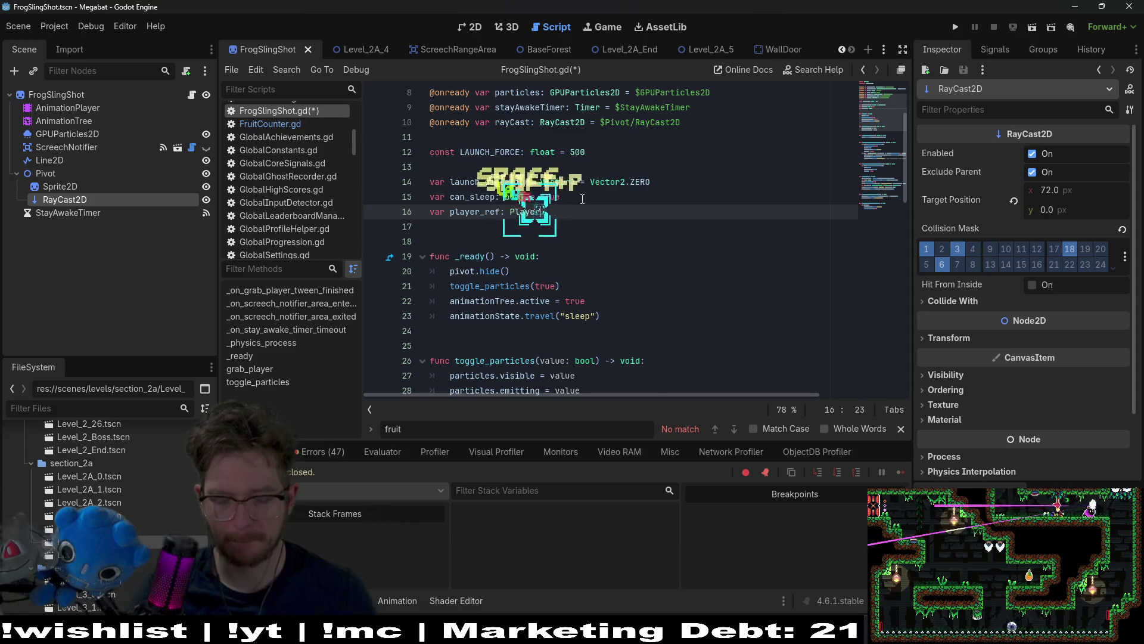
{"action": "type", "text": "l"}
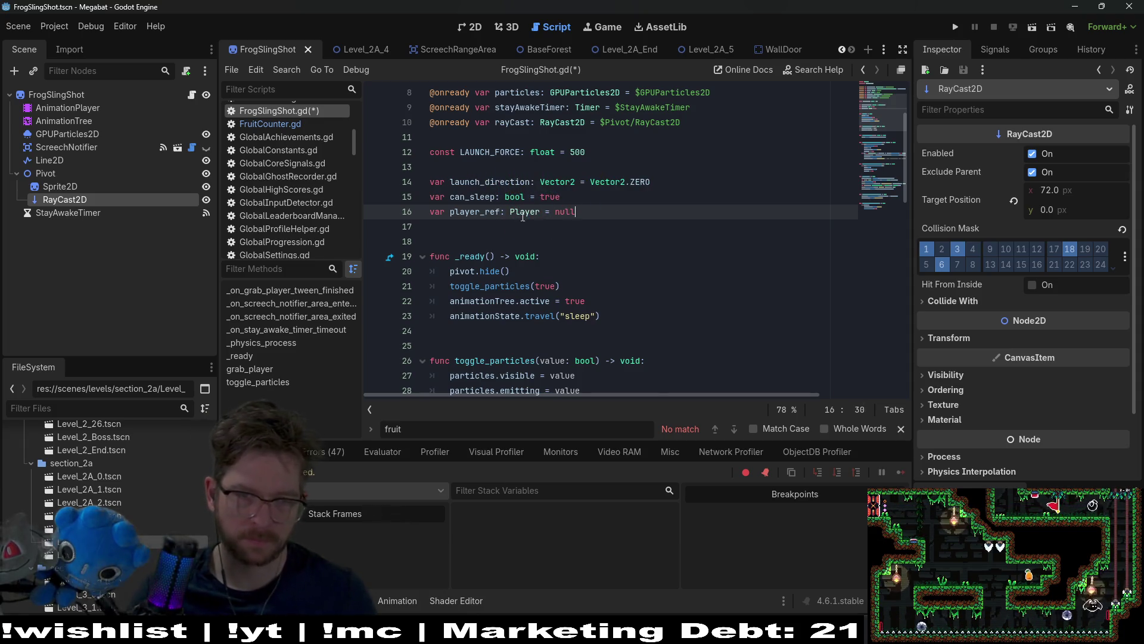
{"action": "left_click", "coordinate": [432, 212]}
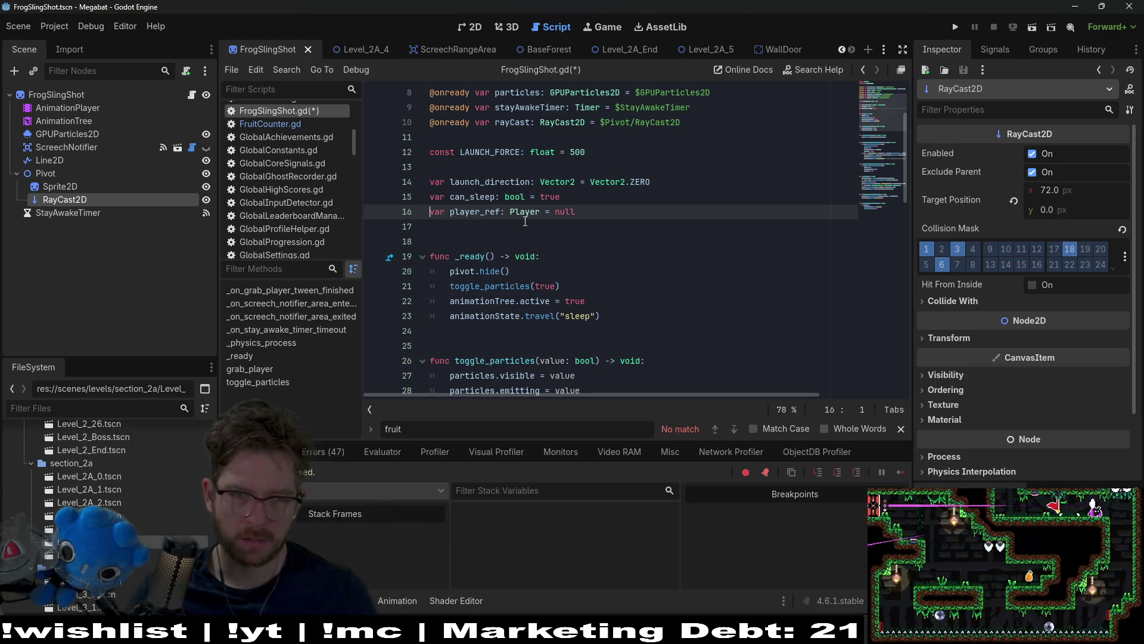
{"action": "type", "text": "@onready"}
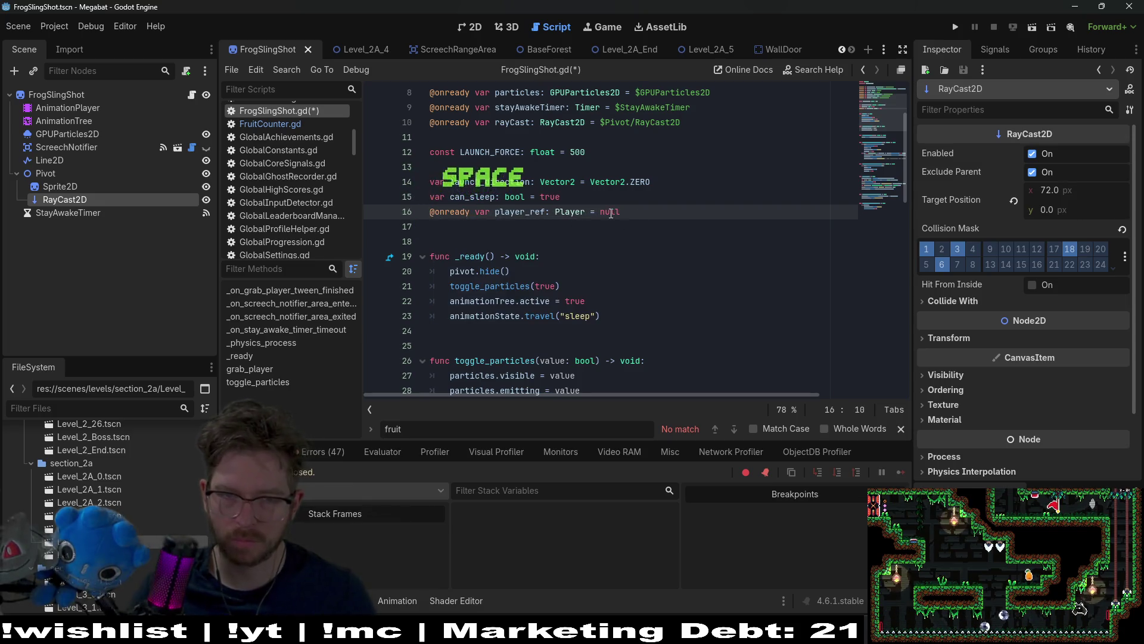
Set player_ref to get_tree().get_nodes_in_group(GlobalTypes.FRUIT_GROUP)[0].
{"action": "type", "text": "var fruit_group: Array[Node] = get_tree().get_nodes_in_group(GlobalTypes.FRUIT_GROUP)"}
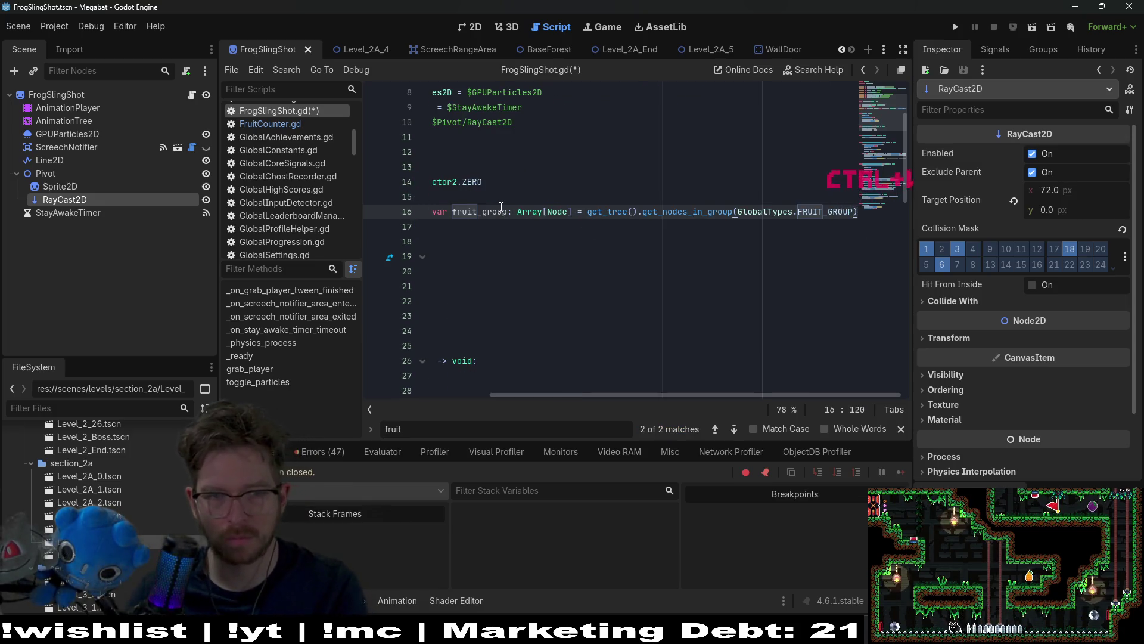
{"action": "key", "text": "Delete"}
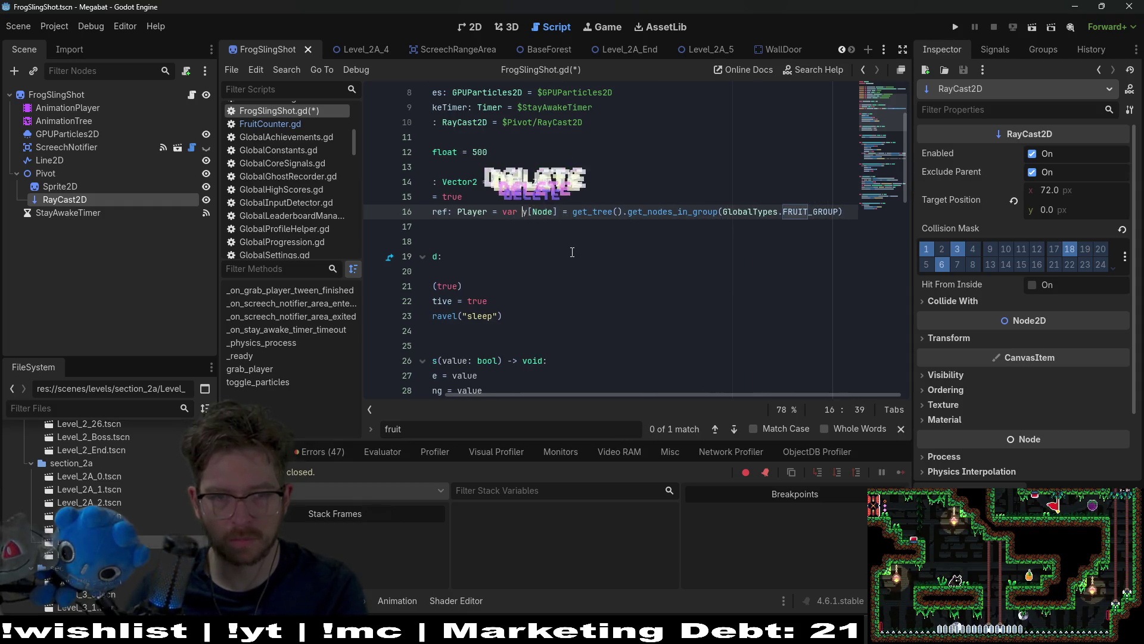
{"action": "key", "text": "Delete"}
{"action": "key", "text": "Delete"}
{"action": "key", "text": "Delete"}
{"action": "key", "text": "BackSpace"}
{"action": "key", "text": "BackSpace"}
{"action": "key", "text": "BackSpace"}
{"action": "key", "text": "BackSpace"}
{"action": "key", "text": "BackSpace"}
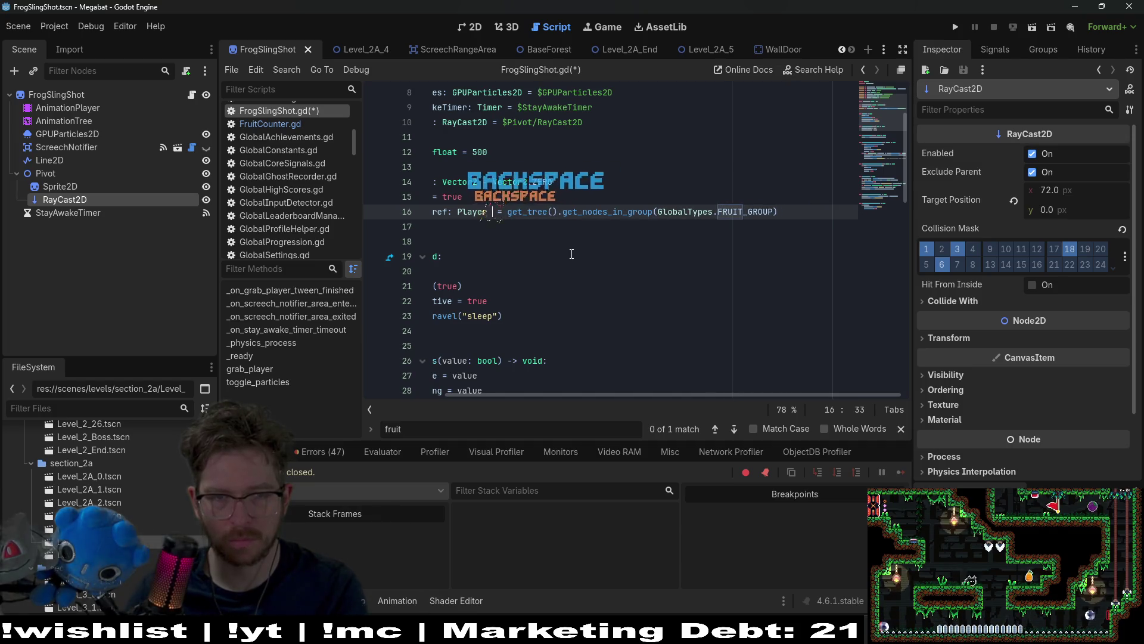
{"action": "key", "text": "BackSpace"}
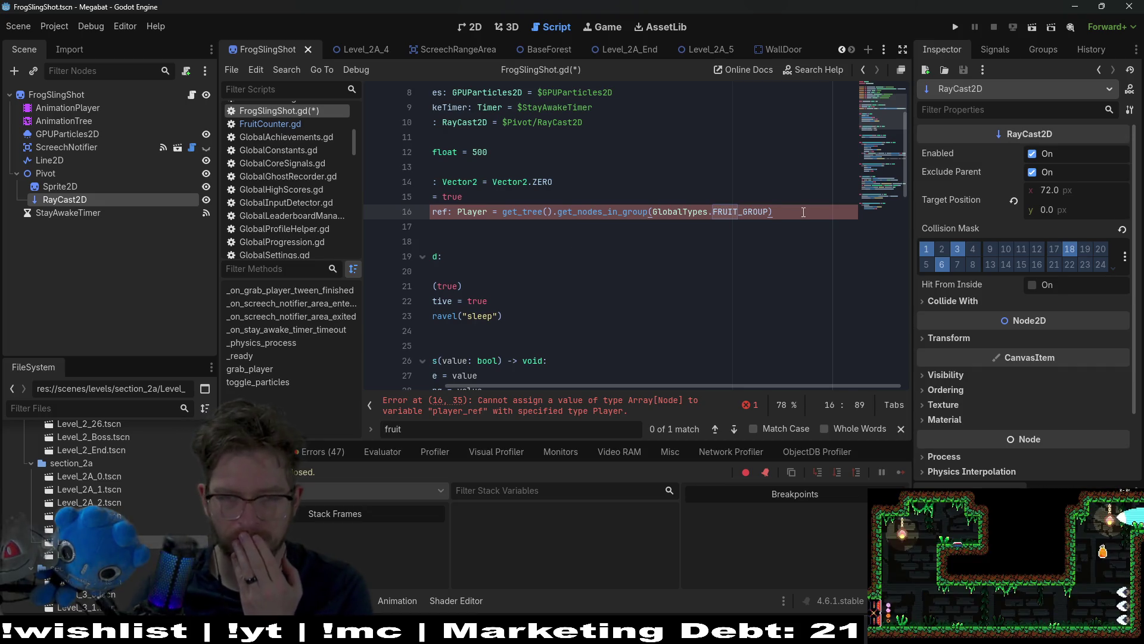
{"action": "type", "text": "[0"}
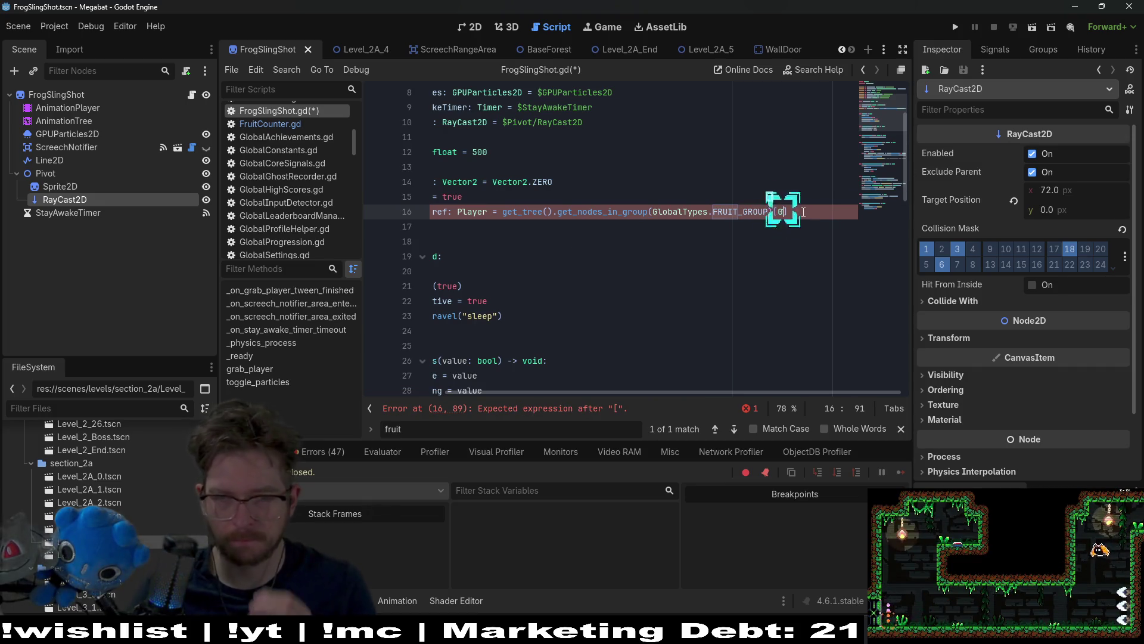
{"action": "left_click", "coordinate": [717, 260]}
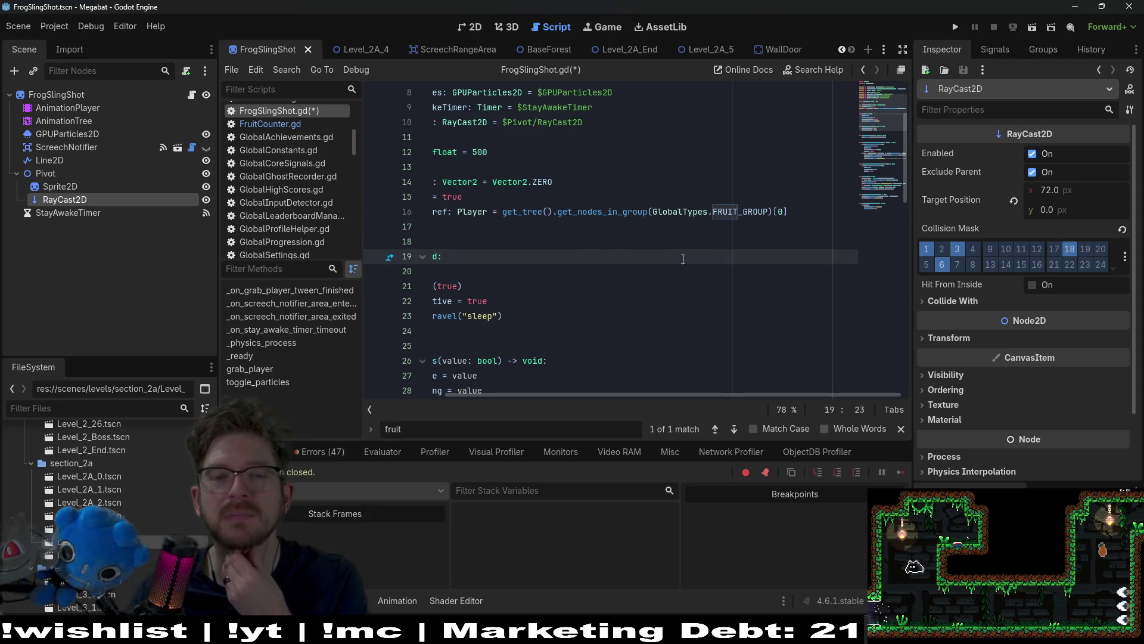
Move the player_ref line up above launch_direction with the other variables.
{"action": "left_click_drag", "start_coordinate": [816, 225], "coordinate": [577, 198]}
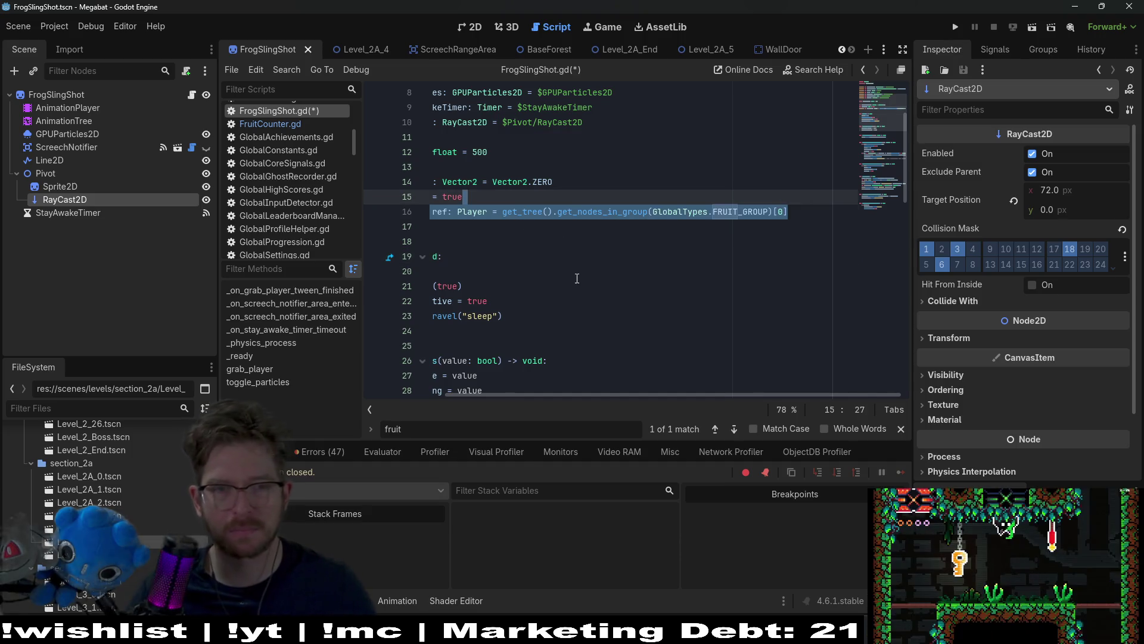
{"action": "key", "text": "ctrl+x"}
{"action": "left_click", "coordinate": [577, 181]}
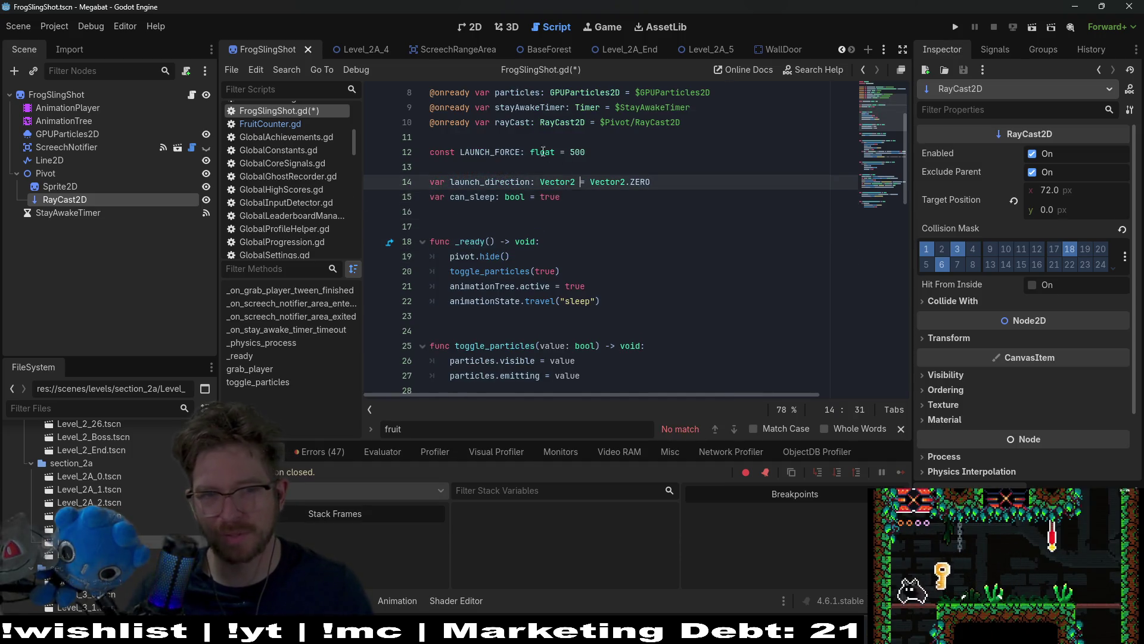
{"action": "left_click", "coordinate": [474, 165]}
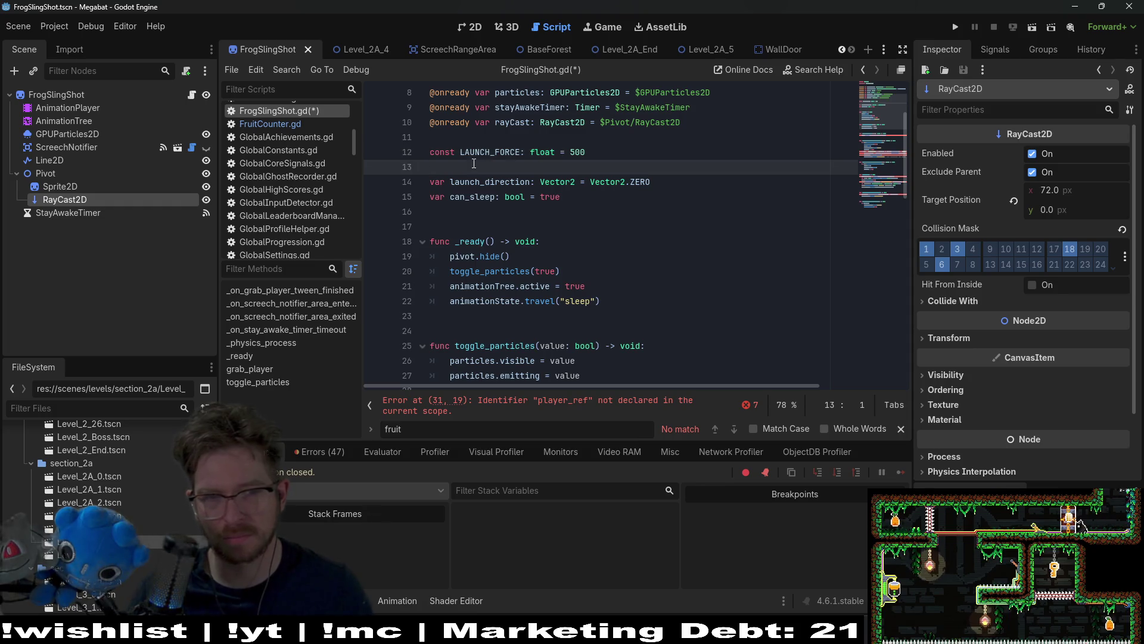
{"action": "key", "text": "Return"}
{"action": "key", "text": "Return"}
{"action": "key", "text": "ctrl+v"}
{"action": "key", "text": "BackSpace"}
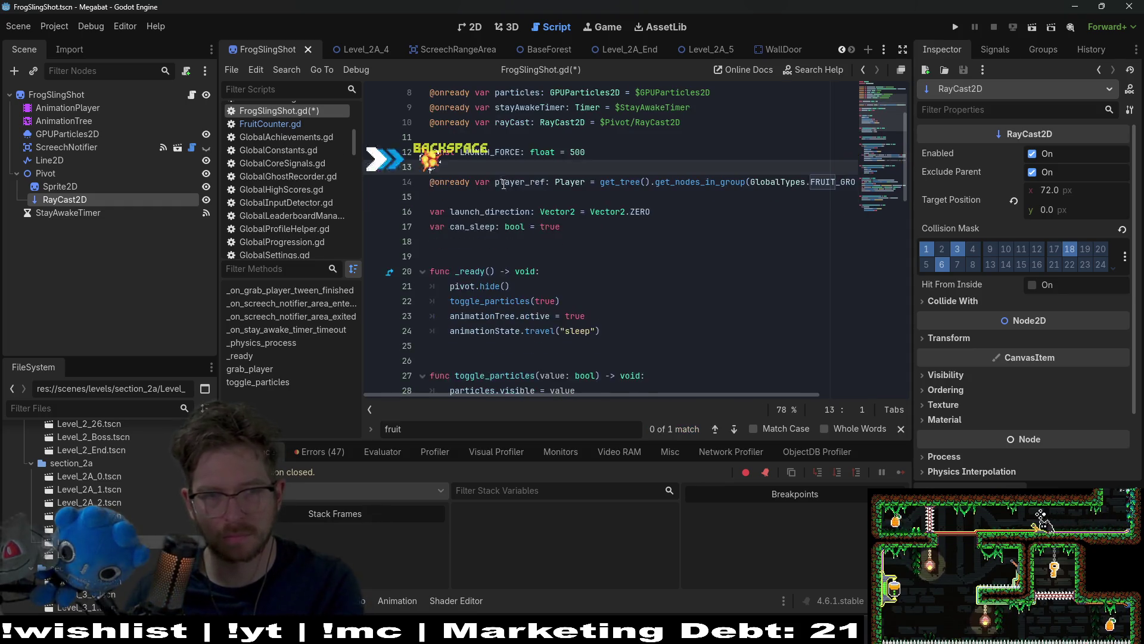
{"action": "key", "text": "BackSpace"}
Move the LAUNCH_FORCE constant just below class_name FrogSlingShot and save the script.
{"action": "key", "text": "shift+Up"}
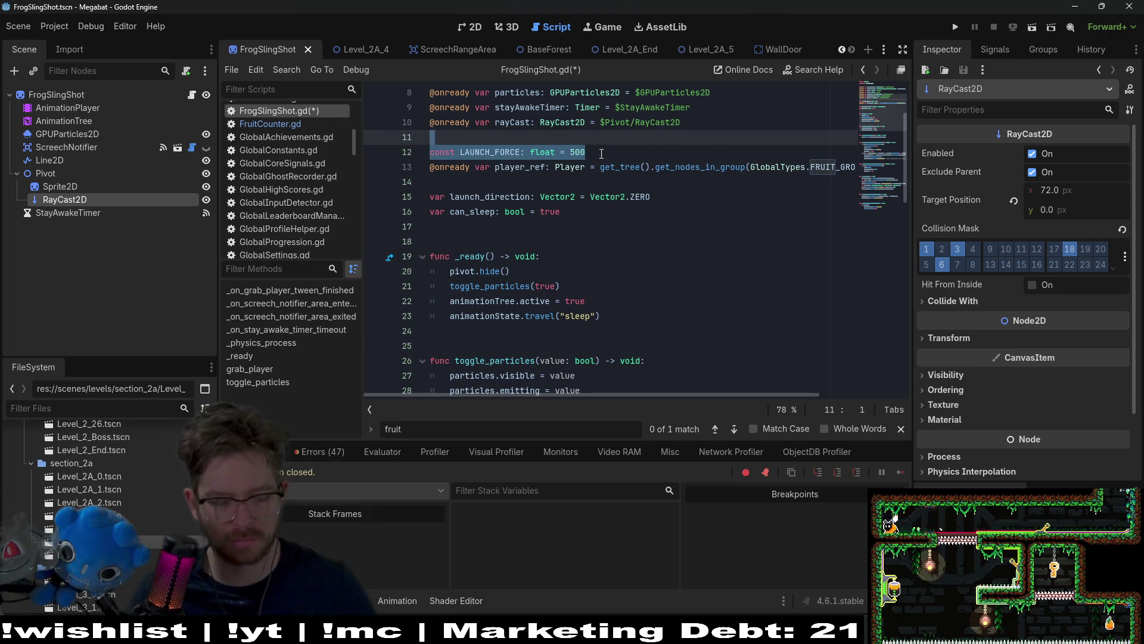
{"action": "key", "text": "ctrl+x"}
{"action": "scroll", "coordinate": [603, 152], "scroll_direction": "up", "scroll_amount": 3}
{"action": "left_click", "coordinate": [560, 122]}
{"action": "key", "text": "ctrl+v"}
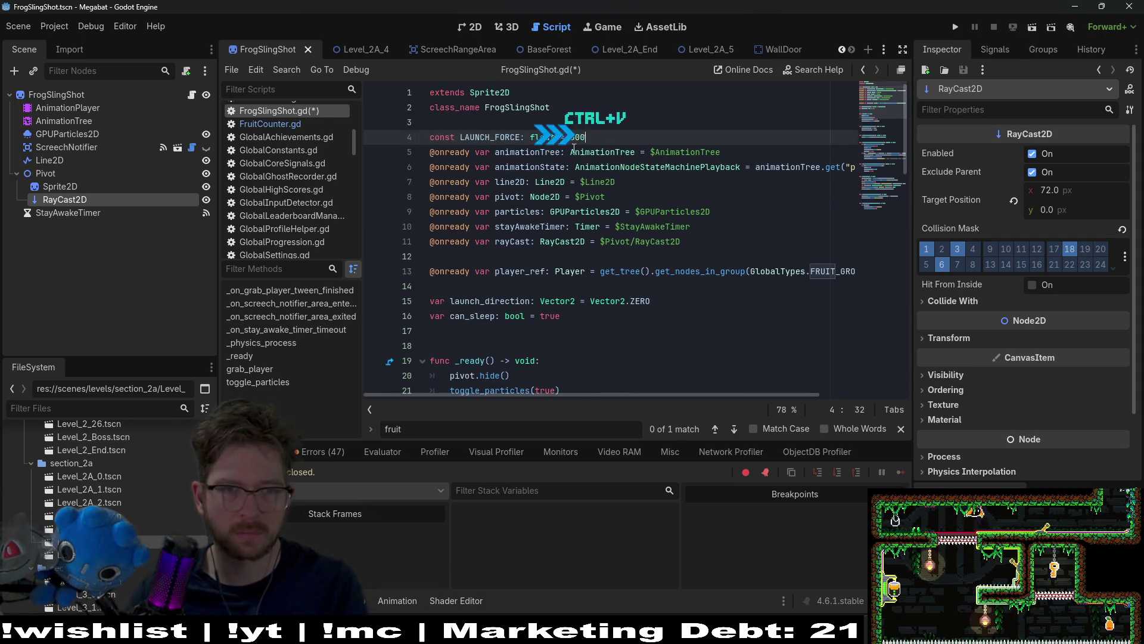
{"action": "key", "text": "Return"}
{"action": "key", "text": "Return"}
{"action": "key", "text": "BackSpace"}
{"action": "key", "text": "ctrl+s"}
{"action": "scroll", "coordinate": [563, 225], "scroll_direction": "down", "scroll_amount": 6}
{"action": "scroll", "coordinate": [572, 219], "scroll_direction": "up", "scroll_amount": 3}
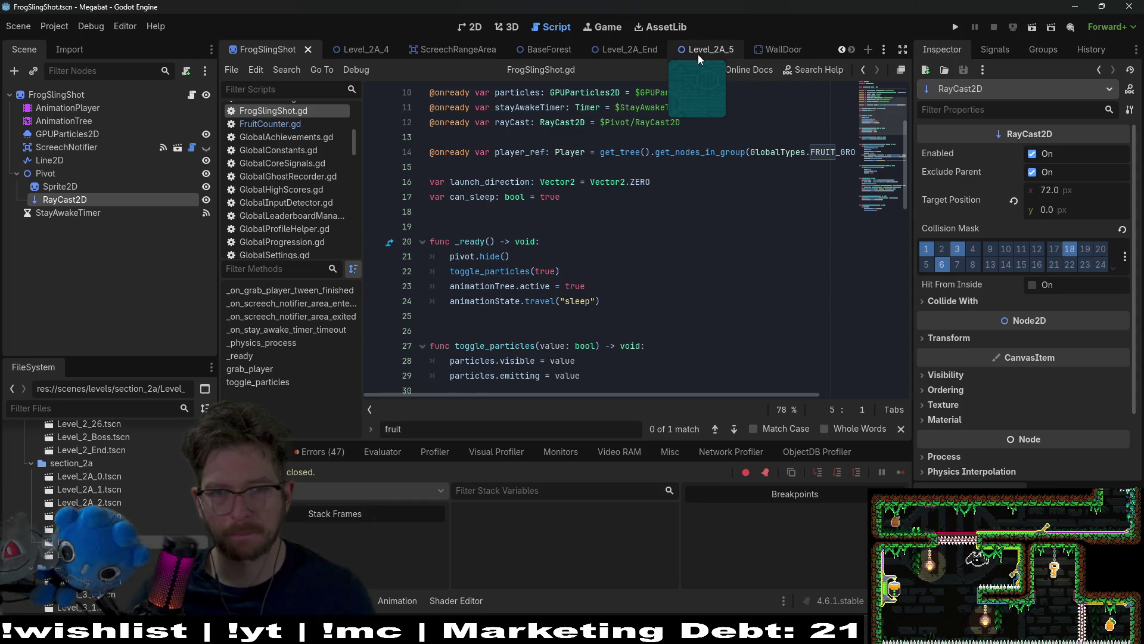
Switch to Level_2A_5, run a playtest, then stop the game.
{"action": "left_click", "coordinate": [683, 55]}
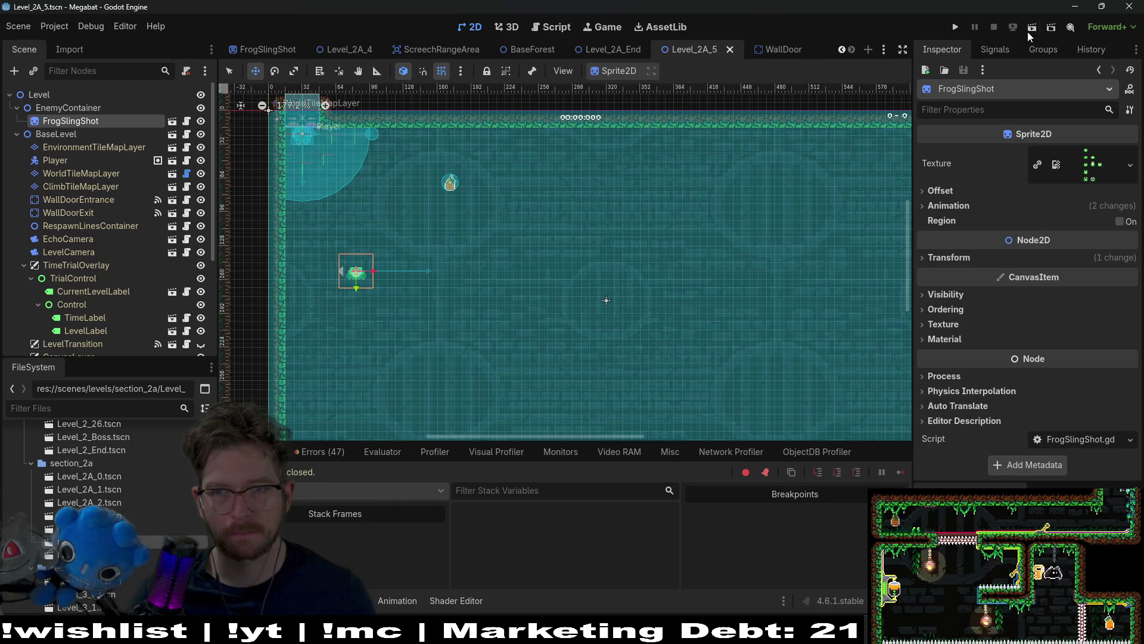
{"action": "left_click", "coordinate": [1029, 30]}
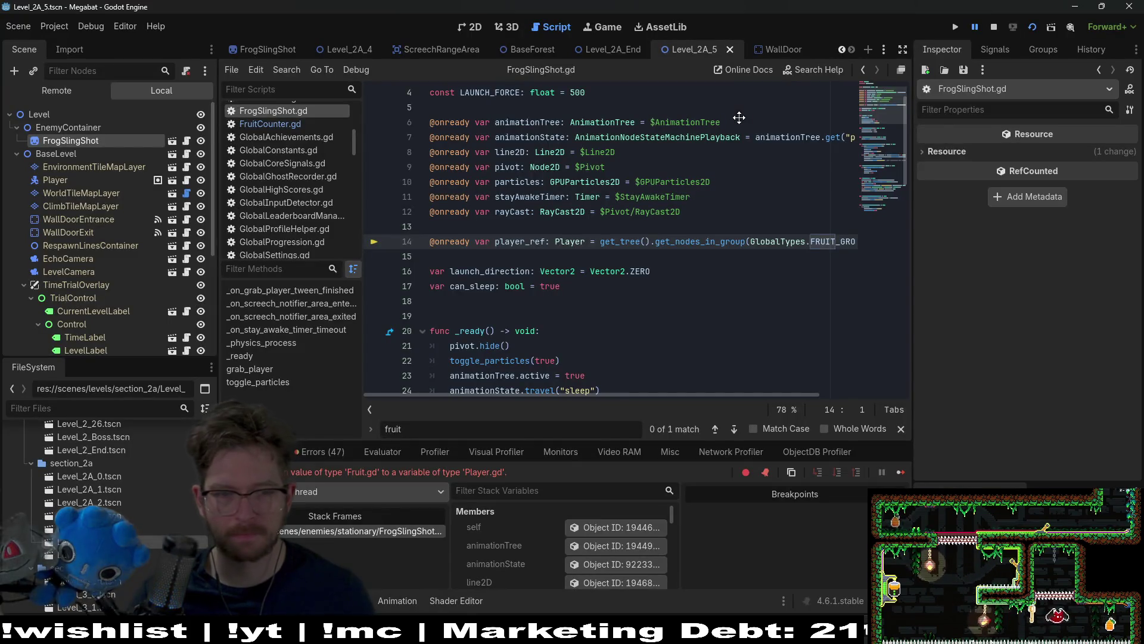
{"action": "double_click", "coordinate": [829, 242]}
{"action": "left_click", "coordinate": [993, 29]}
Change FRUIT_GROUP to PLAYER_GROUP in player_ref, save, and run the level again.
{"action": "left_click", "coordinate": [809, 241]}
{"action": "key", "text": "BackSpace"}
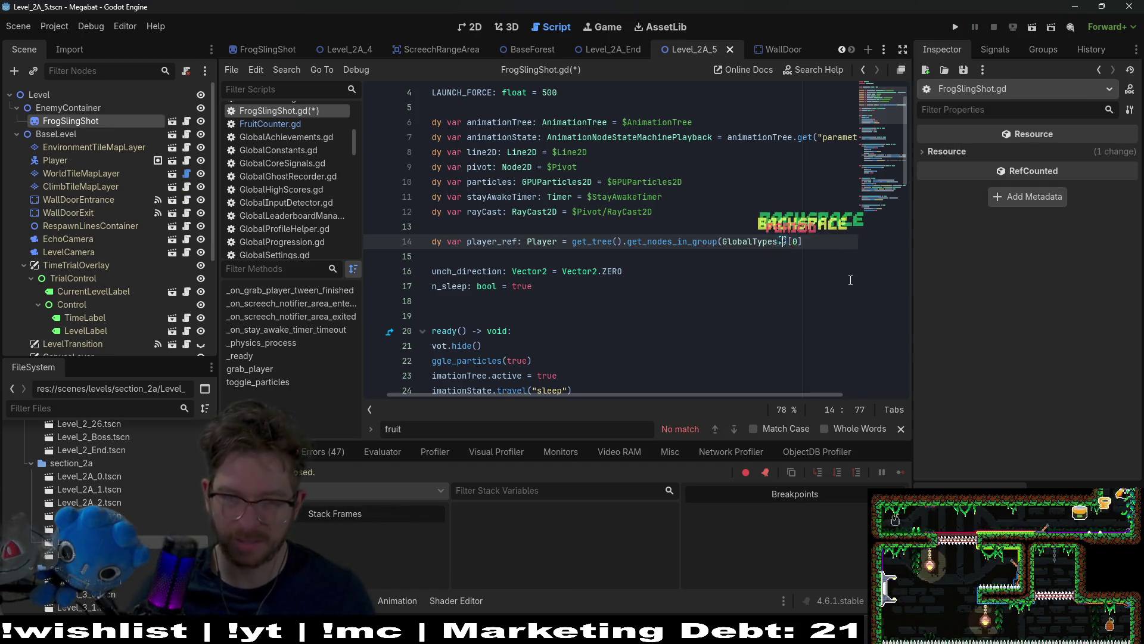
{"action": "type", "text": "P"}
{"action": "key", "text": "Return"}
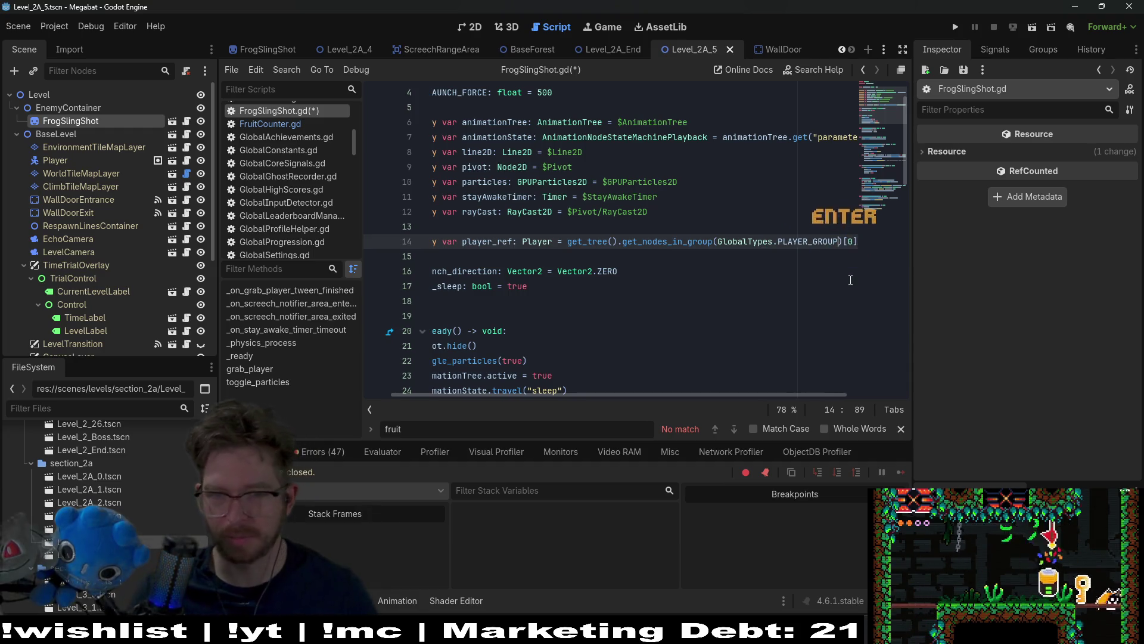
{"action": "key", "text": "ctrl+s"}
{"action": "left_click", "coordinate": [587, 256]}
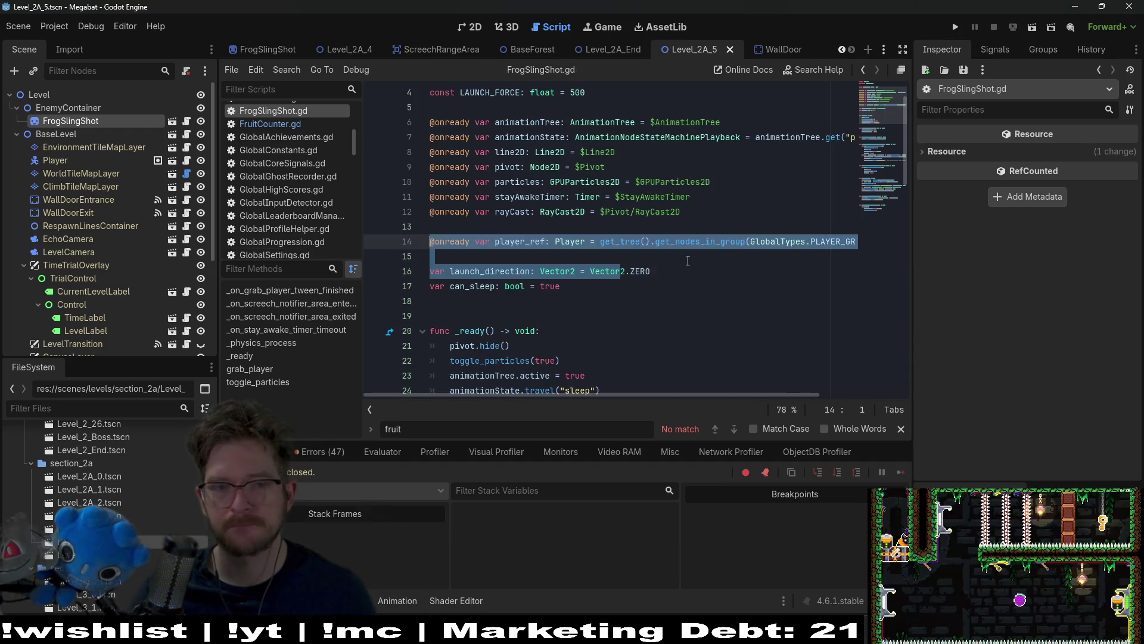
{"action": "left_click", "coordinate": [1034, 30]}
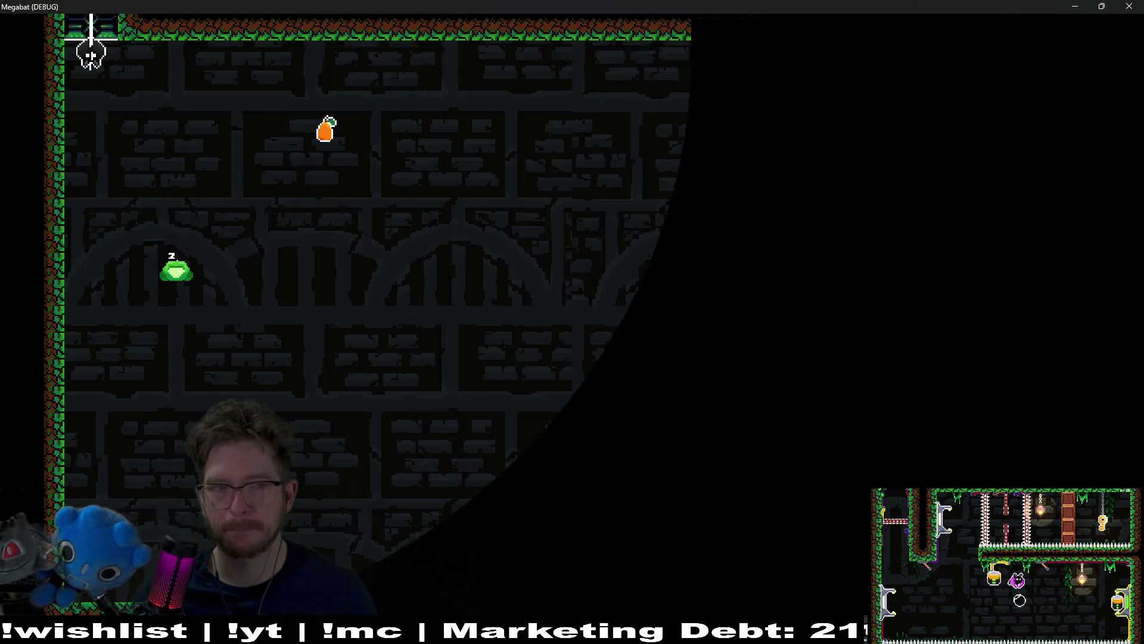
Fly the bat past the frog, dash into it, rise to the pear and dive back down.
{"action": "key", "text": "space"}
{"action": "key", "text": "Right"}
{"action": "key", "text": "Left"}
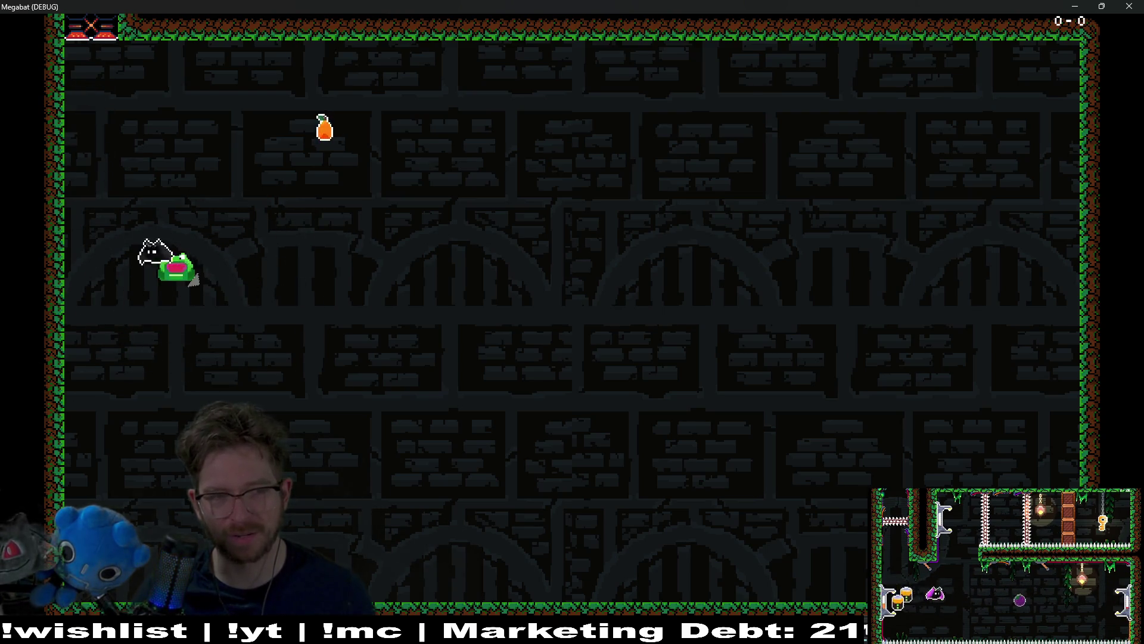
{"action": "key", "text": "Right"}
{"action": "key", "text": "space"}
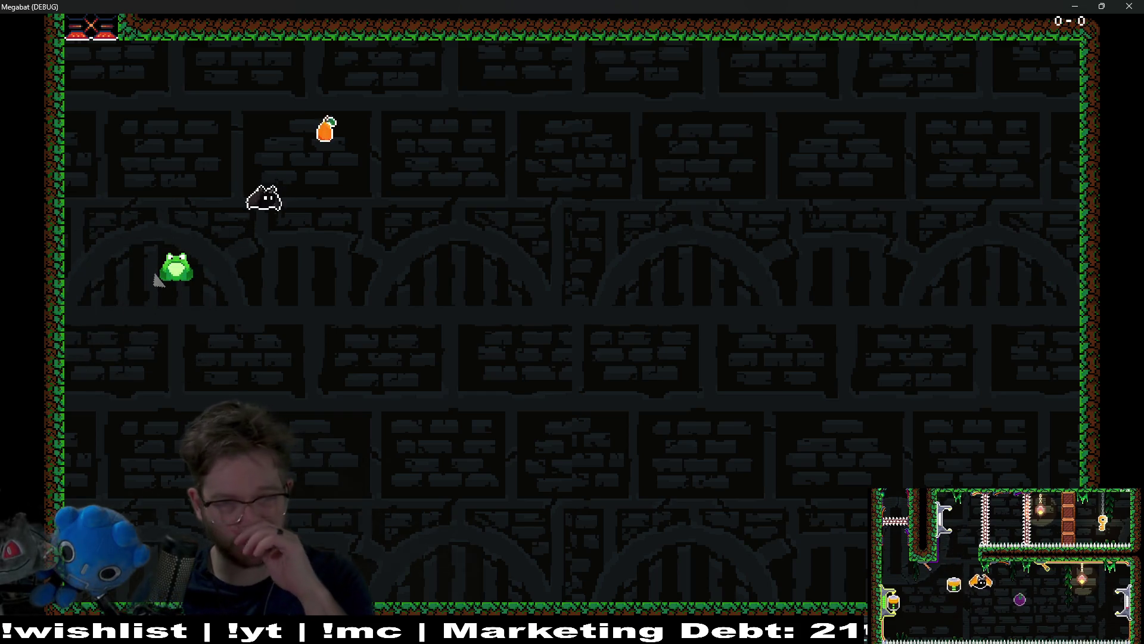
{"action": "key", "text": "space"}
{"action": "key", "text": "Right"}
{"action": "key", "text": "Left"}
{"action": "key", "text": "space"}
{"action": "key", "text": "Right"}
{"action": "key", "text": "space"}
Keep circling the bat around the frog and the room, then drop into the frog's reach.
{"action": "key", "text": "Left"}
{"action": "key", "text": "space"}
{"action": "key", "text": "Left"}
{"action": "key", "text": "Right"}
{"action": "key", "text": "space"}
{"action": "key", "text": "Left"}
{"action": "key", "text": "Right"}
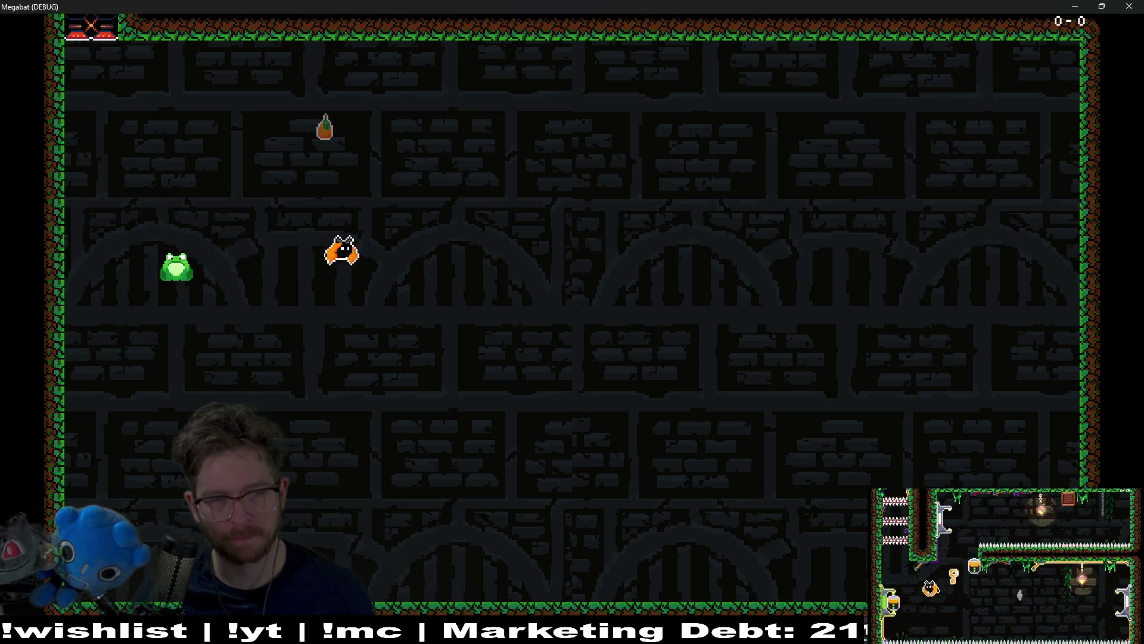
{"action": "key", "text": "Left"}
{"action": "key", "text": "space"}
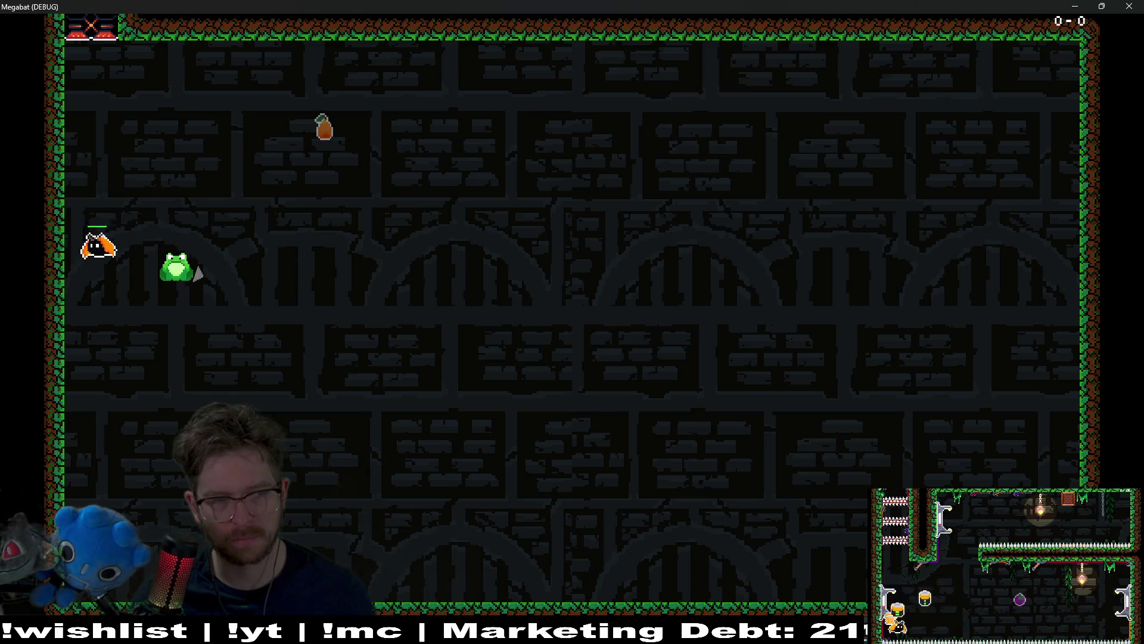
{"action": "key", "text": "Right"}
{"action": "key", "text": "space"}
{"action": "key", "text": "Right"}
{"action": "key", "text": "space"}
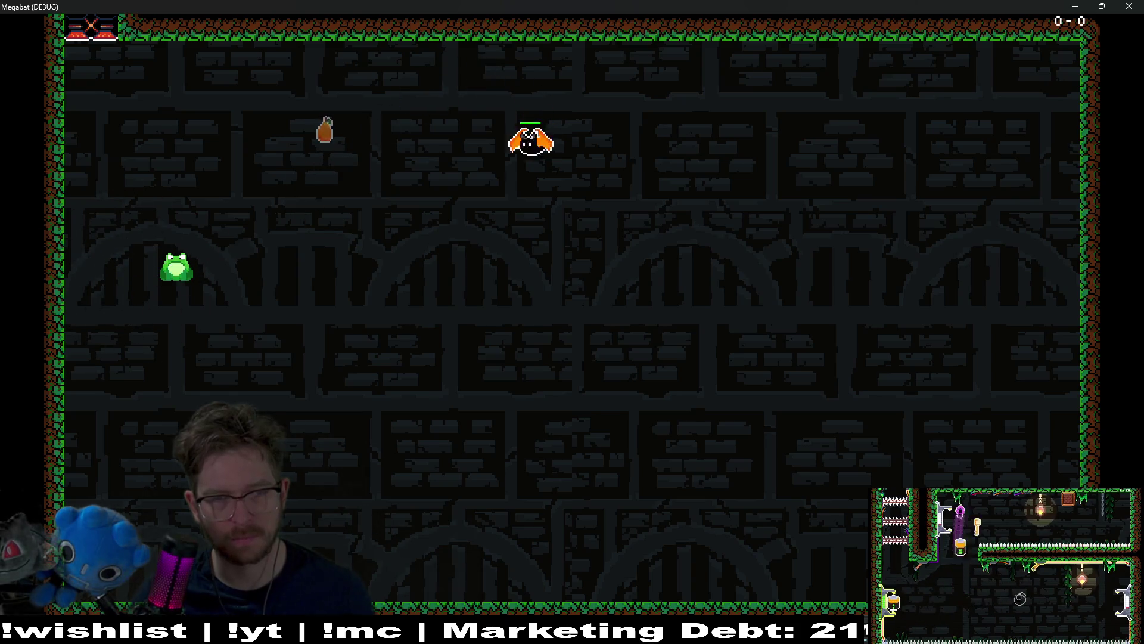
{"action": "key", "text": "Left"}
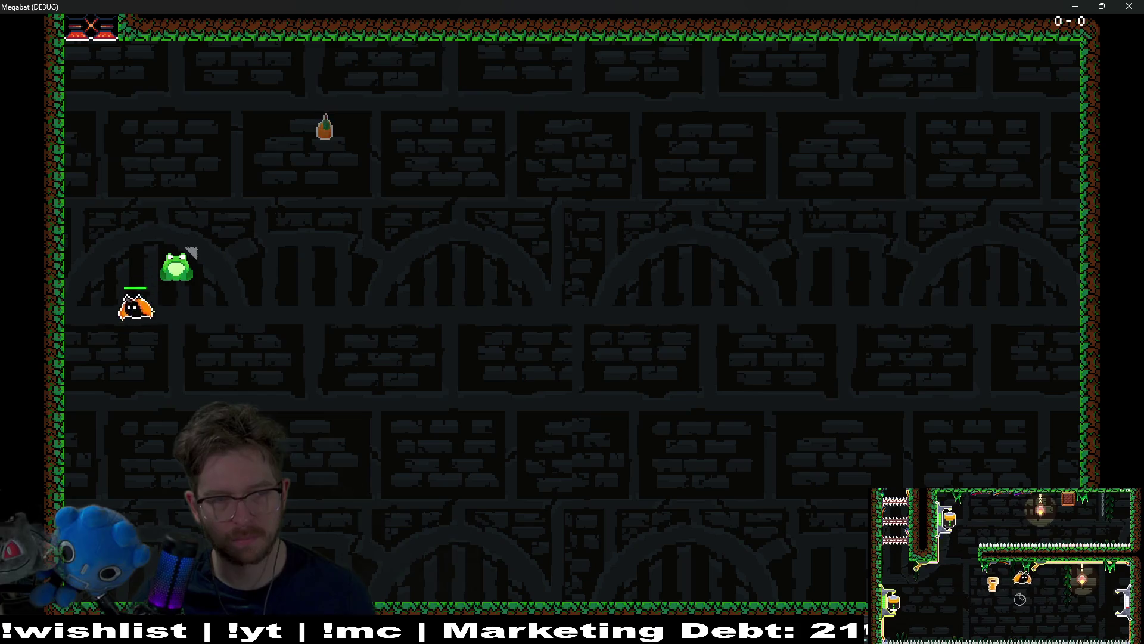
Break free of the frog's tongue and stop the running game with F8.
{"action": "key", "text": "space"}
{"action": "key", "text": "Right"}
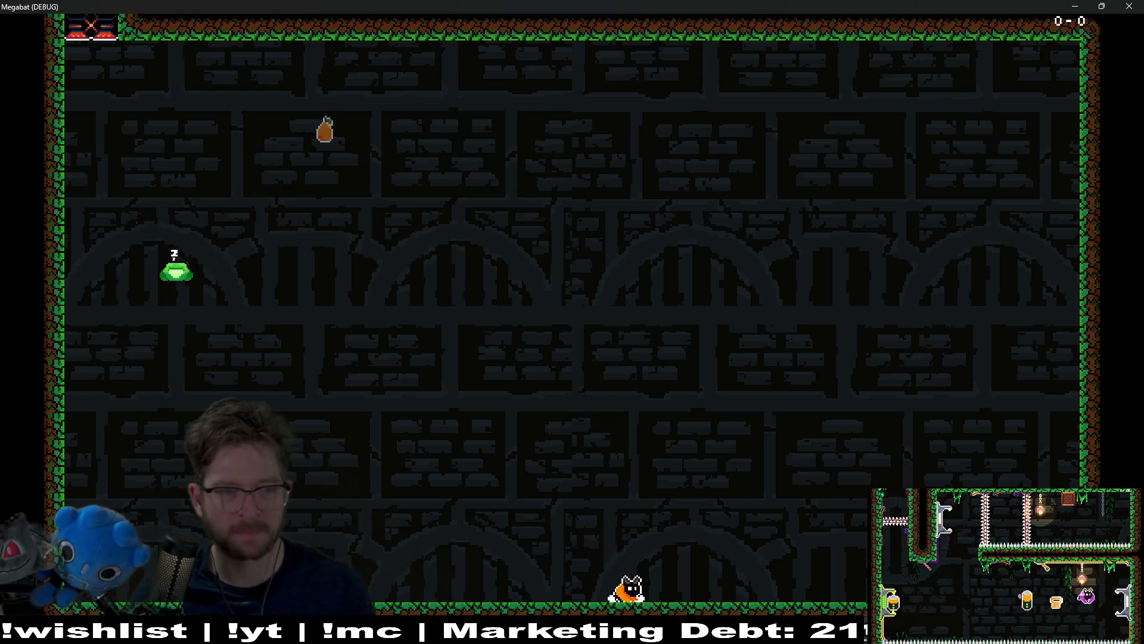
{"action": "key", "text": "F8"}
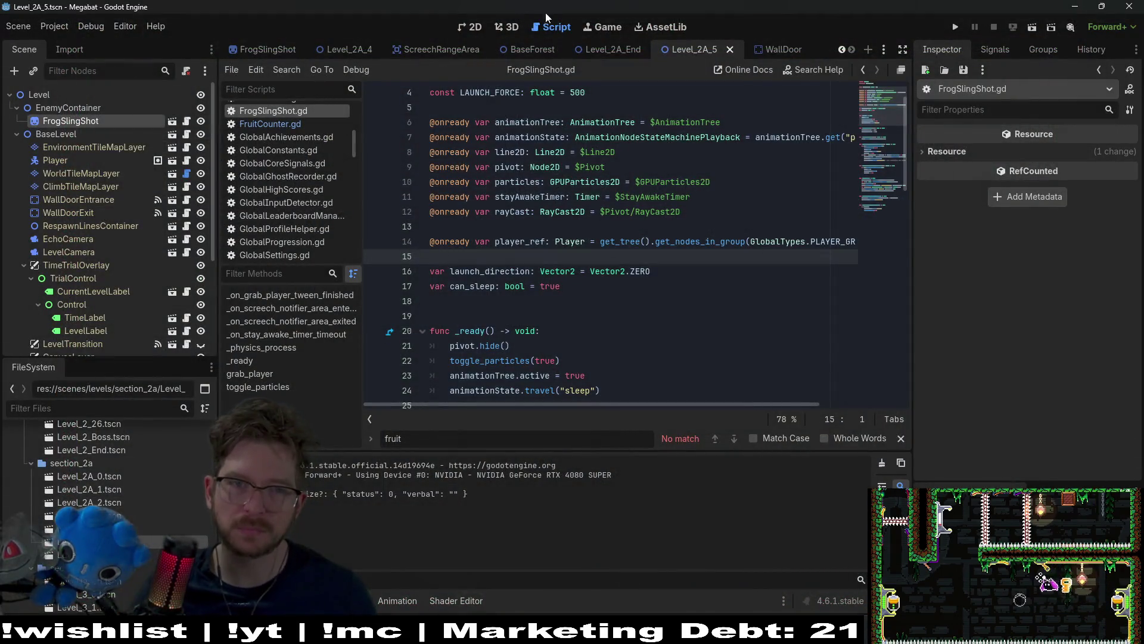
Switch from the FrogSlingShot script to the 2D view of Level_2A_5.
{"action": "left_click", "coordinate": [475, 28]}
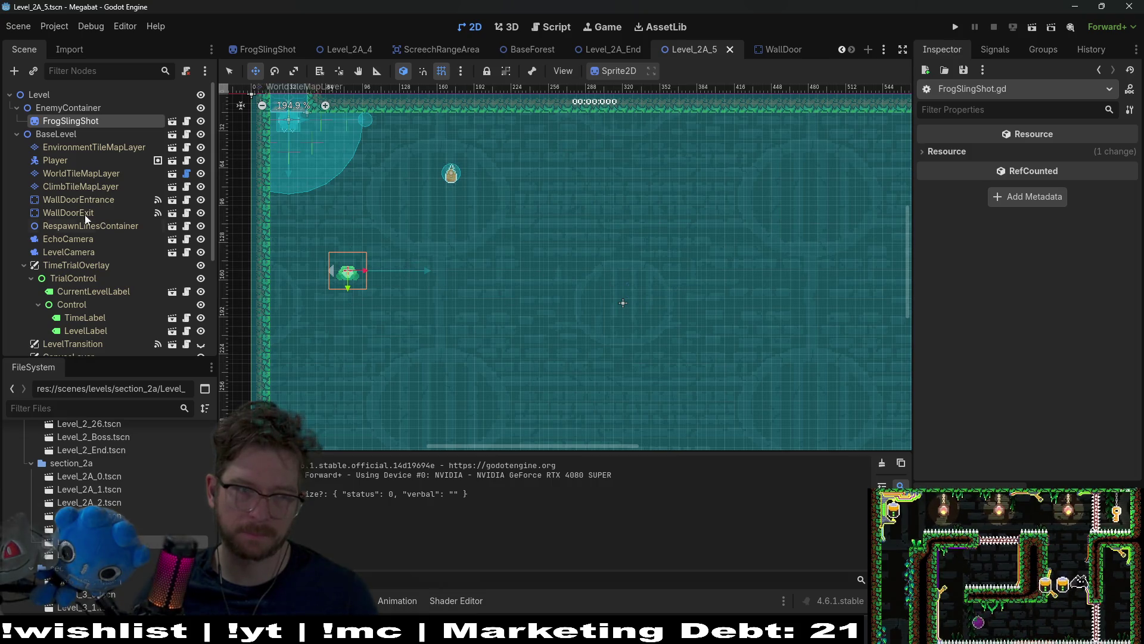
Drag the FrogSlingShot enemy up and to the right in the viewport.
{"action": "scroll", "coordinate": [87, 220], "scroll_direction": "down", "scroll_amount": 3}
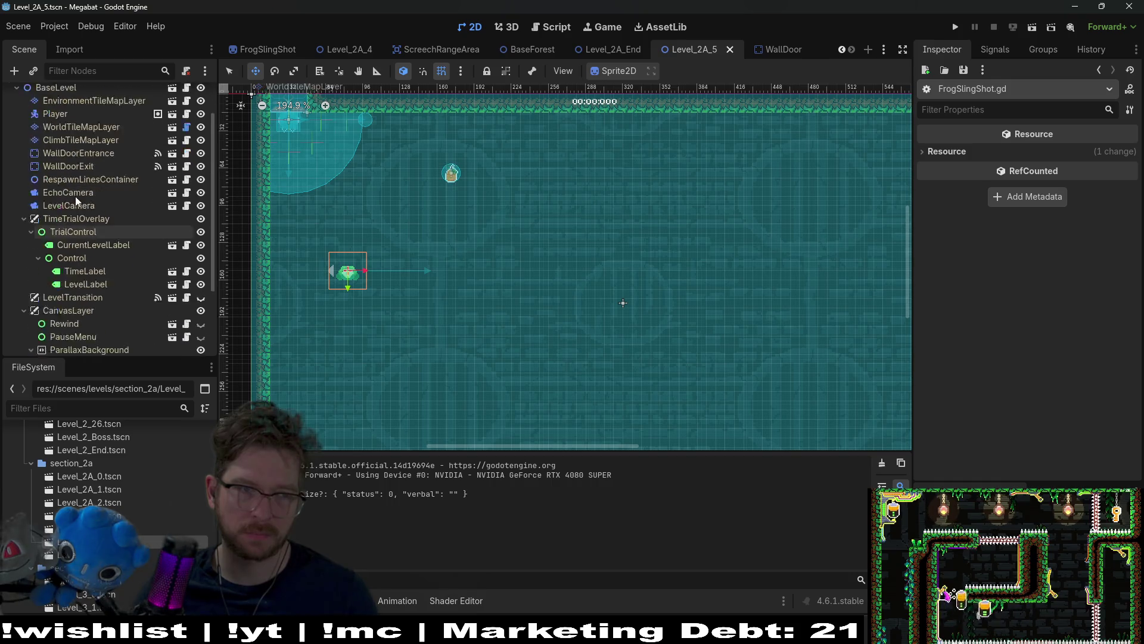
{"action": "scroll", "coordinate": [76, 201], "scroll_direction": "up", "scroll_amount": 2}
{"action": "left_click_drag", "start_coordinate": [356, 278], "coordinate": [696, 244]}
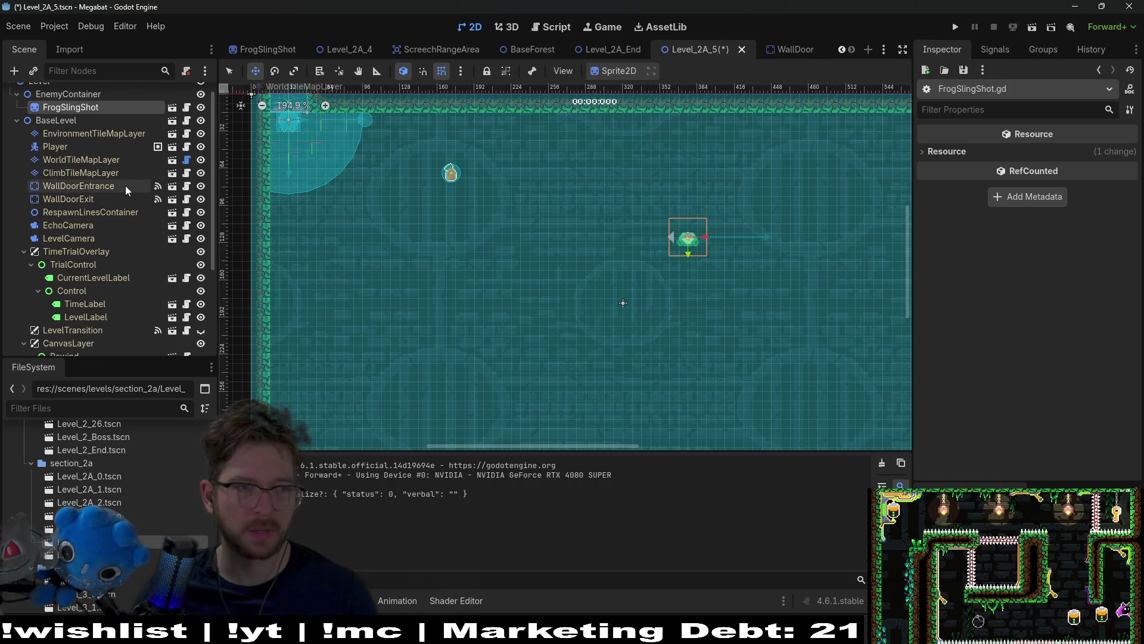
{"action": "scroll", "coordinate": [127, 184], "scroll_direction": "up", "scroll_amount": 1}
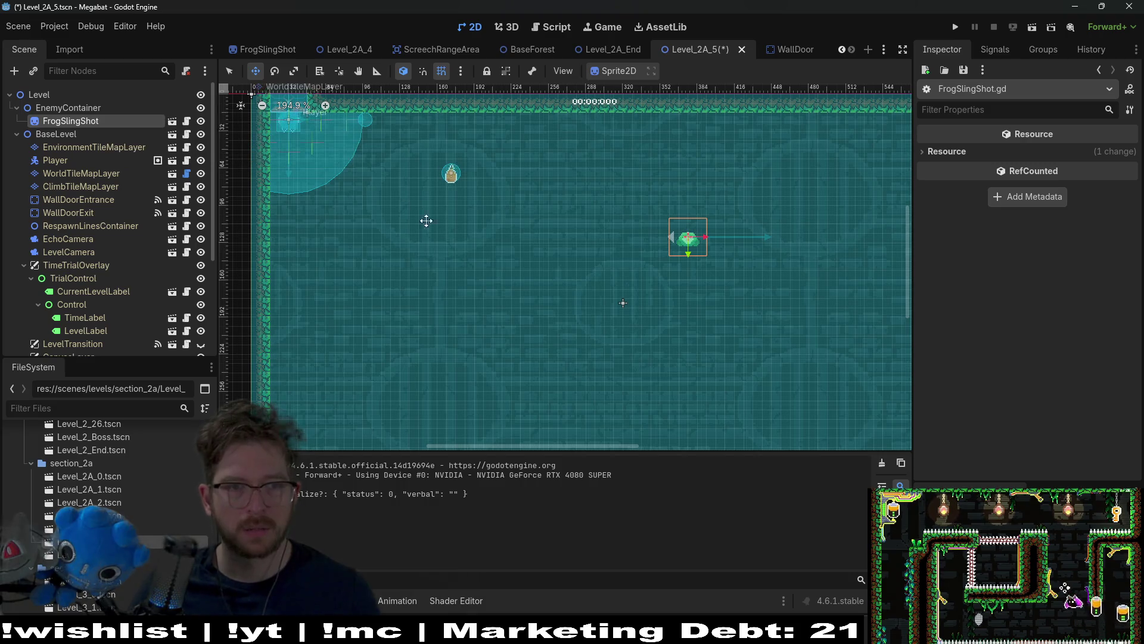
{"action": "scroll", "coordinate": [99, 228], "scroll_direction": "down", "scroll_amount": 9}
Shift the Fruit pickup further right, then reselect FrogSlingShot and the WorldTileMapLayer.
{"action": "left_click", "coordinate": [73, 303]}
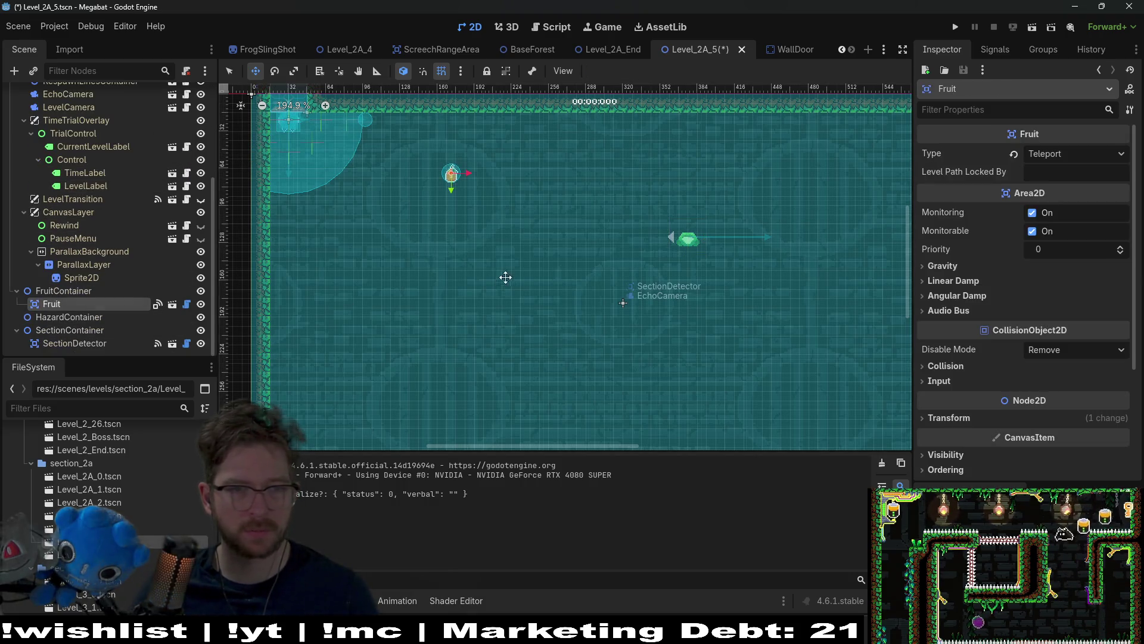
{"action": "scroll", "coordinate": [94, 205], "scroll_direction": "up", "scroll_amount": 10}
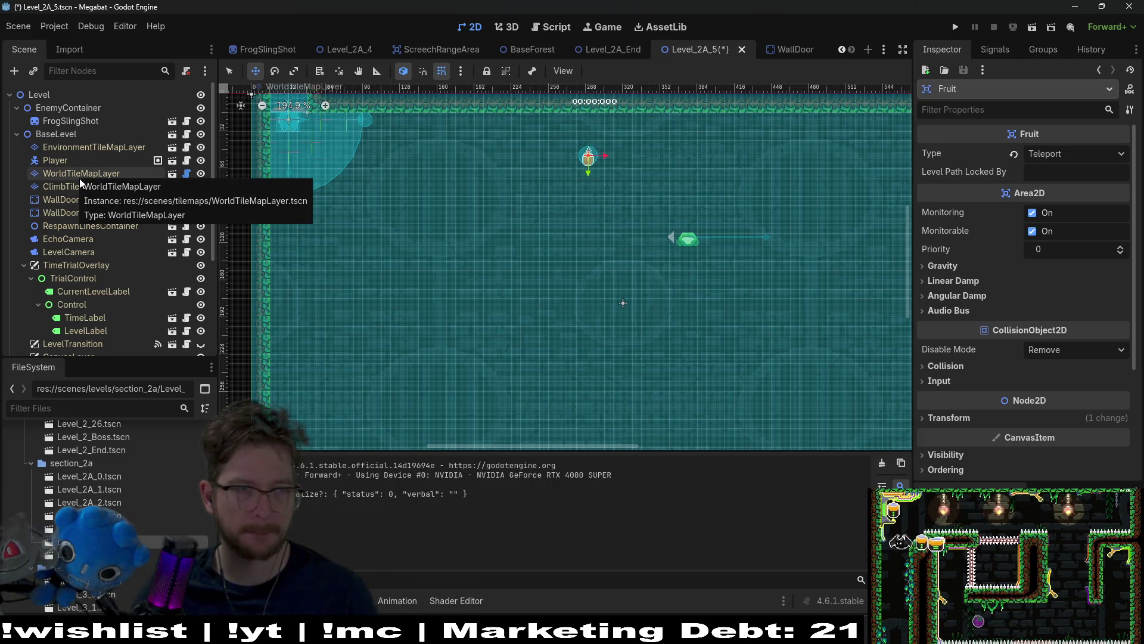
{"action": "scroll", "coordinate": [79, 198], "scroll_direction": "down", "scroll_amount": 5}
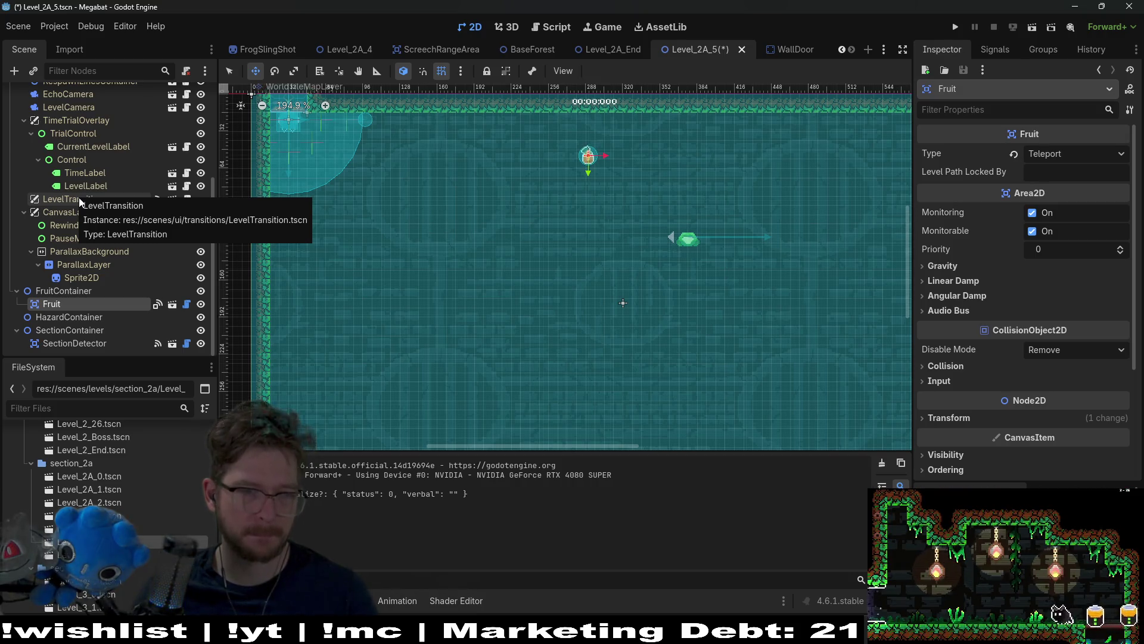
{"action": "scroll", "coordinate": [82, 196], "scroll_direction": "up", "scroll_amount": 5}
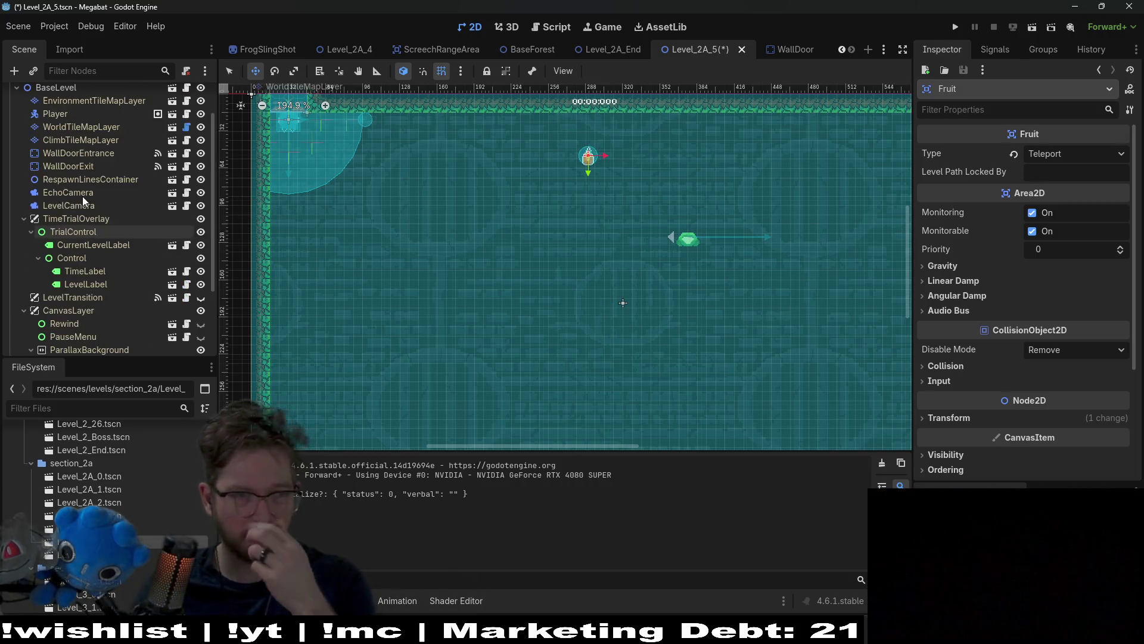
{"action": "scroll", "coordinate": [81, 143], "scroll_direction": "up", "scroll_amount": 2}
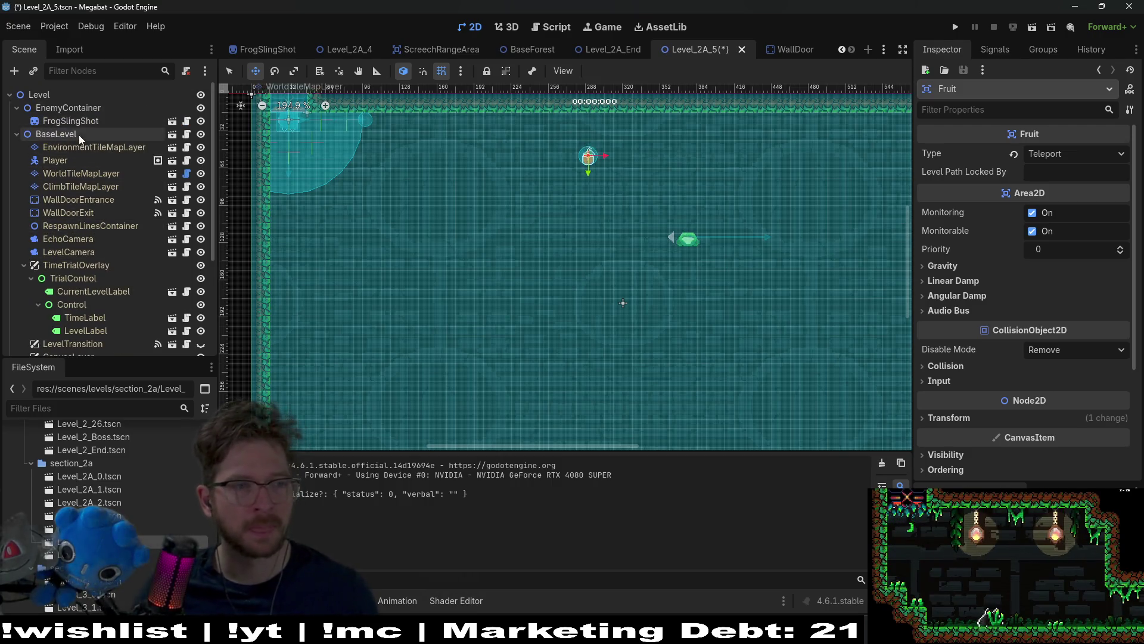
{"action": "left_click", "coordinate": [71, 122]}
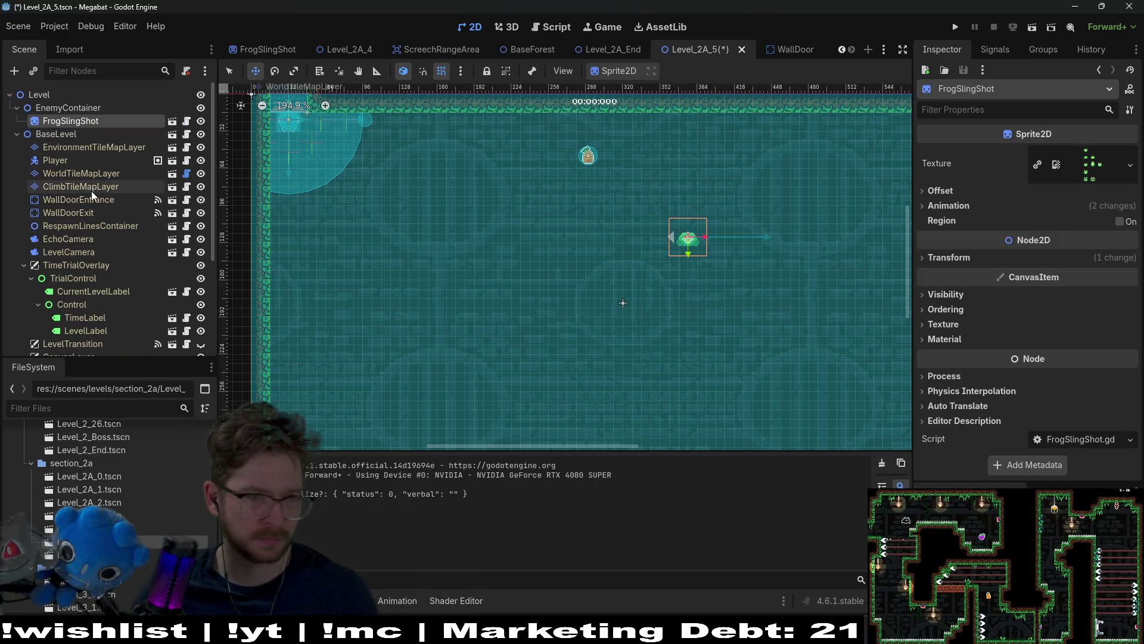
{"action": "left_click", "coordinate": [102, 174]}
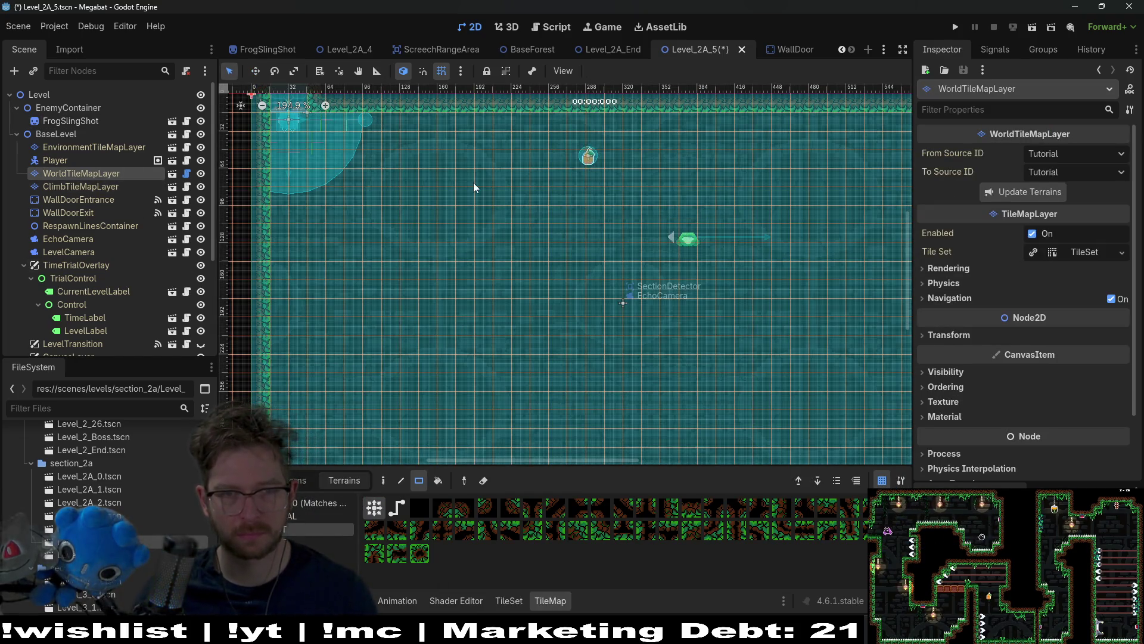
Paint a wall block hanging from the ceiling and a long horizontal ledge lower left.
{"action": "scroll", "coordinate": [473, 187], "scroll_direction": "down", "scroll_amount": 2}
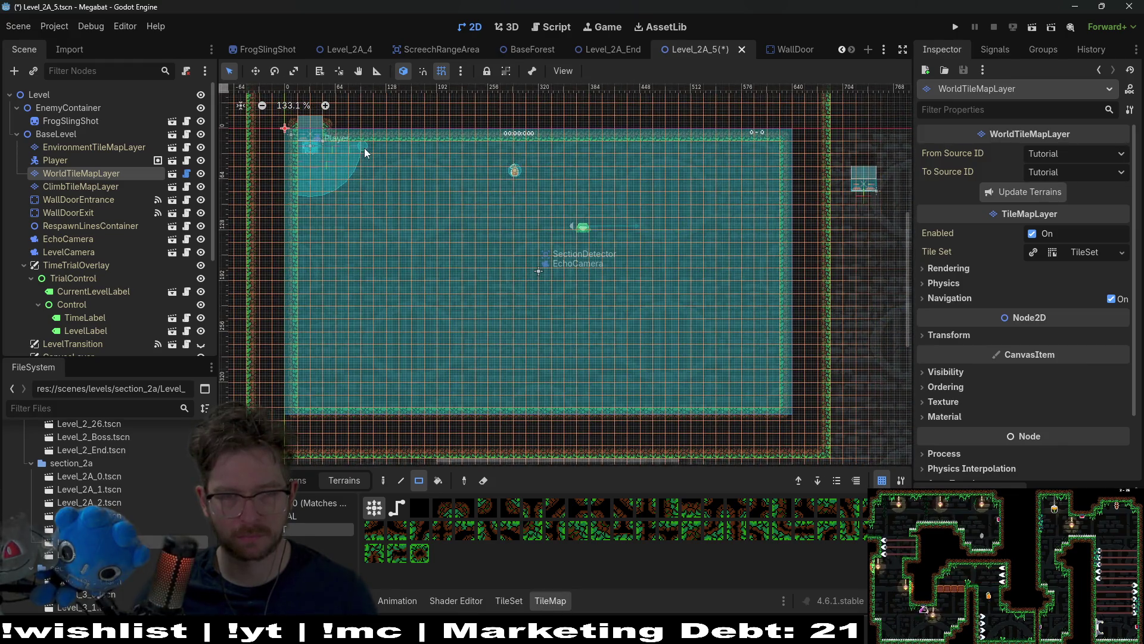
{"action": "left_click_drag", "start_coordinate": [355, 148], "coordinate": [391, 209]}
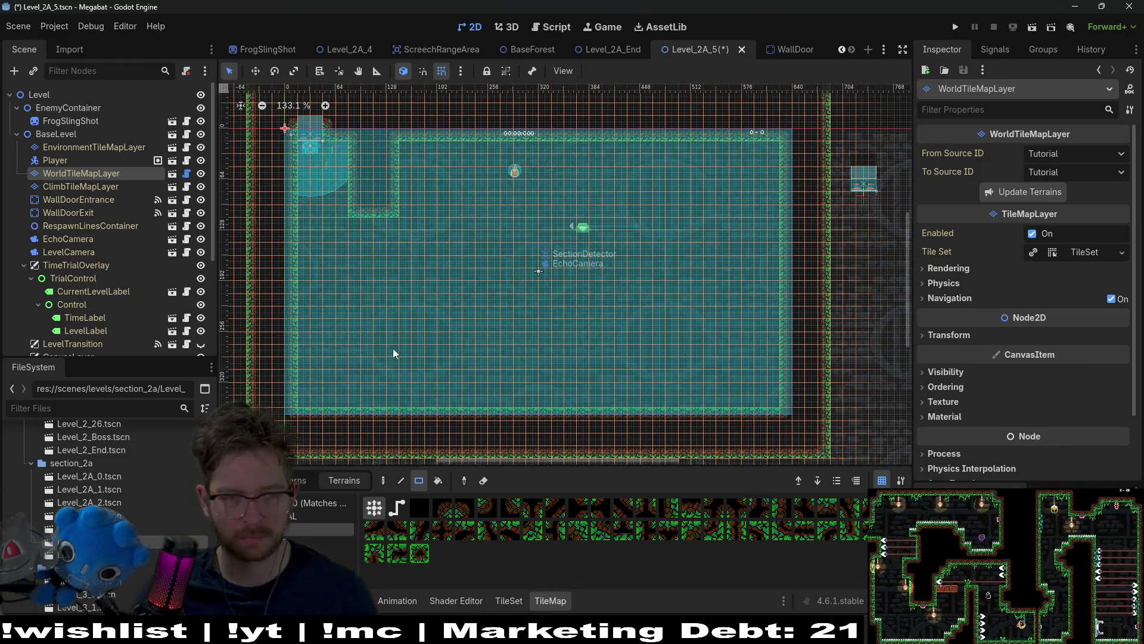
{"action": "left_click_drag", "start_coordinate": [390, 298], "coordinate": [396, 309]}
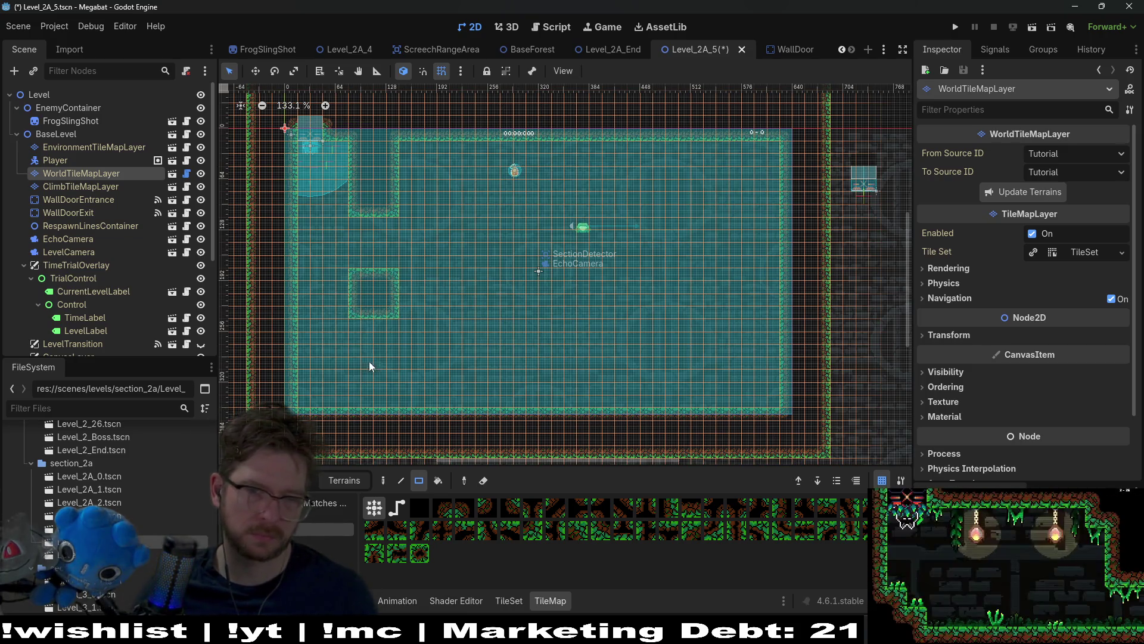
{"action": "left_click_drag", "start_coordinate": [502, 309], "coordinate": [521, 313]}
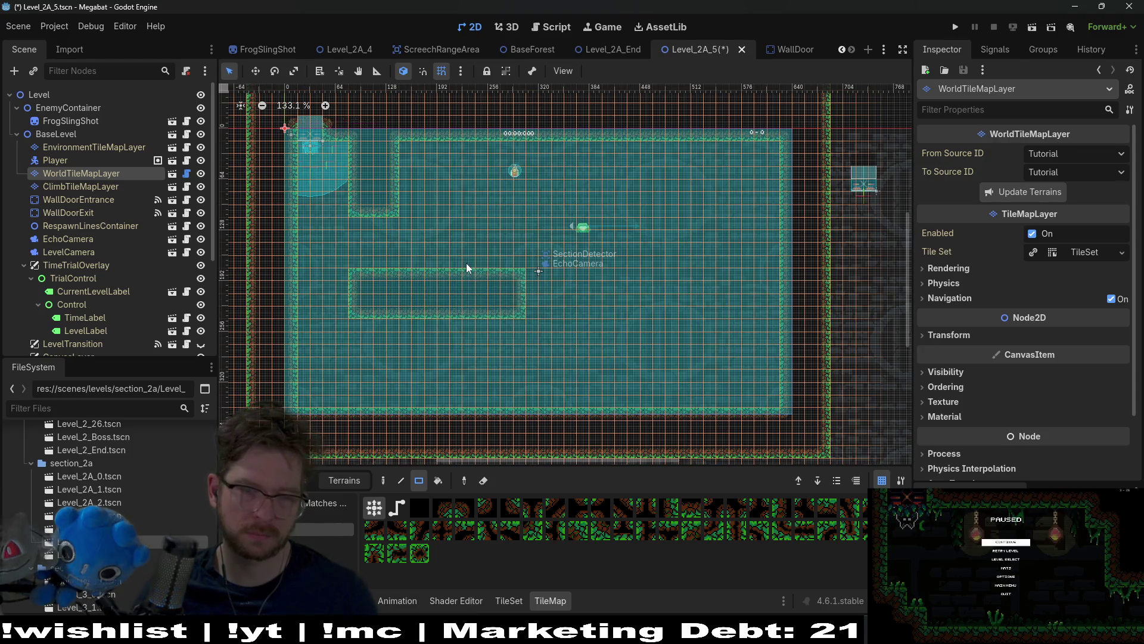
{"action": "scroll", "coordinate": [490, 257], "scroll_direction": "up", "scroll_amount": 3}
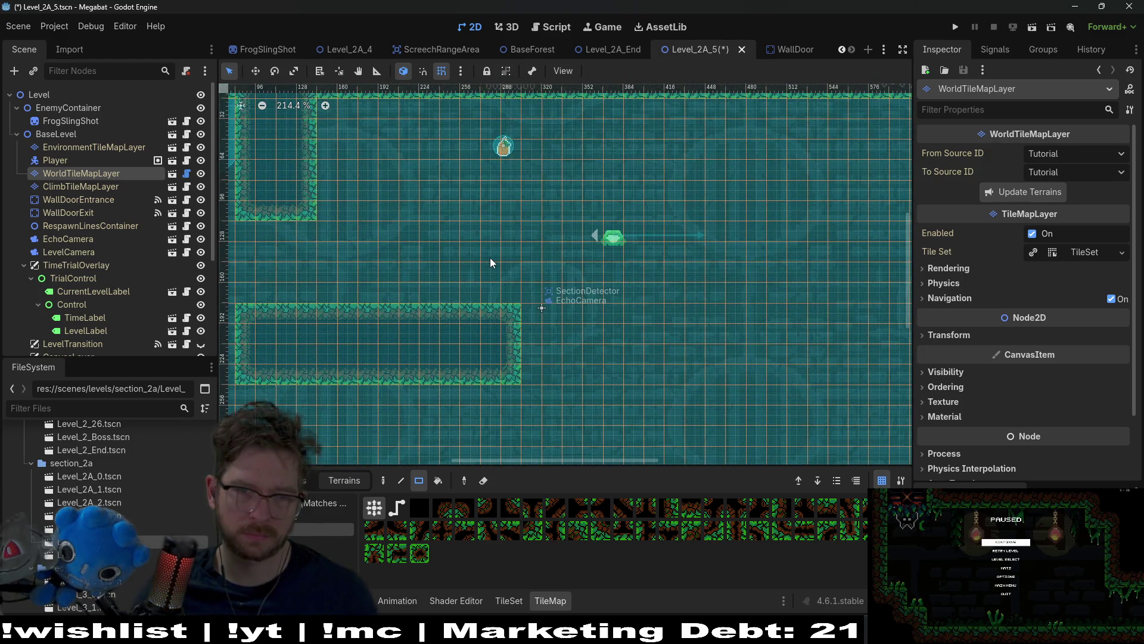
{"action": "scroll", "coordinate": [491, 261], "scroll_direction": "down", "scroll_amount": 3}
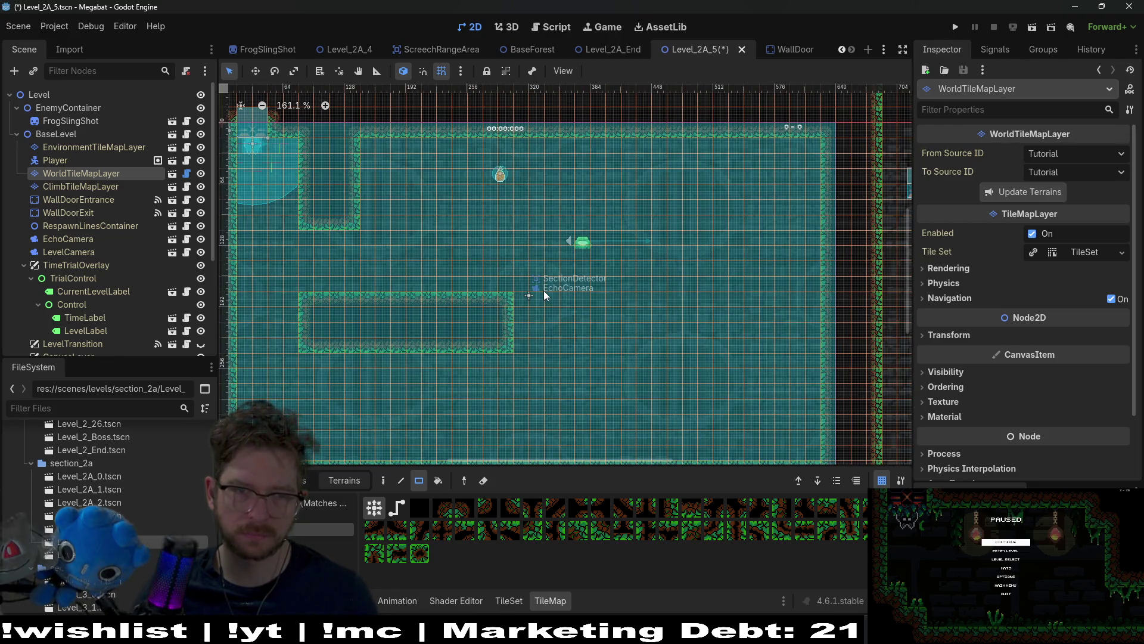
{"action": "scroll", "coordinate": [477, 248], "scroll_direction": "left", "scroll_amount": 3}
{"action": "scroll", "coordinate": [477, 248], "scroll_direction": "right", "scroll_amount": 3}
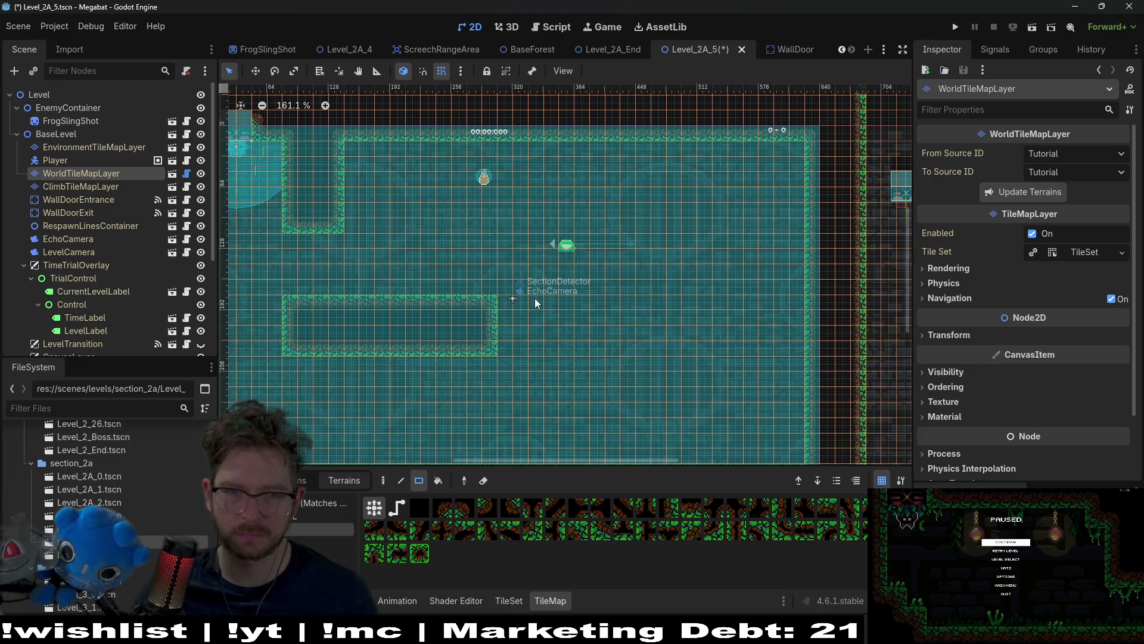
Paint a pillar rising from the ledge, erase its right strip, and add a tall right-hand wall.
{"action": "left_click_drag", "start_coordinate": [505, 227], "coordinate": [560, 348]}
{"action": "left_click_drag", "start_coordinate": [551, 208], "coordinate": [602, 332]}
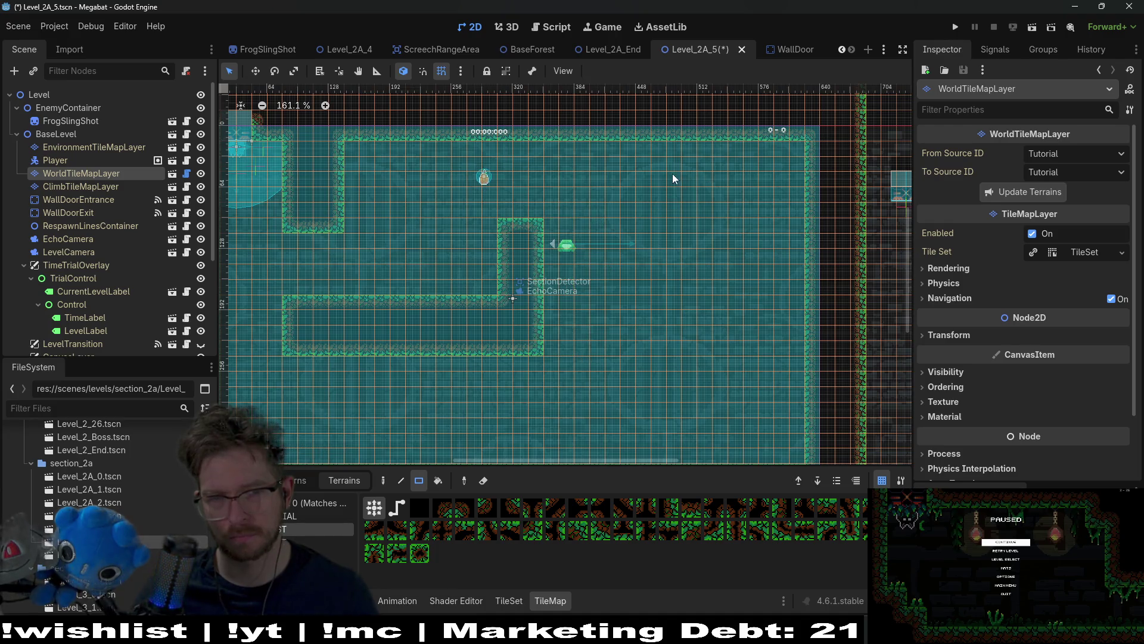
{"action": "mouse_move", "coordinate": [617, 145]}
{"action": "left_mouse_down"}
{"action": "mouse_move", "coordinate": [692, 267]}
{"action": "mouse_move", "coordinate": [691, 350]}
{"action": "mouse_move", "coordinate": [701, 322]}
{"action": "left_mouse_up"}
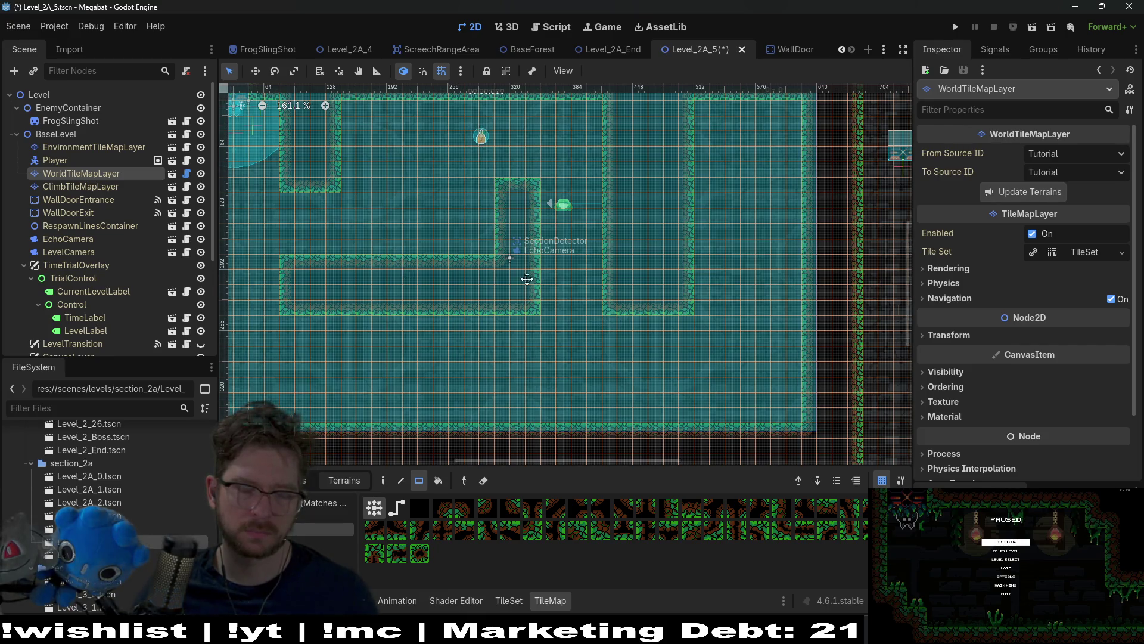
{"action": "scroll", "coordinate": [504, 275], "scroll_direction": "left", "scroll_amount": 3}
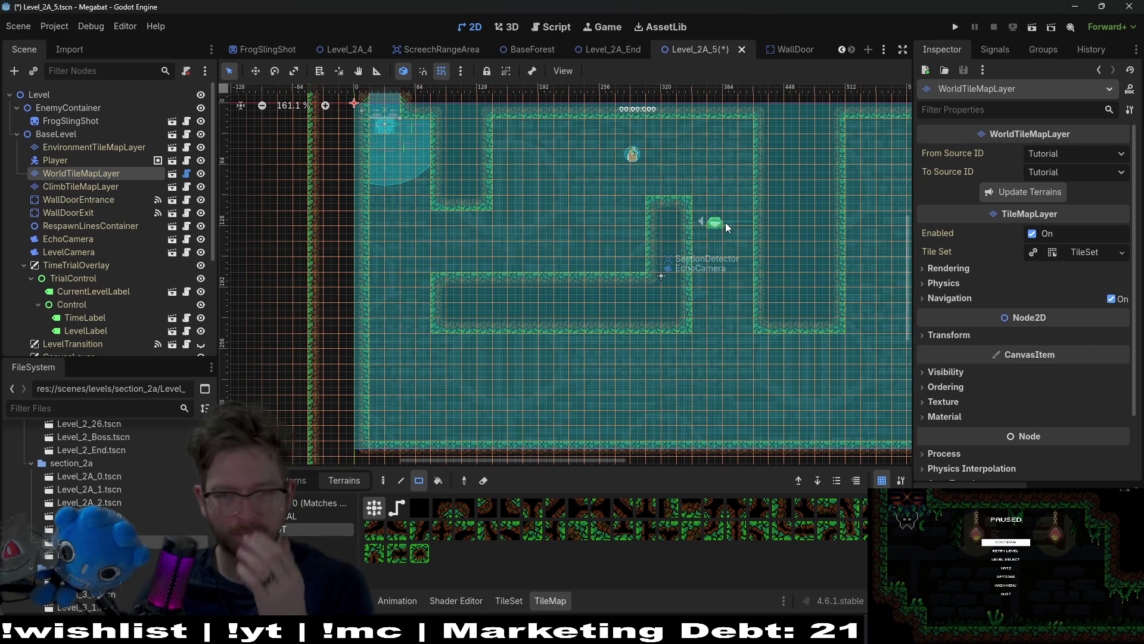
{"action": "scroll", "coordinate": [165, 289], "scroll_direction": "down", "scroll_amount": 5}
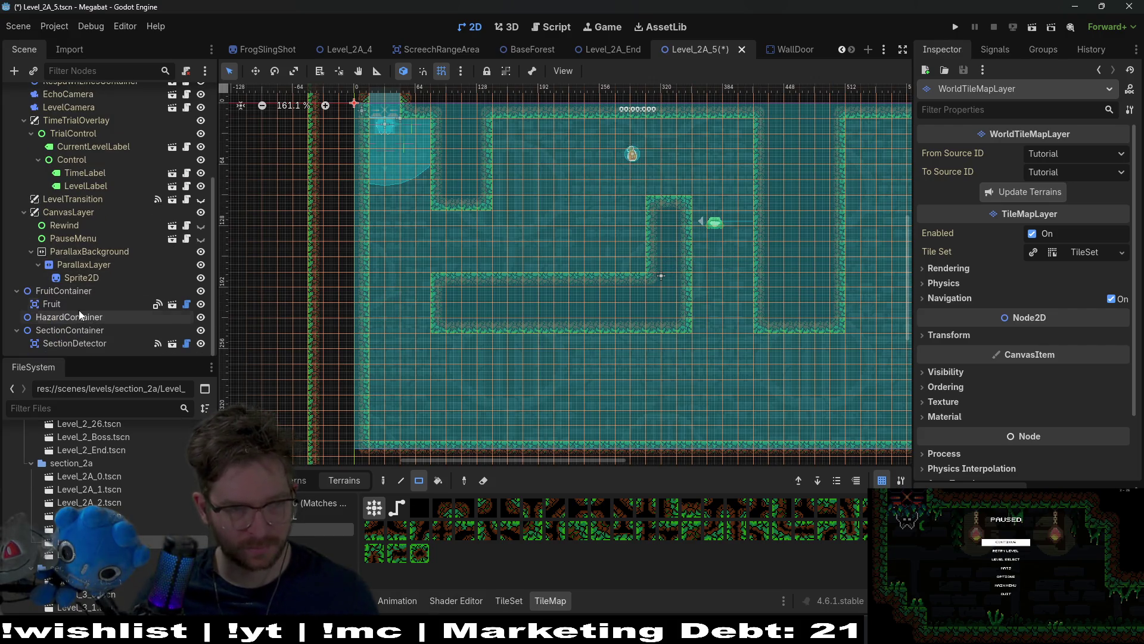
{"action": "scroll", "coordinate": [114, 262], "scroll_direction": "up", "scroll_amount": 5}
Move the FrogSlingShot enemy left to sit below the ceiling block.
{"action": "left_click", "coordinate": [84, 120]}
{"action": "key", "text": "w"}
{"action": "left_click_drag", "start_coordinate": [726, 222], "coordinate": [478, 240]}
{"action": "scroll", "coordinate": [475, 240], "scroll_direction": "up", "scroll_amount": 5}
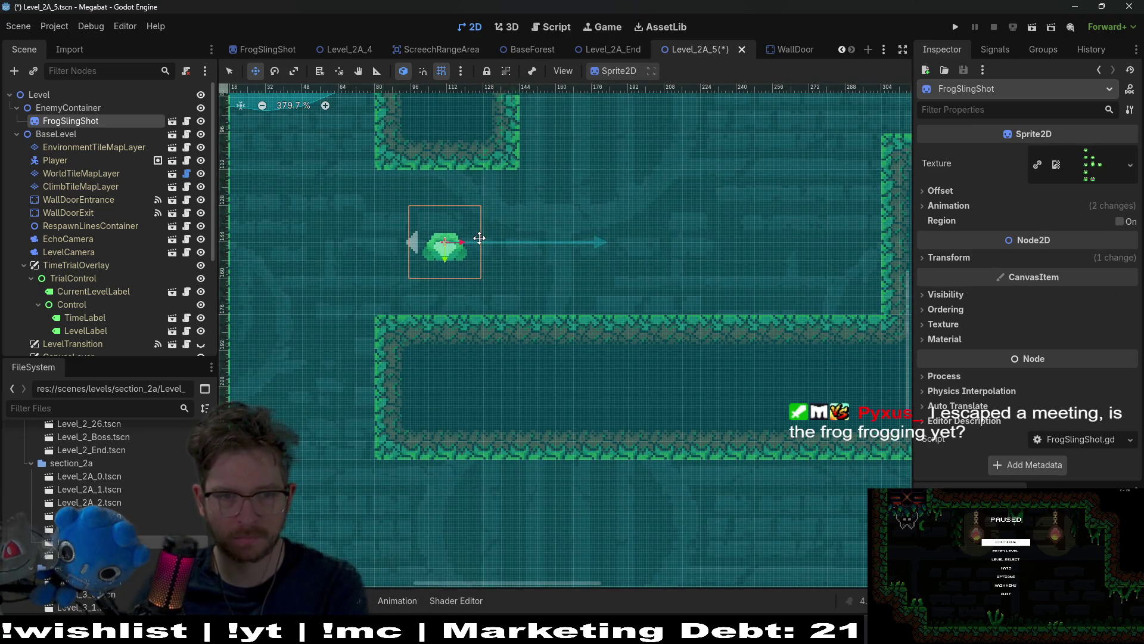
{"action": "scroll", "coordinate": [479, 238], "scroll_direction": "down", "scroll_amount": 2}
Duplicate the frog and place FrogSlingShot2 higher up near the right-hand pillar.
{"action": "mouse_move", "coordinate": [589, 239]}
{"action": "left_mouse_down"}
{"action": "mouse_move", "coordinate": [499, 273]}
{"action": "mouse_move", "coordinate": [499, 231]}
{"action": "left_mouse_up"}
{"action": "key", "text": "ctrl+d"}
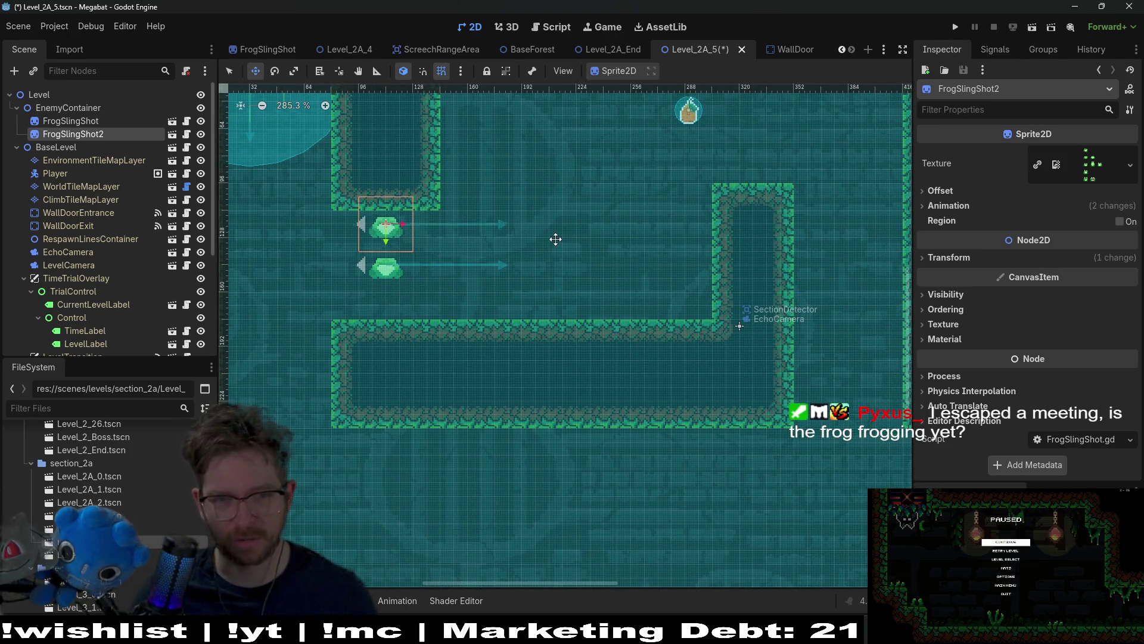
{"action": "mouse_move", "coordinate": [412, 240]}
{"action": "left_mouse_down"}
{"action": "mouse_move", "coordinate": [574, 238]}
{"action": "mouse_move", "coordinate": [612, 200]}
{"action": "left_mouse_up"}
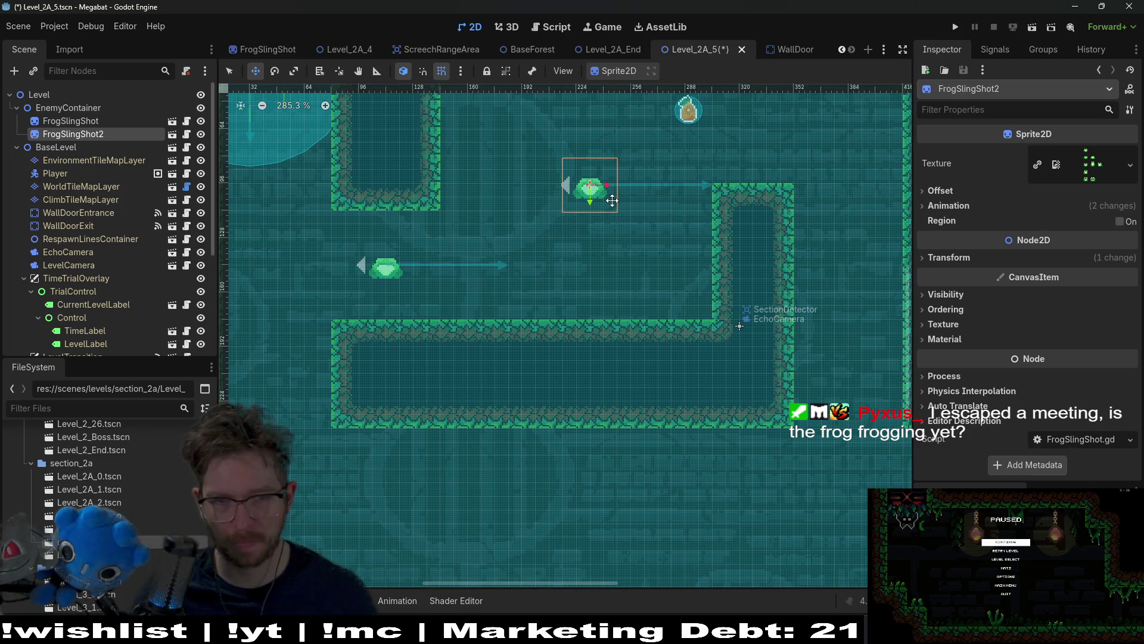
{"action": "scroll", "coordinate": [612, 200], "scroll_direction": "down", "scroll_amount": 1}
{"action": "scroll", "coordinate": [612, 200], "scroll_direction": "down", "scroll_amount": 1}
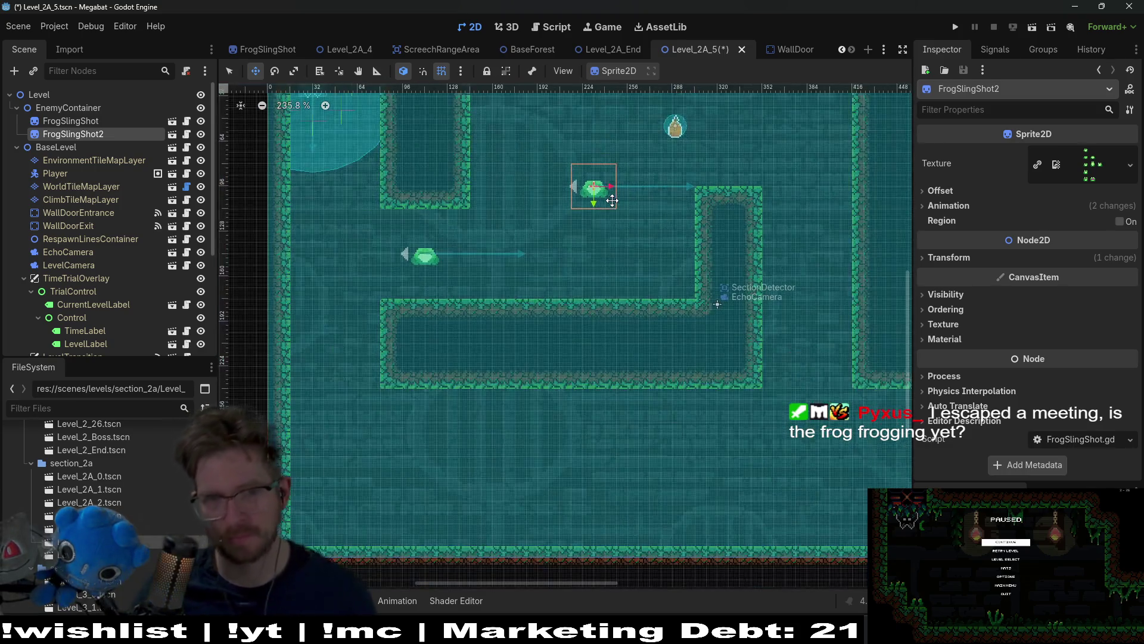
Save and run the level, flying the bat past the left frog up to the carrot.
{"action": "left_click", "coordinate": [1039, 27]}
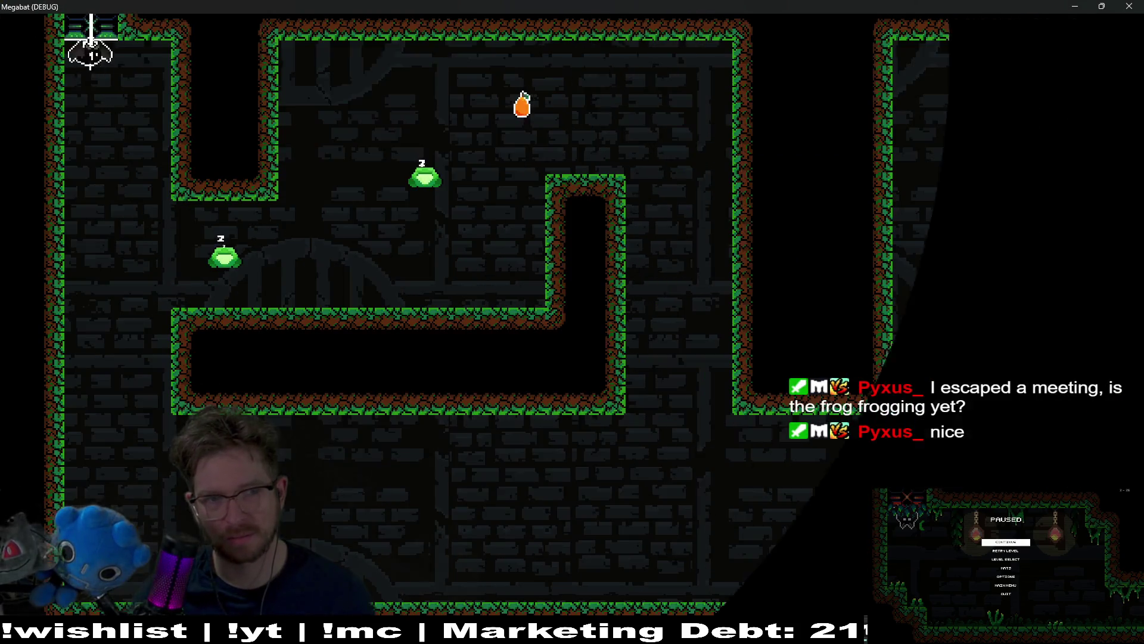
{"action": "key", "text": "Down"}
{"action": "key", "text": "Right"}
{"action": "key", "text": "space"}
{"action": "key", "text": "Up"}
{"action": "key", "text": "Down"}
{"action": "key", "text": "Left"}
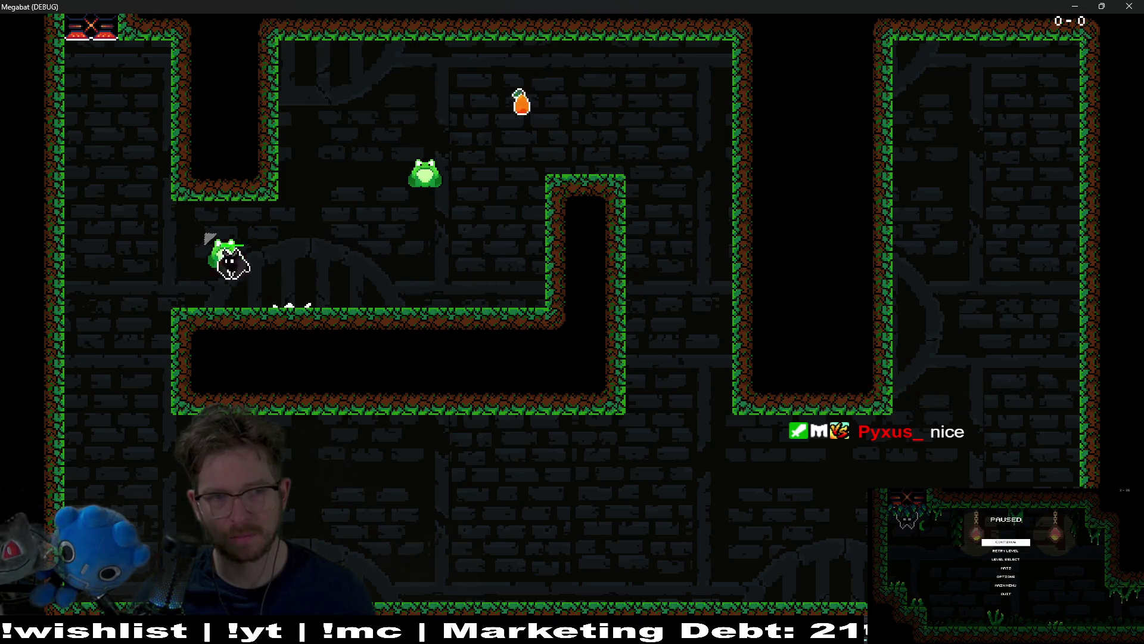
{"action": "key", "text": "space"}
{"action": "key", "text": "Right"}
{"action": "key", "text": "space"}
{"action": "key", "text": "Up"}
{"action": "key", "text": "Right"}
{"action": "key", "text": "Down"}
{"action": "key", "text": "Left"}
Carry the carrot around, dodge the frog's tongue, and land the bat on the right ledge.
{"action": "key", "text": "Down"}
{"action": "key", "text": "Down"}
{"action": "key", "text": "Left"}
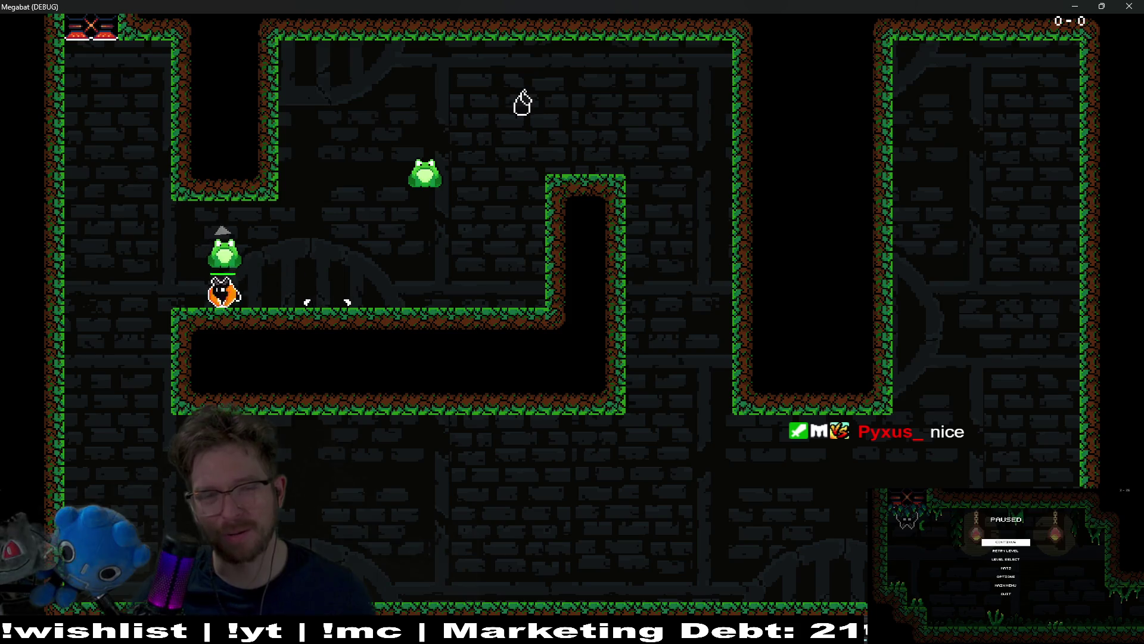
{"action": "key", "text": "Right"}
{"action": "key", "text": "space"}
{"action": "key", "text": "Up"}
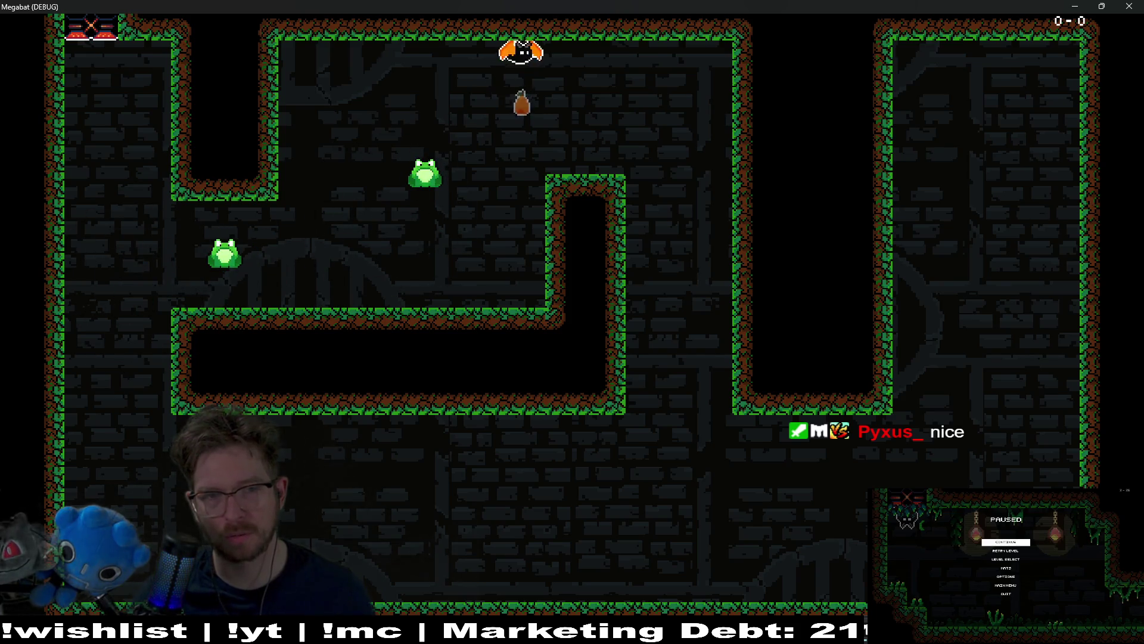
{"action": "key", "text": "Down"}
{"action": "key", "text": "Left"}
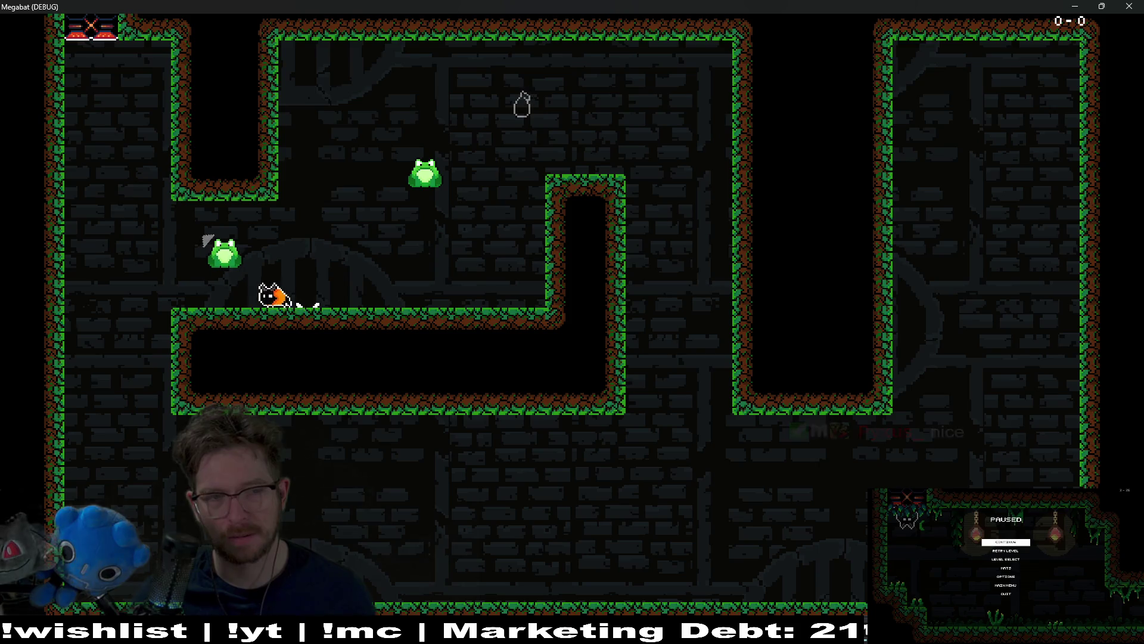
{"action": "key", "text": "Up"}
{"action": "key", "text": "Right"}
{"action": "key", "text": "space"}
{"action": "key", "text": "Up"}
{"action": "key", "text": "Right"}
{"action": "key", "text": "Down"}
{"action": "key", "text": "Left"}
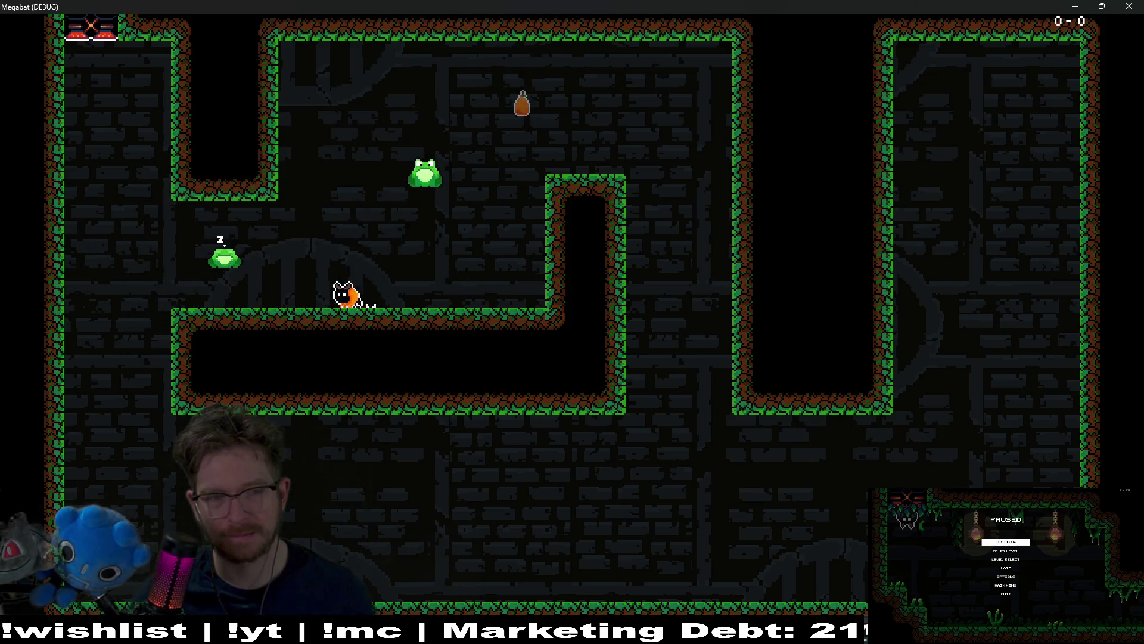
{"action": "key", "text": "Left"}
{"action": "key", "text": "Right"}
{"action": "key", "text": "space"}
{"action": "key", "text": "Up"}
{"action": "key", "text": "Right"}
{"action": "key", "text": "Down"}
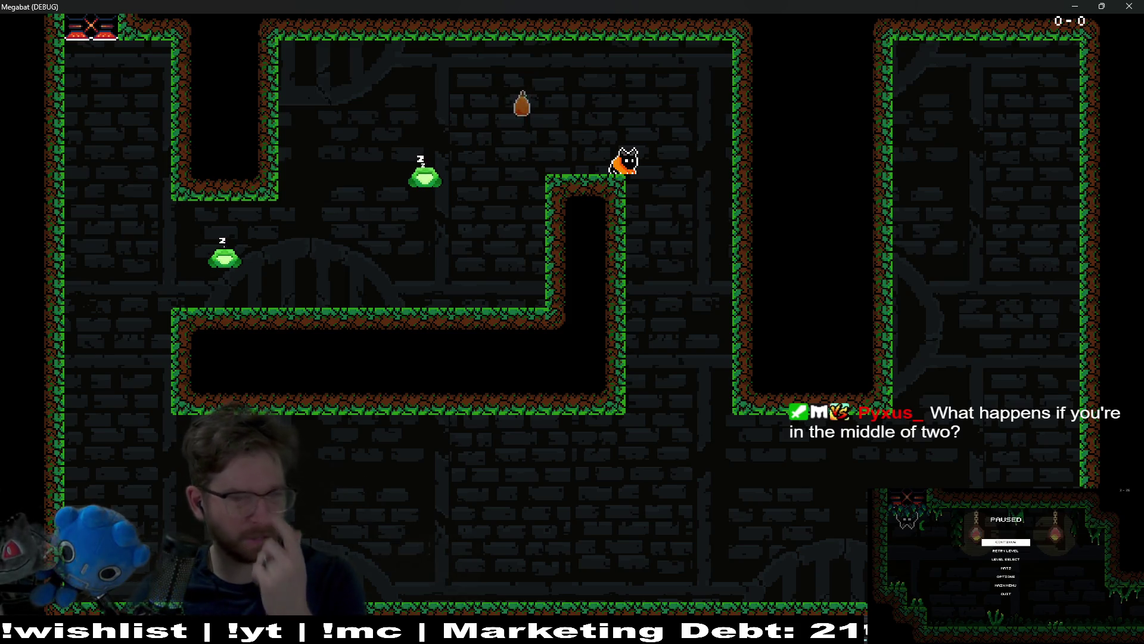
Echolocate from the floor and ceiling to wake the frogs, then return to the right ledge.
{"action": "key", "text": "Left"}
{"action": "key", "text": "Left"}
{"action": "key", "text": "Down"}
{"action": "key", "text": "space"}
{"action": "key", "text": "Up"}
{"action": "key", "text": "Down"}
{"action": "key", "text": "space"}
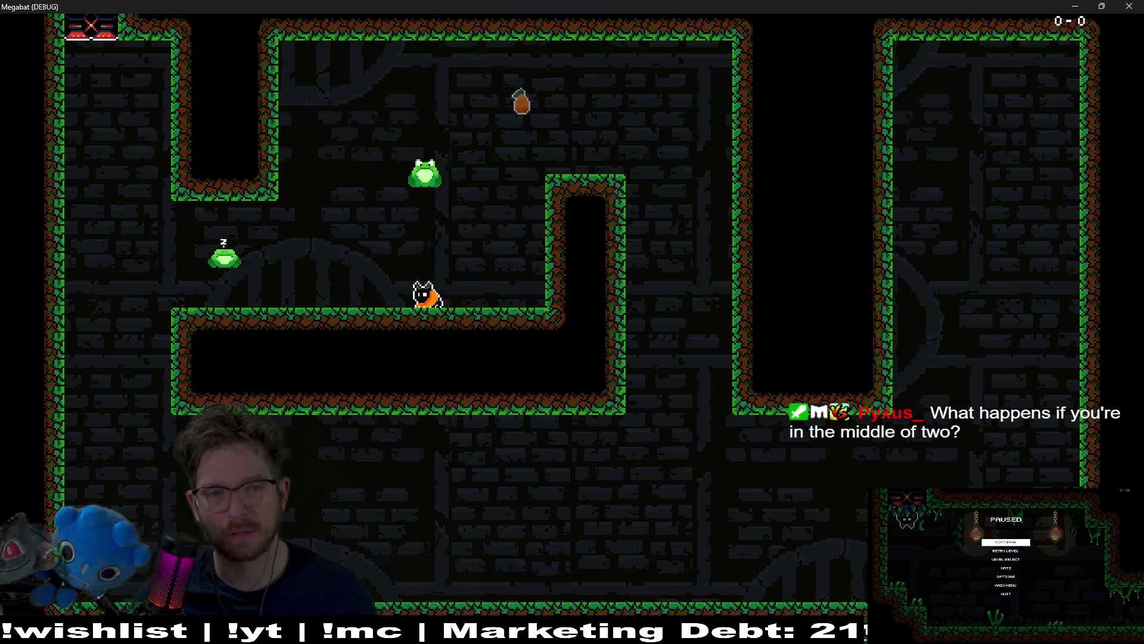
{"action": "key", "text": "space"}
{"action": "key", "text": "Up"}
{"action": "key", "text": "space"}
{"action": "key", "text": "Down"}
{"action": "key", "text": "space"}
{"action": "key", "text": "Left"}
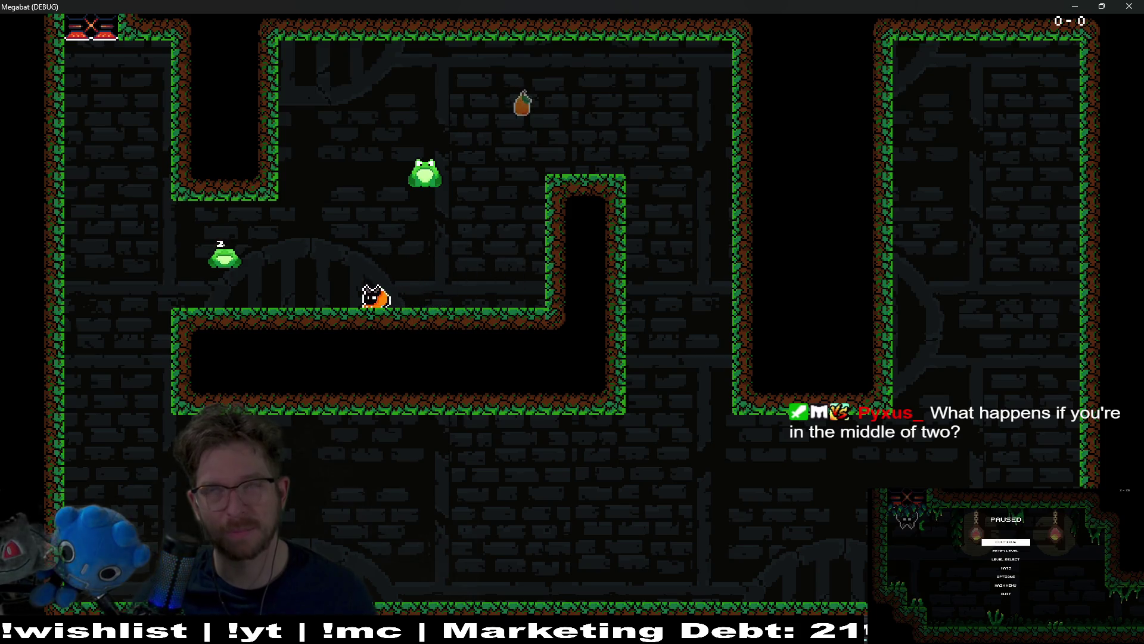
{"action": "key", "text": "Up"}
{"action": "key", "text": "Down"}
{"action": "key", "text": "space"}
{"action": "key", "text": "Right"}
{"action": "key", "text": "space"}
{"action": "key", "text": "Up"}
{"action": "key", "text": "Down"}
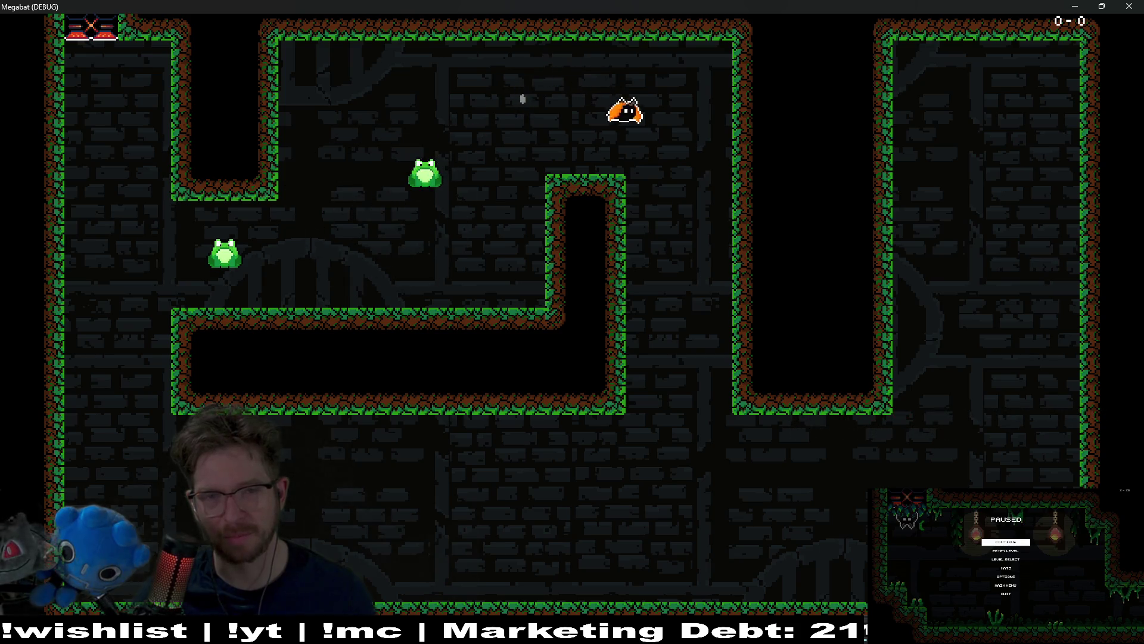
{"action": "key", "text": "Left"}
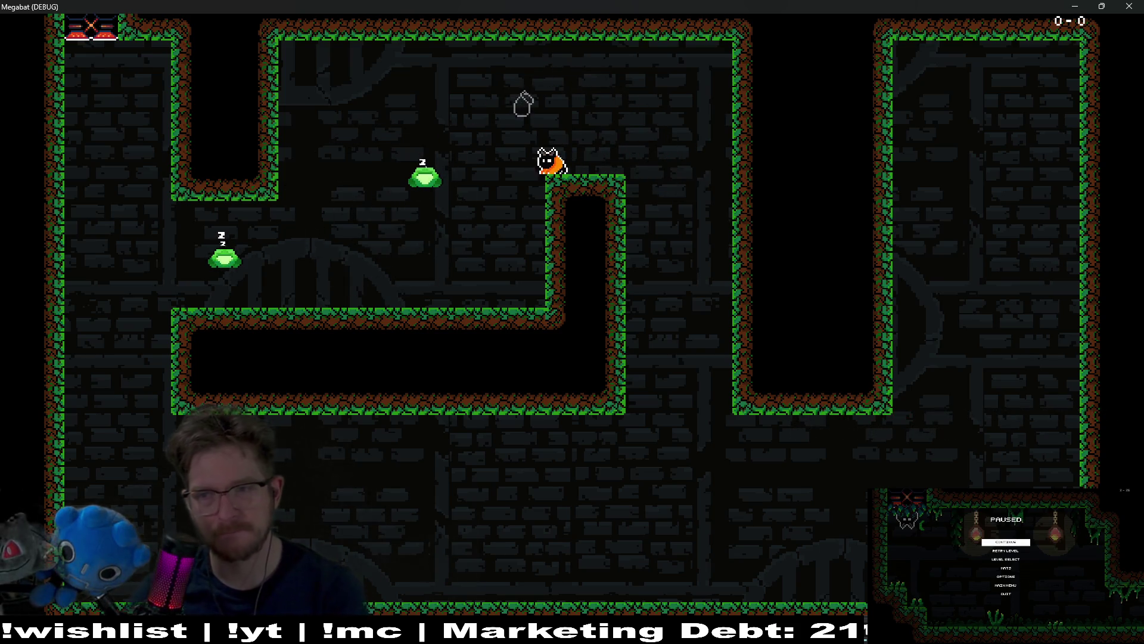
Wake the lower frog and repeatedly hop the bat onto the upper frog between them.
{"action": "key", "text": "Left"}
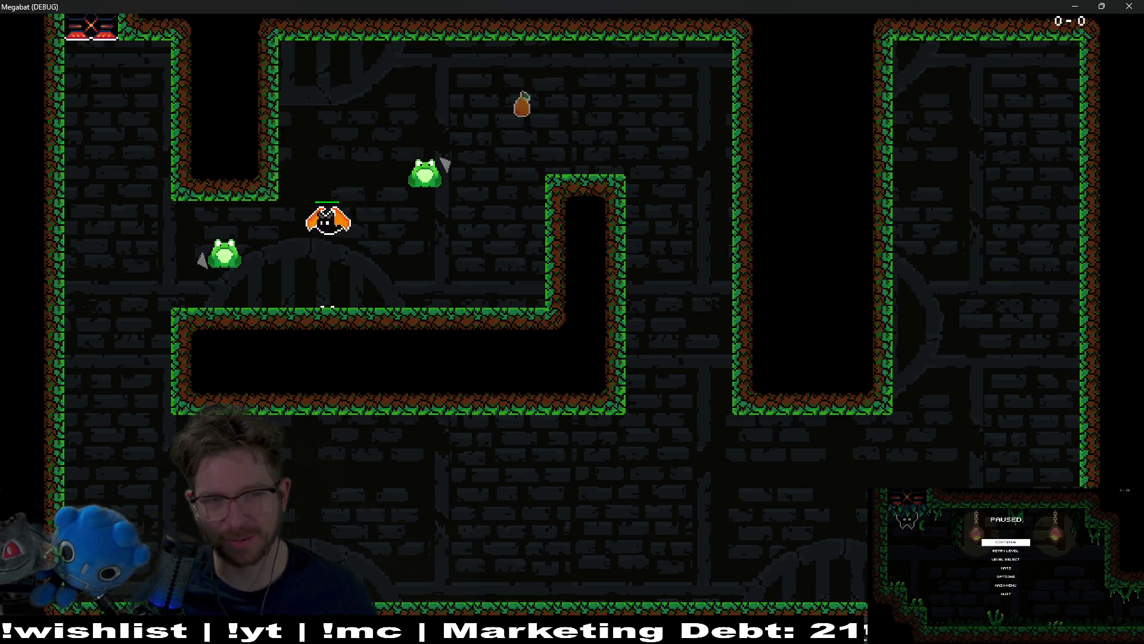
{"action": "key", "text": "space"}
{"action": "key", "text": "Right"}
{"action": "key", "text": "Left"}
{"action": "key", "text": "Right"}
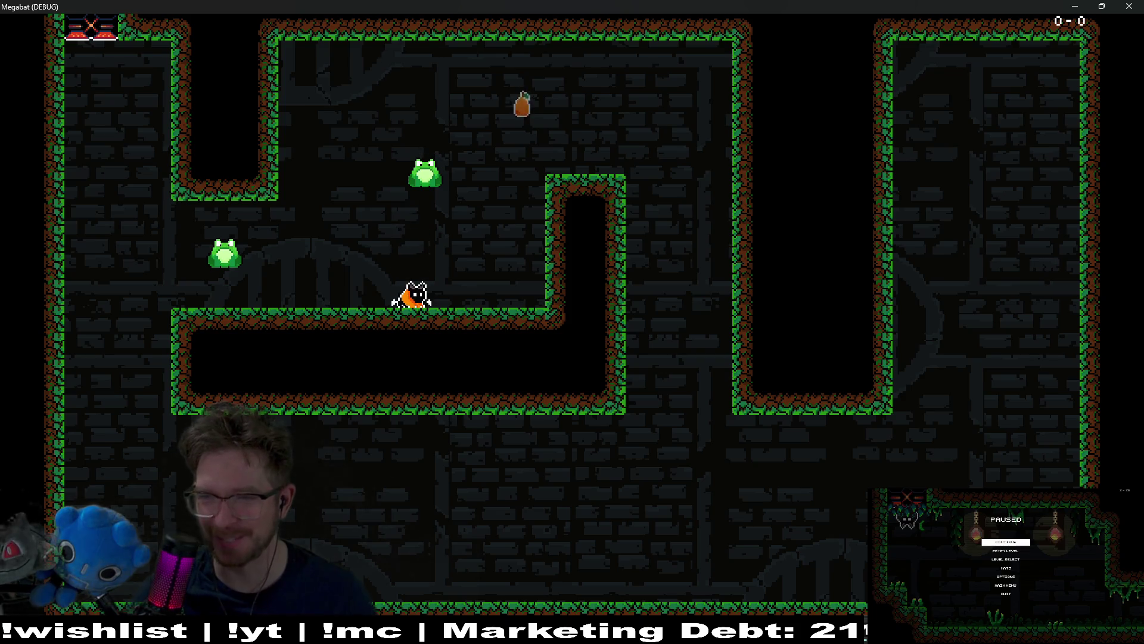
{"action": "key", "text": "Left"}
{"action": "key", "text": "Up"}
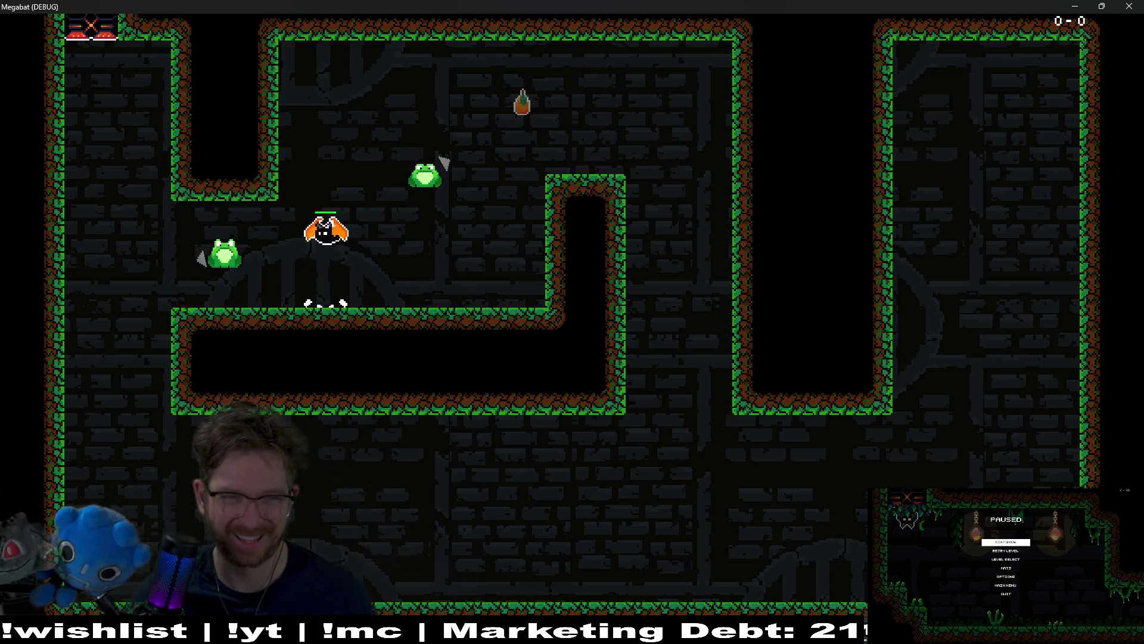
{"action": "key", "text": "Right"}
{"action": "key", "text": "Left"}
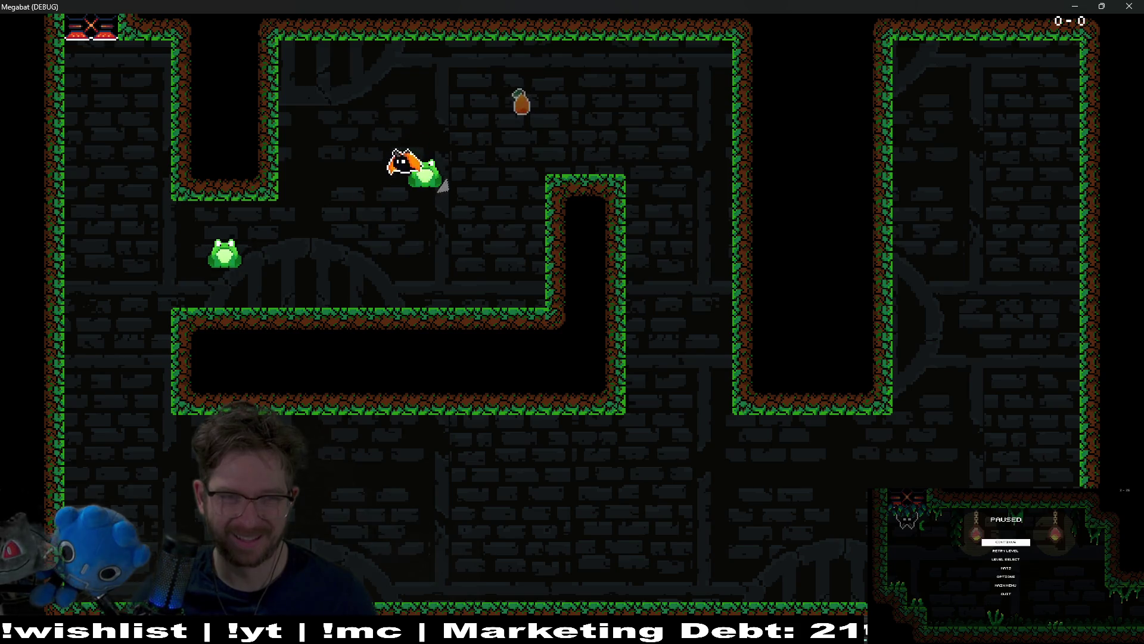
{"action": "key", "text": "Up"}
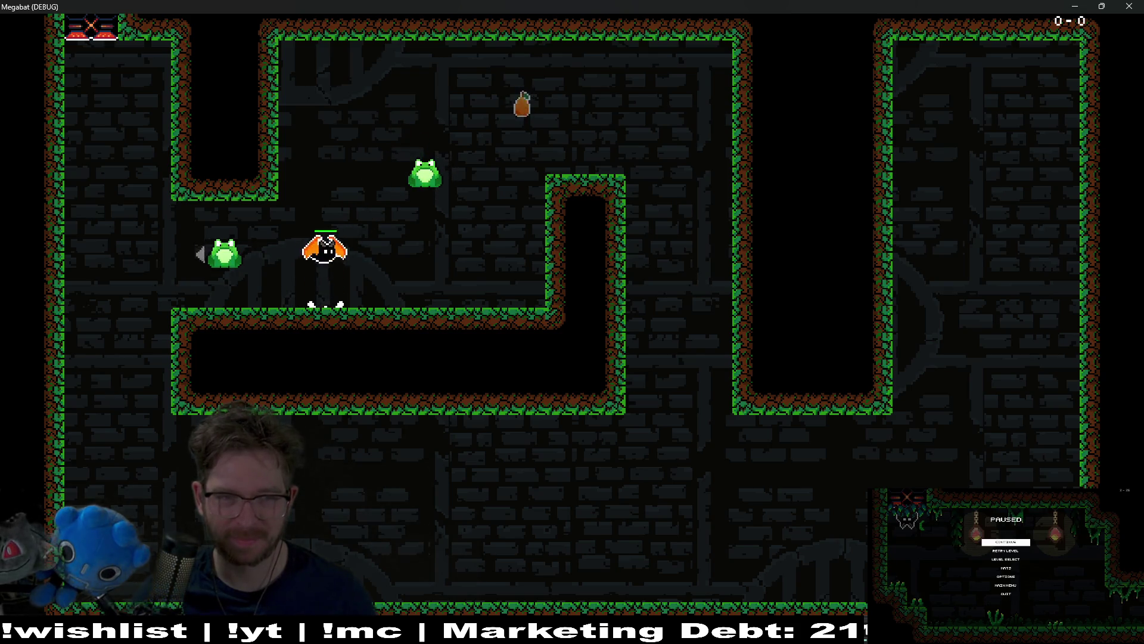
{"action": "key", "text": "Right"}
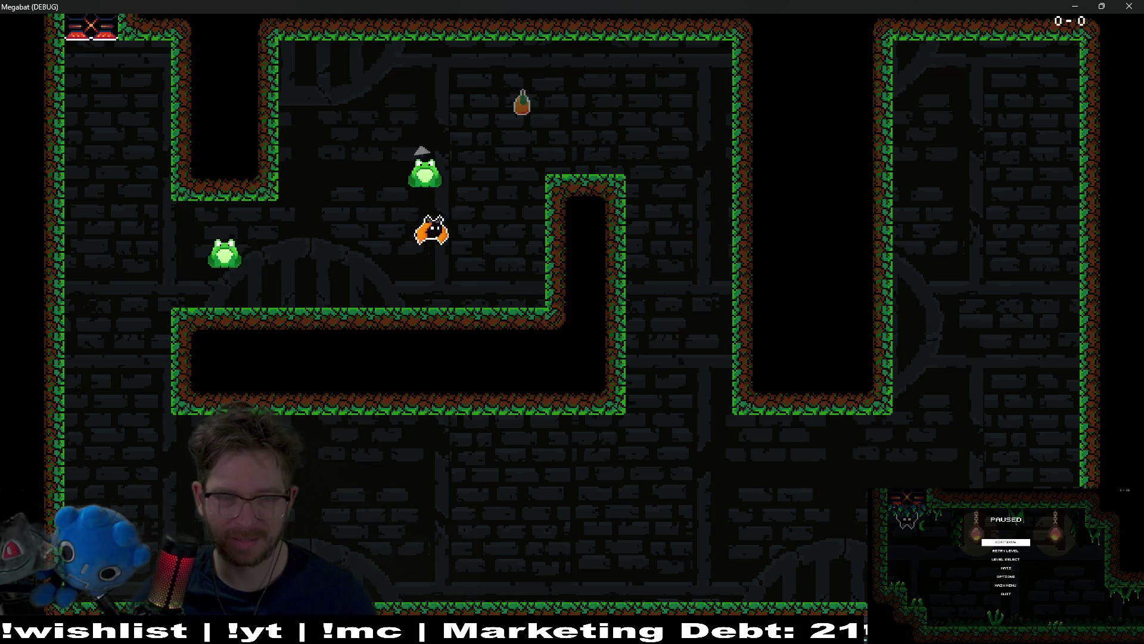
{"action": "key", "text": "Left"}
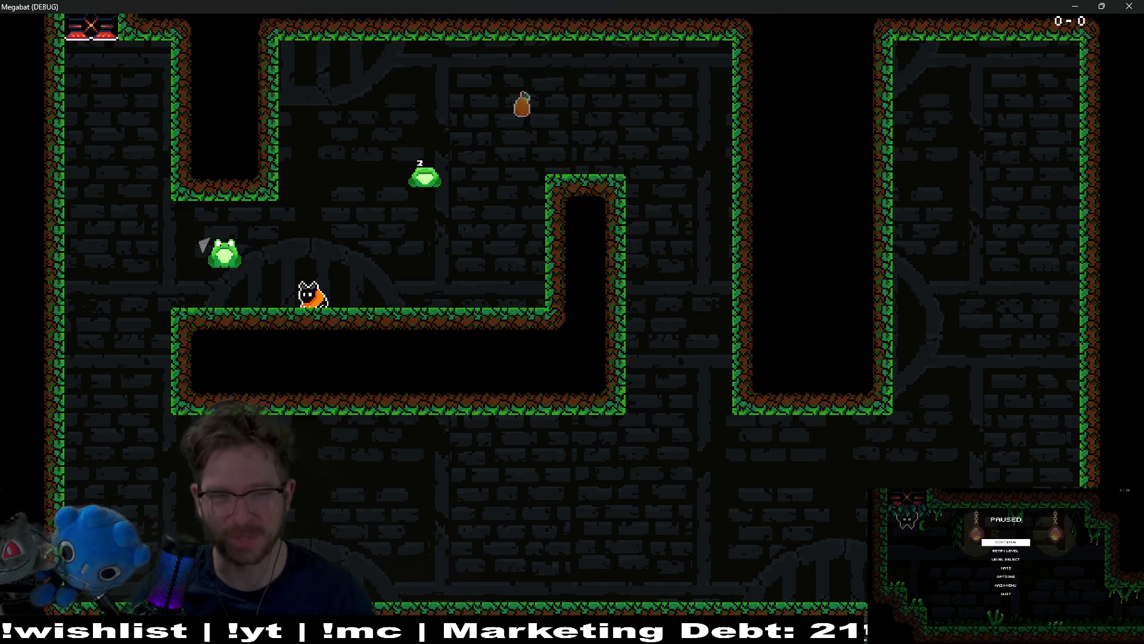
Swoop past both frogs, perch the bat atop the pillar, and close the game window.
{"action": "key", "text": "Left"}
{"action": "key", "text": "Up"}
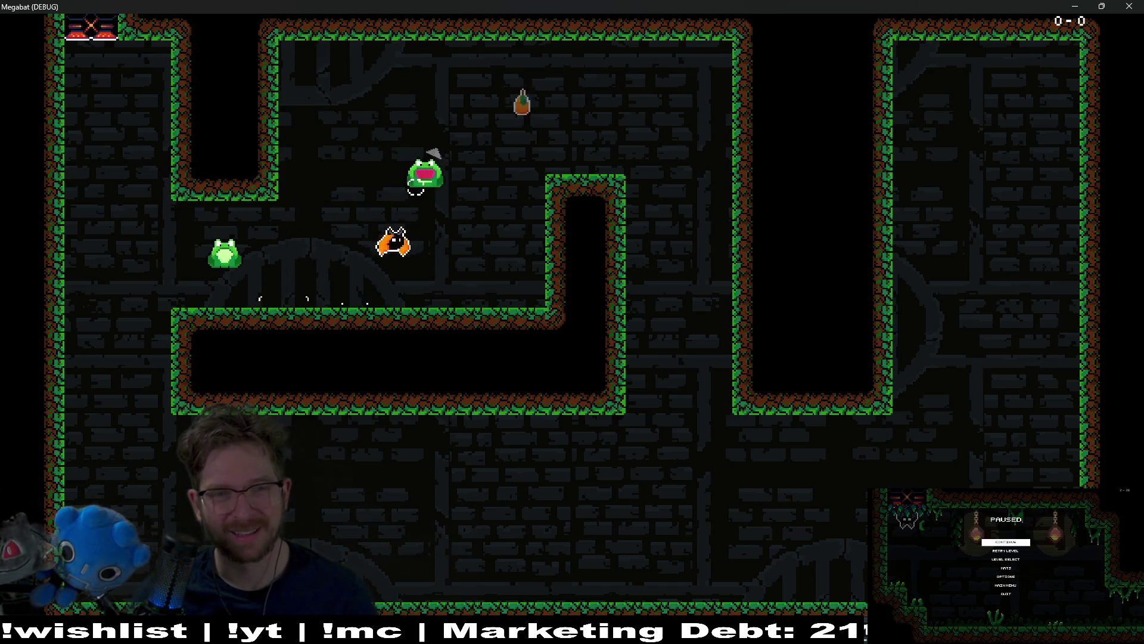
{"action": "key", "text": "Left"}
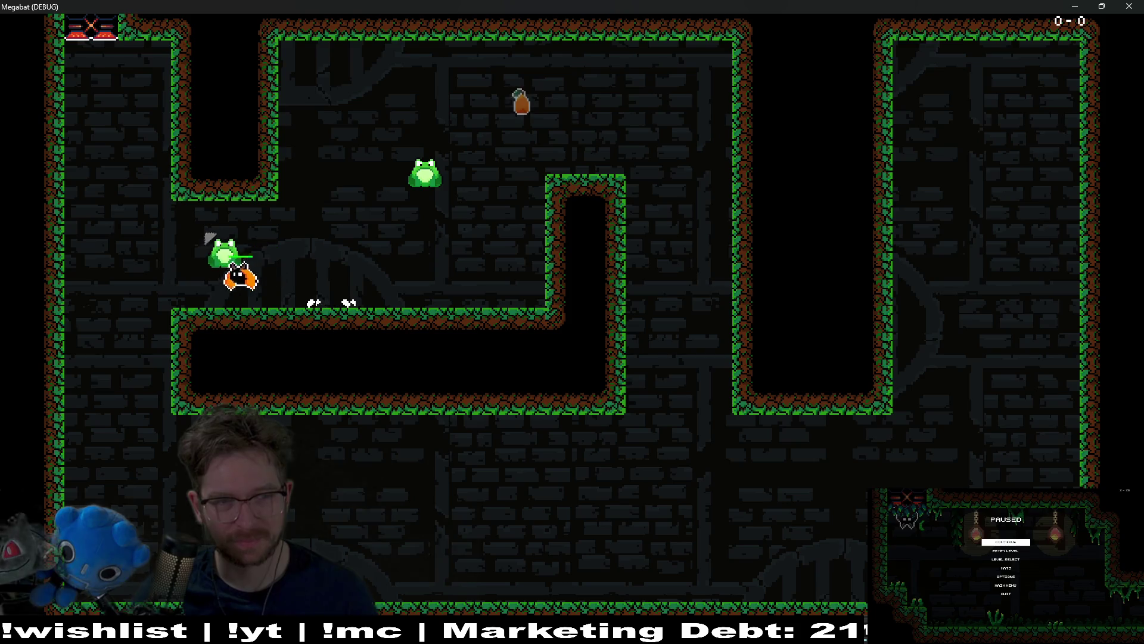
{"action": "key", "text": "Right"}
{"action": "key", "text": "Up"}
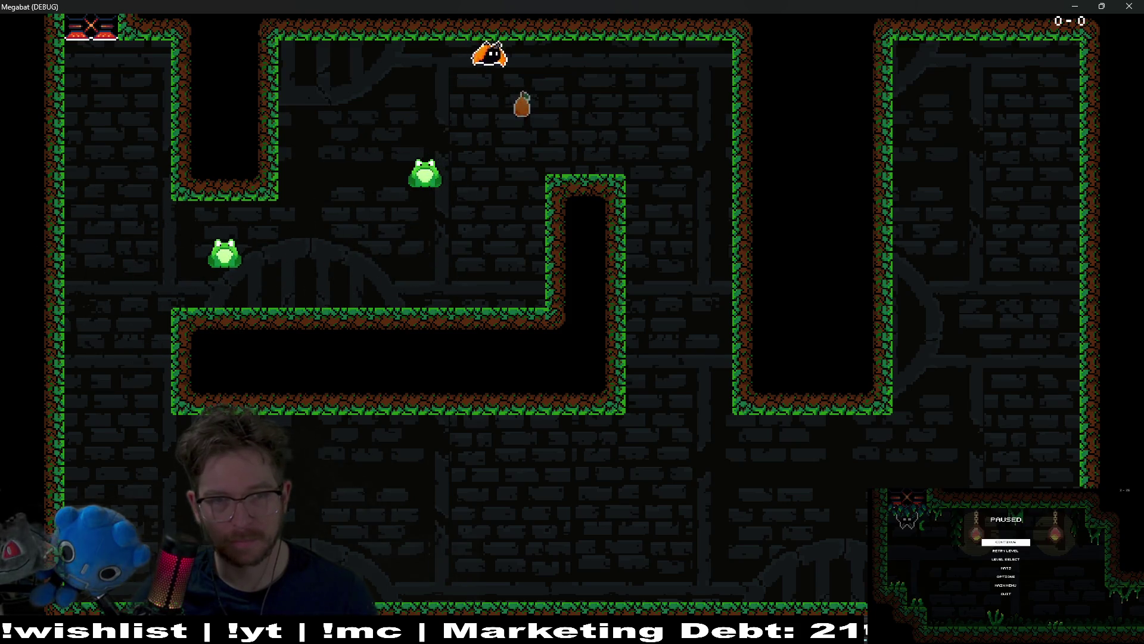
{"action": "key", "text": "Right"}
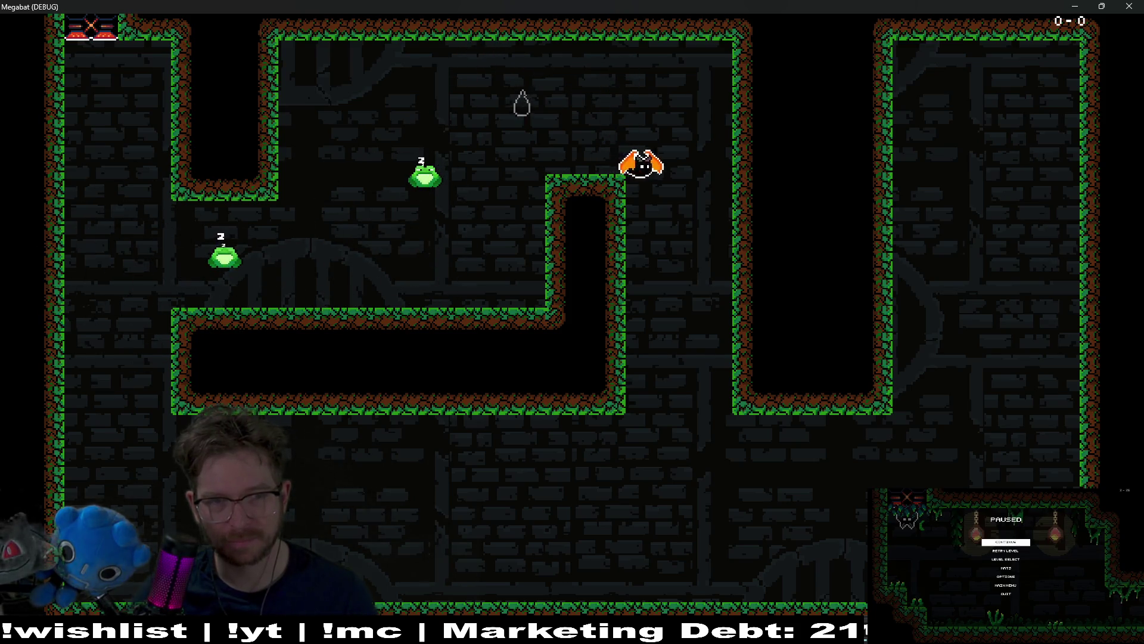
{"action": "key", "text": "Left"}
{"action": "key", "text": "Up"}
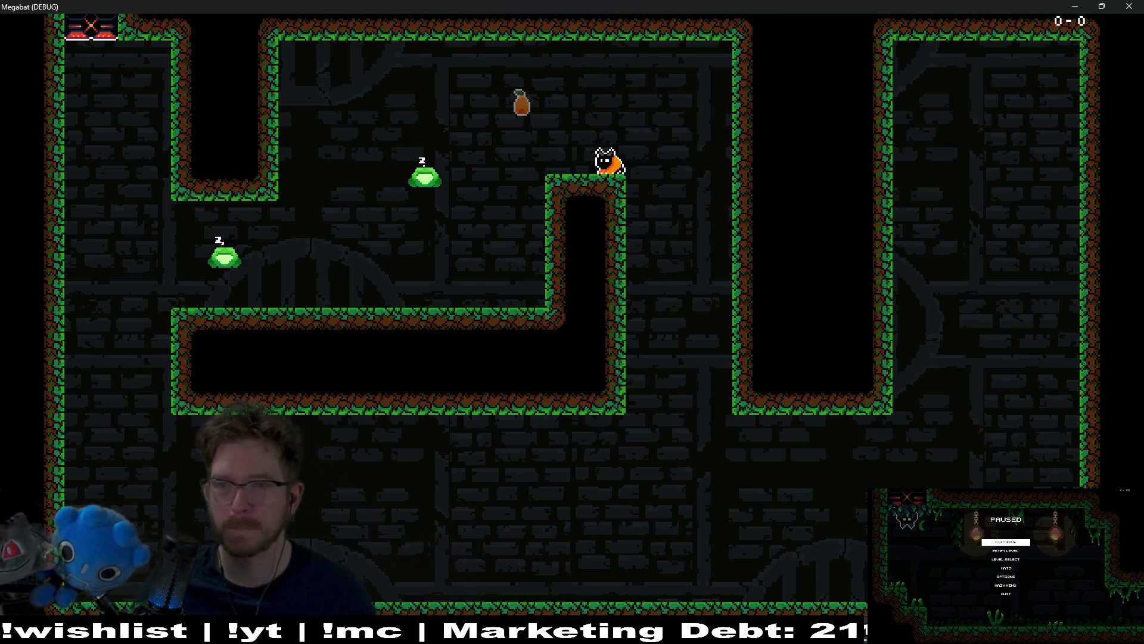
{"action": "left_click", "coordinate": [1130, 6]}
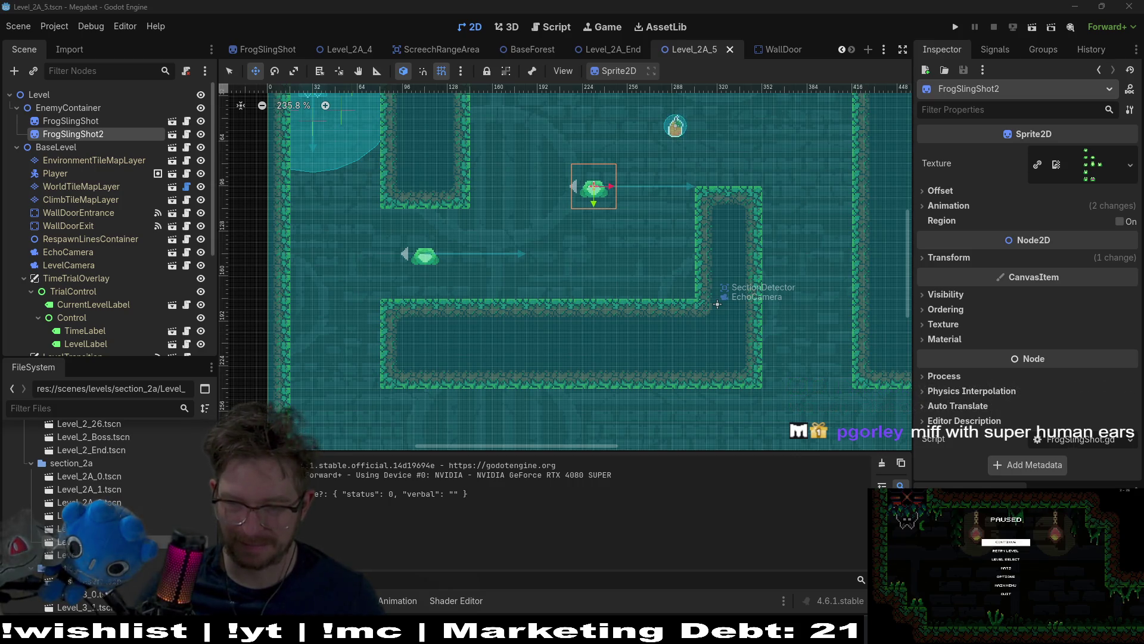
Bring up the Windows quick settings media controls with Win+A, then dismiss the panel.
{"action": "key", "text": "super+a"}
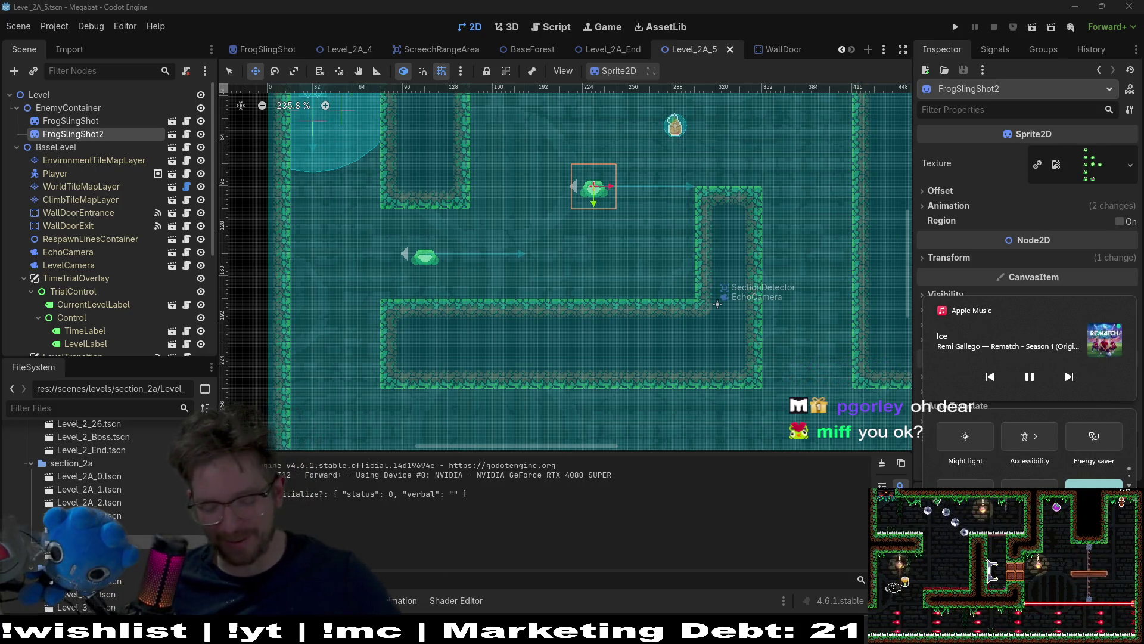
{"action": "left_click", "coordinate": [718, 304]}
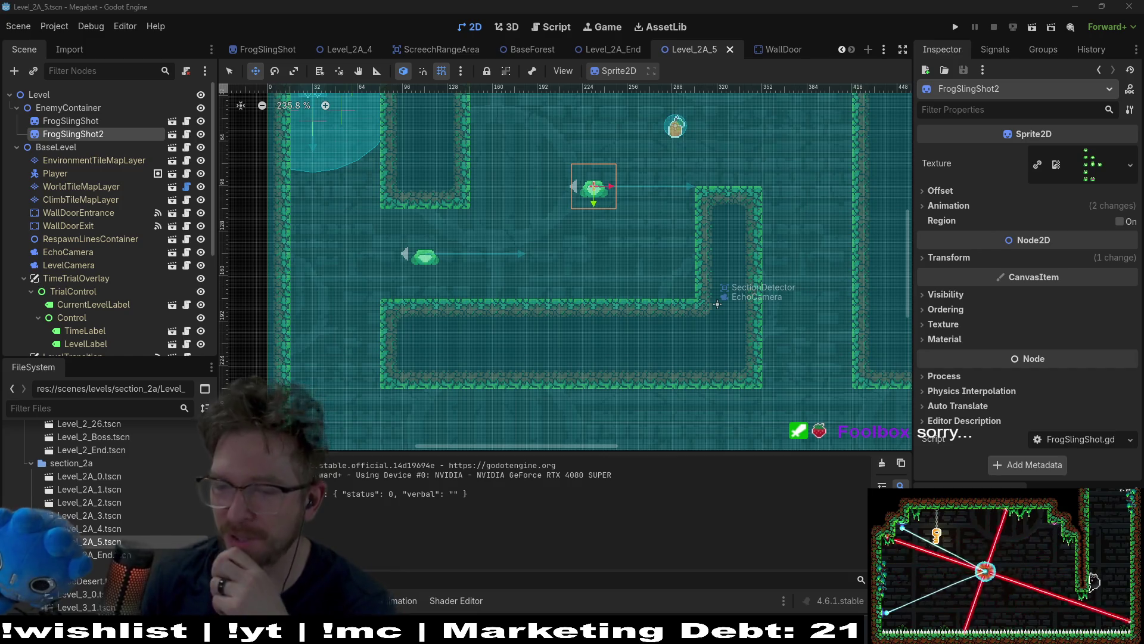
{"action": "key", "text": "super+a"}
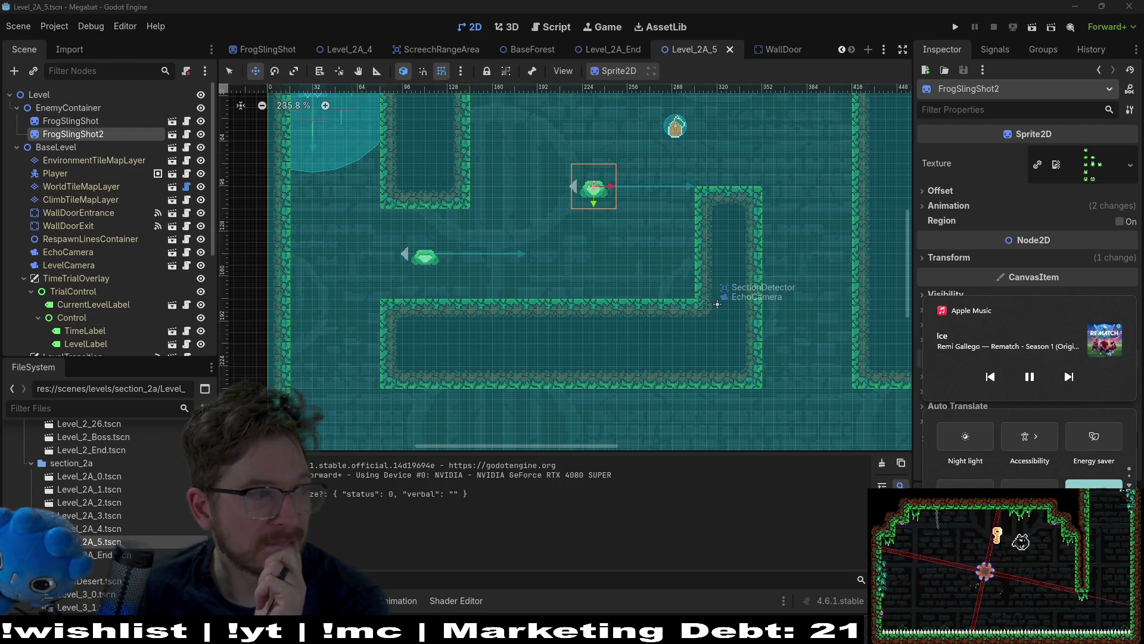
{"action": "key", "text": "Escape"}
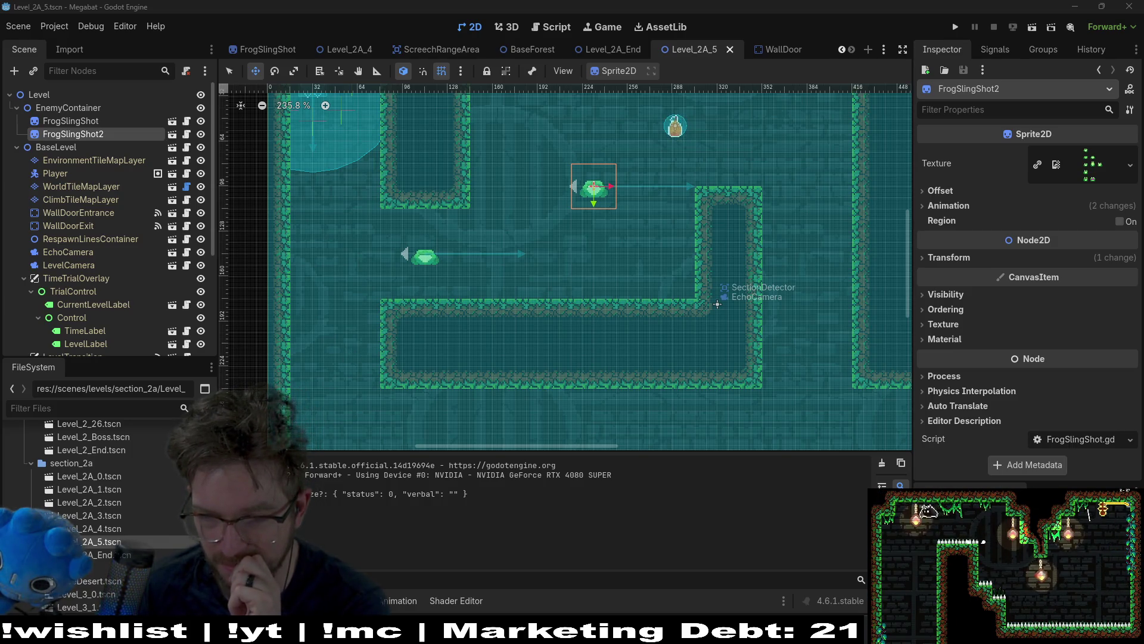
{"action": "key", "text": "super+i"}
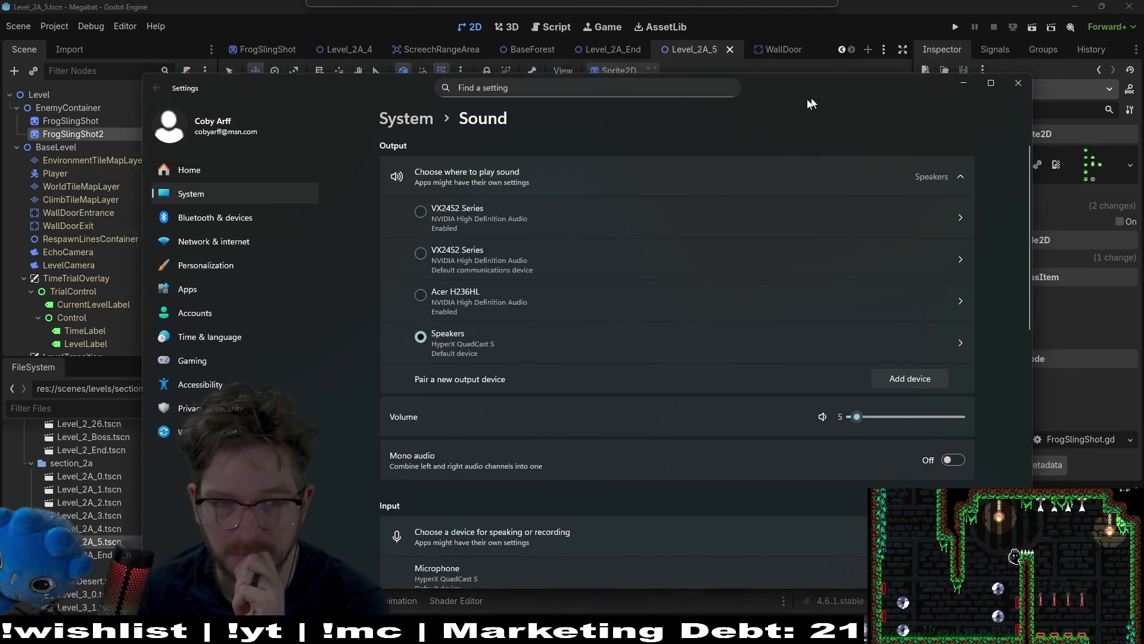
Close the Sound settings window and open Apple Music's taskbar menu.
{"action": "key", "text": "alt+F4"}
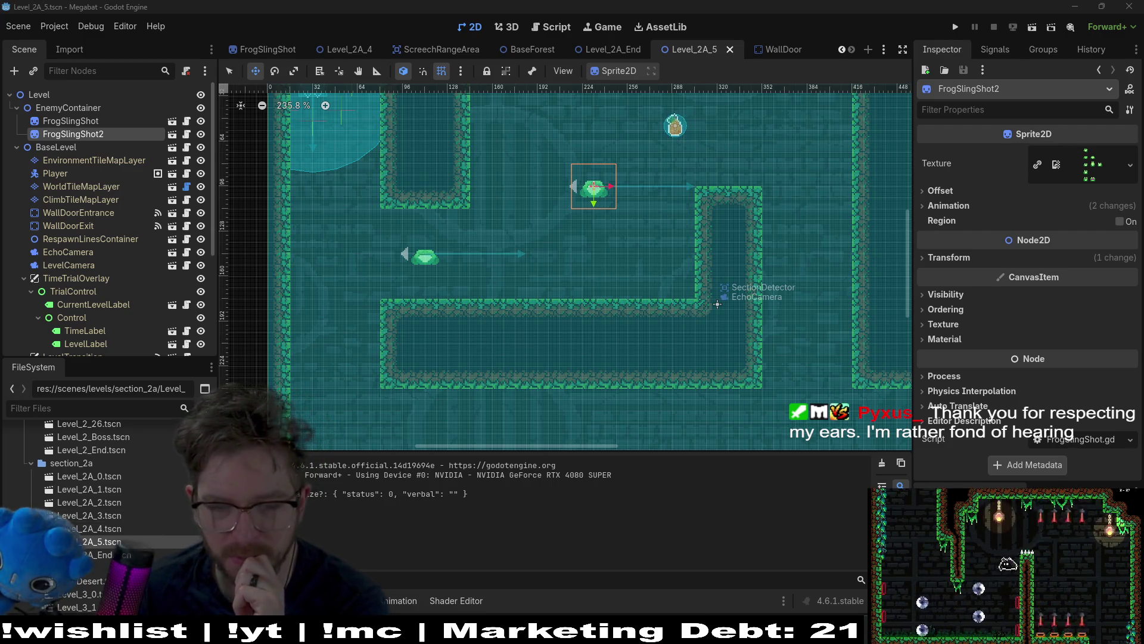
{"action": "right_click", "coordinate": [717, 632]}
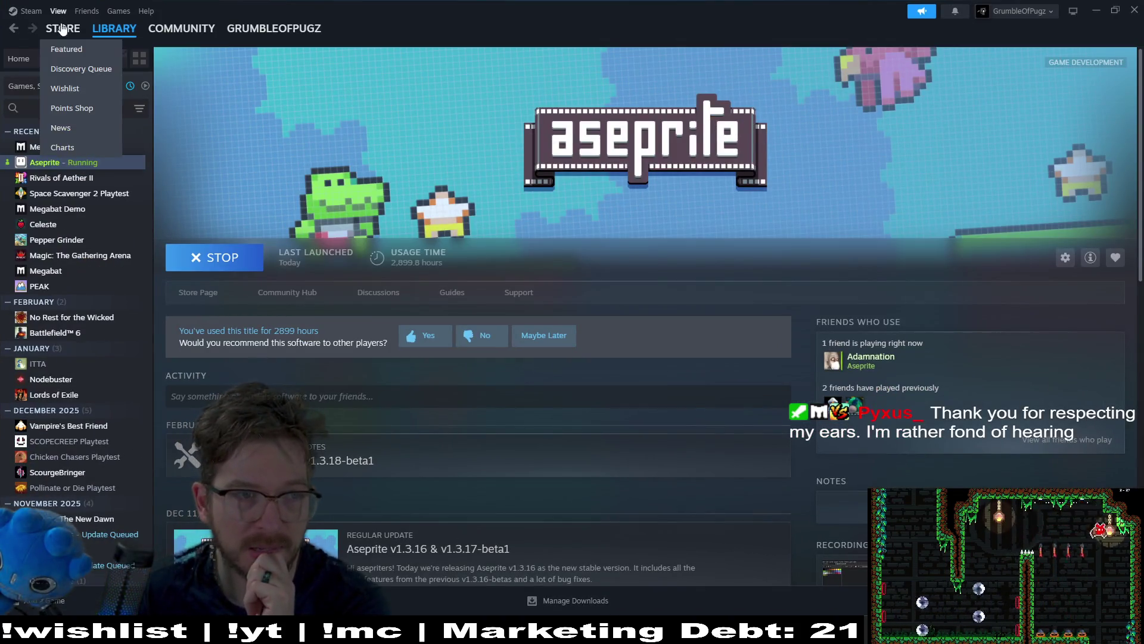
Switch to Steam's store and open the Fallout 76 page from the featured banner.
{"action": "left_click", "coordinate": [63, 29]}
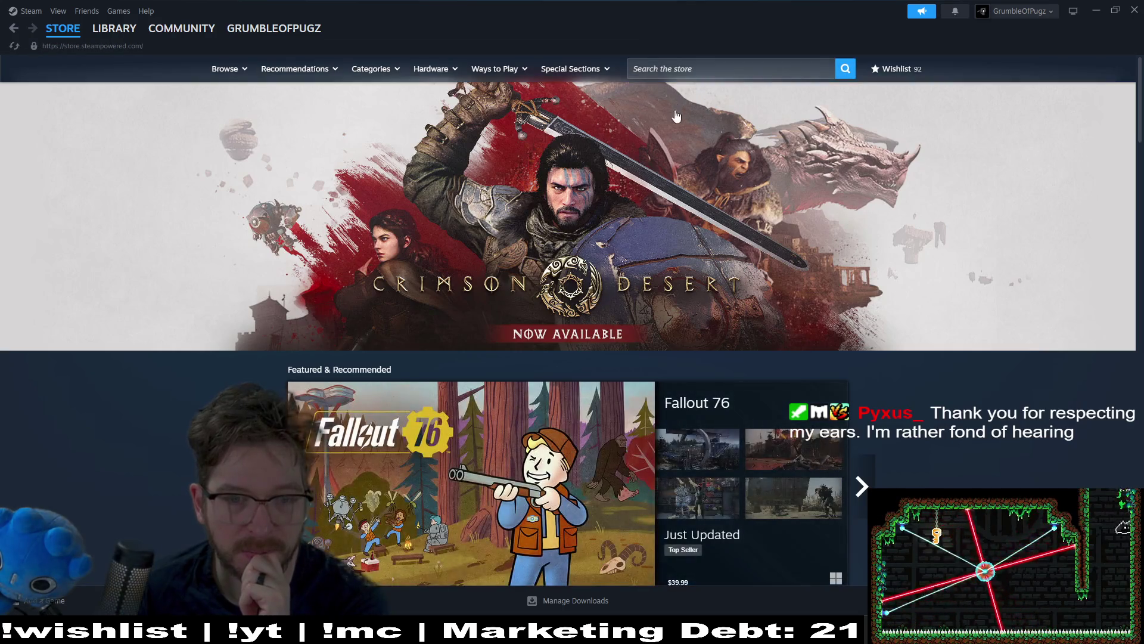
{"action": "left_click", "coordinate": [576, 494]}
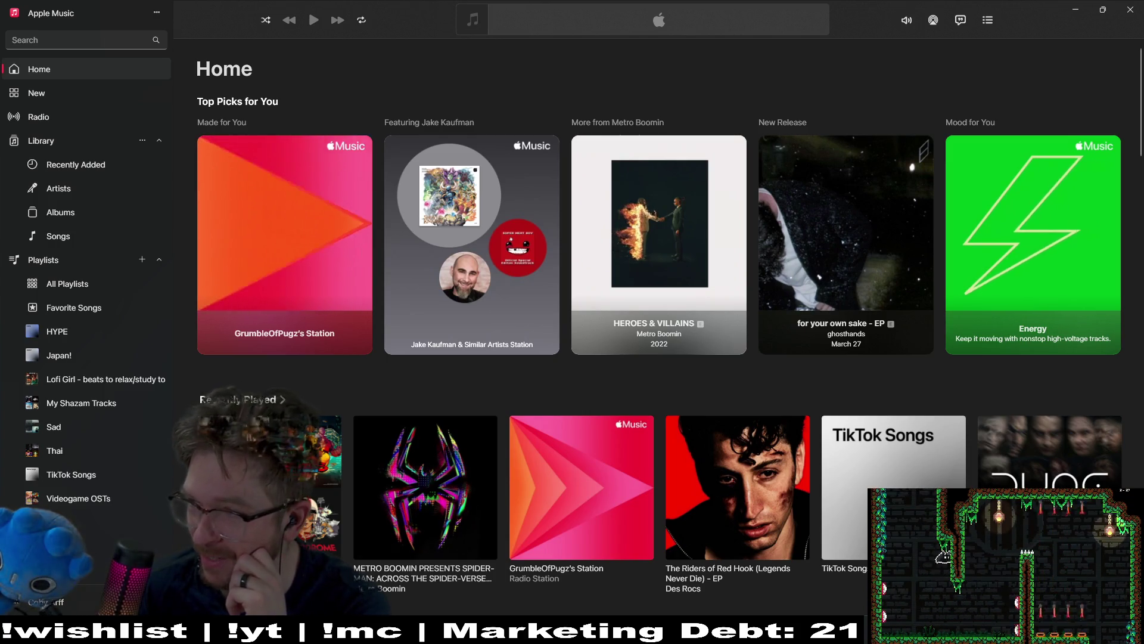
Drag the maximized Apple Music window down off the screen to reveal Steam.
{"action": "mouse_move", "coordinate": [447, 6]}
{"action": "left_mouse_down"}
{"action": "mouse_move", "coordinate": [343, 58]}
{"action": "mouse_move", "coordinate": [0, 59]}
{"action": "left_mouse_up"}
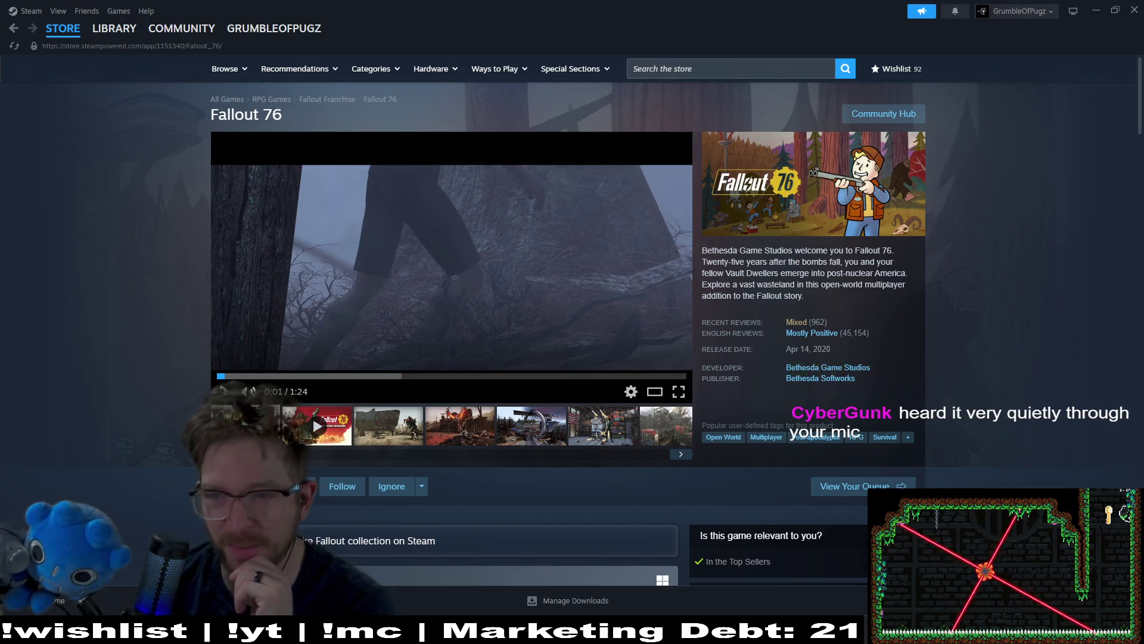
Return to the Steam library and minimize Steam to reveal the Godot editor.
{"action": "left_click", "coordinate": [113, 28]}
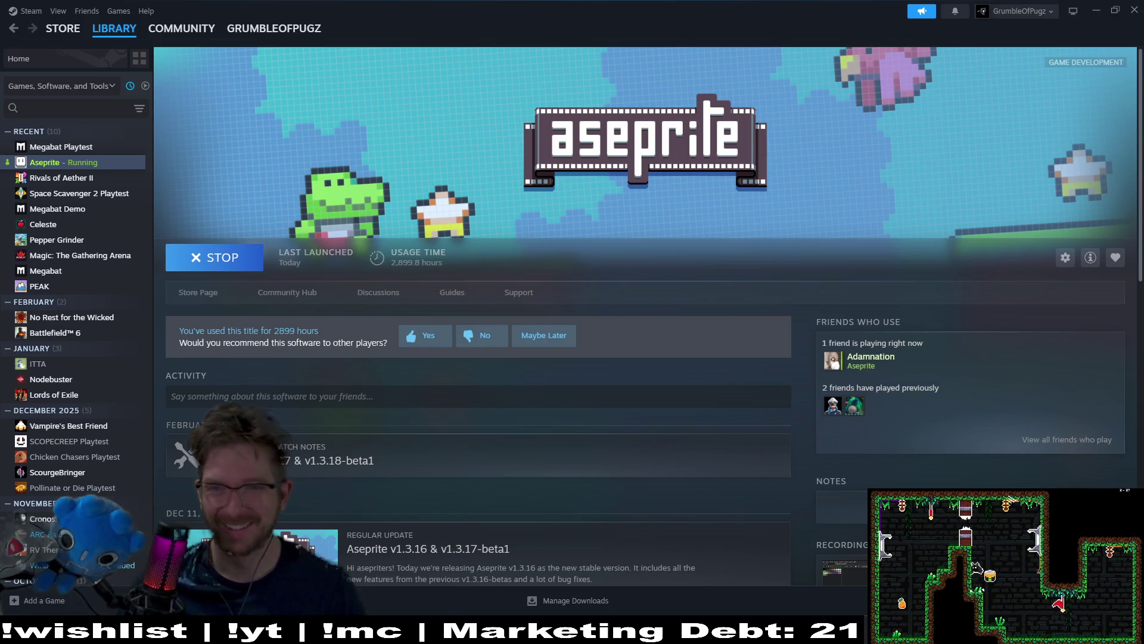
{"action": "left_click", "coordinate": [1098, 11]}
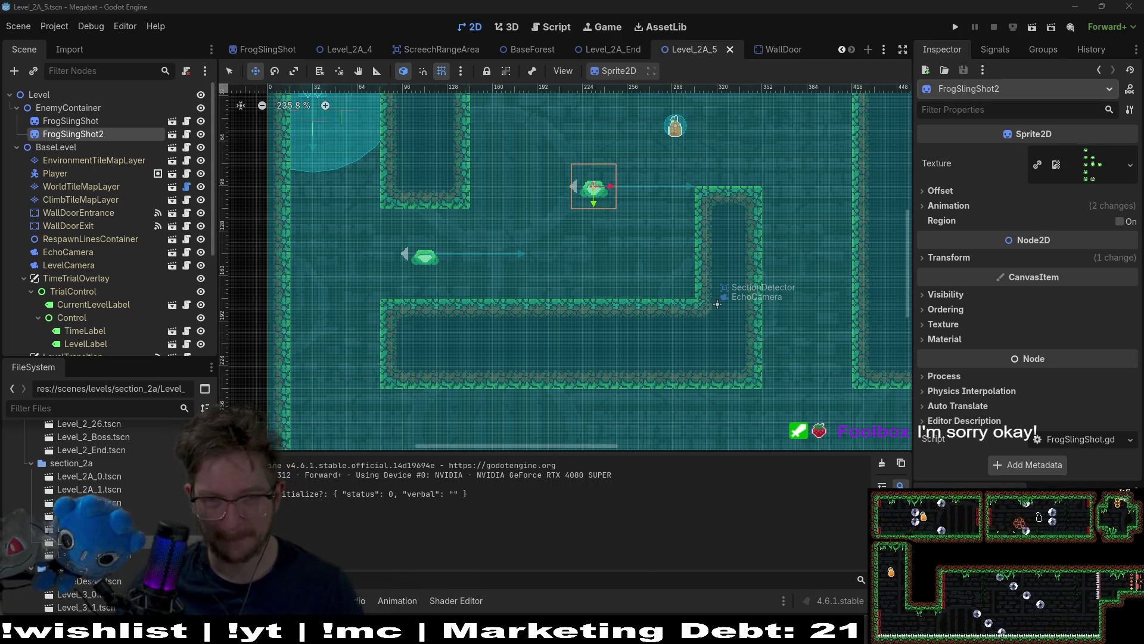
{"action": "scroll", "coordinate": [534, 310], "scroll_direction": "up", "scroll_amount": 2}
{"action": "scroll", "coordinate": [534, 310], "scroll_direction": "left", "scroll_amount": 1}
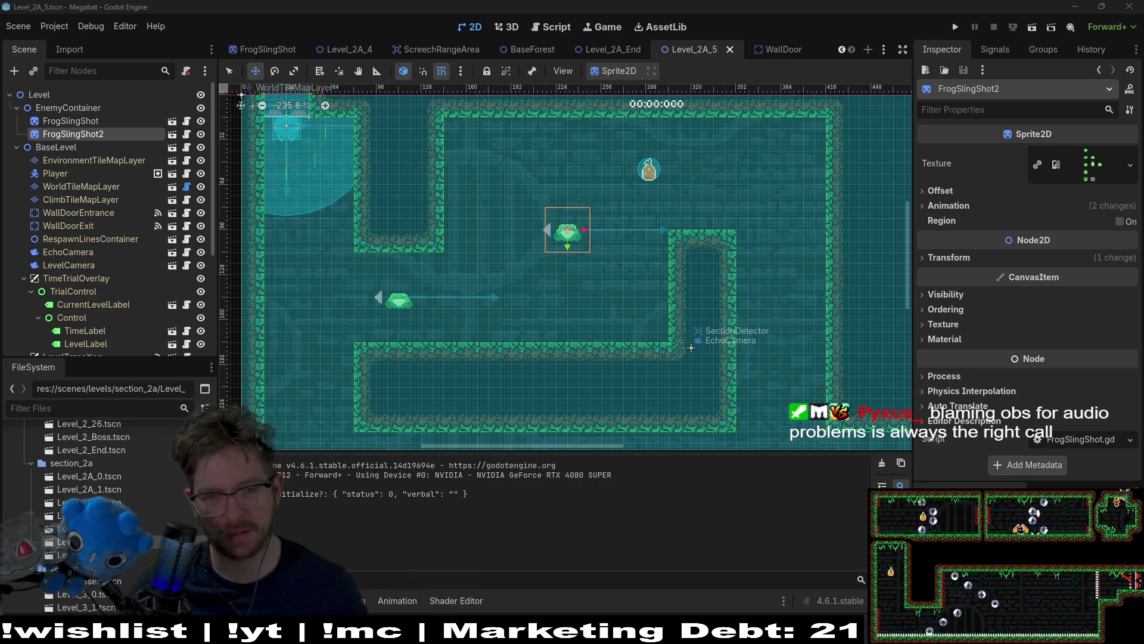
{"action": "key", "text": "super"}
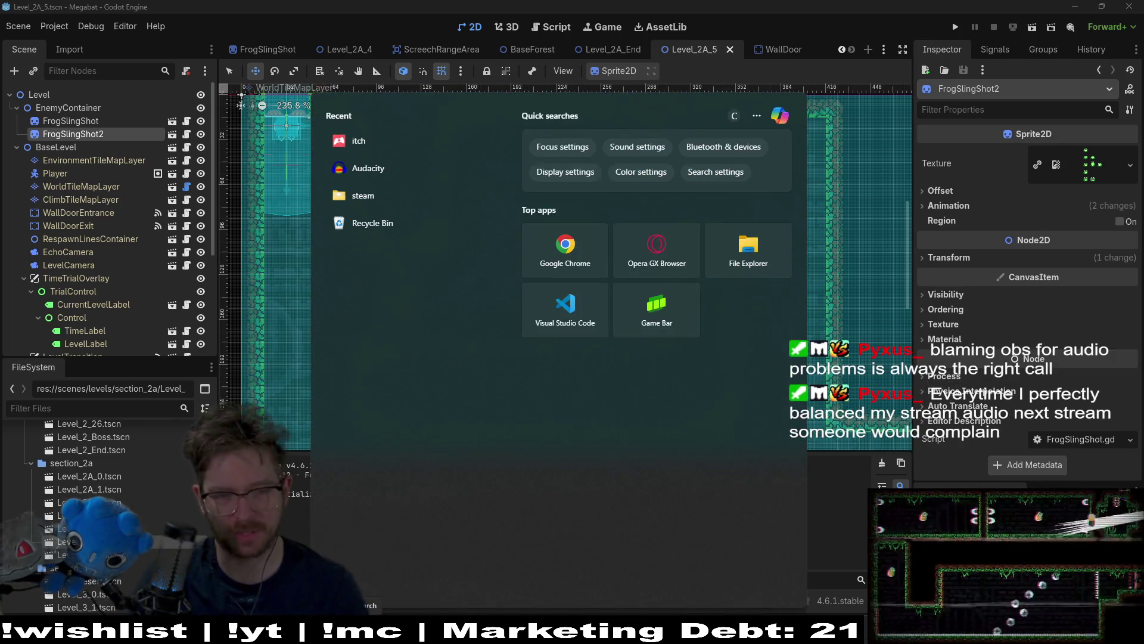
{"action": "type", "text": "hyper"}
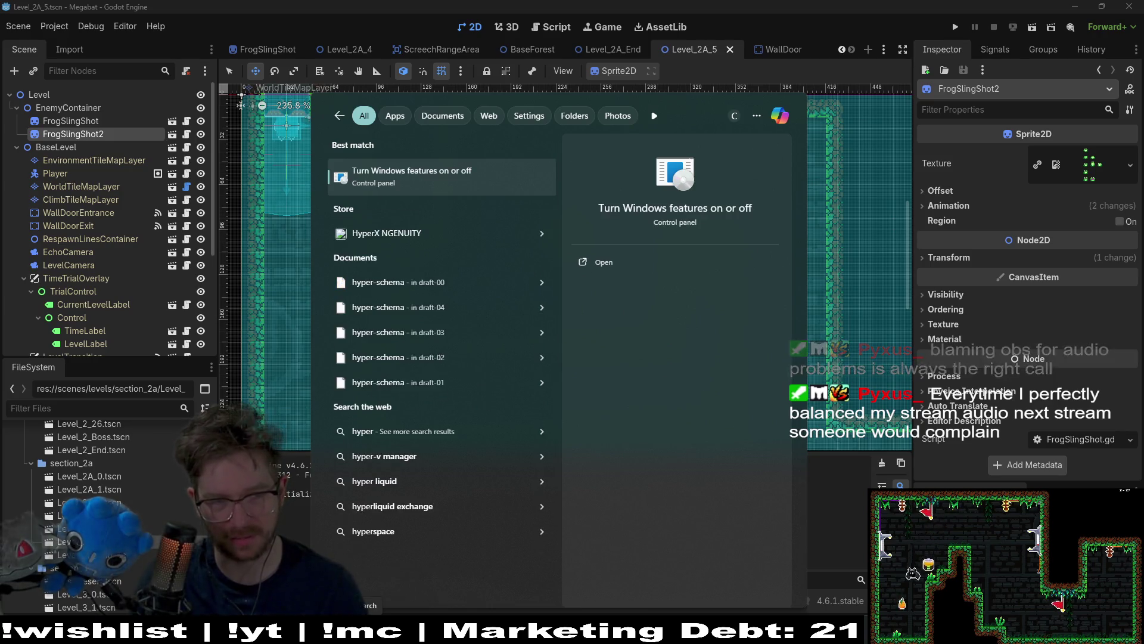
{"action": "key", "text": "BackSpace"}
{"action": "key", "text": "BackSpace"}
{"action": "key", "text": "BackSpace"}
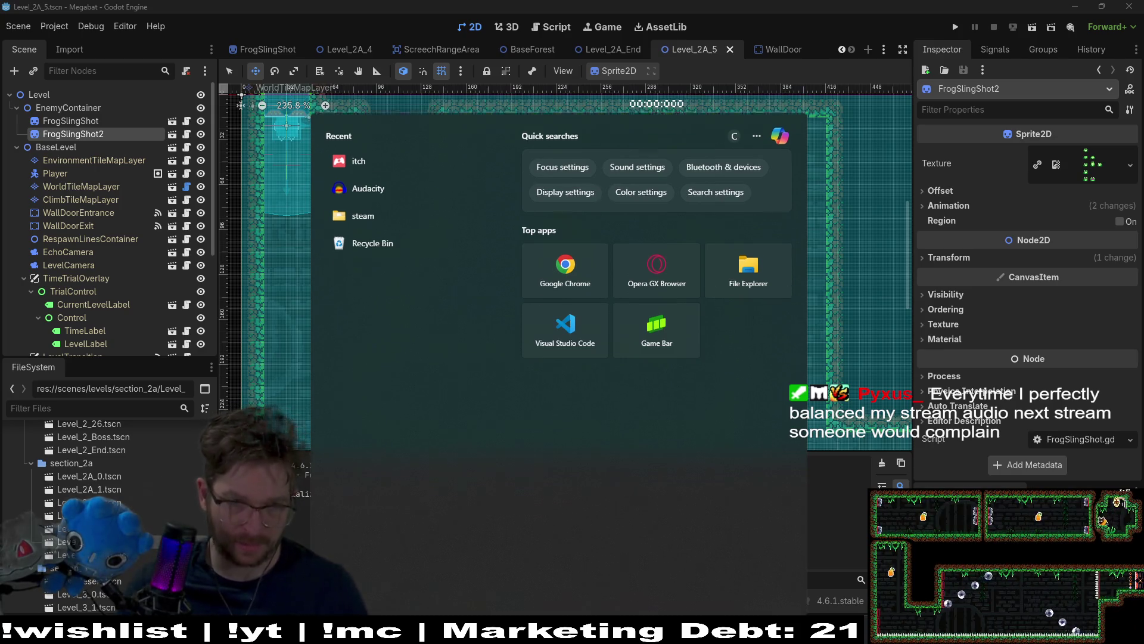
{"action": "key", "text": "Escape"}
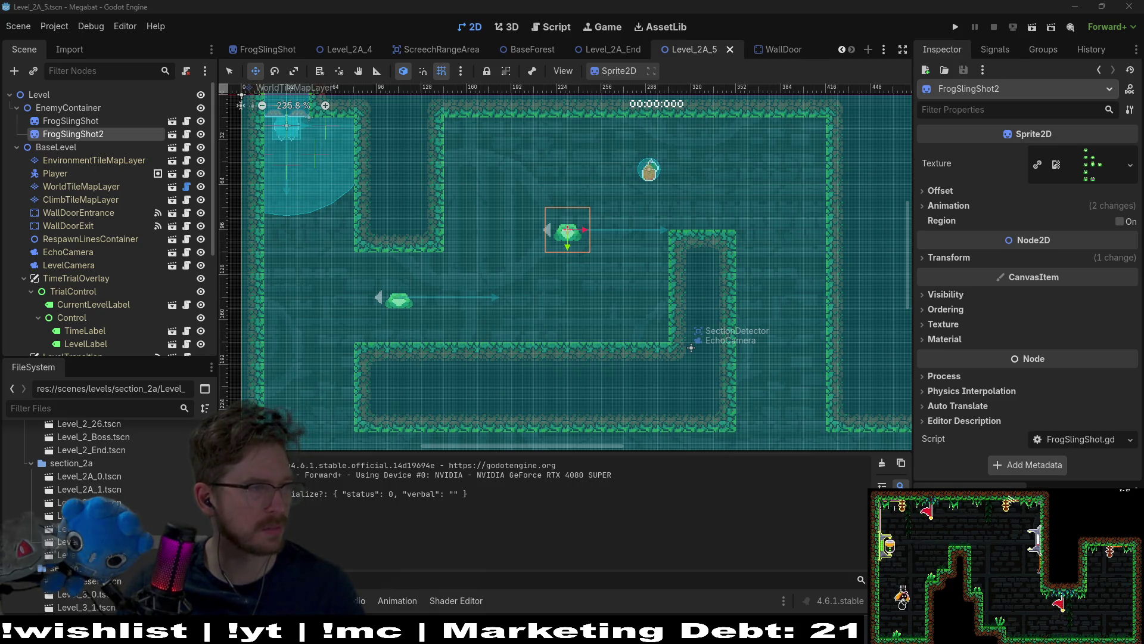
{"action": "key", "text": "super"}
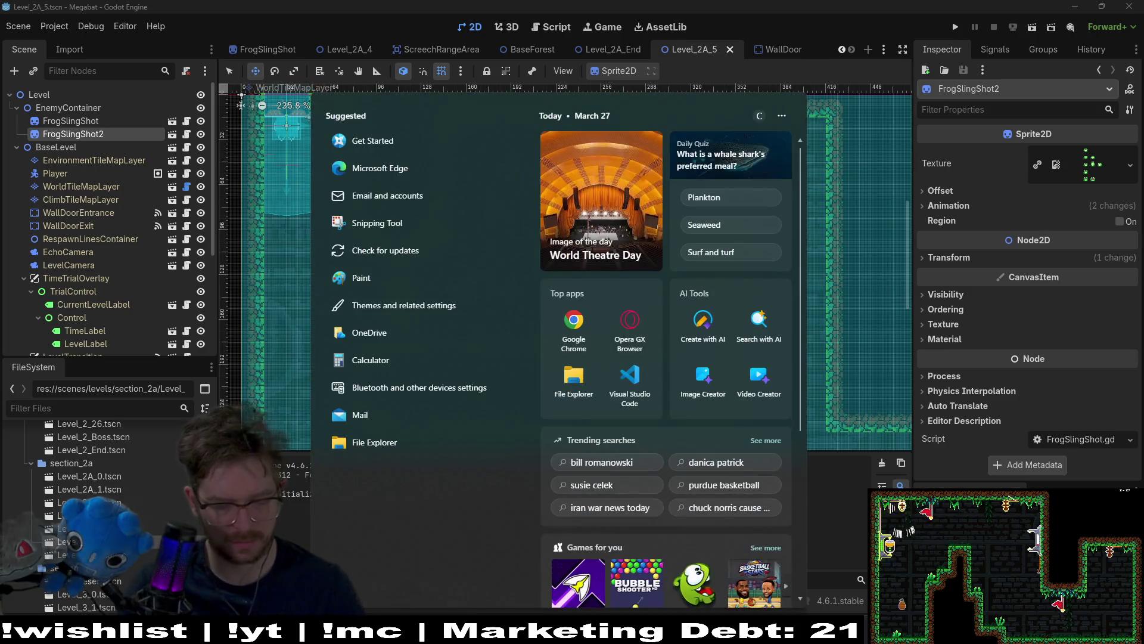
{"action": "type", "text": "nge"}
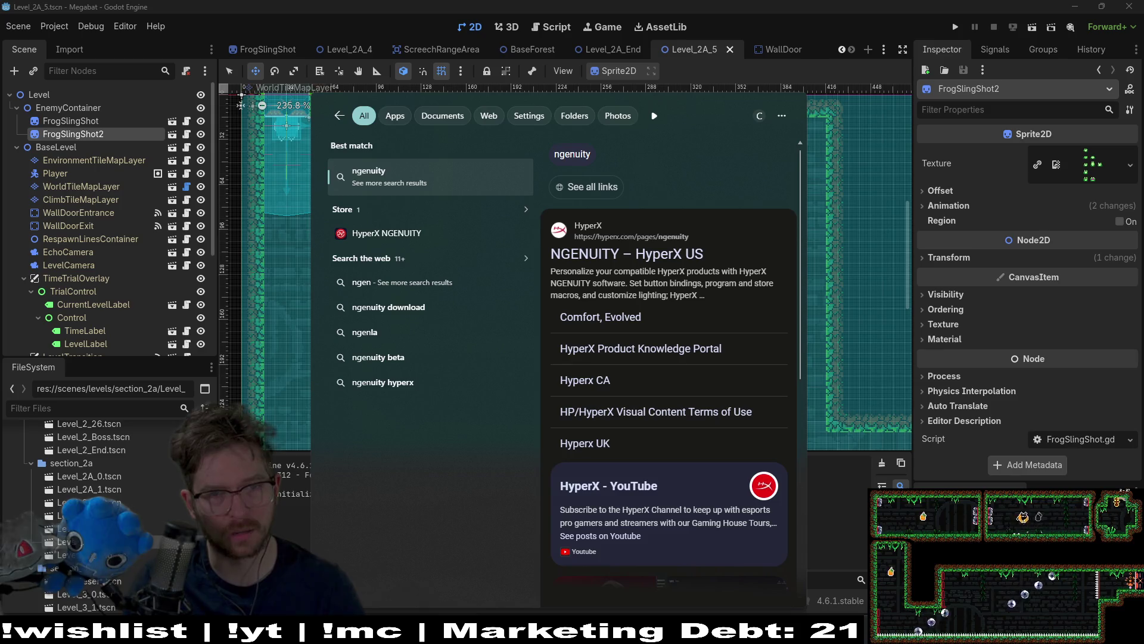
{"action": "key", "text": "BackSpace"}
{"action": "key", "text": "BackSpace"}
{"action": "key", "text": "BackSpace"}
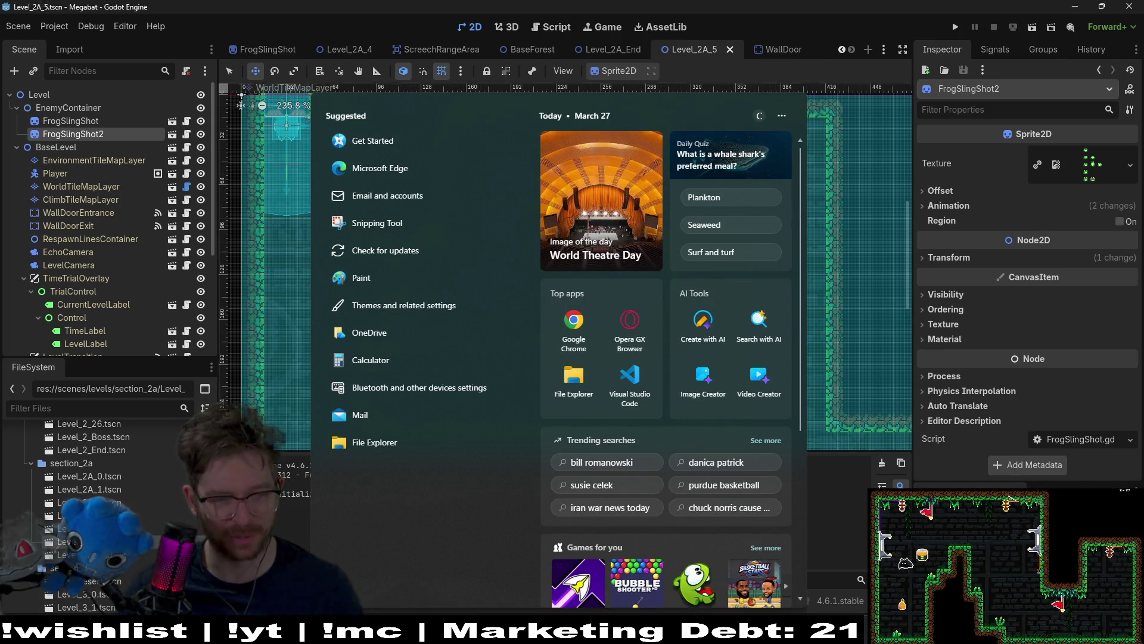
{"action": "key", "text": "Escape"}
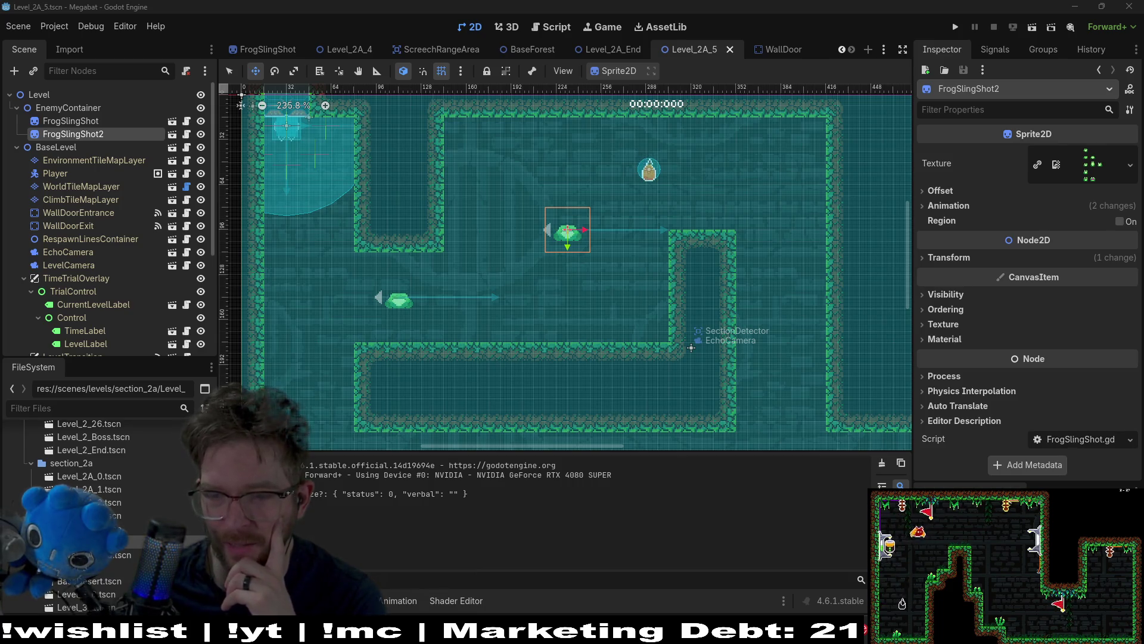
Open the Windows quick settings media controls with Win+A.
{"action": "key", "text": "super+a"}
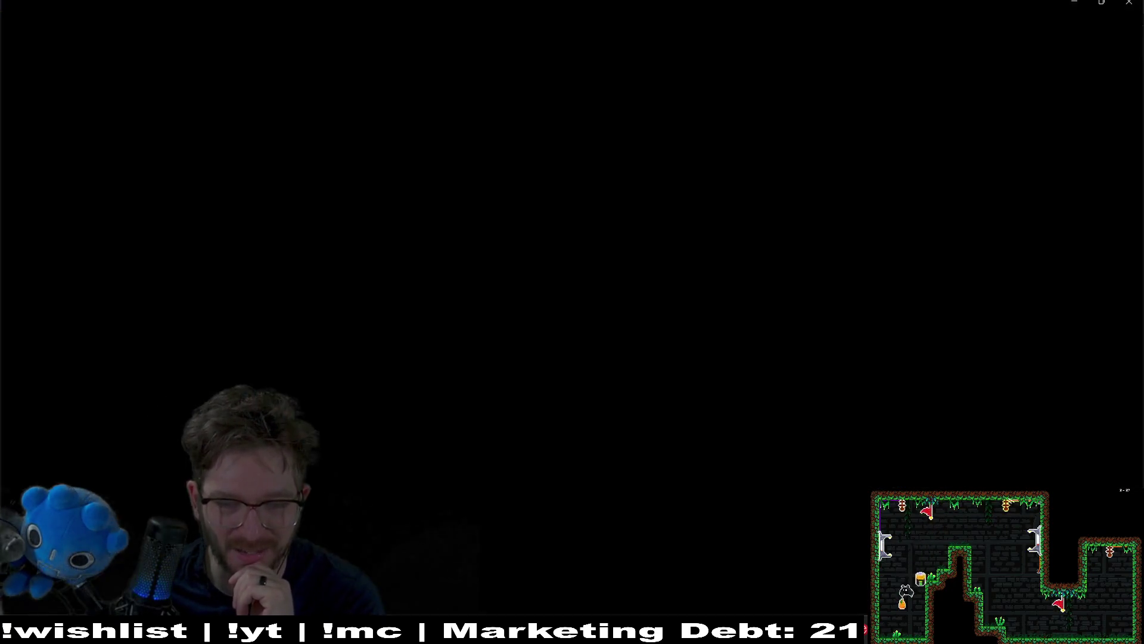
Switch back to Godot and close the Apple Music mini player covering the Scene dock.
{"action": "key", "text": "alt+Tab"}
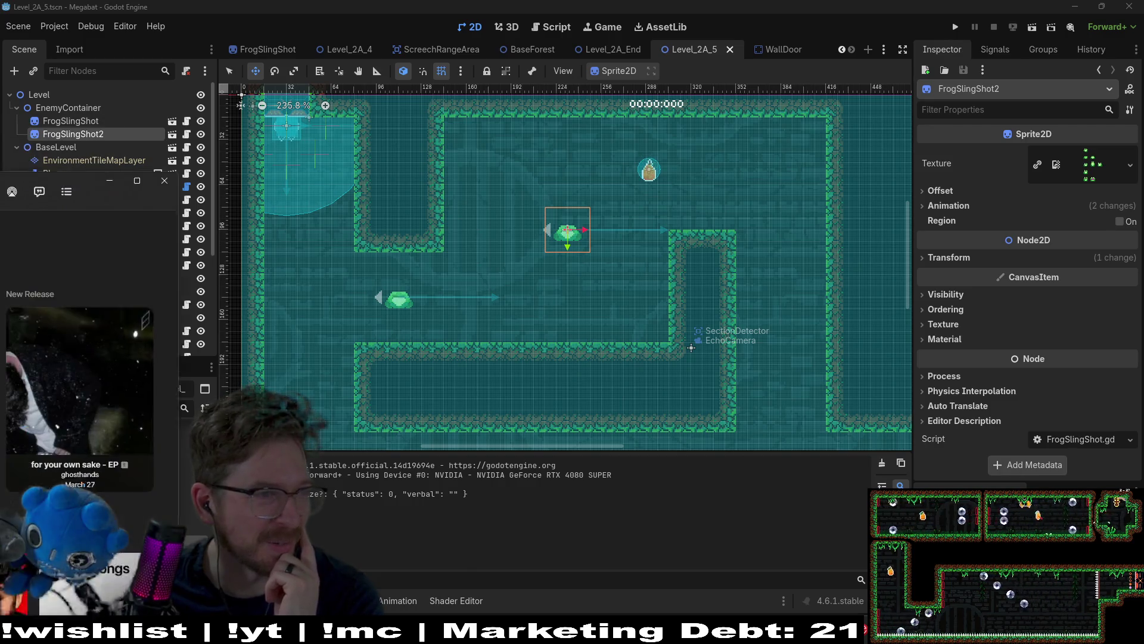
{"action": "left_click", "coordinate": [756, 574]}
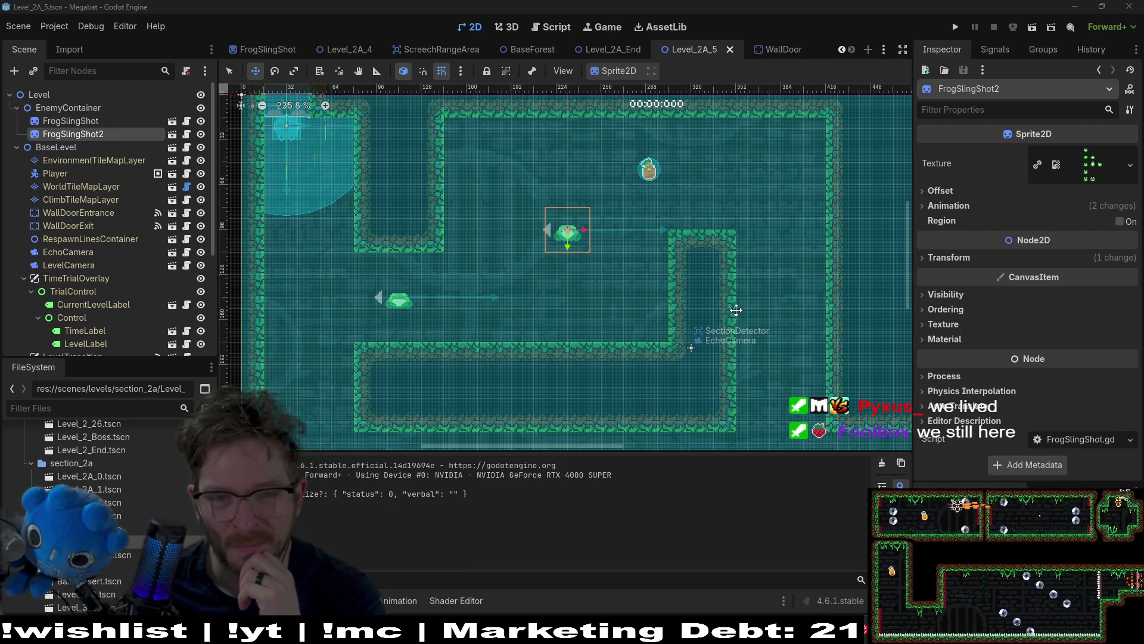
{"action": "scroll", "coordinate": [660, 195], "scroll_direction": "down", "scroll_amount": 3}
{"action": "scroll", "coordinate": [666, 180], "scroll_direction": "up", "scroll_amount": 3}
{"action": "left_click_drag", "start_coordinate": [665, 180], "coordinate": [655, 228]}
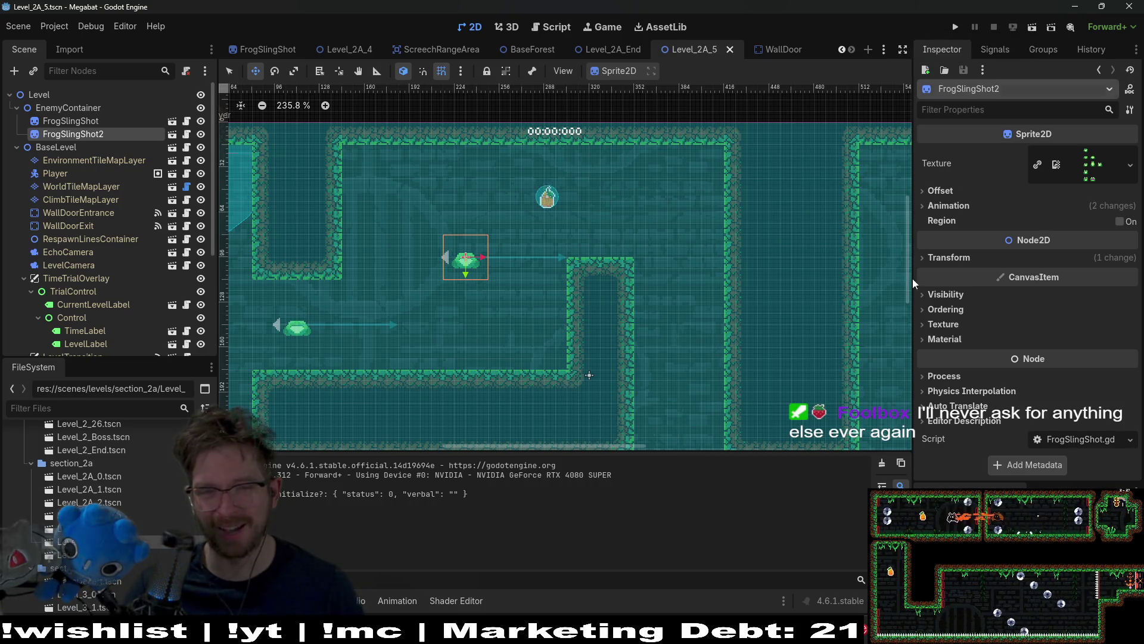
{"action": "left_click_drag", "start_coordinate": [293, 301], "coordinate": [463, 295]}
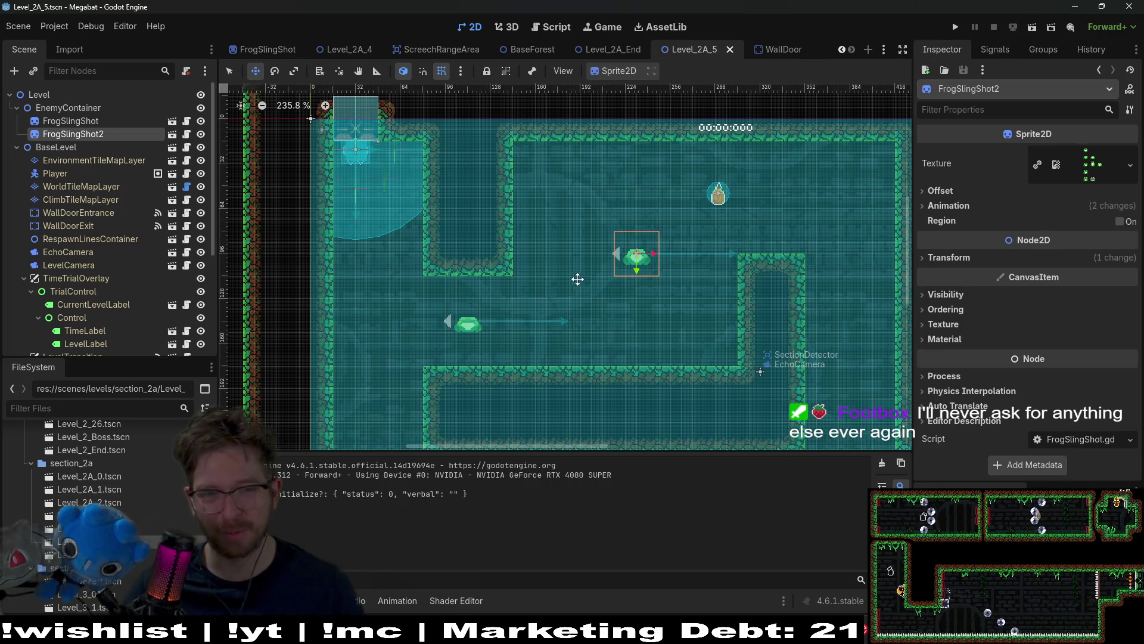
Run Level_2A_5, fly the bat up to the carrot and down the pillar, then close the game.
{"action": "left_click", "coordinate": [1029, 28]}
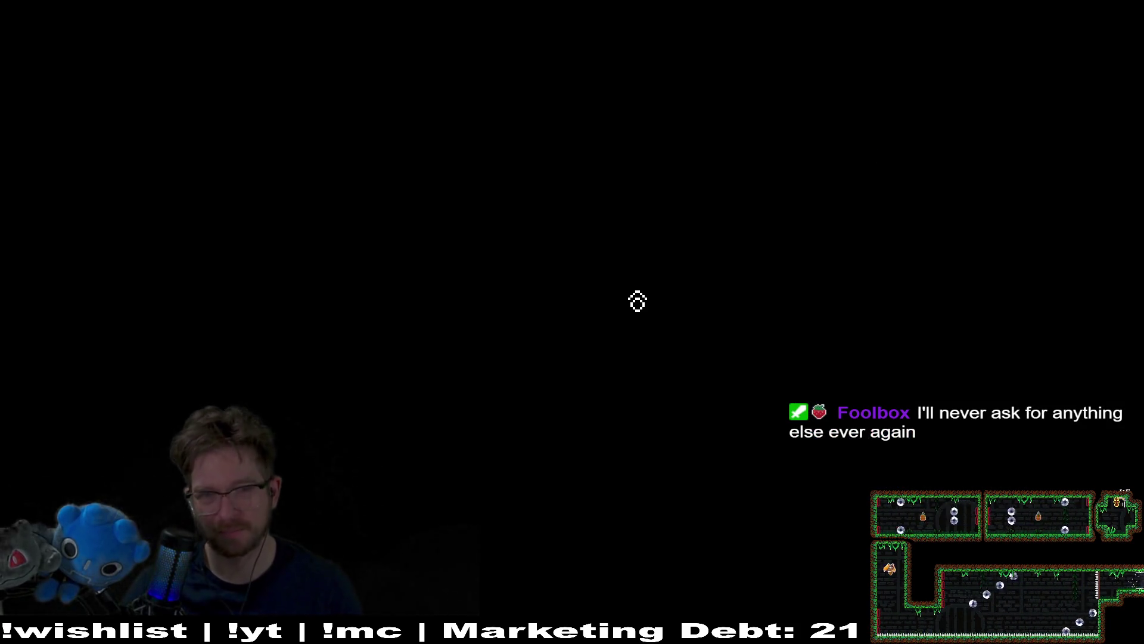
{"action": "key", "text": "Right"}
{"action": "key", "text": "Up"}
{"action": "key", "text": "Right"}
{"action": "key", "text": "Down"}
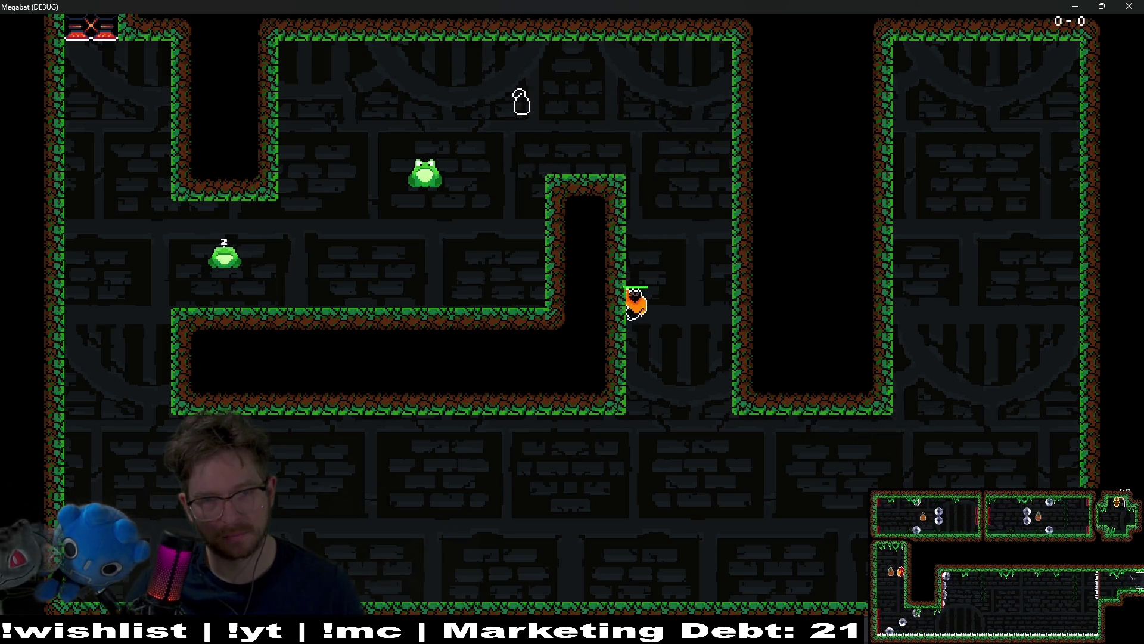
{"action": "key", "text": "Down"}
{"action": "key", "text": "Left"}
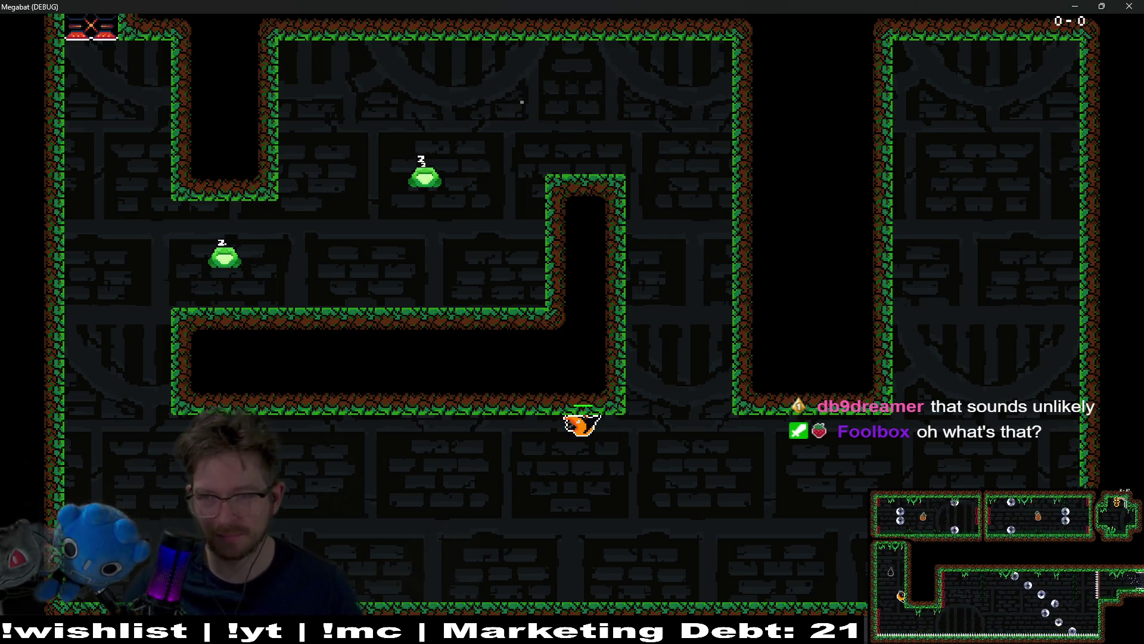
{"action": "left_click", "coordinate": [1139, 5]}
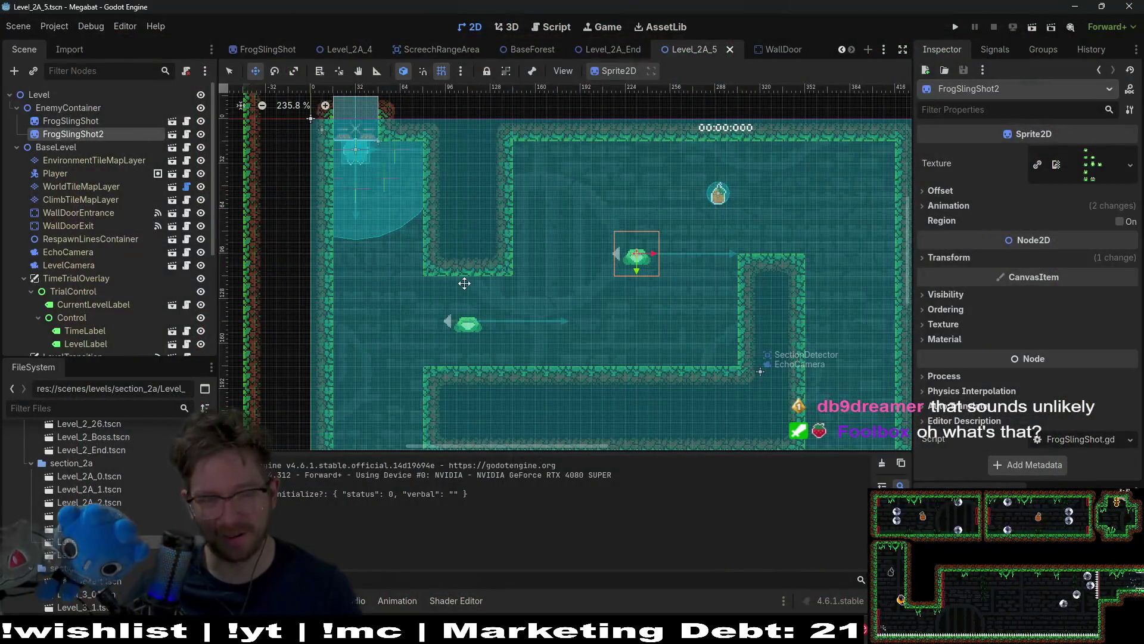
Move FrogSlingShot2 up in the viewport so it sits level with the lantern.
{"action": "scroll", "coordinate": [504, 223], "scroll_direction": "down", "scroll_amount": 3}
{"action": "scroll", "coordinate": [491, 195], "scroll_direction": "up", "scroll_amount": 4}
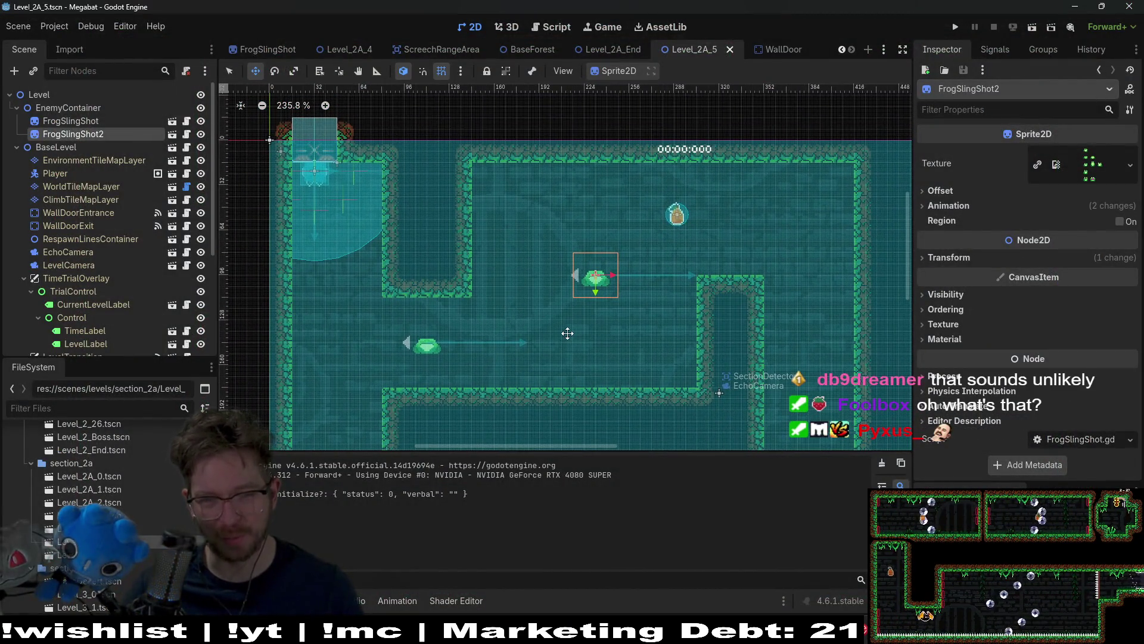
{"action": "scroll", "coordinate": [511, 320], "scroll_direction": "right", "scroll_amount": 3}
{"action": "scroll", "coordinate": [505, 302], "scroll_direction": "left", "scroll_amount": 4}
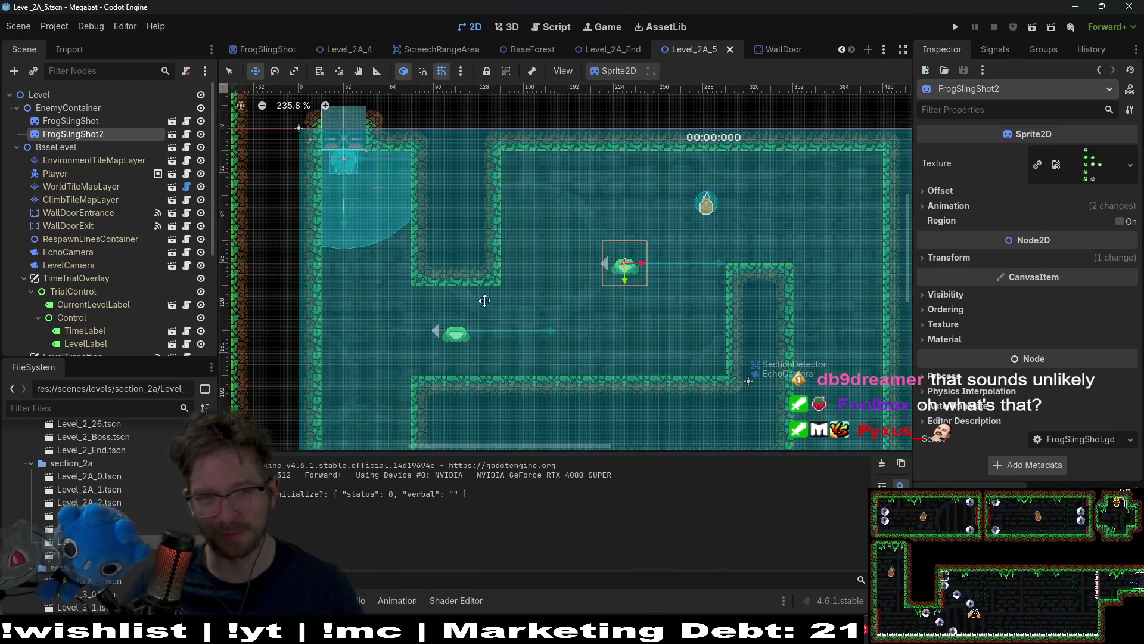
{"action": "scroll", "coordinate": [567, 234], "scroll_direction": "down", "scroll_amount": 2}
{"action": "scroll", "coordinate": [567, 235], "scroll_direction": "down", "scroll_amount": 1}
{"action": "scroll", "coordinate": [568, 236], "scroll_direction": "left", "scroll_amount": 1}
{"action": "scroll", "coordinate": [586, 266], "scroll_direction": "up", "scroll_amount": 1}
{"action": "scroll", "coordinate": [590, 262], "scroll_direction": "right", "scroll_amount": 1}
{"action": "scroll", "coordinate": [693, 254], "scroll_direction": "right", "scroll_amount": 4}
{"action": "scroll", "coordinate": [632, 290], "scroll_direction": "up", "scroll_amount": 1}
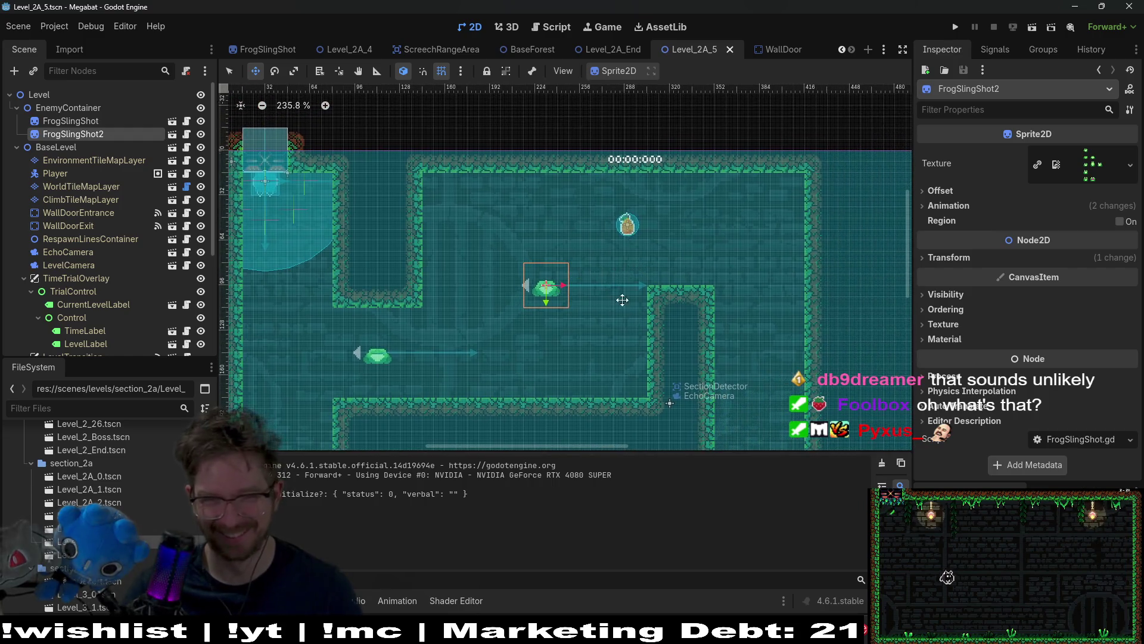
{"action": "scroll", "coordinate": [598, 336], "scroll_direction": "down", "scroll_amount": 1}
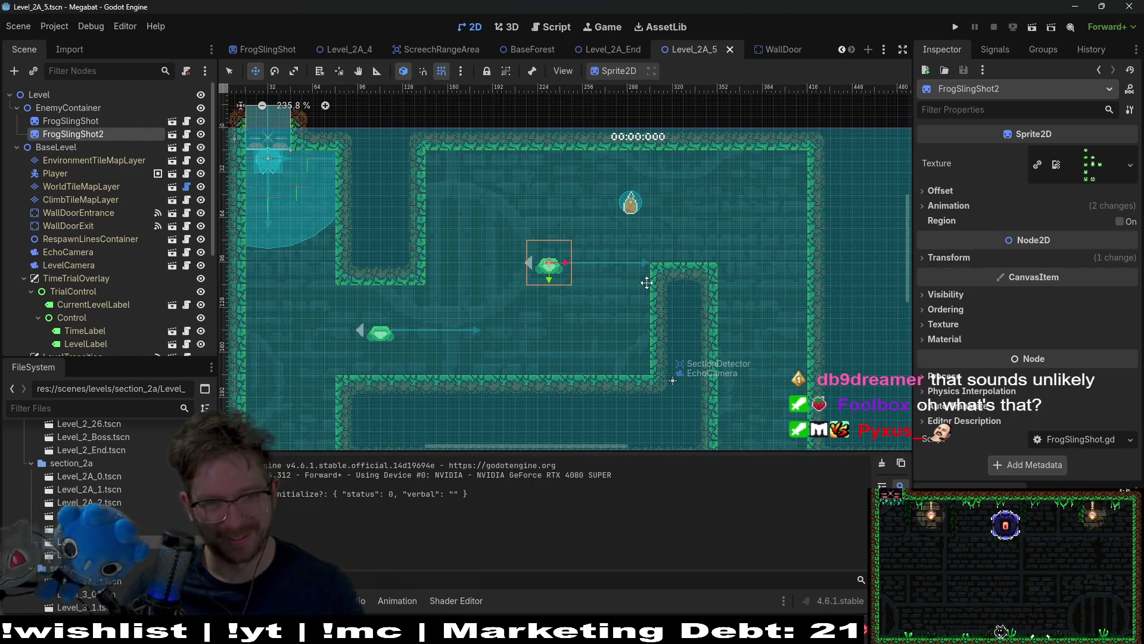
{"action": "scroll", "coordinate": [655, 281], "scroll_direction": "right", "scroll_amount": 3}
{"action": "scroll", "coordinate": [626, 266], "scroll_direction": "down", "scroll_amount": 1}
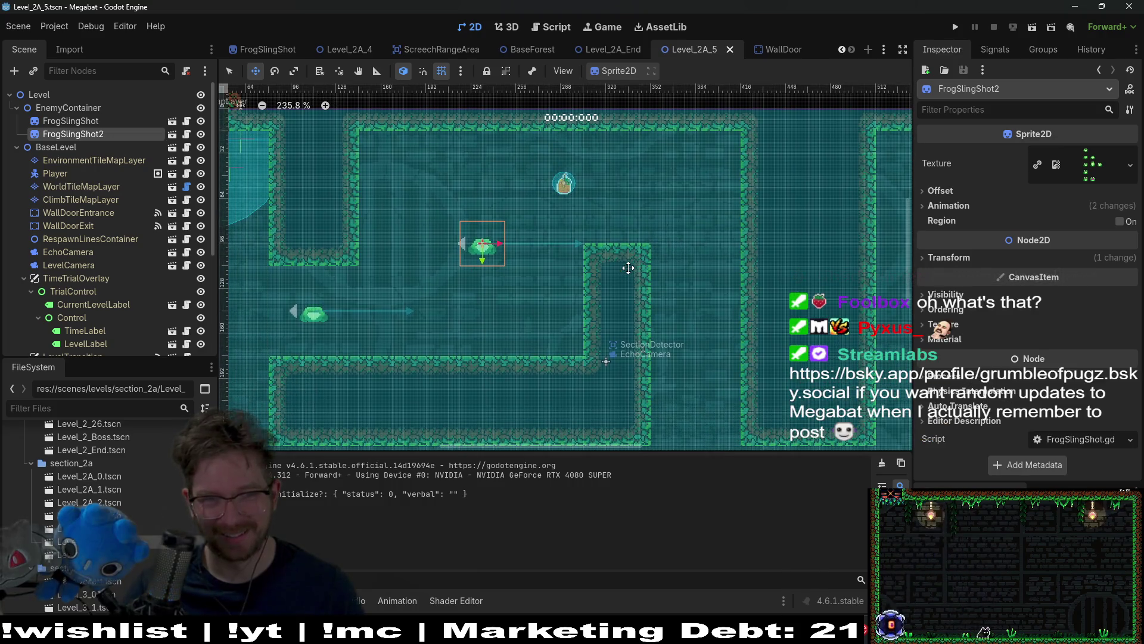
{"action": "left_click_drag", "start_coordinate": [497, 249], "coordinate": [498, 198]}
Drag the Gamedle browser window onto this monitor over the editor.
{"action": "scroll", "coordinate": [498, 197], "scroll_direction": "up", "scroll_amount": 4}
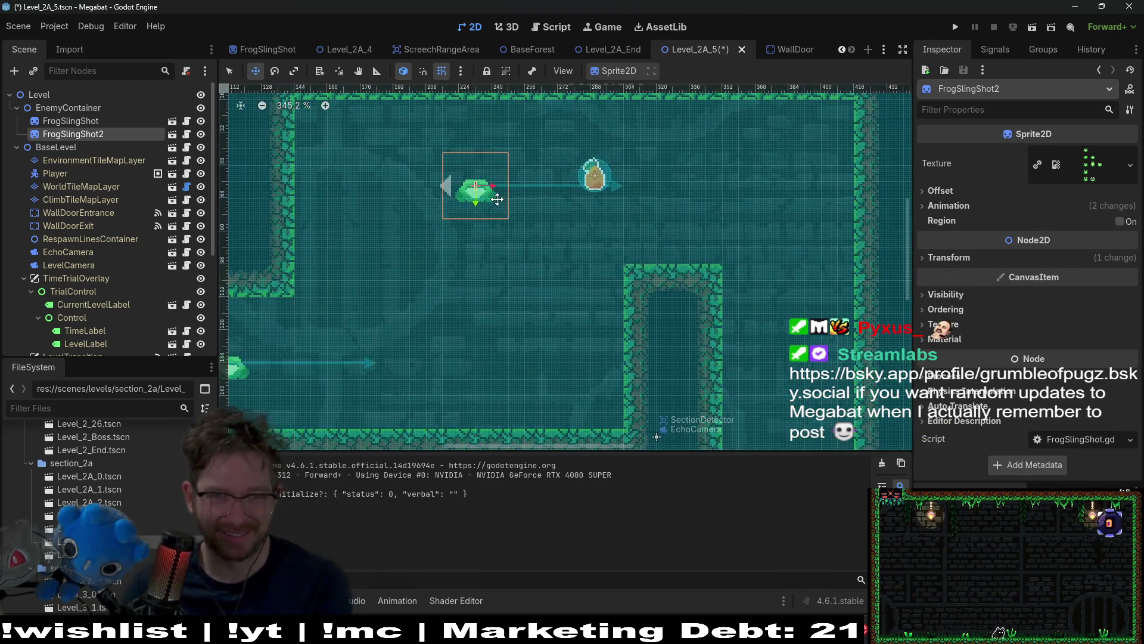
{"action": "scroll", "coordinate": [587, 254], "scroll_direction": "down", "scroll_amount": 5}
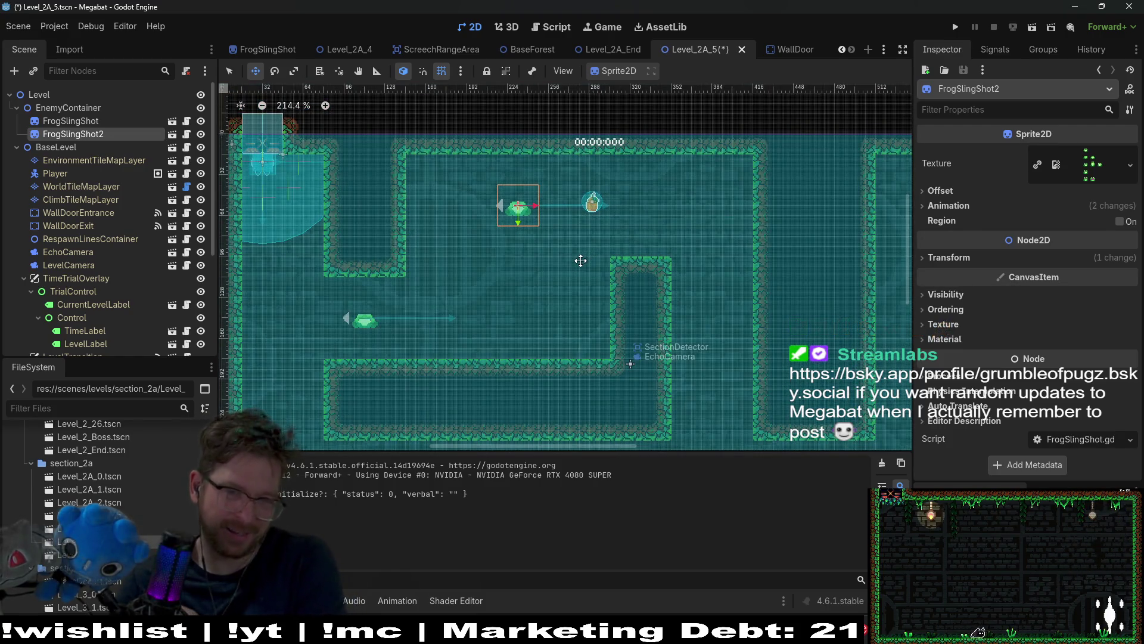
{"action": "scroll", "coordinate": [567, 225], "scroll_direction": "down", "scroll_amount": 2}
{"action": "scroll", "coordinate": [570, 258], "scroll_direction": "up", "scroll_amount": 1}
{"action": "scroll", "coordinate": [570, 259], "scroll_direction": "right", "scroll_amount": 1}
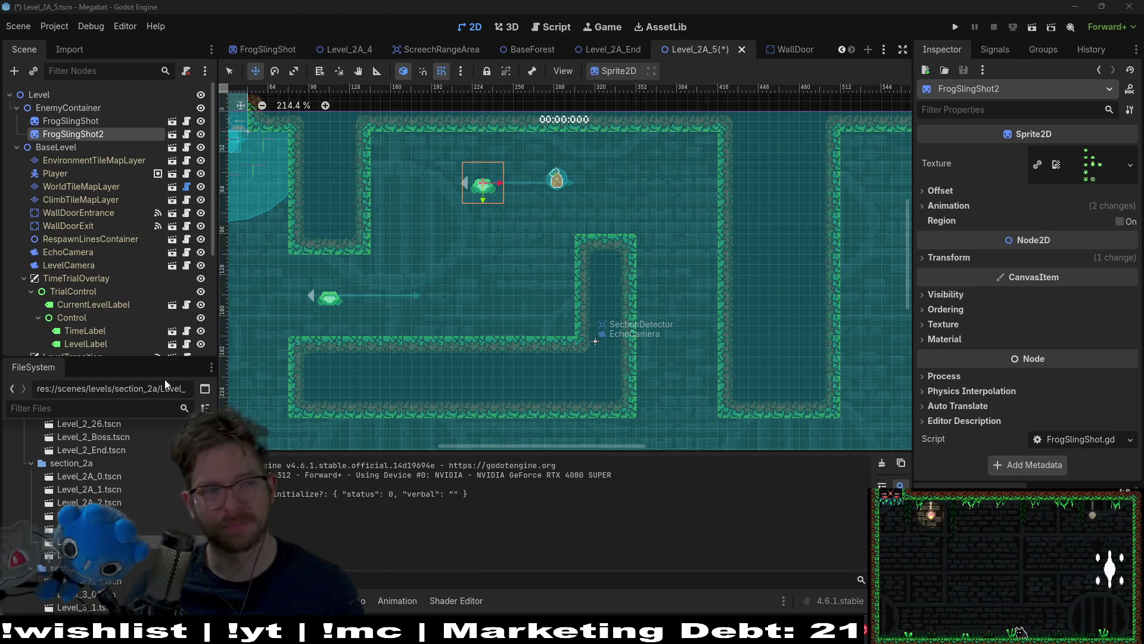
{"action": "mouse_move", "coordinate": [0, 133]}
{"action": "left_mouse_down"}
{"action": "mouse_move", "coordinate": [660, 130]}
{"action": "mouse_move", "coordinate": [637, 4]}
{"action": "mouse_move", "coordinate": [754, 122]}
{"action": "mouse_move", "coordinate": [835, 60]}
{"action": "mouse_move", "coordinate": [653, 159]}
{"action": "mouse_move", "coordinate": [759, 128]}
{"action": "mouse_move", "coordinate": [795, 61]}
{"action": "mouse_move", "coordinate": [820, 62]}
{"action": "left_mouse_up"}
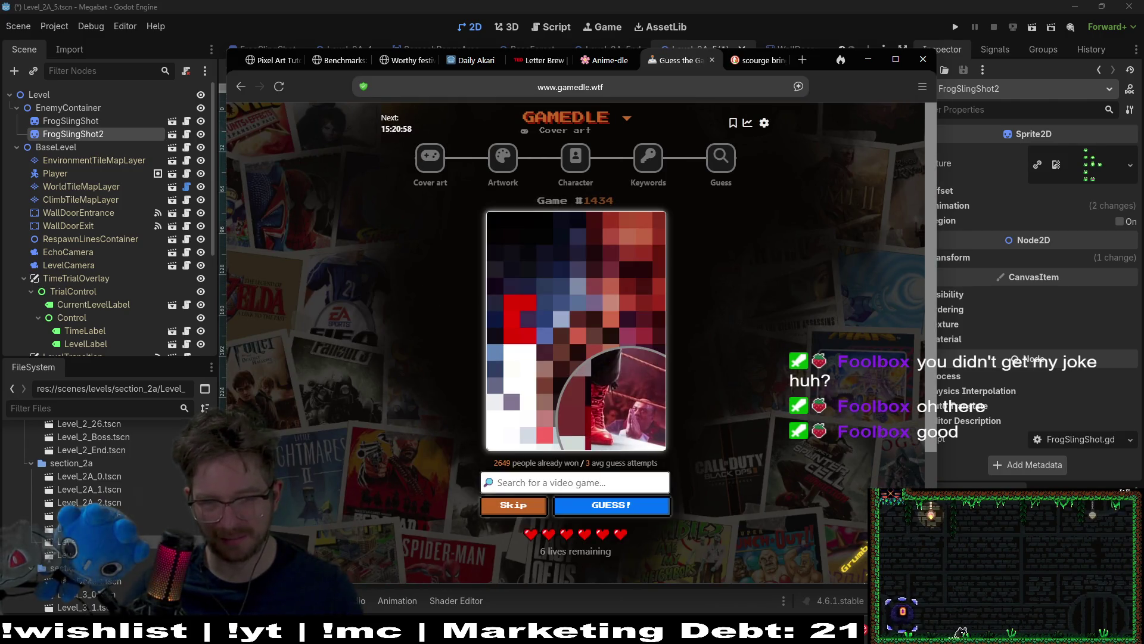
Guess WWE 2K16 and then WWE 2K19 in the Gamedle cover-art puzzle.
{"action": "left_click", "coordinate": [623, 488]}
{"action": "type", "text": "wwe"}
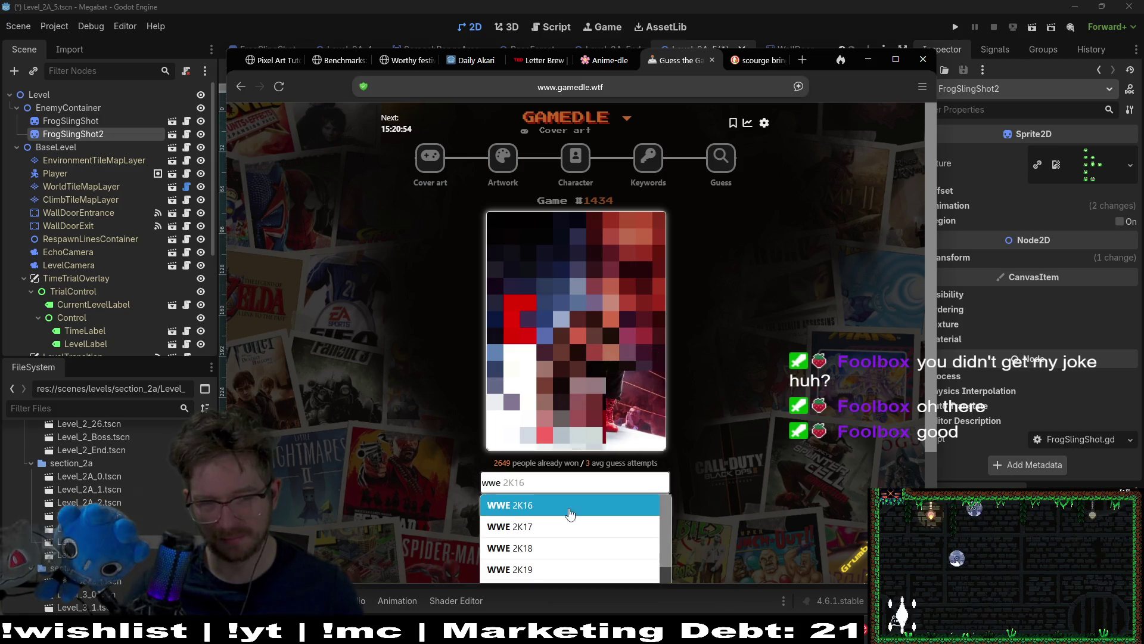
{"action": "left_click", "coordinate": [596, 511]}
{"action": "left_click", "coordinate": [614, 512]}
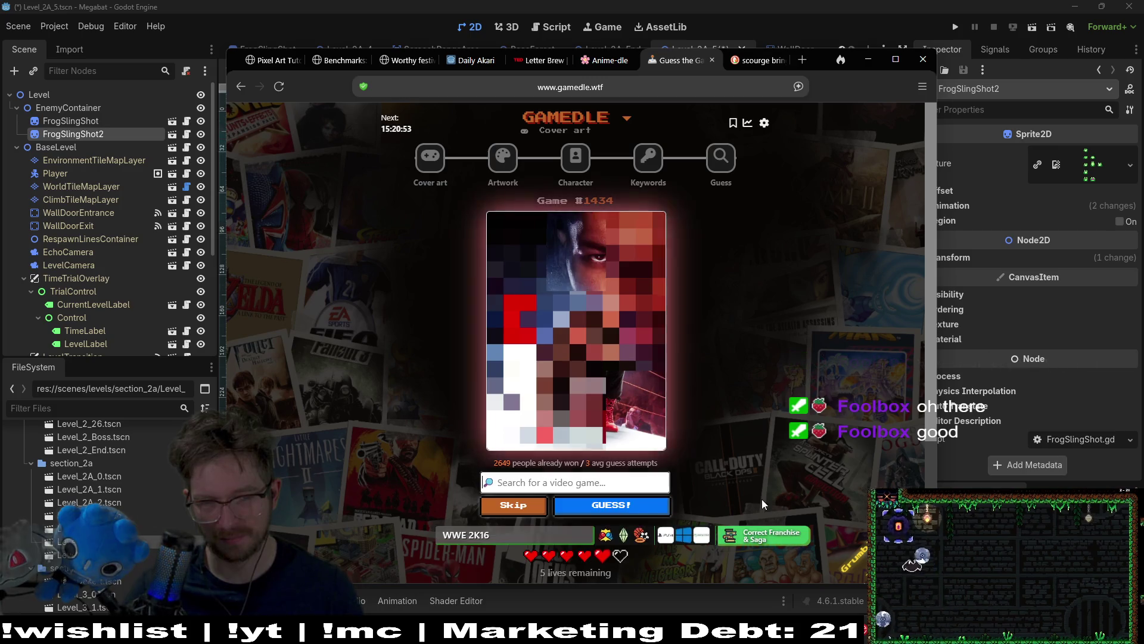
{"action": "left_click", "coordinate": [627, 481]}
{"action": "type", "text": "wwe 2k1"}
{"action": "left_click", "coordinate": [575, 530]}
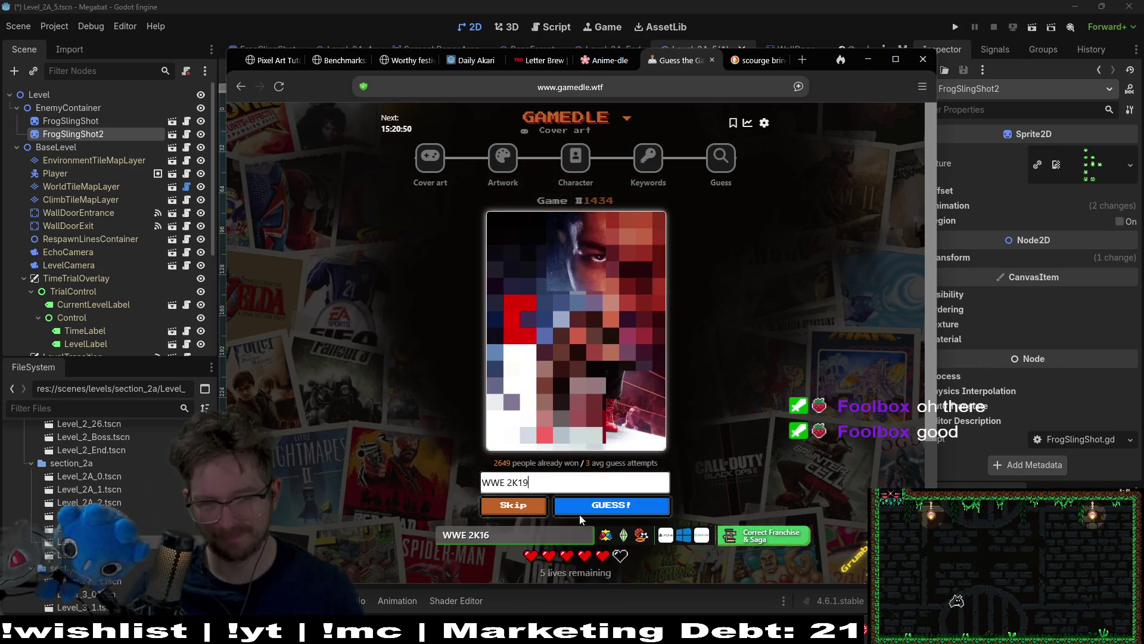
{"action": "left_click", "coordinate": [608, 510]}
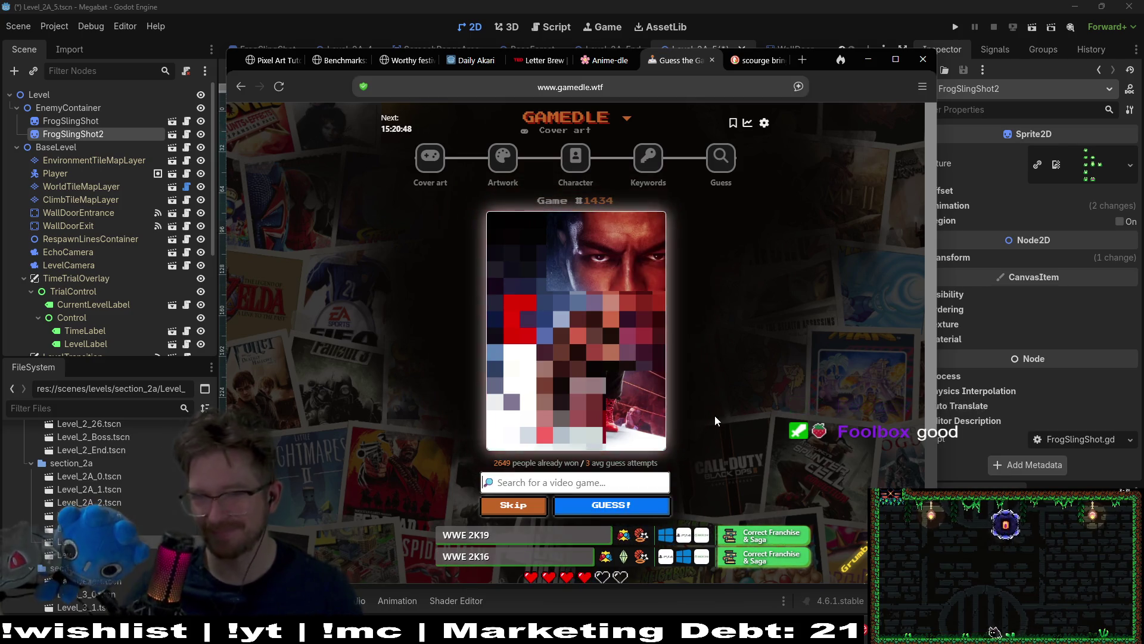
Submit further wrong guesses WWE 2K18 and WWE 2K22.
{"action": "scroll", "coordinate": [709, 418], "scroll_direction": "down", "scroll_amount": 3}
{"action": "left_click", "coordinate": [651, 260]}
{"action": "type", "text": "wwe"}
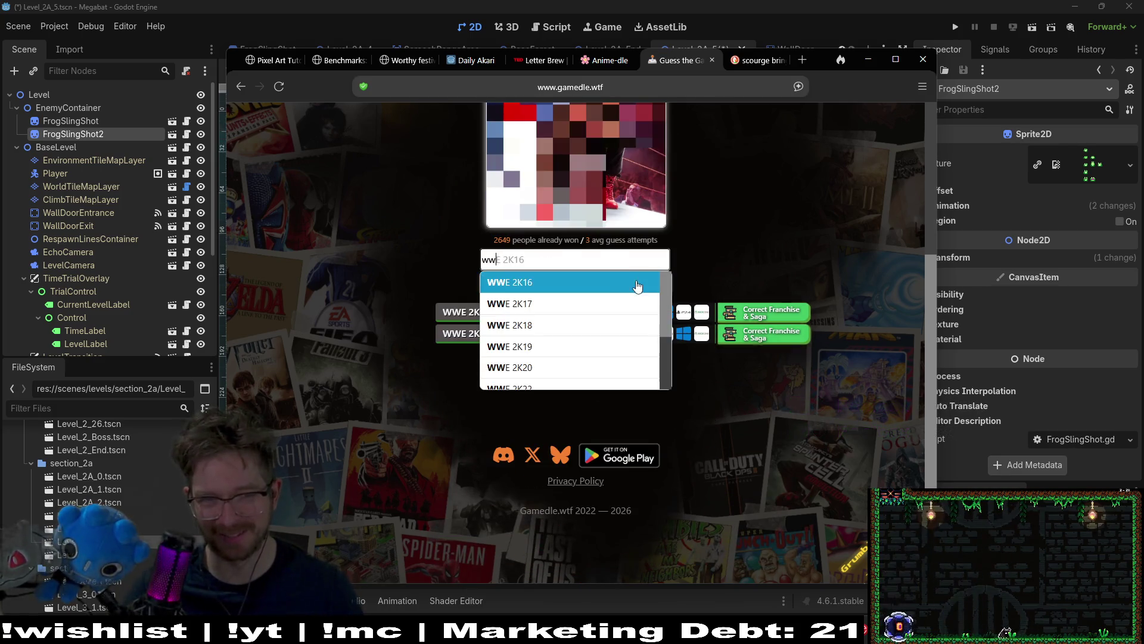
{"action": "left_click", "coordinate": [573, 281]}
{"action": "left_click", "coordinate": [577, 288]}
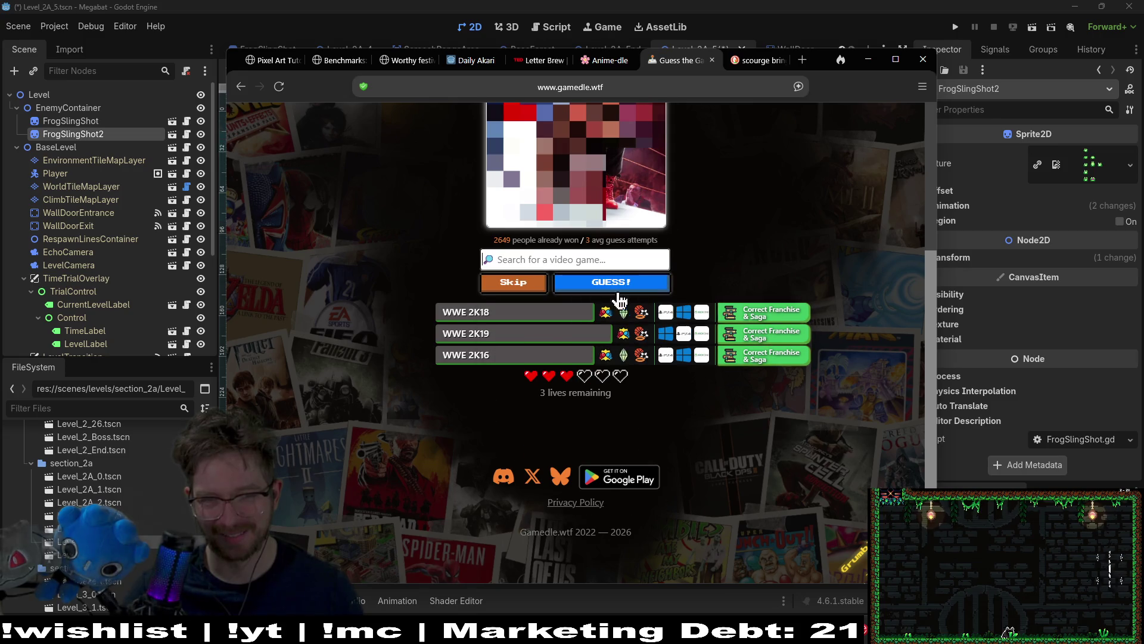
{"action": "left_click", "coordinate": [610, 260]}
{"action": "type", "text": "wwe"}
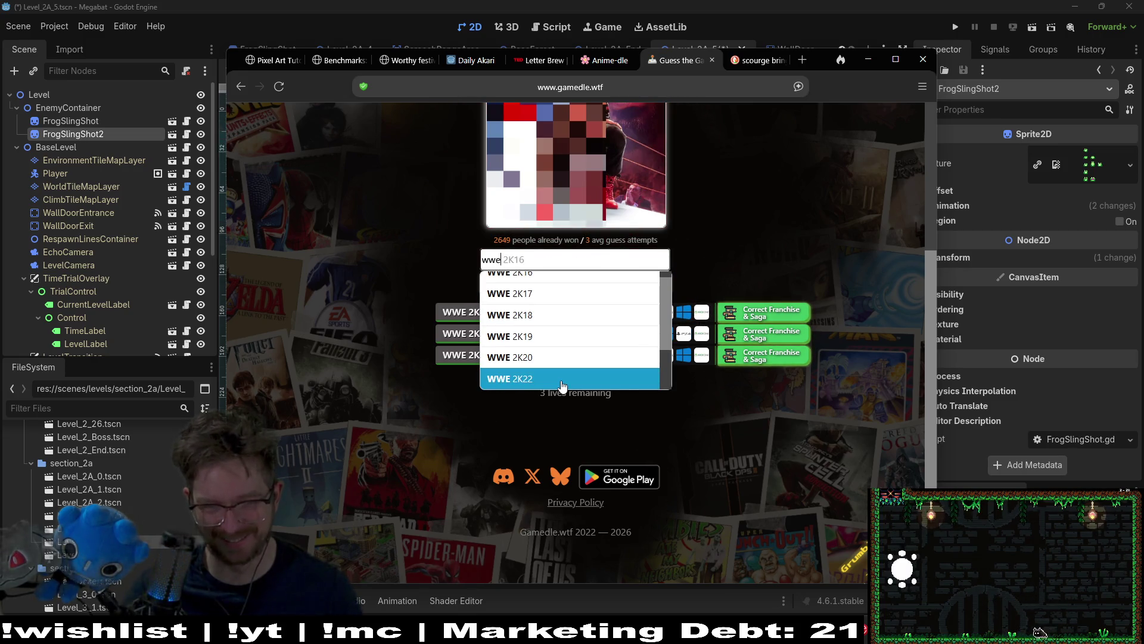
{"action": "left_click", "coordinate": [572, 362]}
{"action": "left_click", "coordinate": [617, 284]}
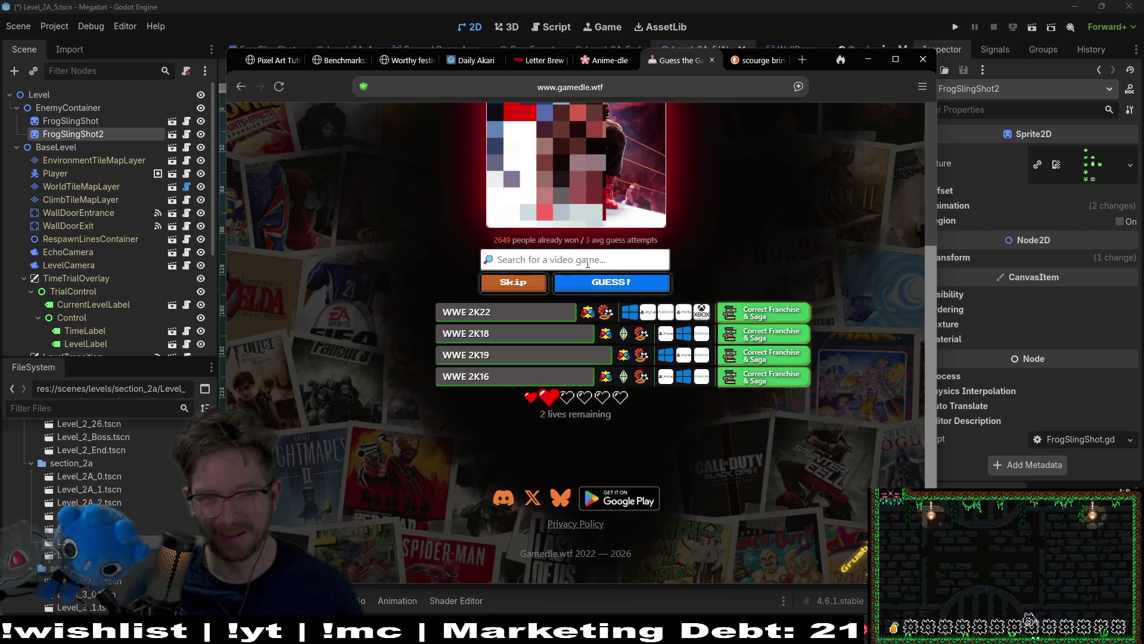
Guess WWE 2K25 to solve it, then open the Artwork puzzle and maximize the browser.
{"action": "left_click", "coordinate": [587, 260]}
{"action": "type", "text": "wwe"}
{"action": "scroll", "coordinate": [577, 324], "scroll_direction": "down", "scroll_amount": 2}
{"action": "left_click", "coordinate": [581, 336]}
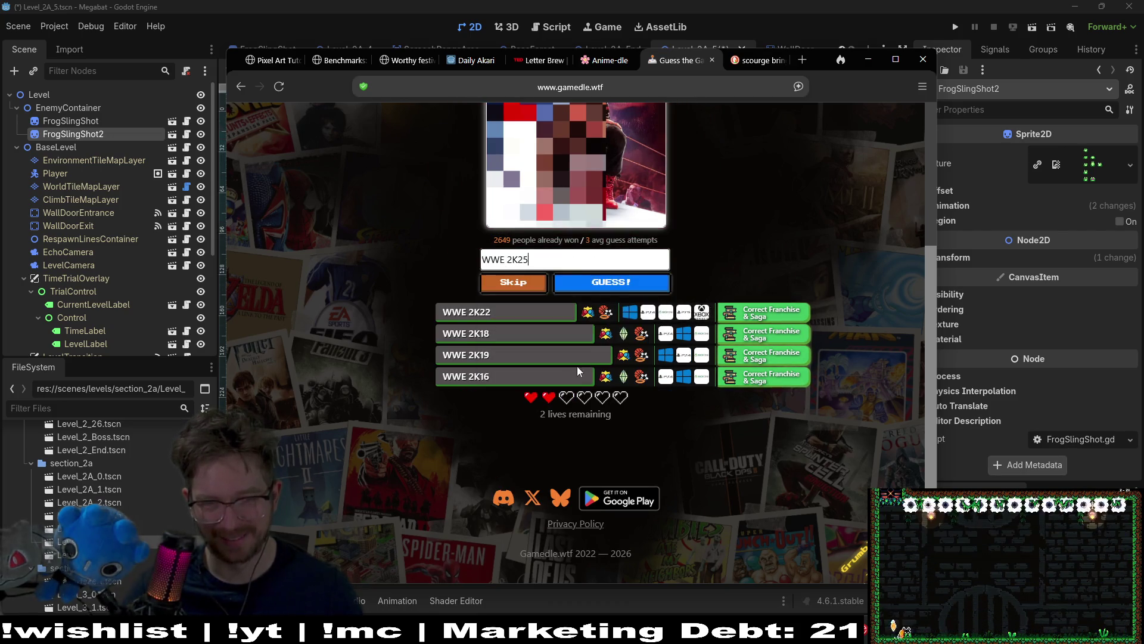
{"action": "left_click", "coordinate": [617, 292]}
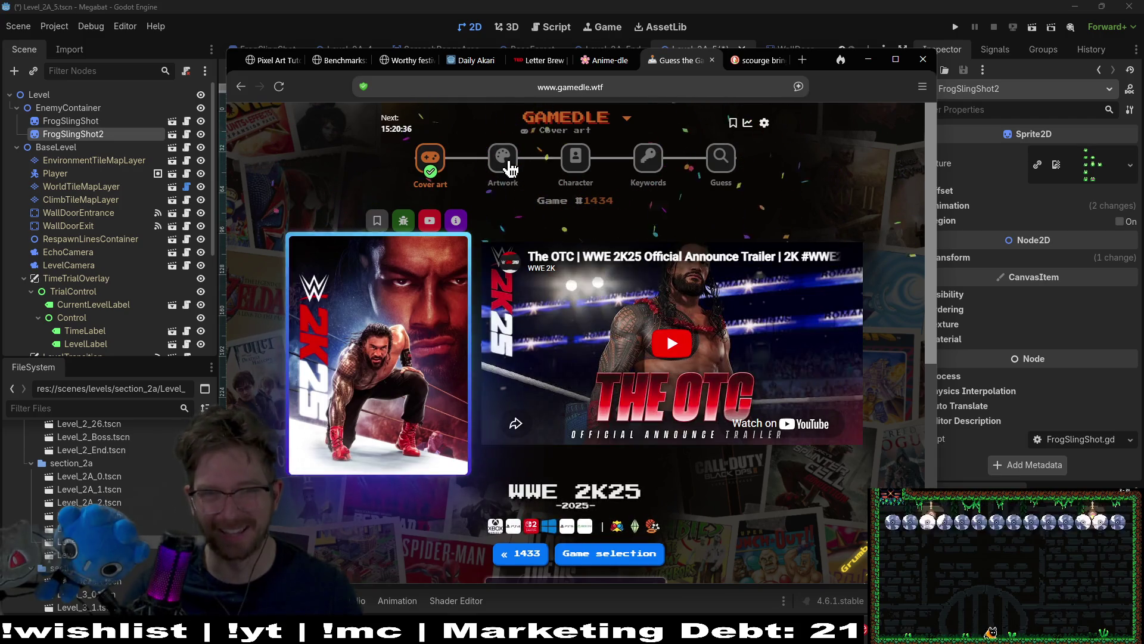
{"action": "left_click", "coordinate": [503, 158]}
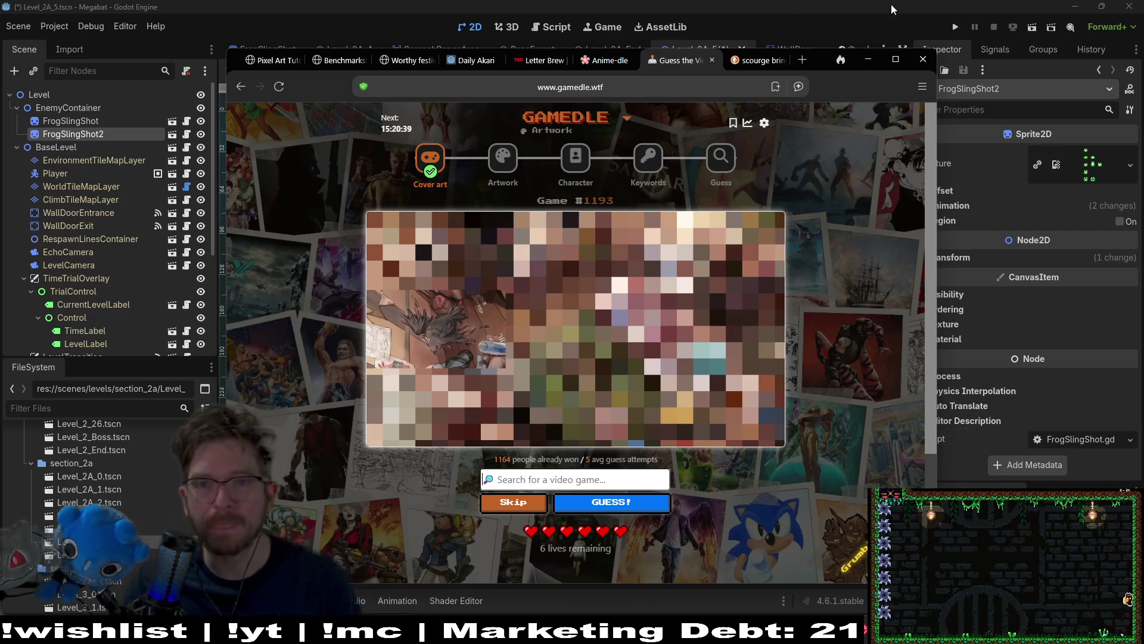
{"action": "left_click", "coordinate": [896, 59]}
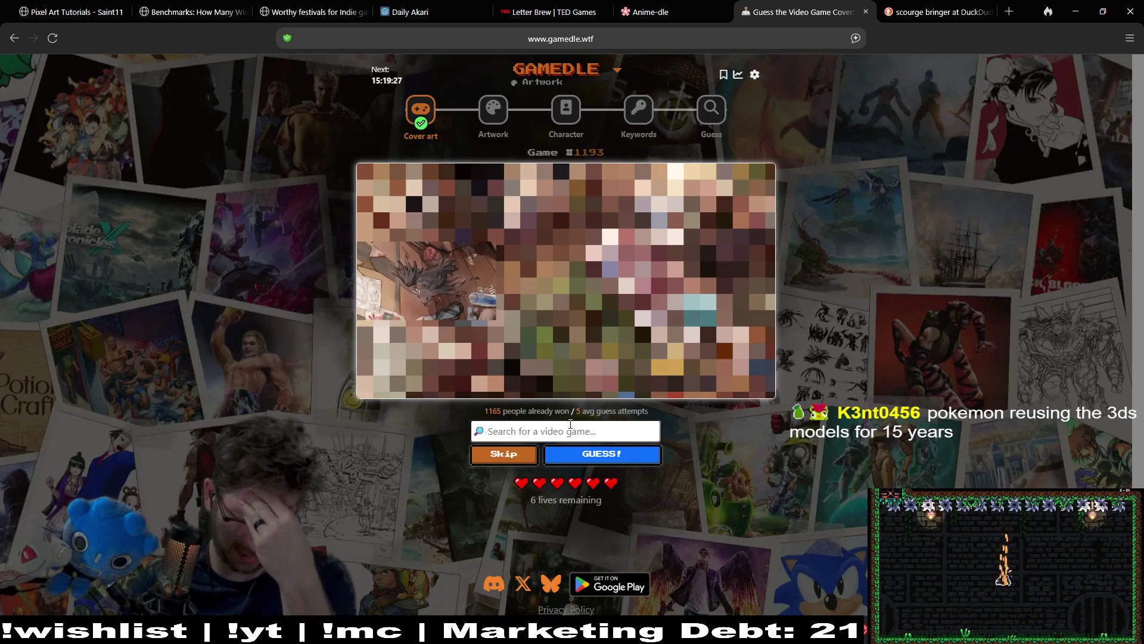
Submit Octopath Traveler as the first guess on Gamedle's Artwork puzzle.
{"action": "type", "text": "octopath"}
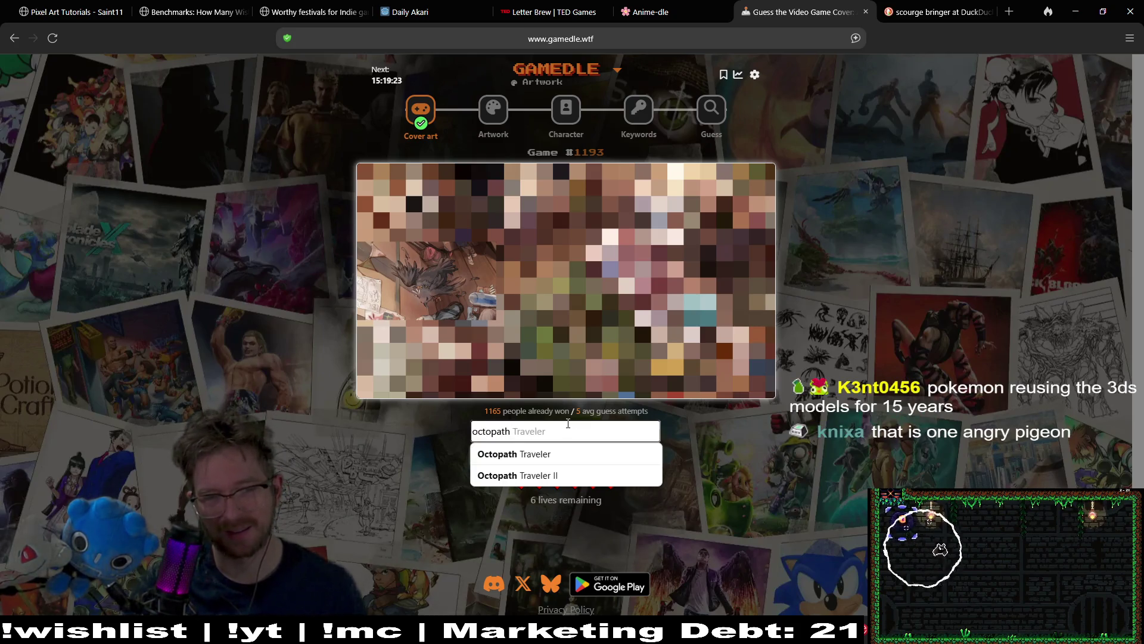
{"action": "left_click", "coordinate": [586, 462]}
{"action": "left_click", "coordinate": [596, 455]}
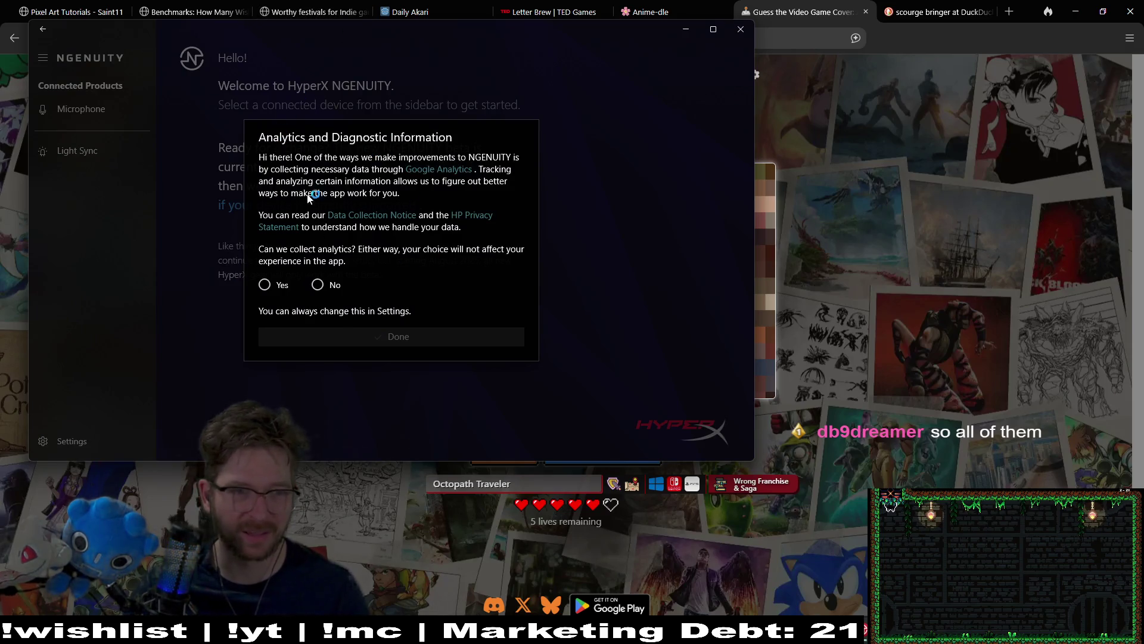
Decline NGENUITY analytics sharing and close the app to reveal Gamedle again.
{"action": "left_click", "coordinate": [330, 288]}
{"action": "left_click", "coordinate": [384, 336]}
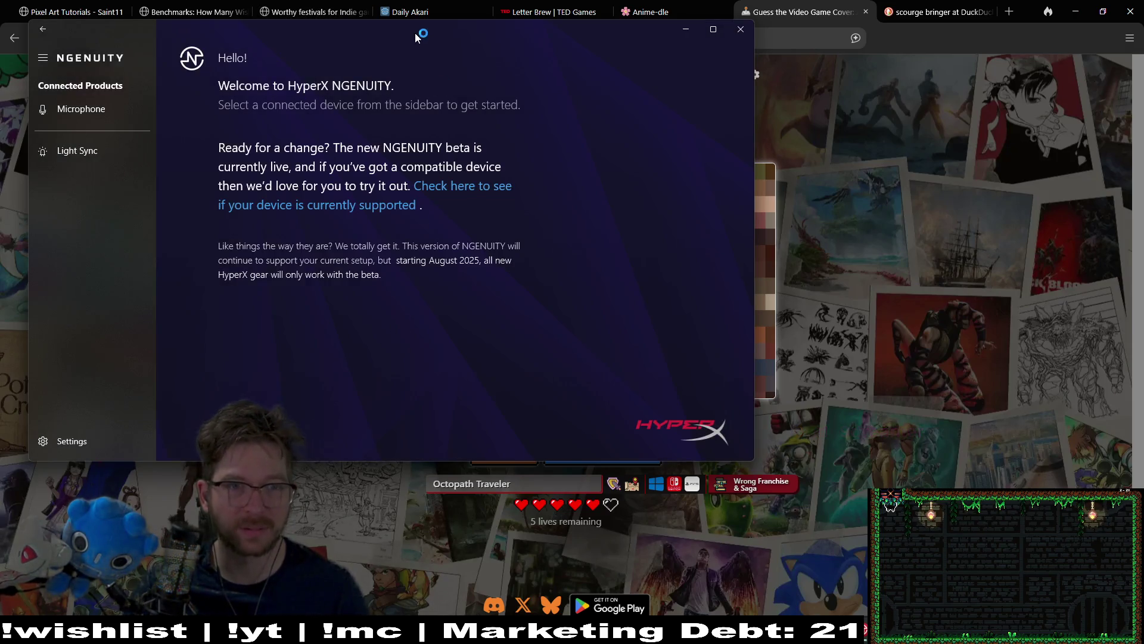
{"action": "key", "text": "alt+F4"}
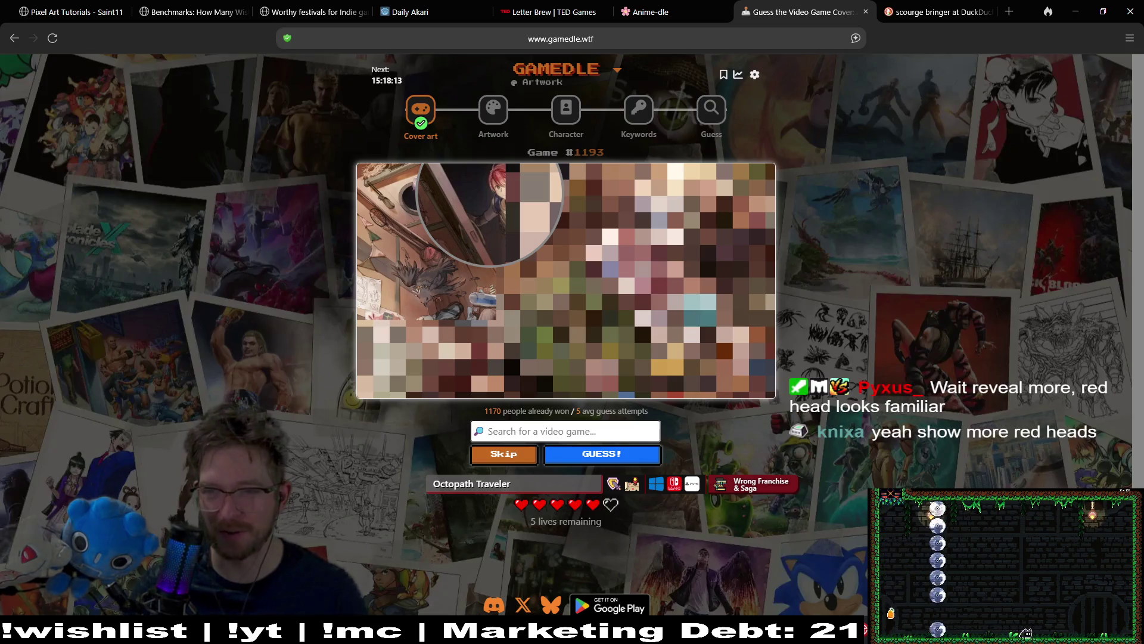
Guess Final Fantasy Adventure on the Artwork puzzle.
{"action": "left_click", "coordinate": [548, 425]}
{"action": "type", "text": "final fan"}
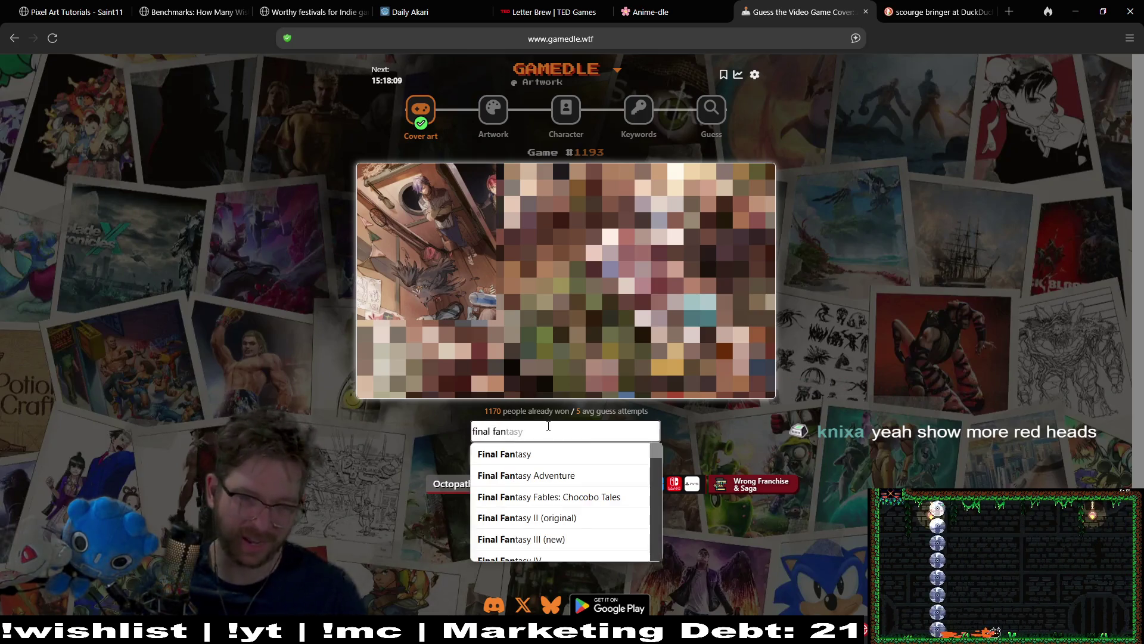
{"action": "left_click", "coordinate": [582, 475]}
{"action": "left_click", "coordinate": [631, 454]}
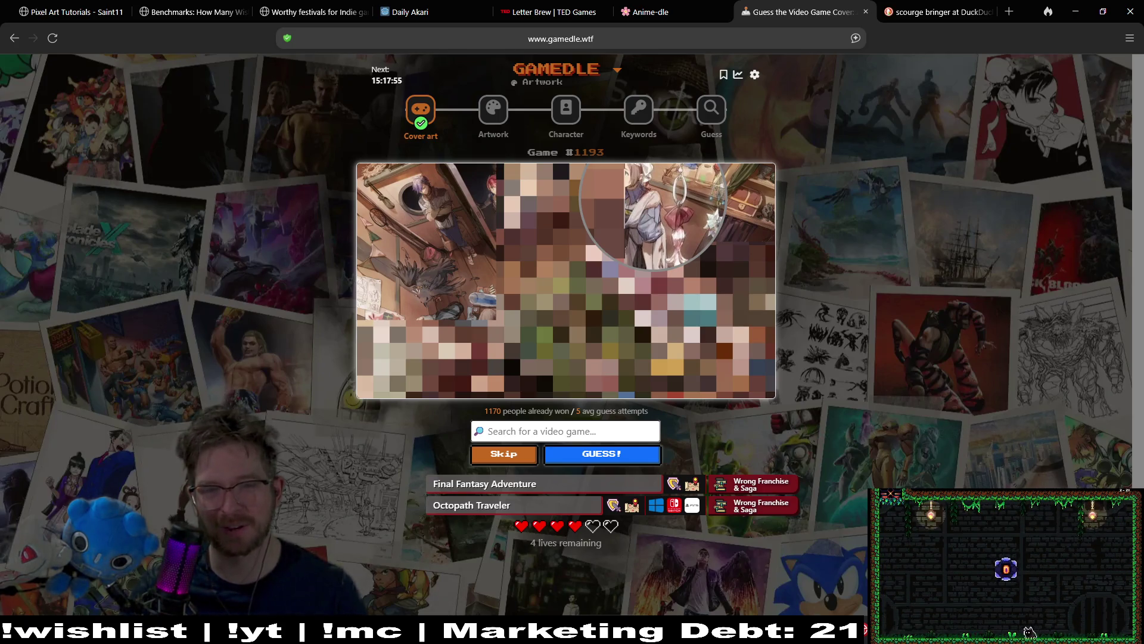
Guess Fire Emblem Echoes: Shadows of Valentia on the Artwork puzzle.
{"action": "left_click", "coordinate": [584, 427]}
{"action": "type", "text": "fire em"}
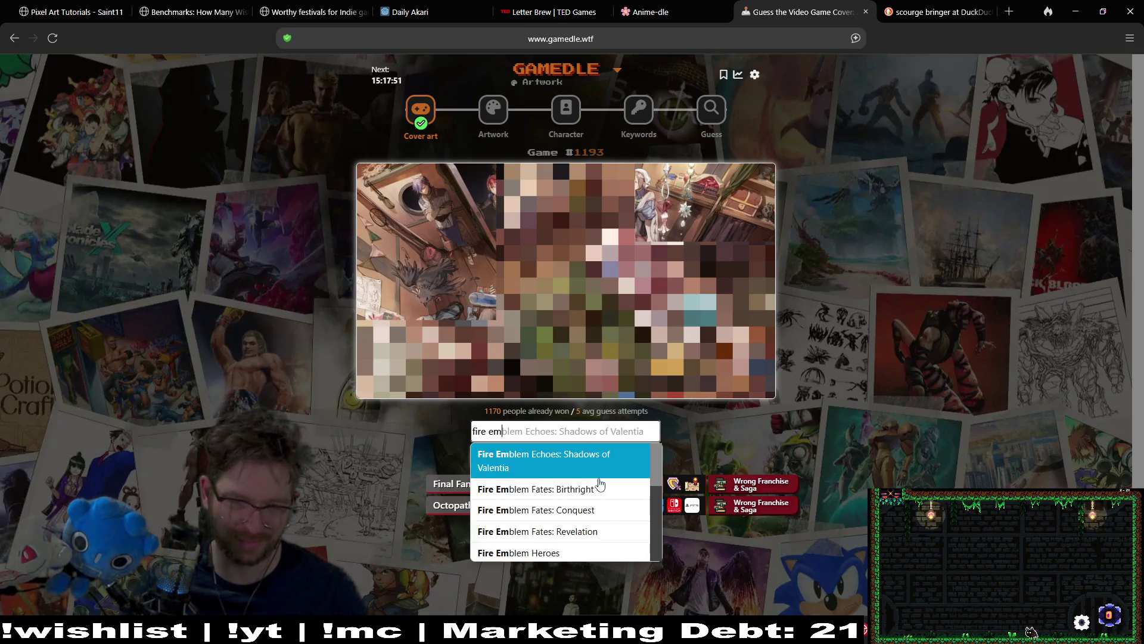
{"action": "left_click", "coordinate": [610, 465]}
{"action": "left_click", "coordinate": [612, 462]}
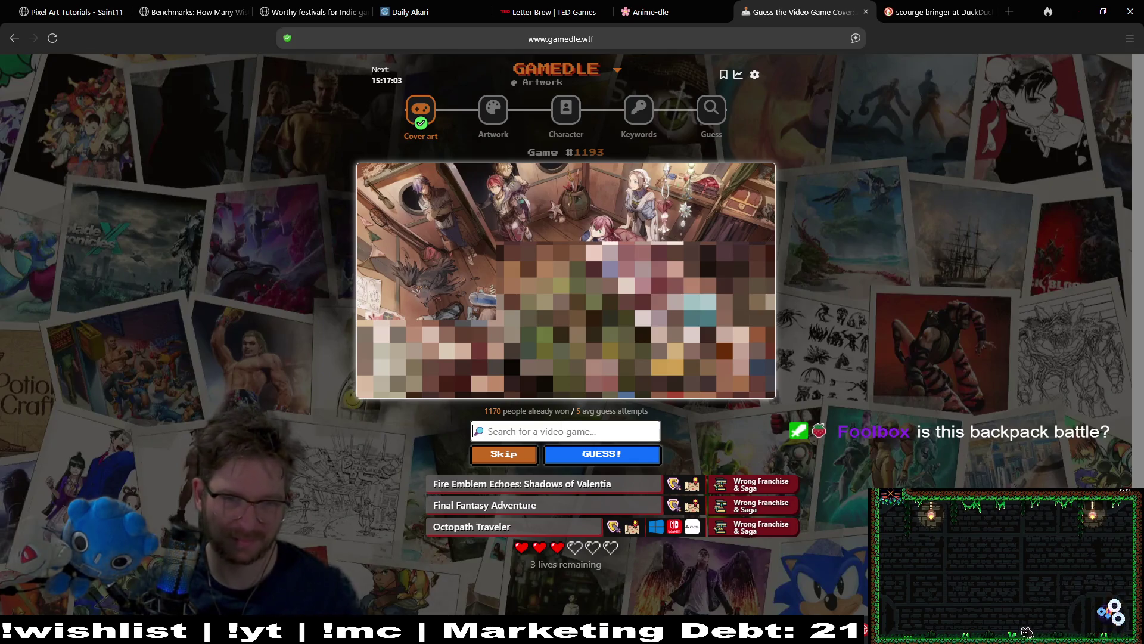
Guess Backpack Battles on the Artwork puzzle.
{"action": "type", "text": "backpack"}
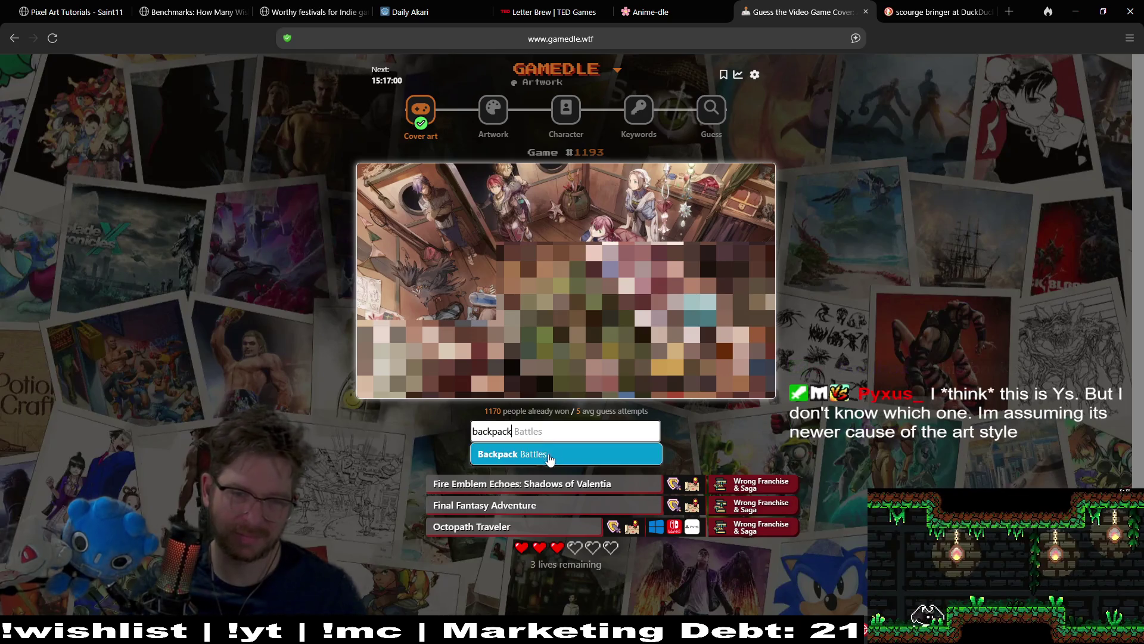
{"action": "left_click", "coordinate": [587, 454]}
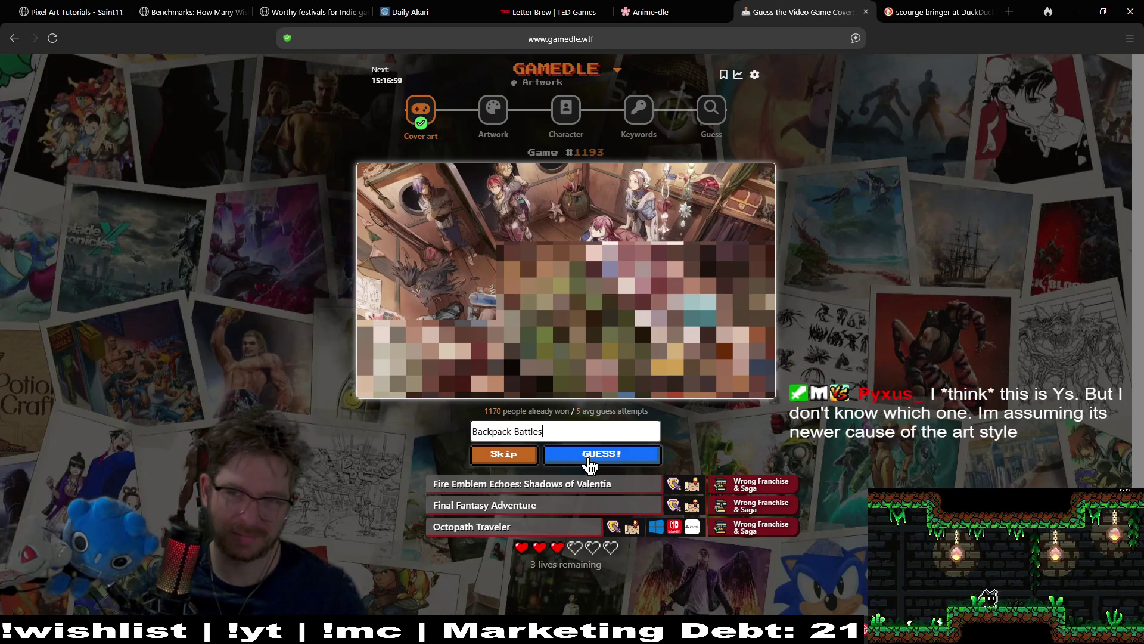
{"action": "left_click", "coordinate": [589, 459]}
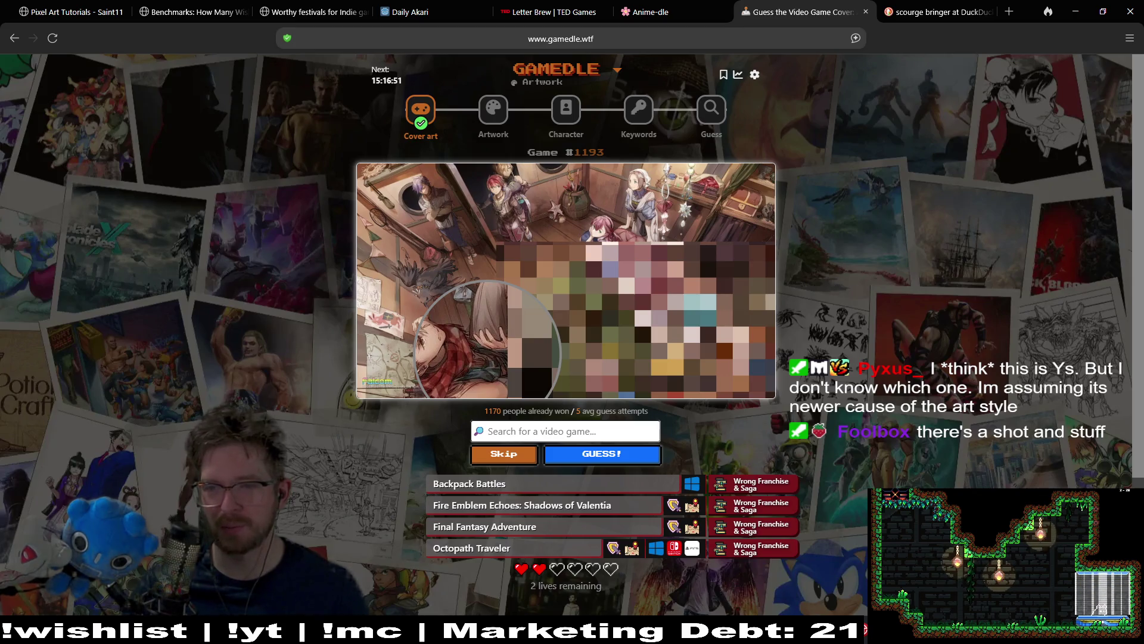
Guess Ys II: Ancient Ys Vanished - The Final Chapter, matching the franchise.
{"action": "left_click", "coordinate": [536, 433]}
{"action": "type", "text": "ys"}
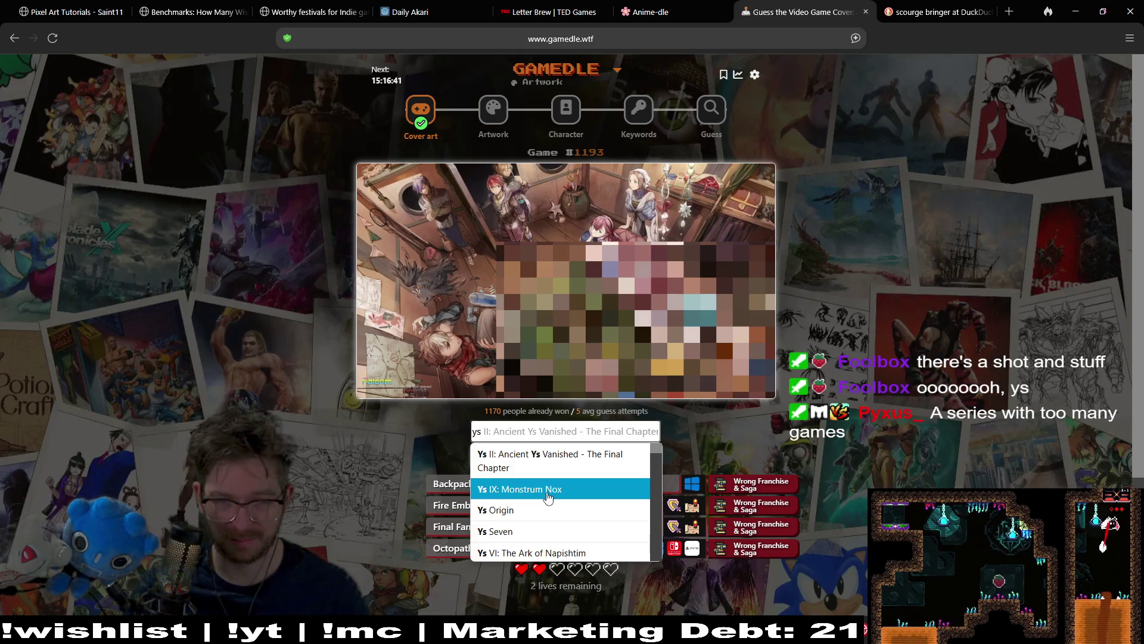
{"action": "left_click", "coordinate": [596, 460]}
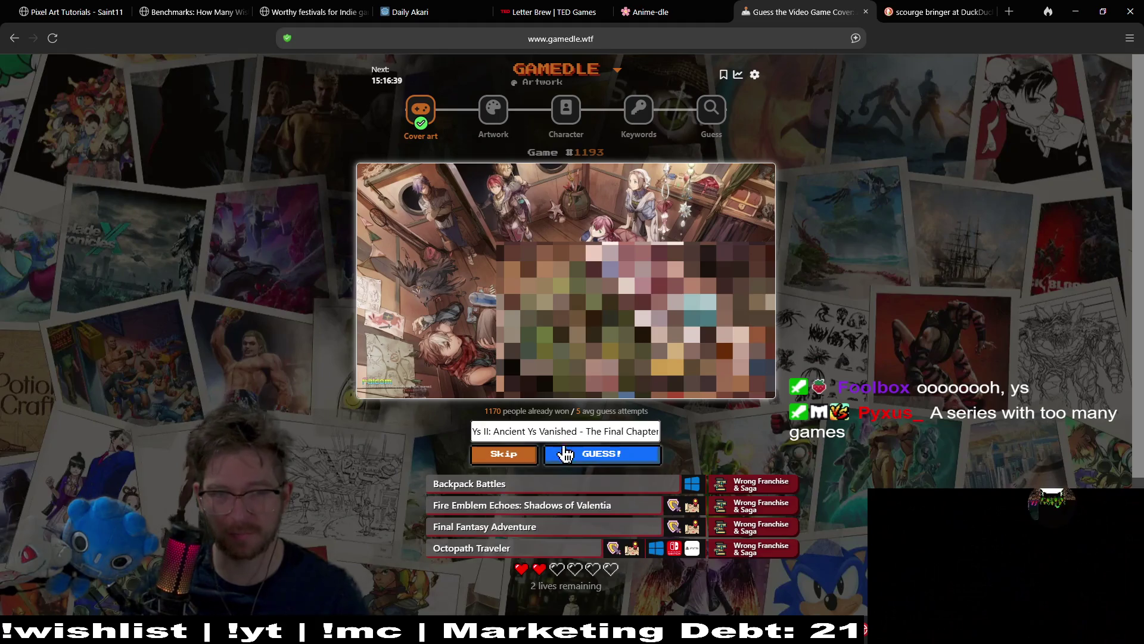
{"action": "left_click", "coordinate": [596, 454]}
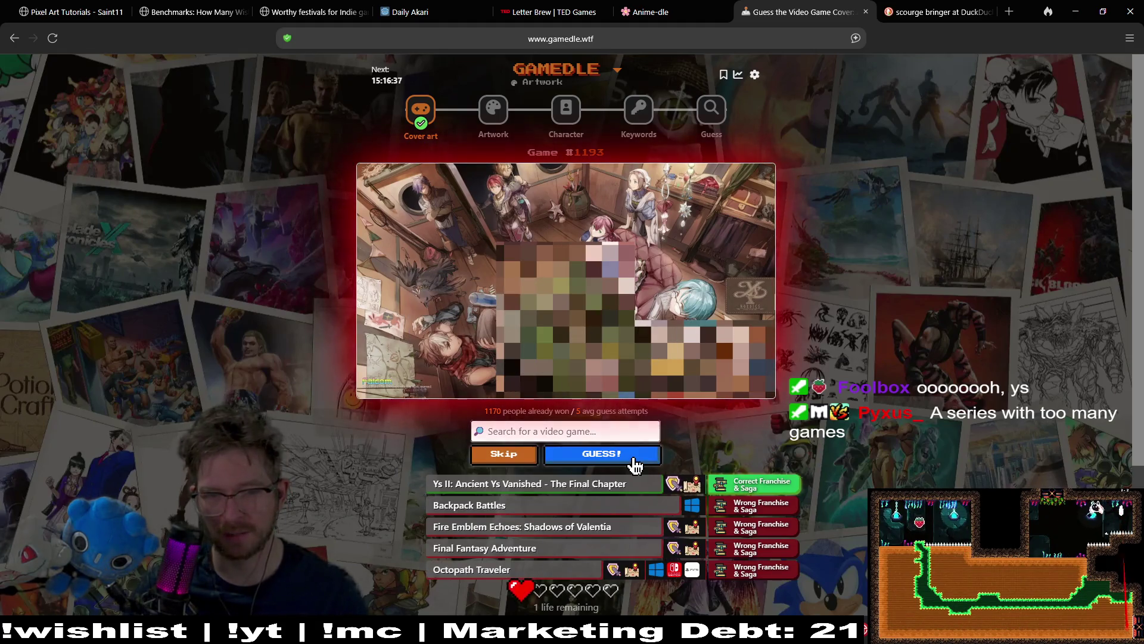
Search 'ys' again, choose Ys X: Nordics and submit it as the guess.
{"action": "type", "text": "ys"}
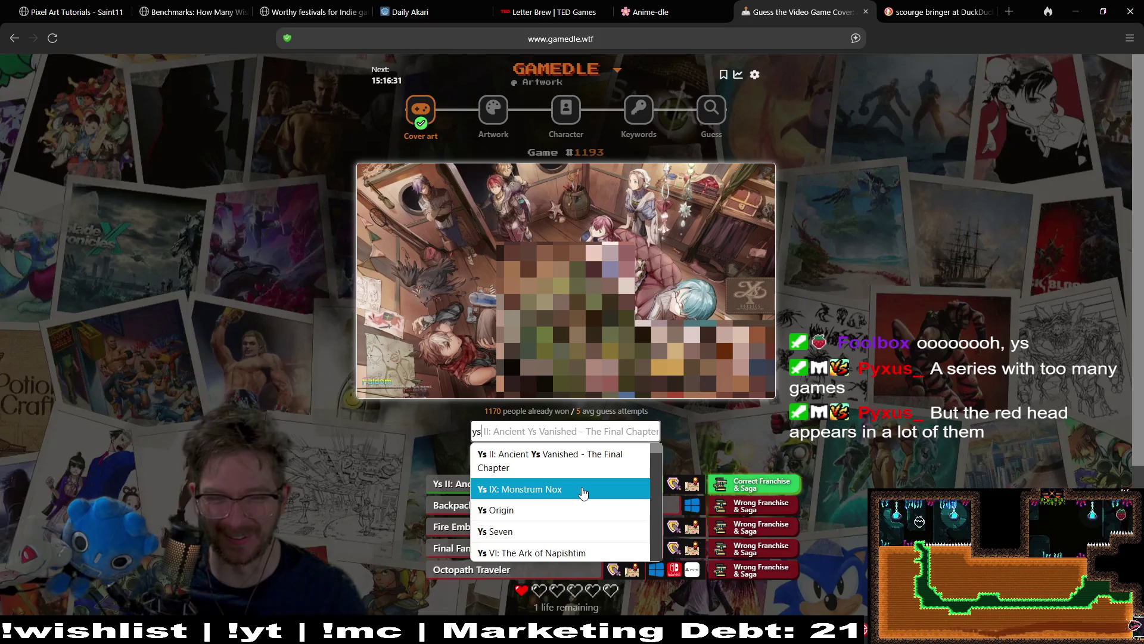
{"action": "scroll", "coordinate": [560, 516], "scroll_direction": "down", "scroll_amount": 2}
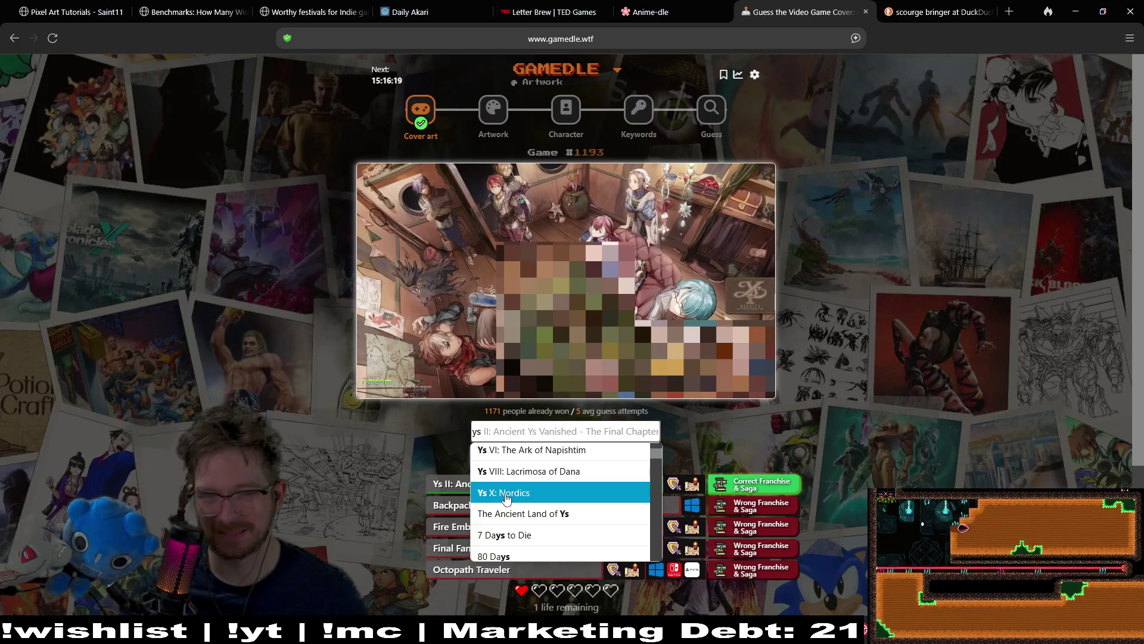
{"action": "left_click", "coordinate": [506, 495]}
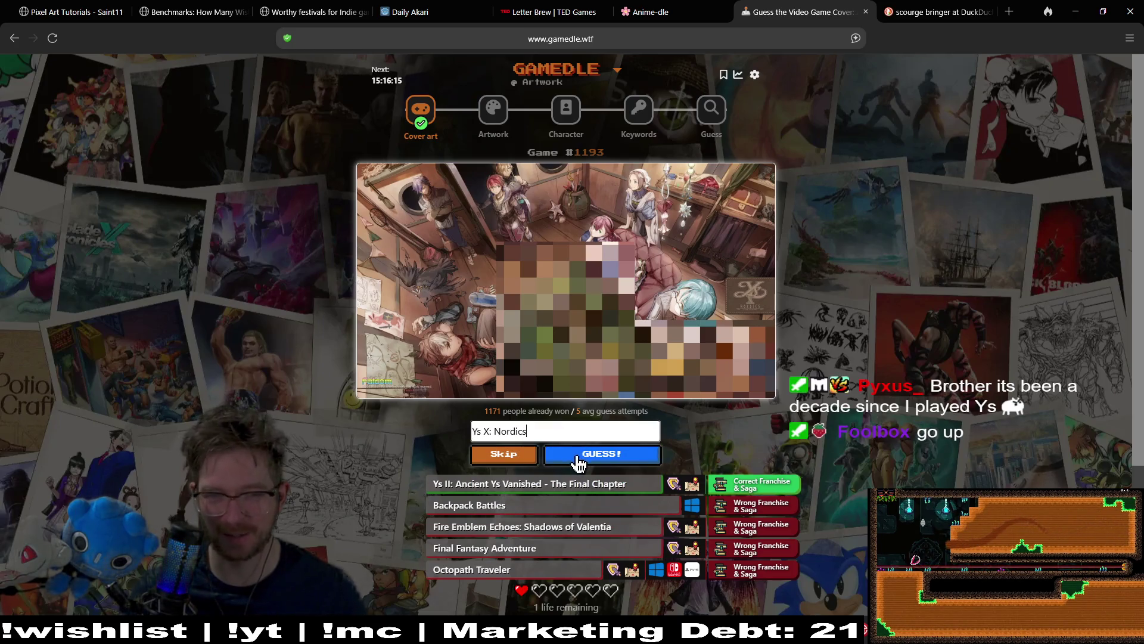
{"action": "key", "text": "ctrl+a"}
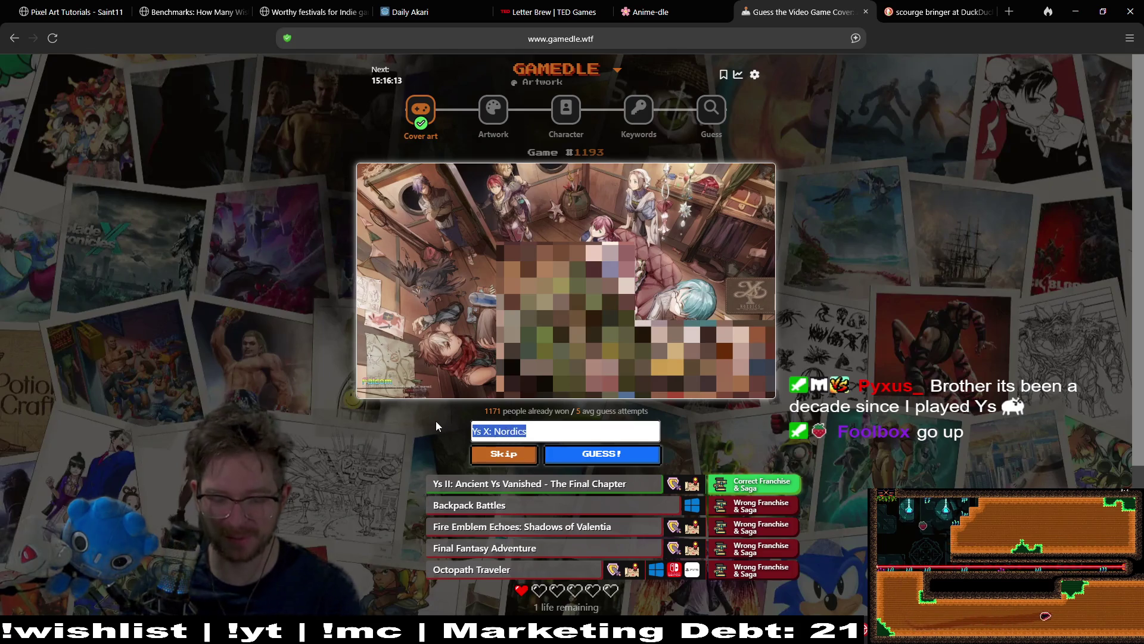
{"action": "key", "text": "BackSpace"}
{"action": "type", "text": "ys"}
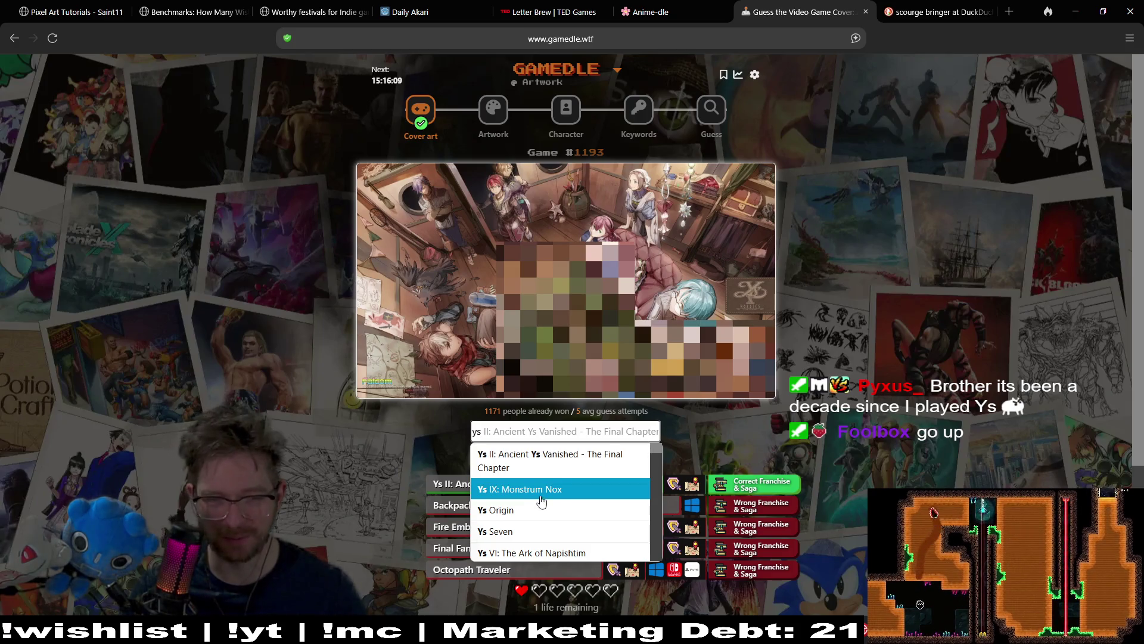
{"action": "scroll", "coordinate": [540, 500], "scroll_direction": "down", "scroll_amount": 3}
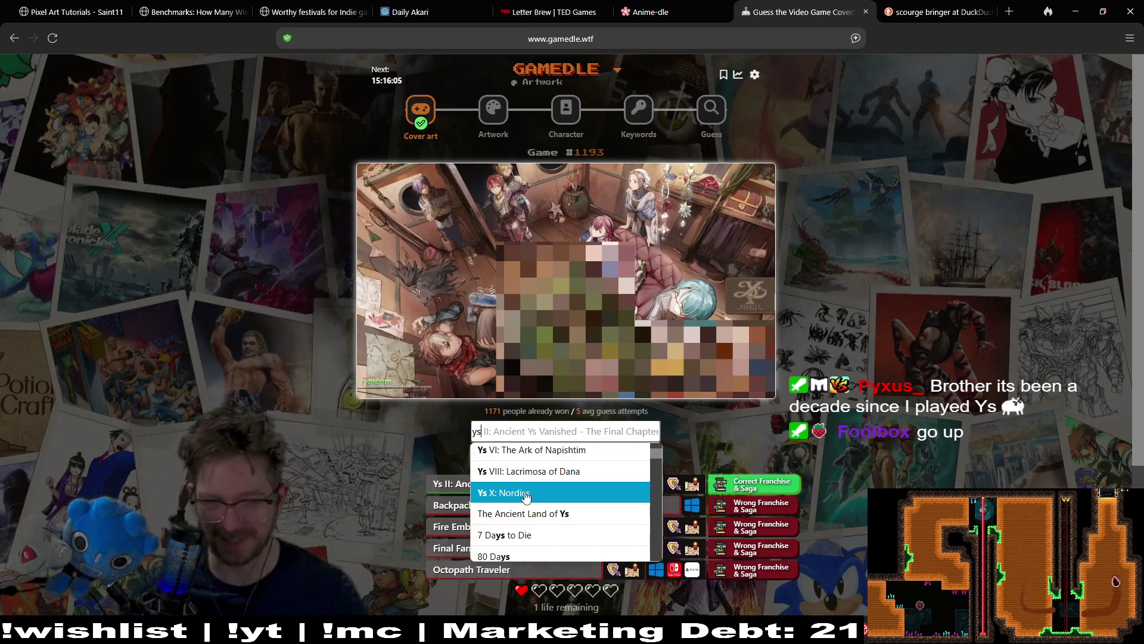
{"action": "left_click", "coordinate": [526, 494]}
{"action": "left_click", "coordinate": [593, 454]}
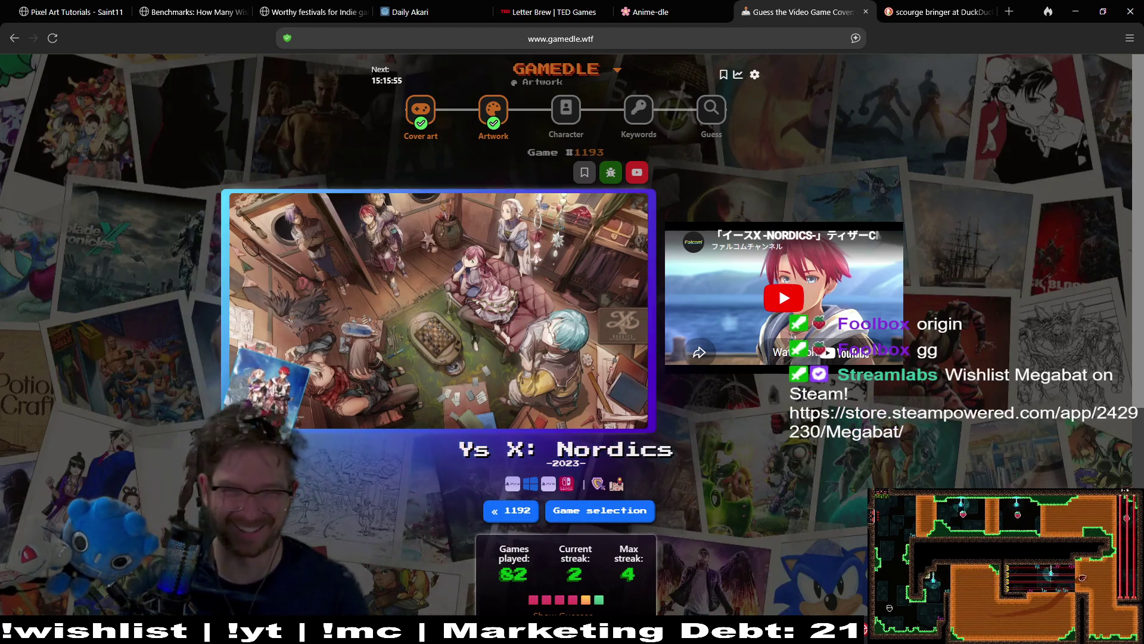
Move from the solved Artwork puzzle to Character puzzle #256.
{"action": "left_click", "coordinate": [570, 111]}
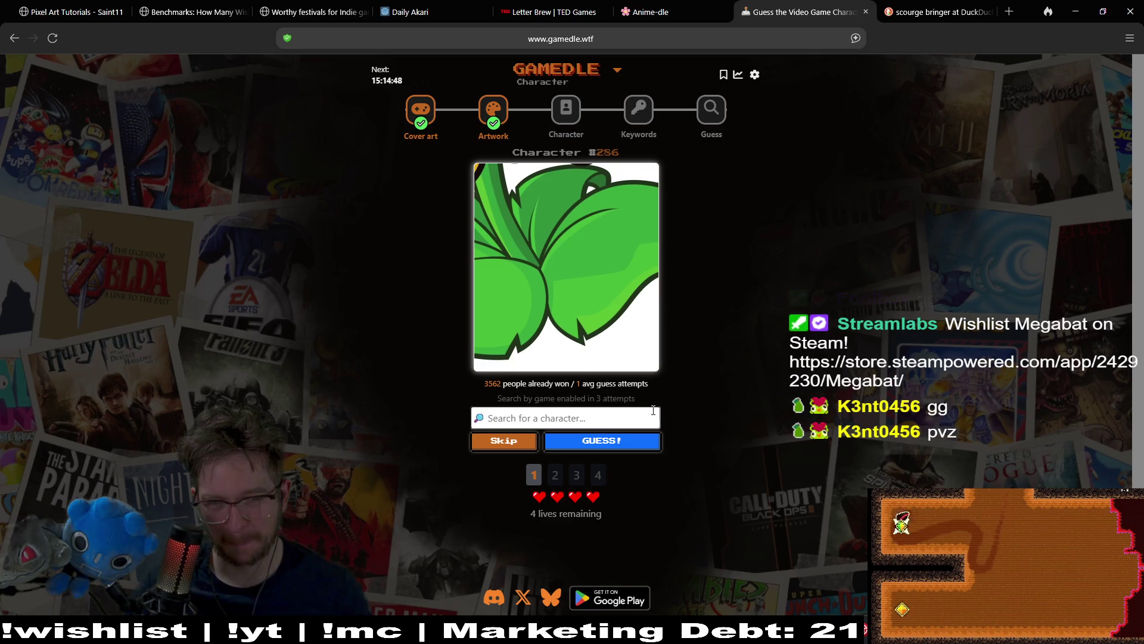
{"action": "left_click", "coordinate": [614, 416]}
{"action": "type", "text": "plan"}
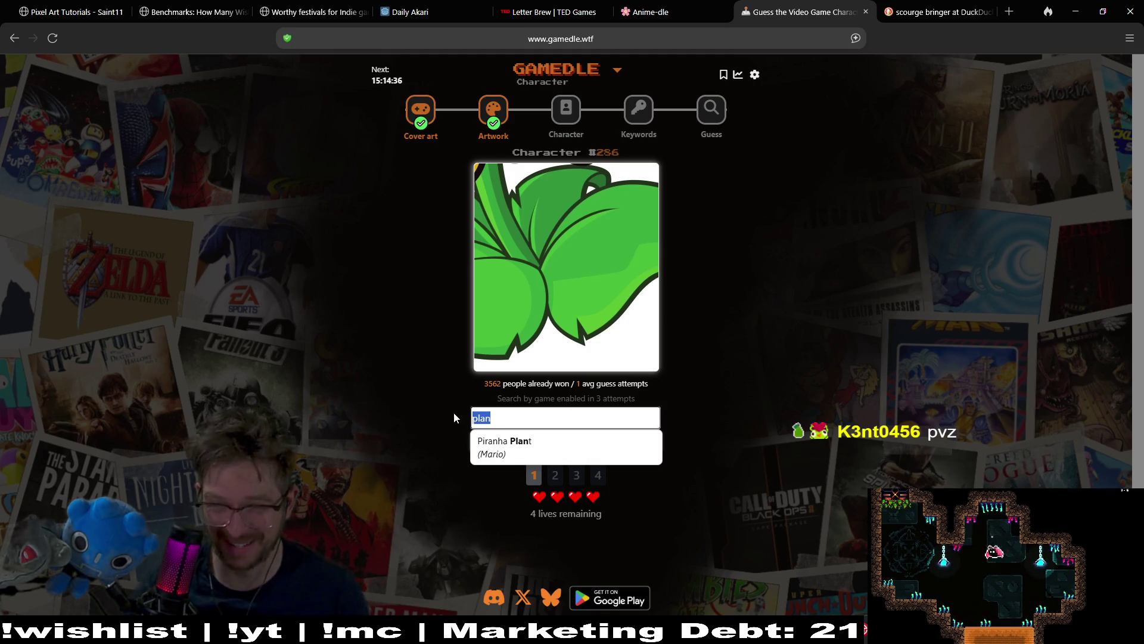
{"action": "key", "text": "BackSpace"}
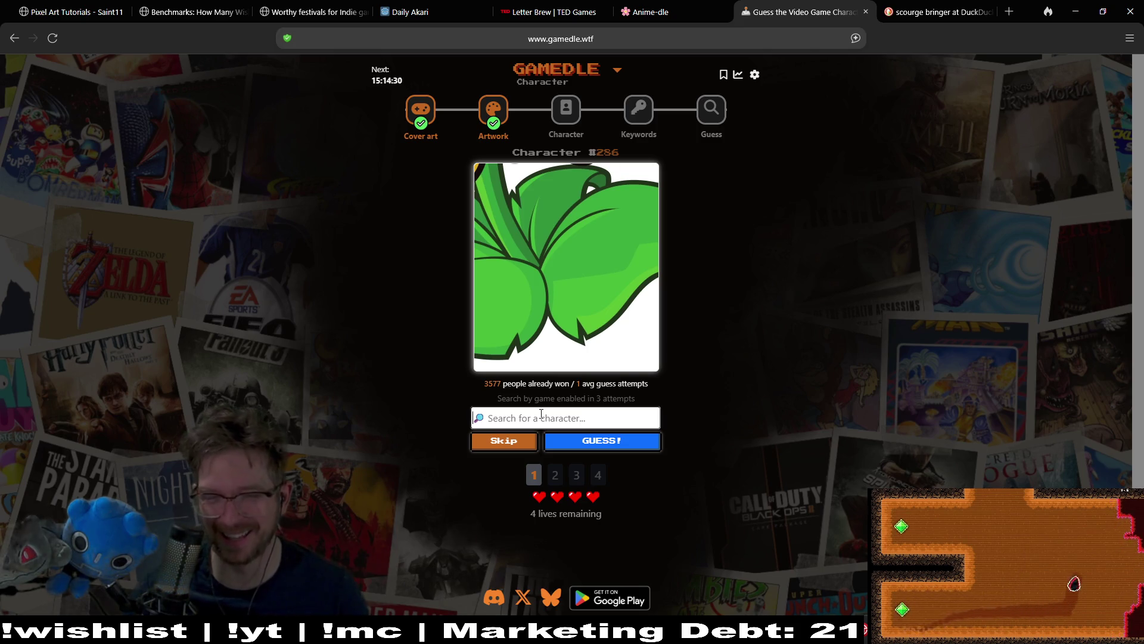
{"action": "type", "text": "sho"}
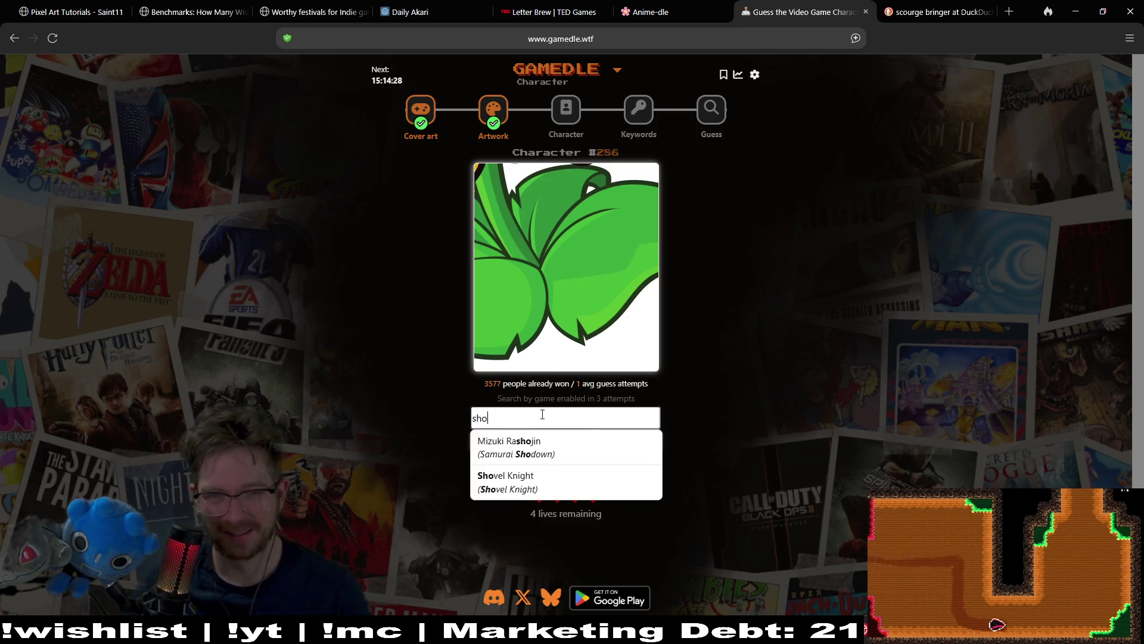
{"action": "key", "text": "BackSpace"}
{"action": "key", "text": "BackSpace"}
{"action": "type", "text": "plan"}
{"action": "key", "text": "BackSpace"}
{"action": "key", "text": "BackSpace"}
{"action": "key", "text": "BackSpace"}
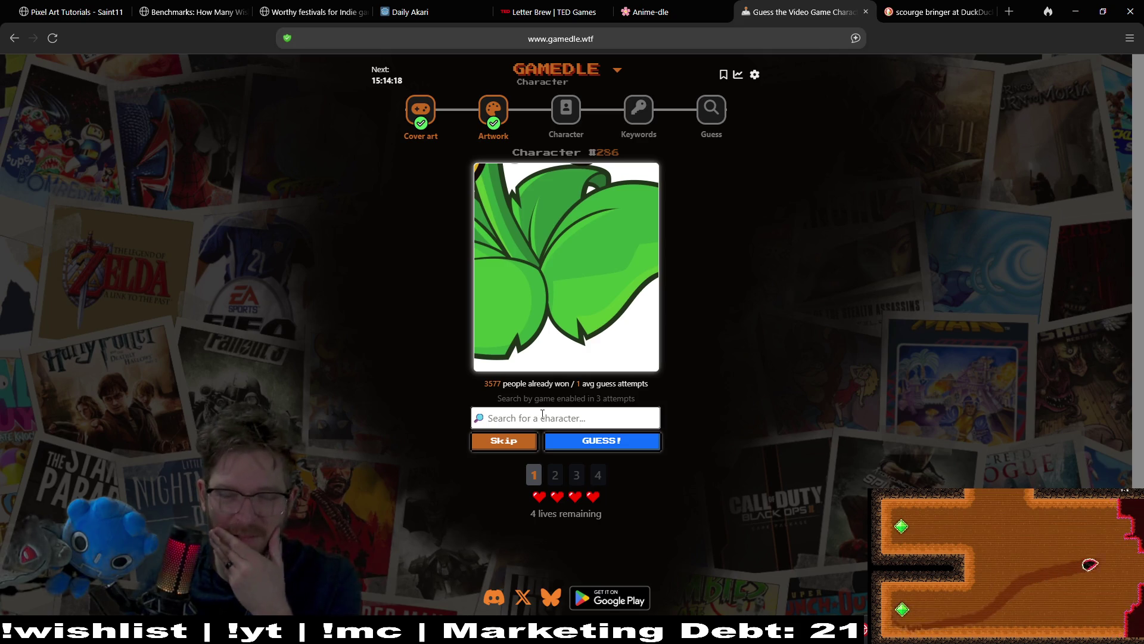
{"action": "type", "text": "see"}
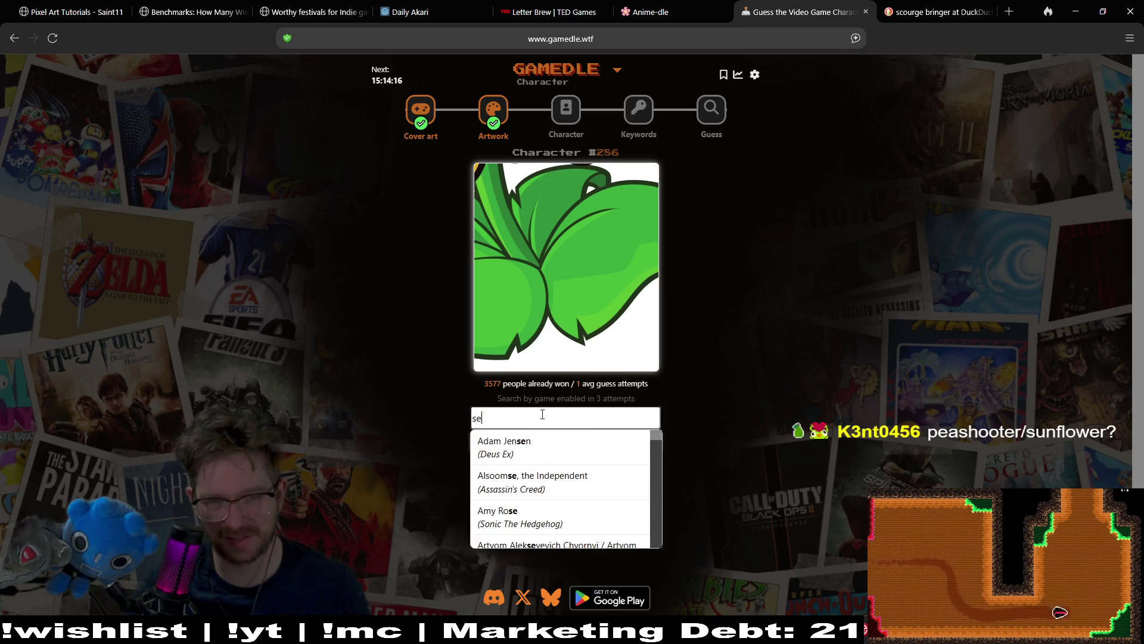
{"action": "key", "text": "BackSpace"}
{"action": "key", "text": "BackSpace"}
{"action": "key", "text": "BackSpace"}
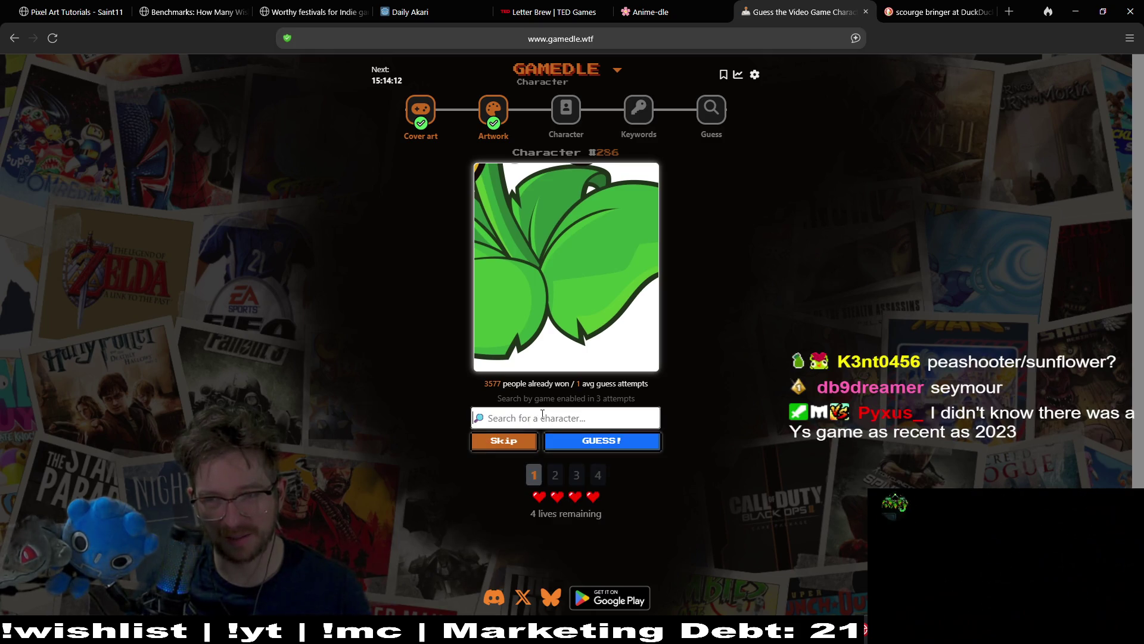
{"action": "type", "text": "seym"}
{"action": "key", "text": "BackSpace"}
{"action": "key", "text": "BackSpace"}
{"action": "key", "text": "BackSpace"}
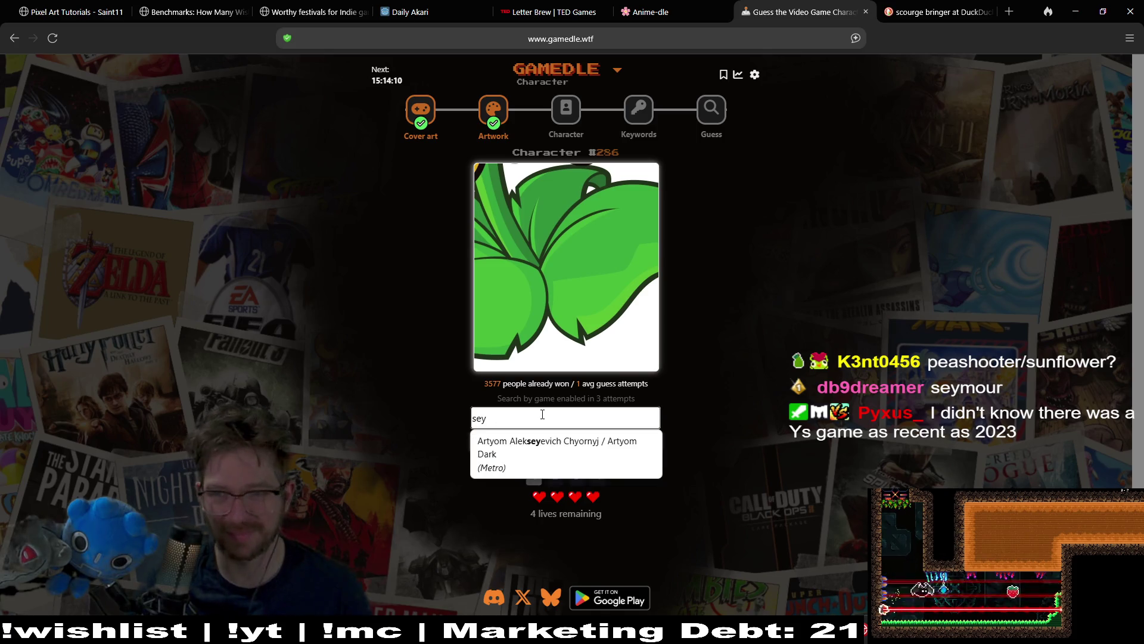
{"action": "type", "text": "pea"}
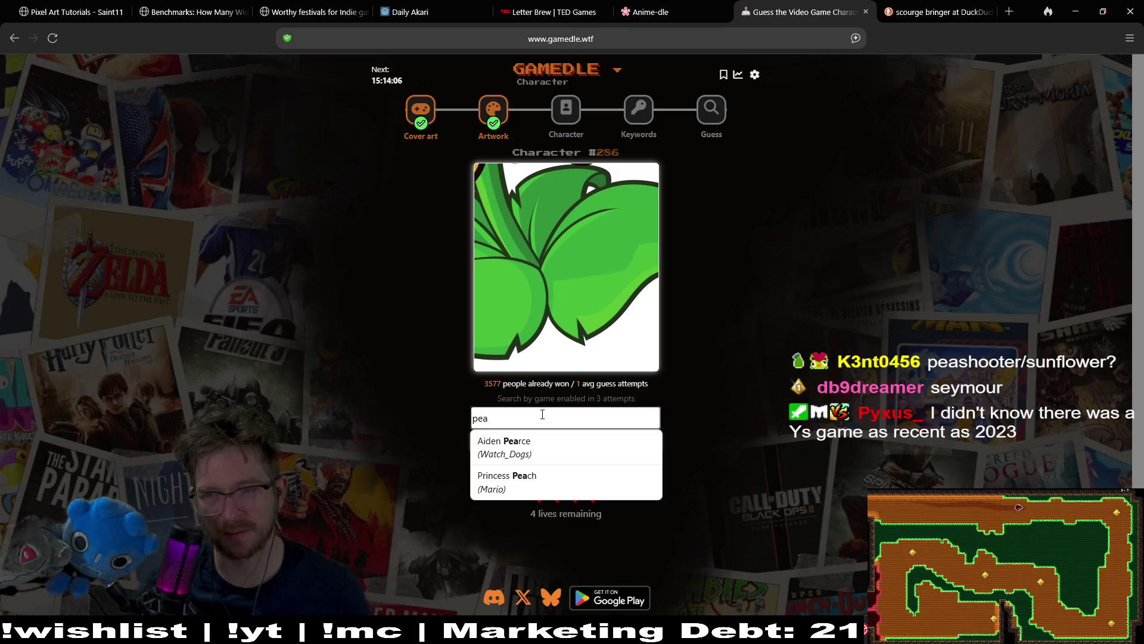
{"action": "key", "text": "BackSpace"}
{"action": "key", "text": "BackSpace"}
{"action": "key", "text": "BackSpace"}
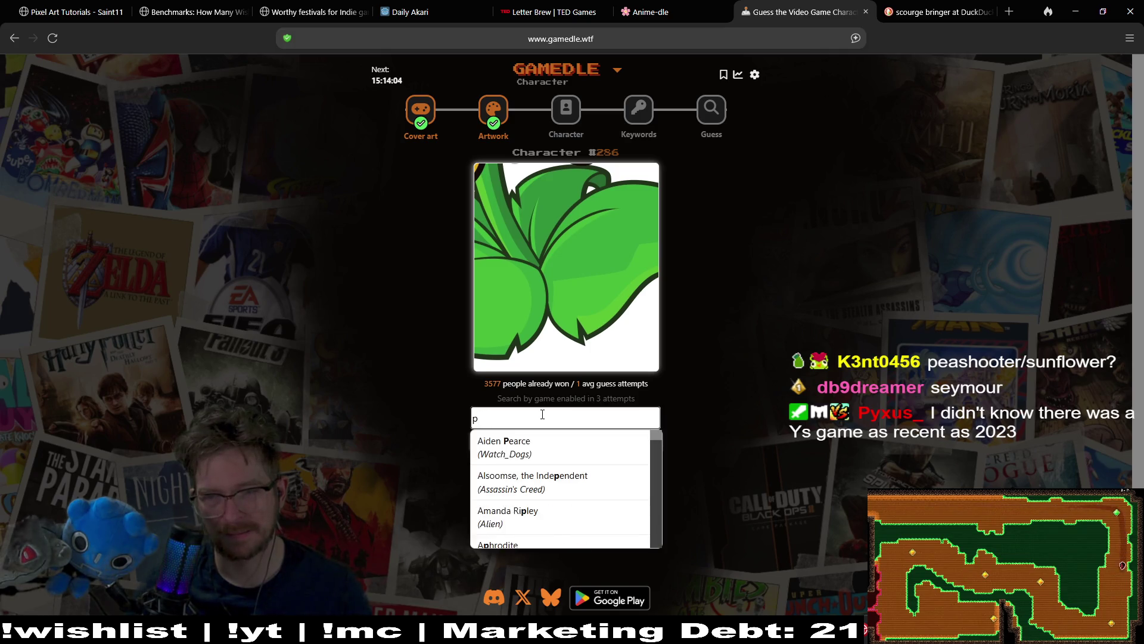
{"action": "type", "text": "sun"}
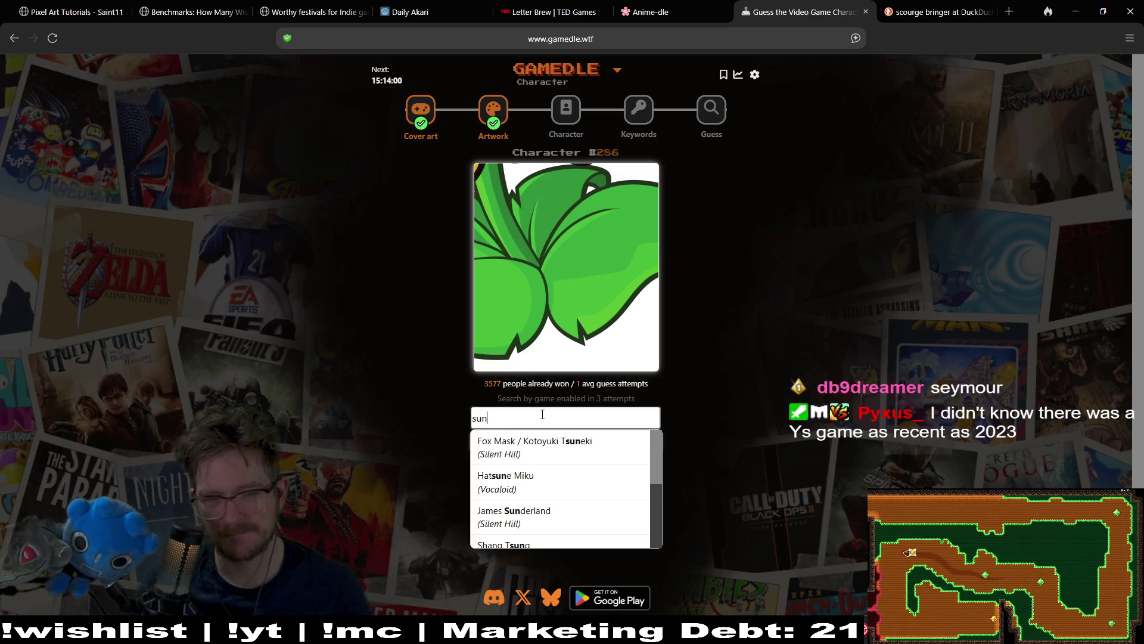
{"action": "key", "text": "BackSpace"}
{"action": "key", "text": "BackSpace"}
{"action": "key", "text": "BackSpace"}
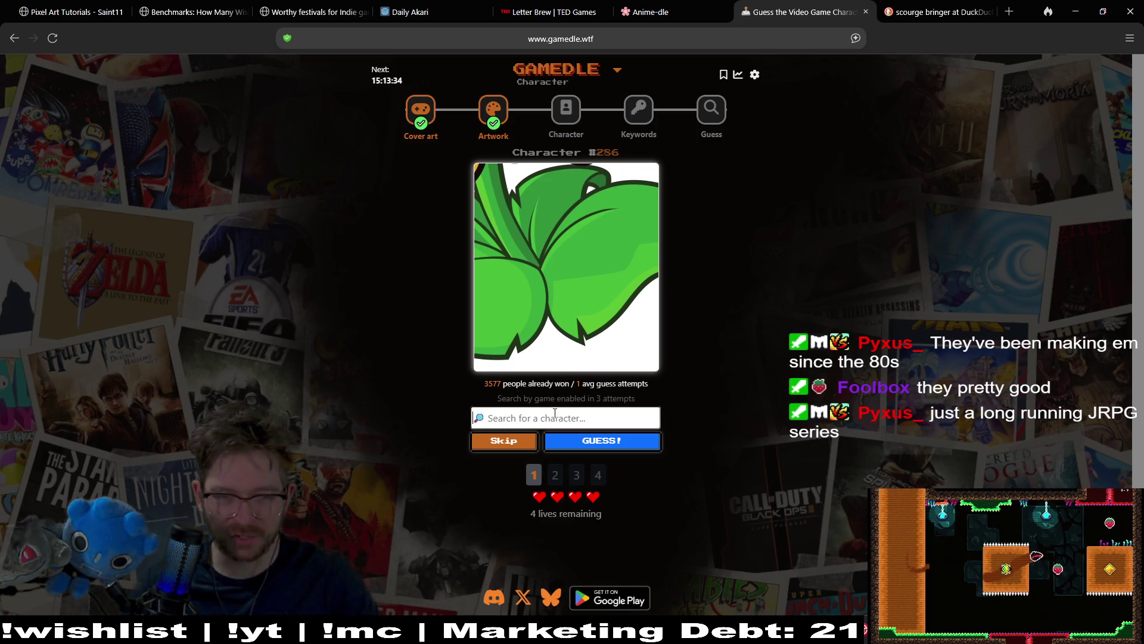
Guess Piranha Plant on the Character puzzle.
{"action": "type", "text": "c"}
{"action": "key", "text": "BackSpace"}
{"action": "type", "text": "pla"}
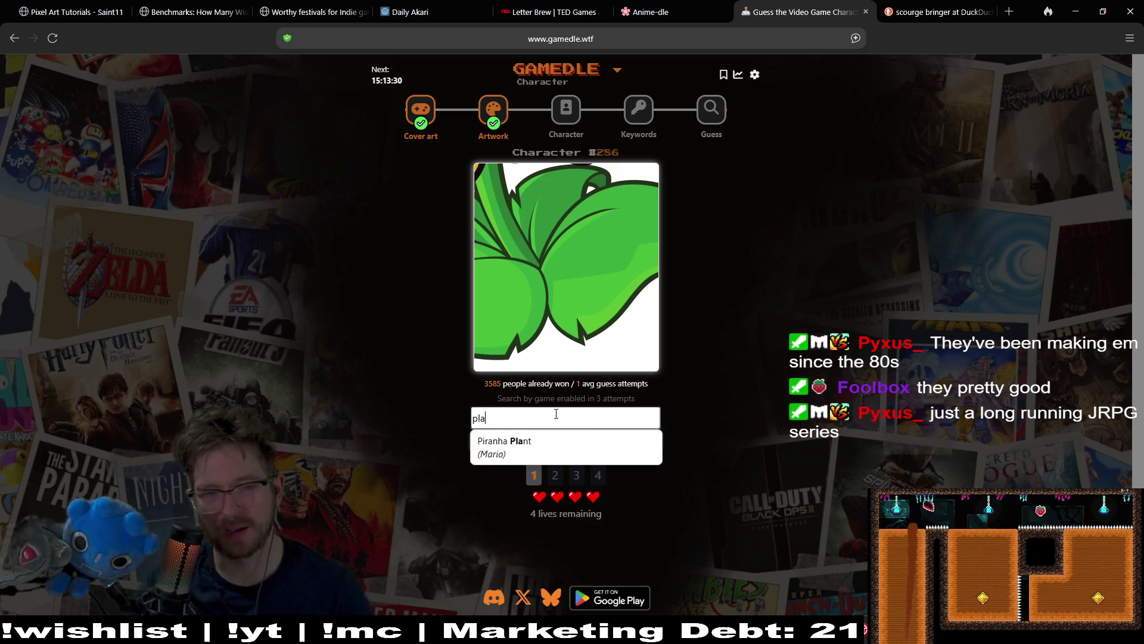
{"action": "left_click", "coordinate": [524, 446]}
{"action": "left_click", "coordinate": [572, 442]}
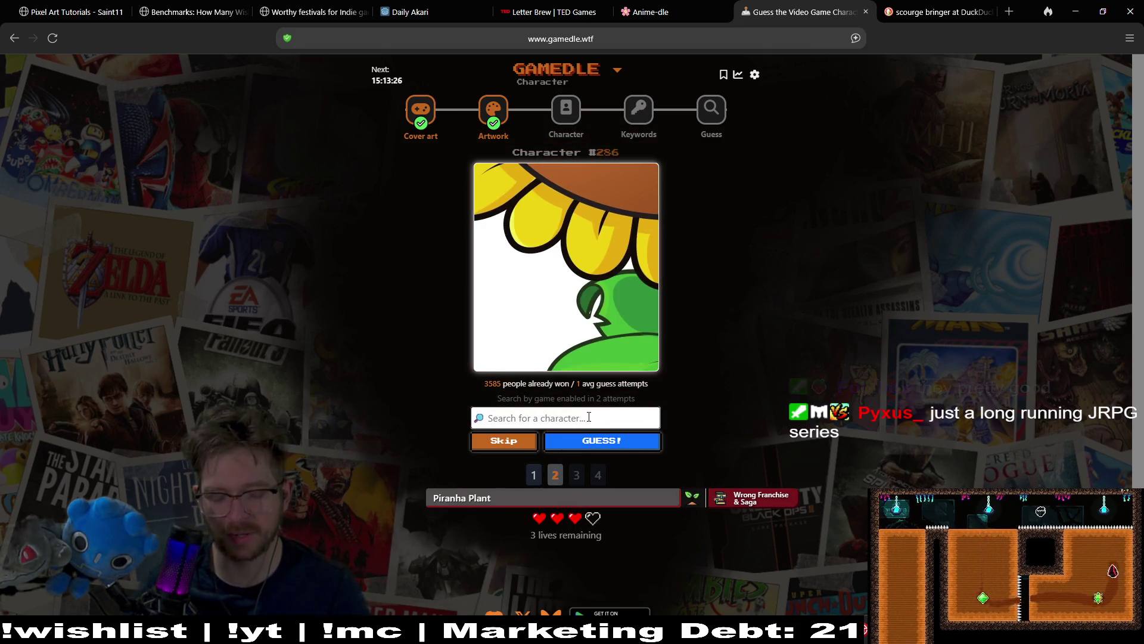
Solve the Character puzzle with Sunflower, then go to Keywords puzzle #993.
{"action": "type", "text": "sunf"}
{"action": "key", "text": "BackSpace"}
{"action": "type", "text": "flo"}
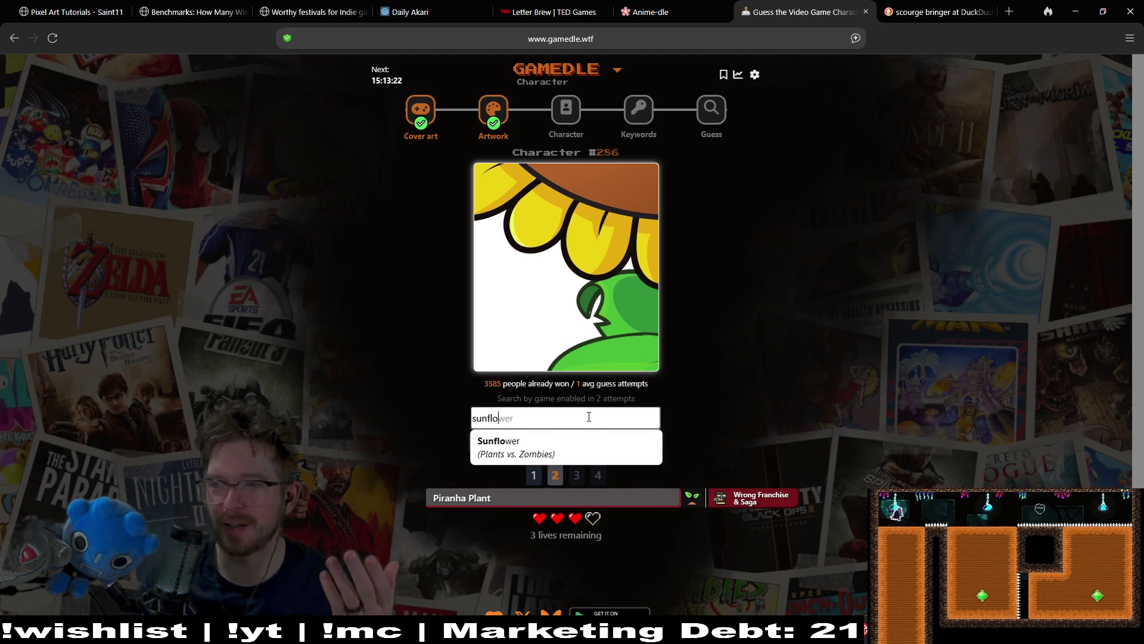
{"action": "left_click", "coordinate": [561, 447]}
{"action": "left_click", "coordinate": [589, 444]}
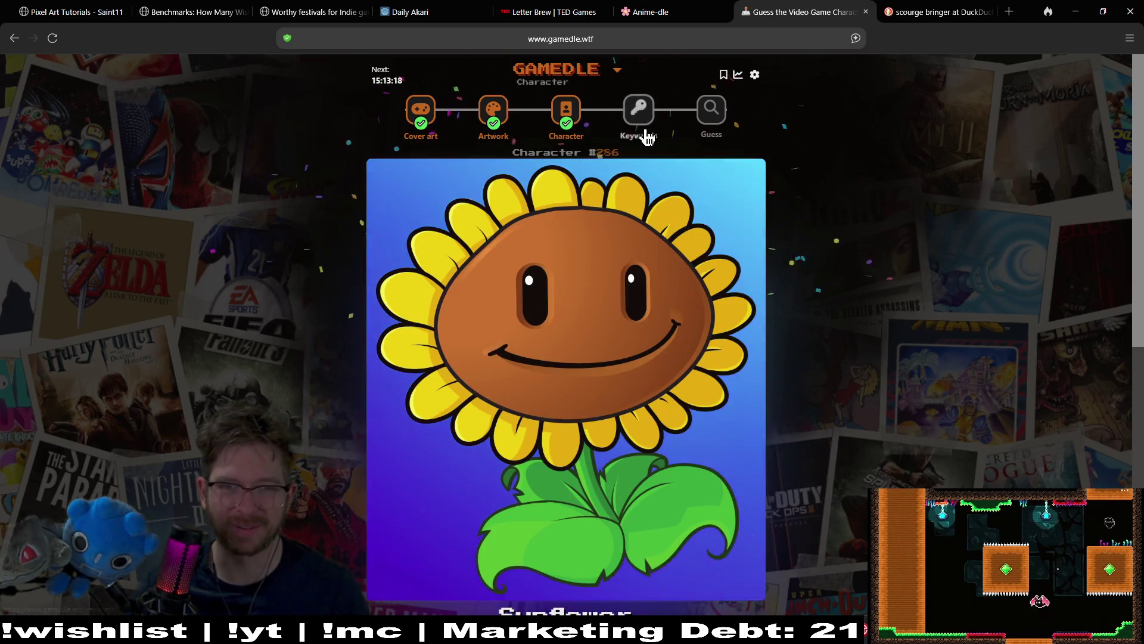
{"action": "left_click", "coordinate": [651, 111]}
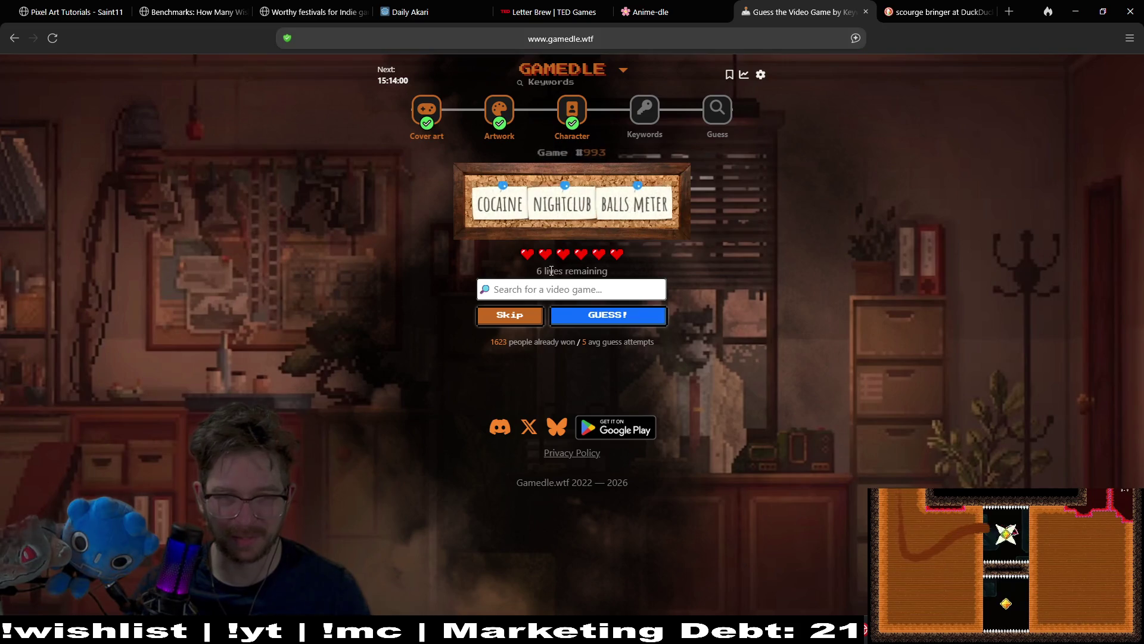
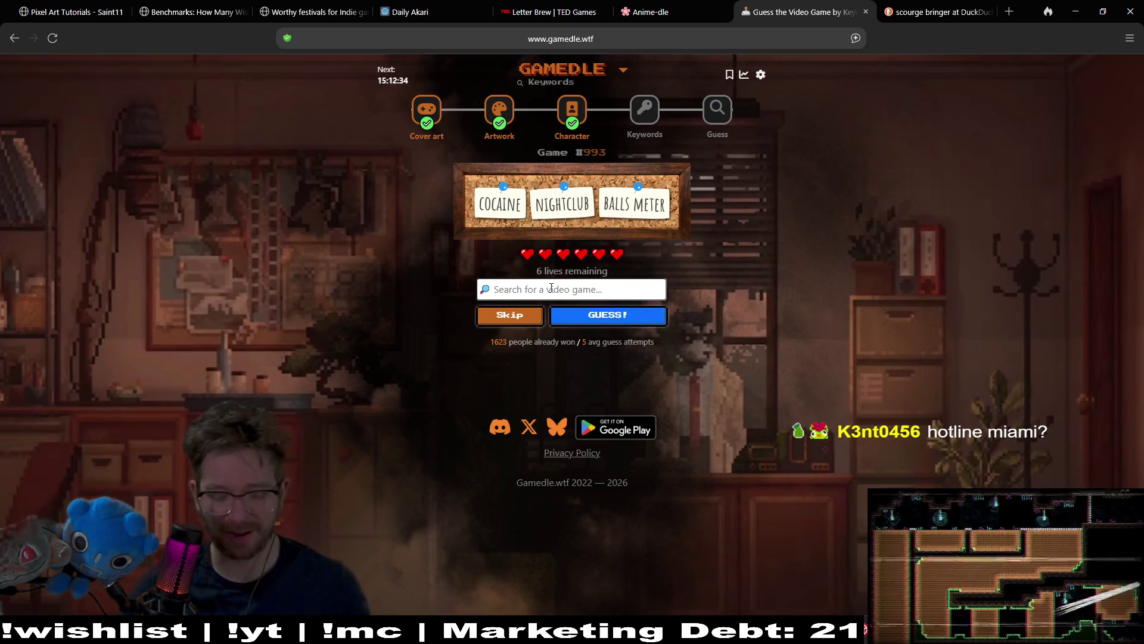
Guess Hotline Miami 2: Wrong Number from the 'hotl' search, then type 'maimi' as the next search.
{"action": "type", "text": "ho"}
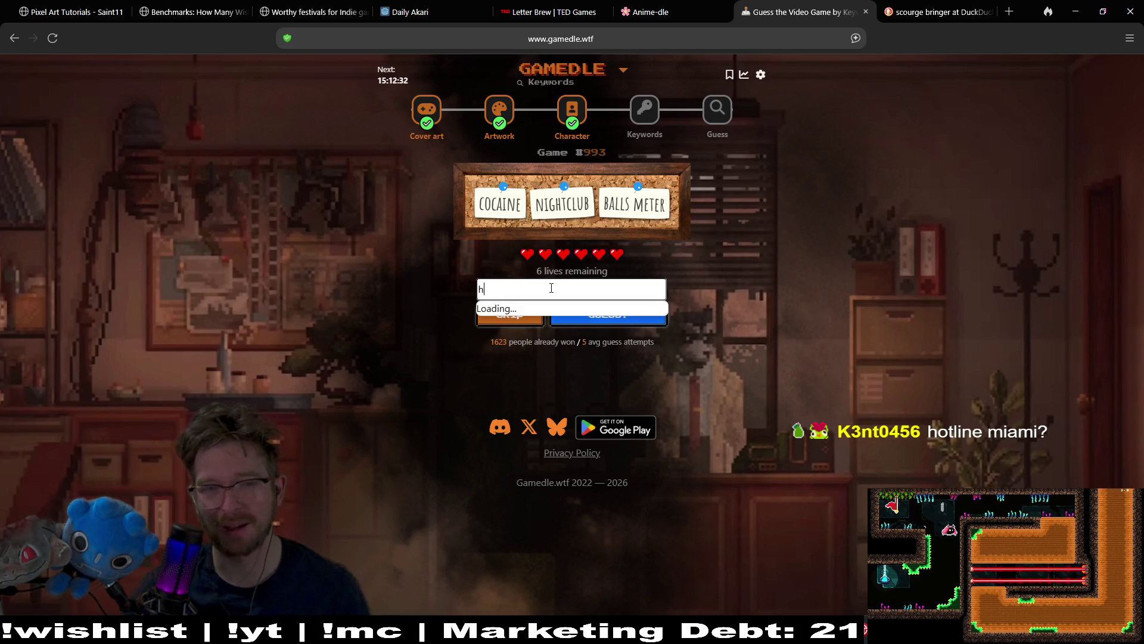
{"action": "type", "text": "tline"}
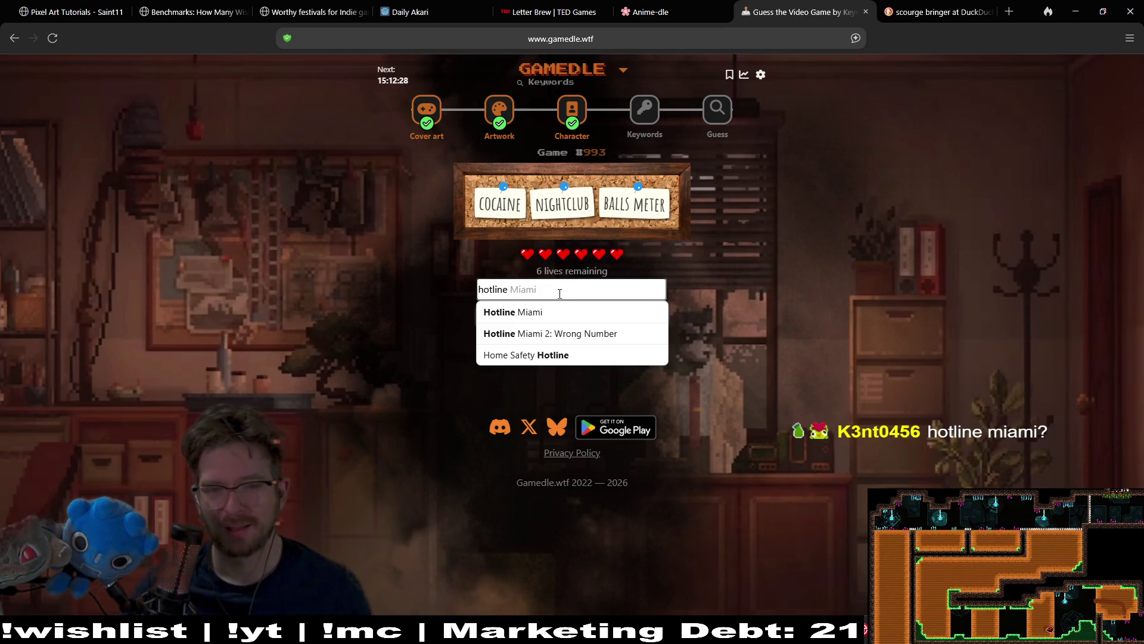
{"action": "left_click", "coordinate": [575, 333]}
{"action": "left_click", "coordinate": [594, 319]}
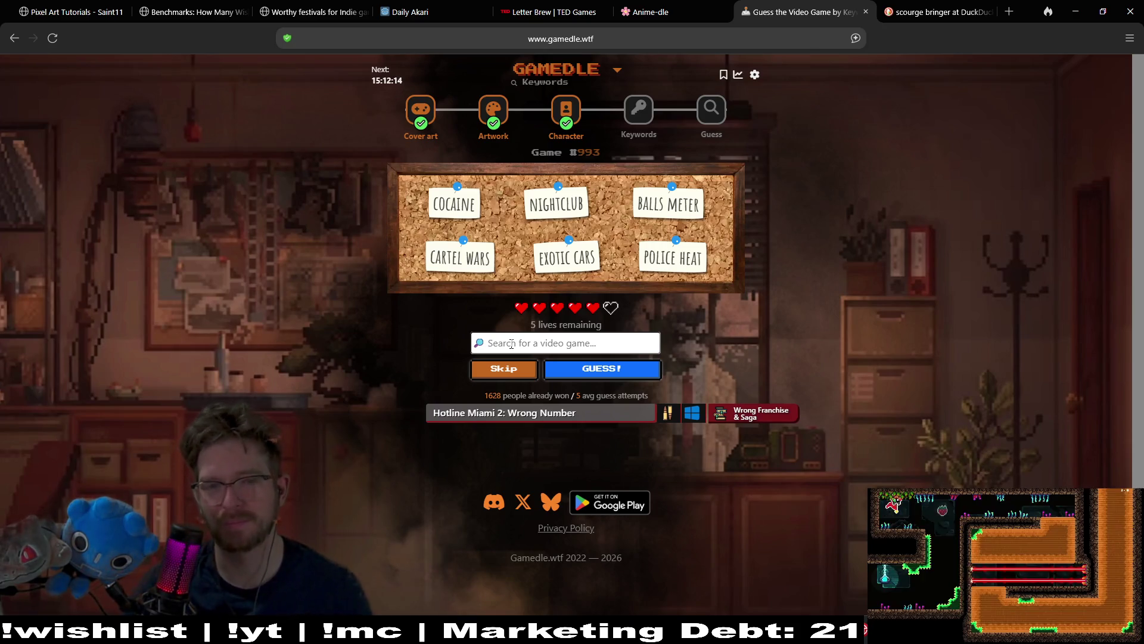
{"action": "type", "text": "maimi"}
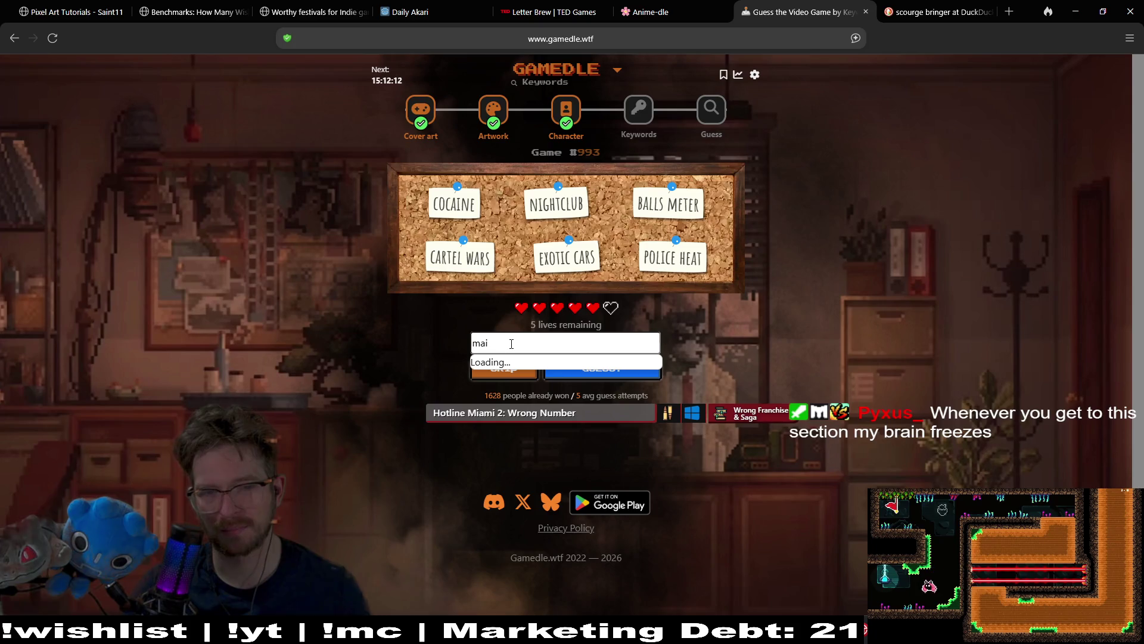
Clear the mistyped 'miami' text from the search field.
{"action": "key", "text": "BackSpace"}
{"action": "key", "text": "BackSpace"}
{"action": "key", "text": "BackSpace"}
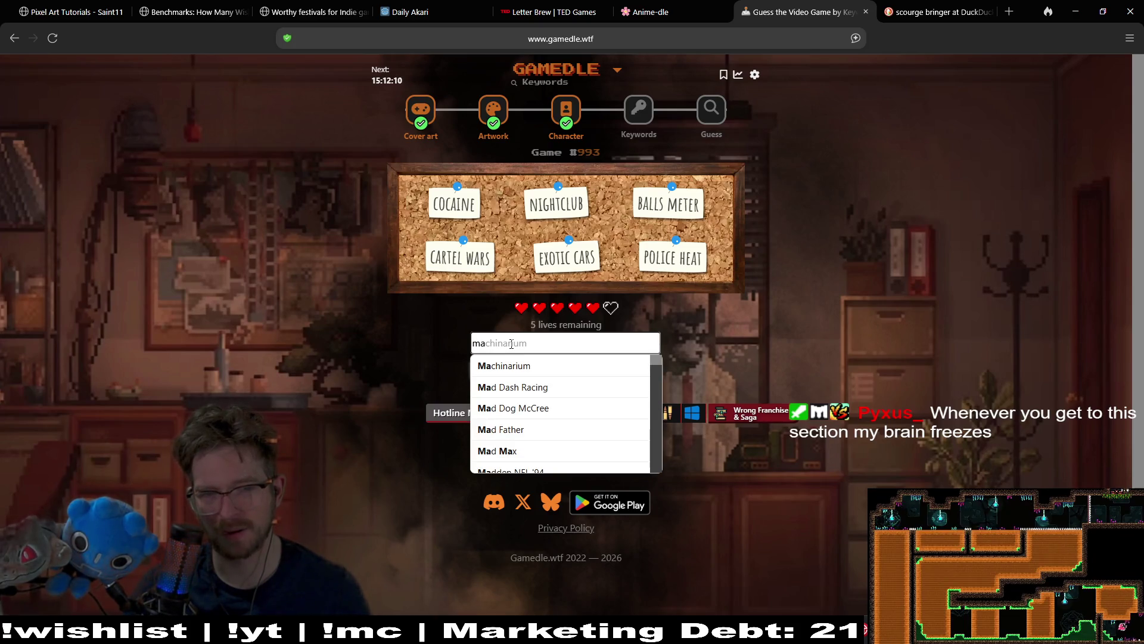
{"action": "type", "text": "iami"}
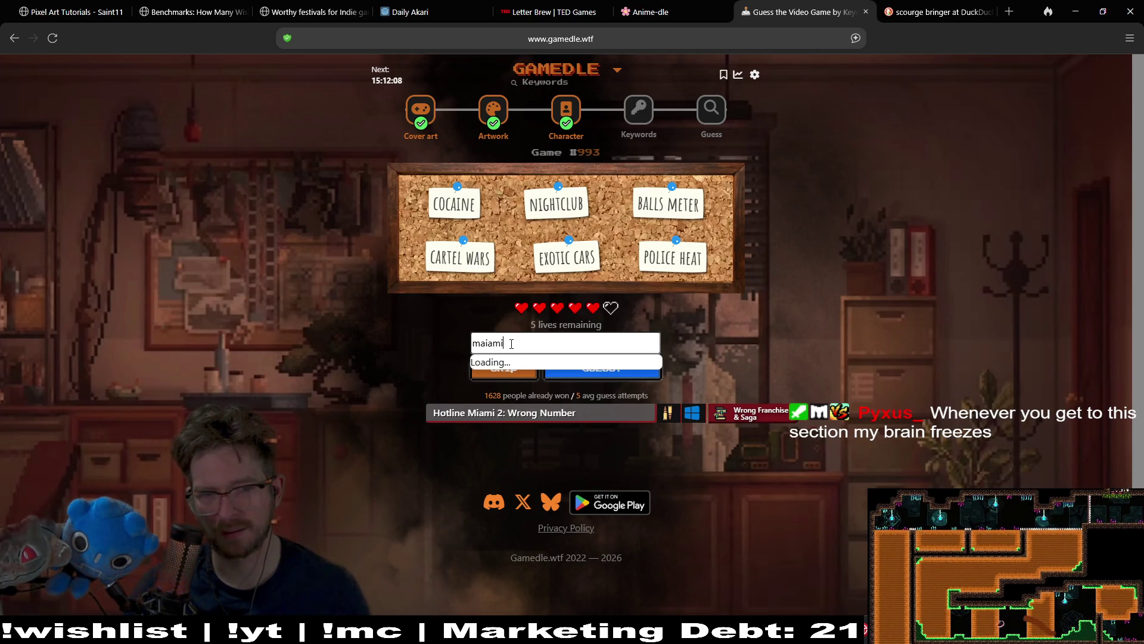
{"action": "key", "text": "BackSpace"}
{"action": "key", "text": "BackSpace"}
{"action": "key", "text": "BackSpace"}
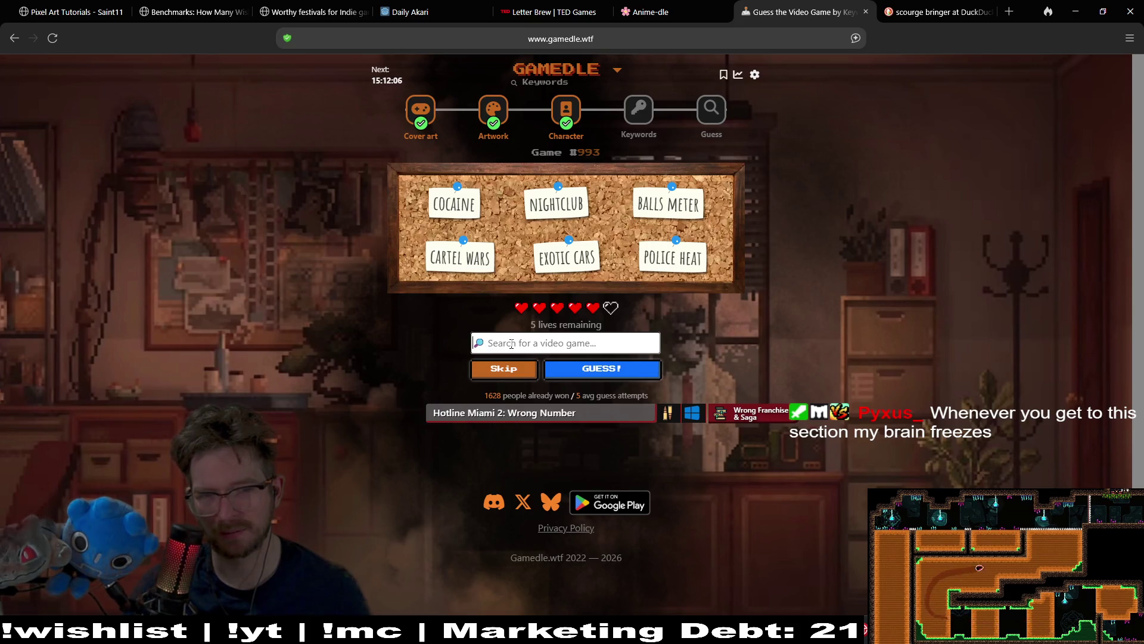
{"action": "type", "text": "miami"}
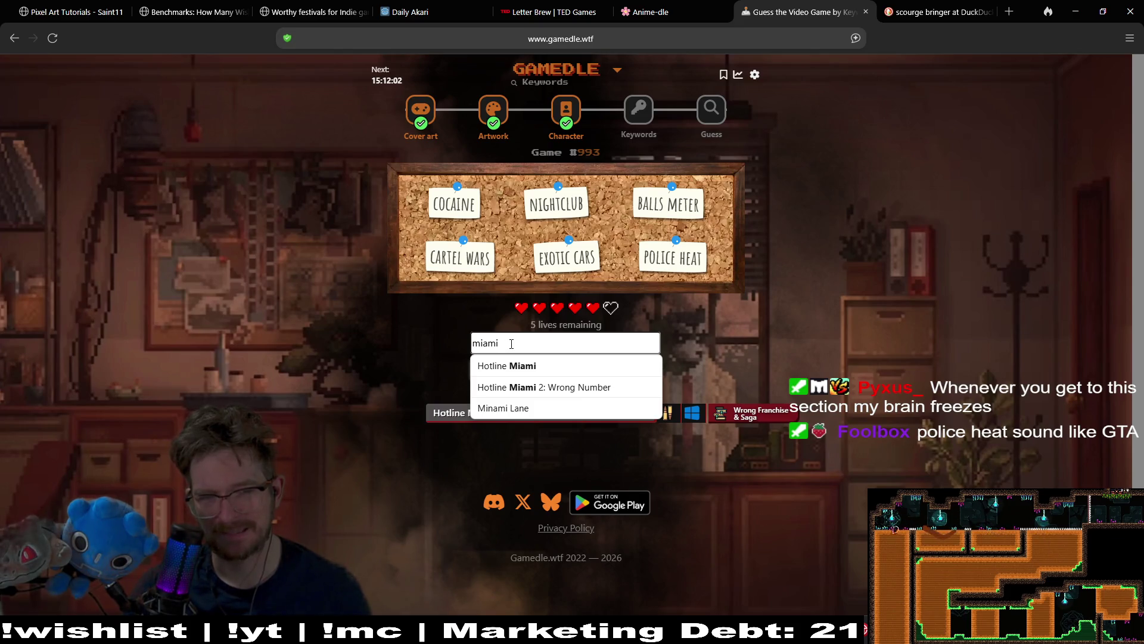
{"action": "key", "text": "BackSpace"}
{"action": "key", "text": "BackSpace"}
{"action": "key", "text": "BackSpace"}
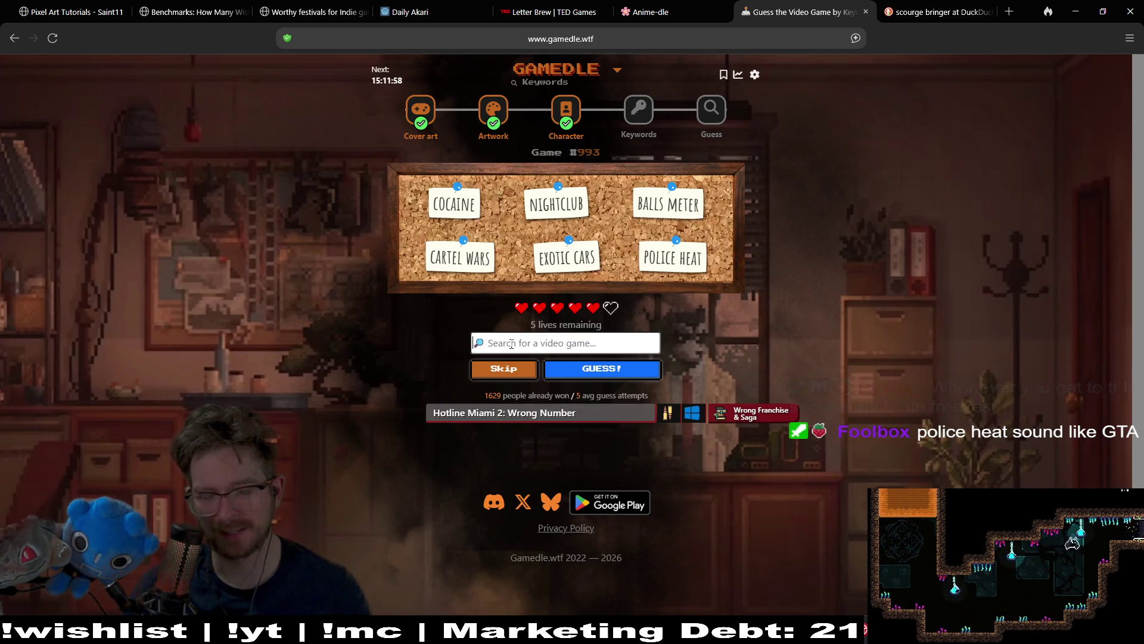
Search 'grand theft' and submit Grand Theft Auto: Vice City as the guess.
{"action": "type", "text": "grand"}
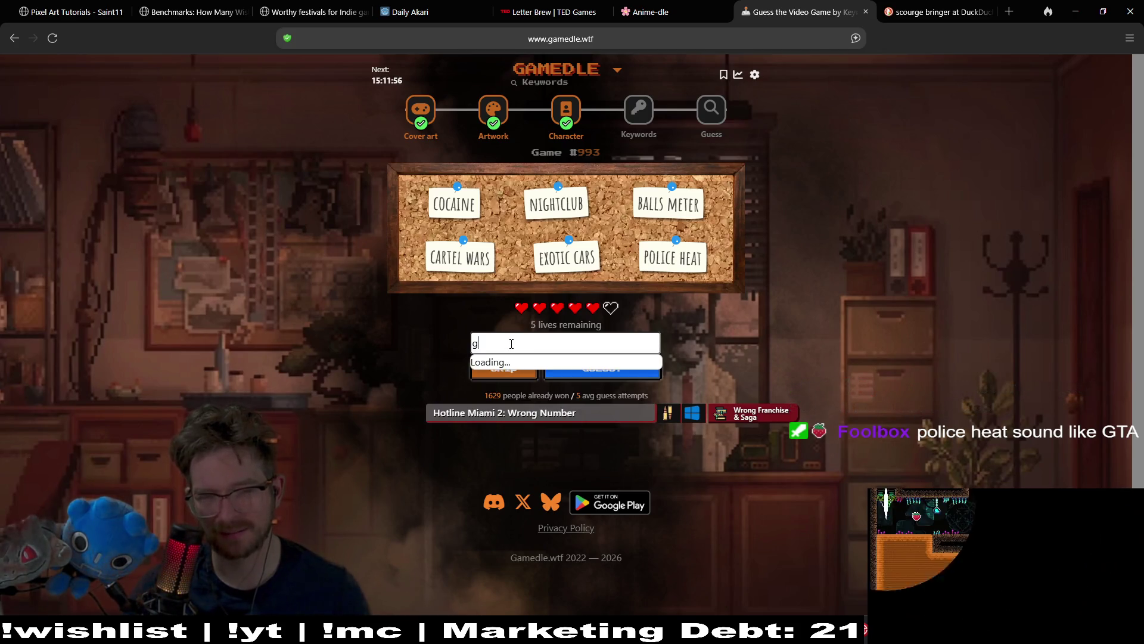
{"action": "type", "text": " theft"}
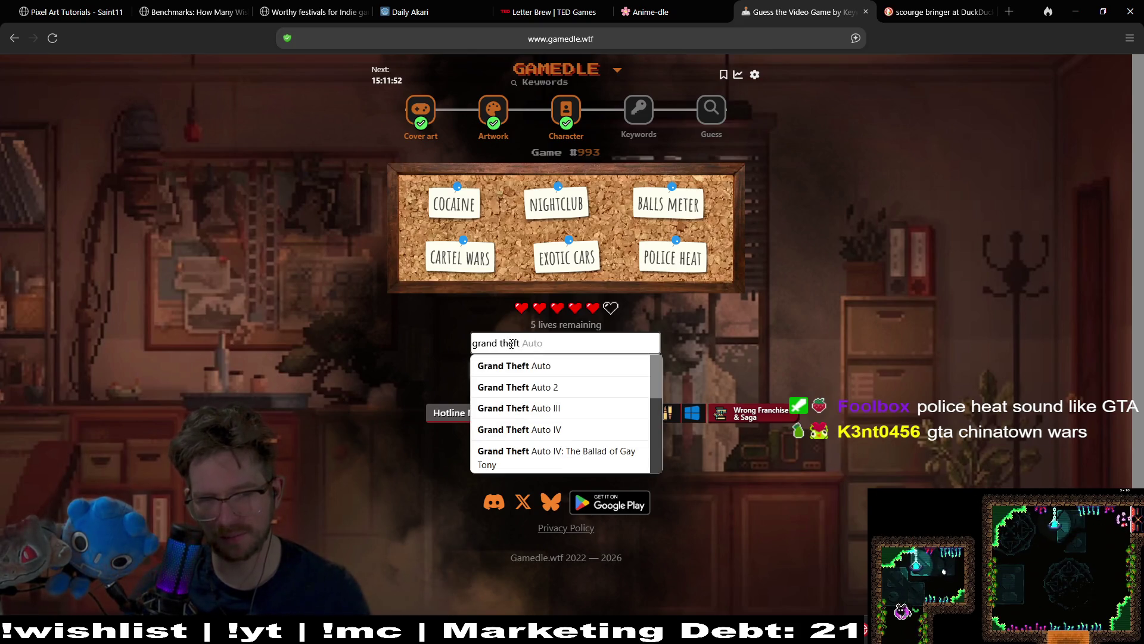
{"action": "scroll", "coordinate": [563, 424], "scroll_direction": "down", "scroll_amount": 2}
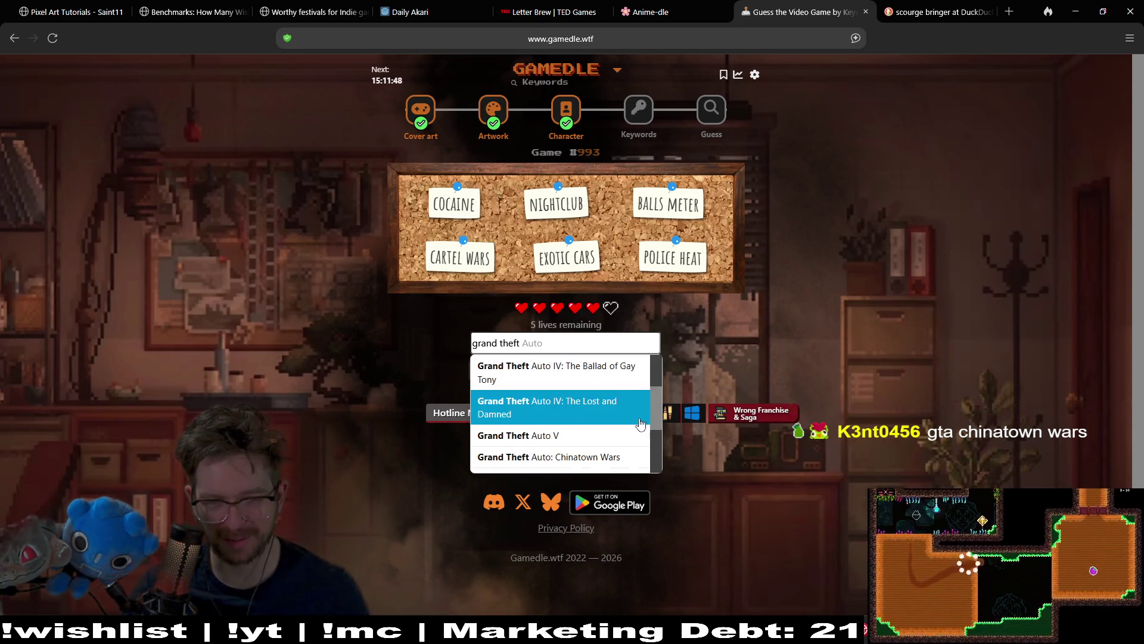
{"action": "left_click_drag", "start_coordinate": [656, 398], "coordinate": [660, 451]}
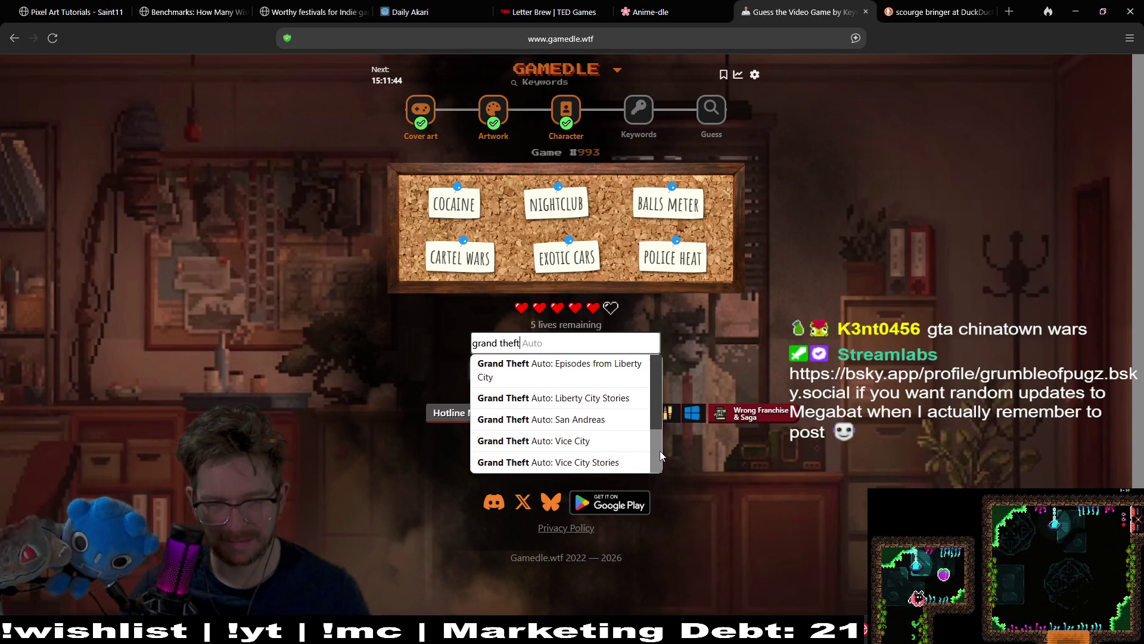
{"action": "left_click", "coordinate": [625, 433]}
{"action": "left_click", "coordinate": [645, 375]}
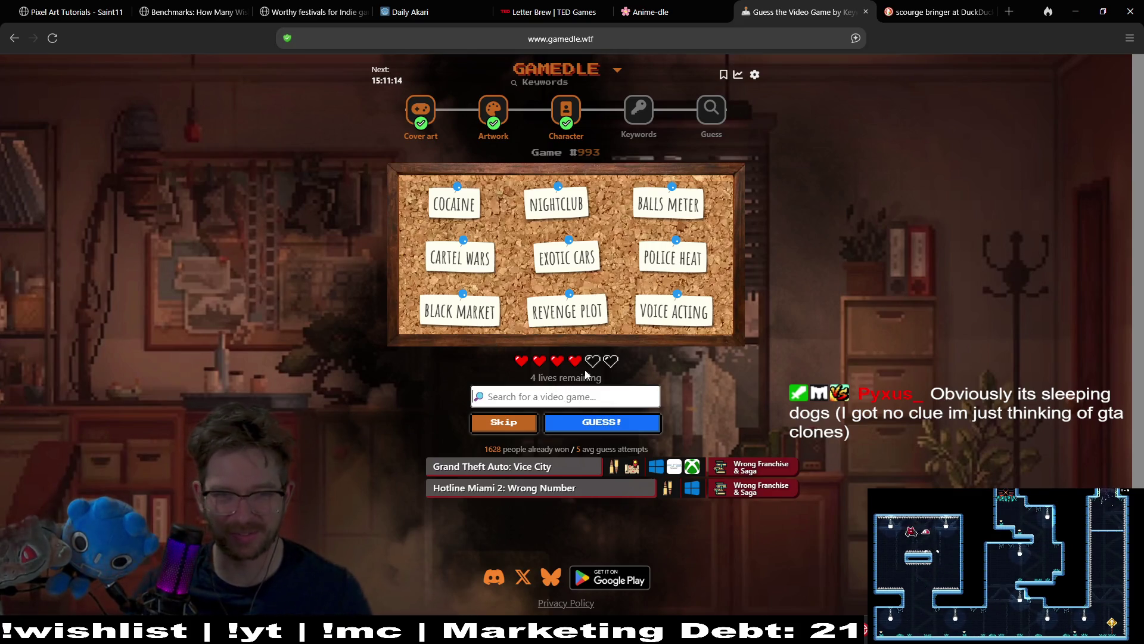
Search 'sleep do' and submit Sleeping Dogs as the guess.
{"action": "type", "text": "sleep do"}
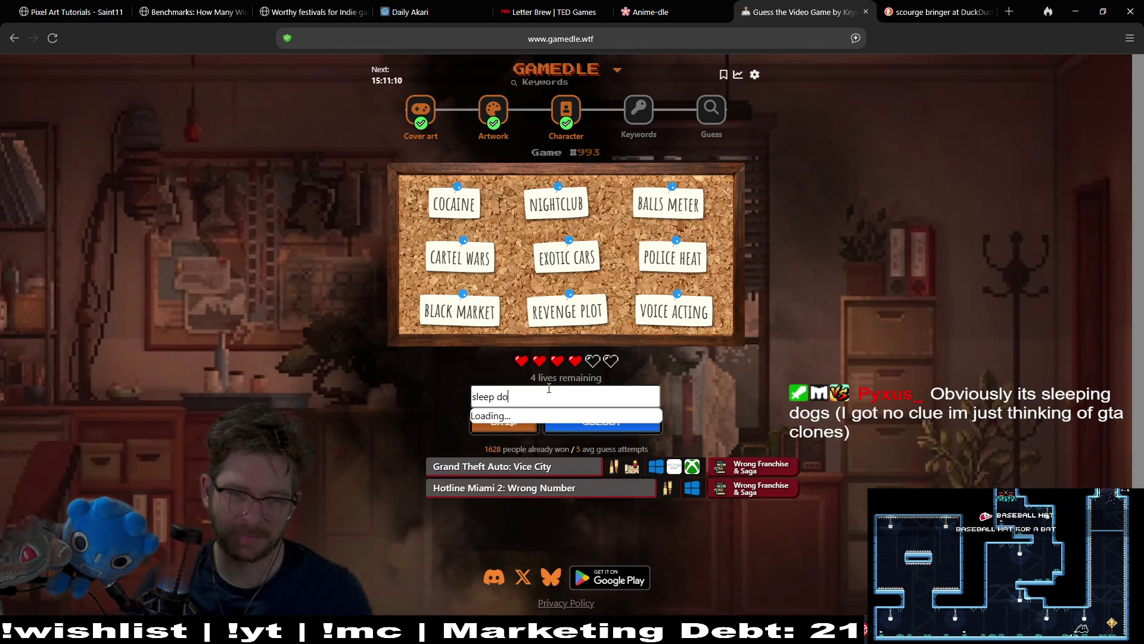
{"action": "left_click", "coordinate": [506, 441]}
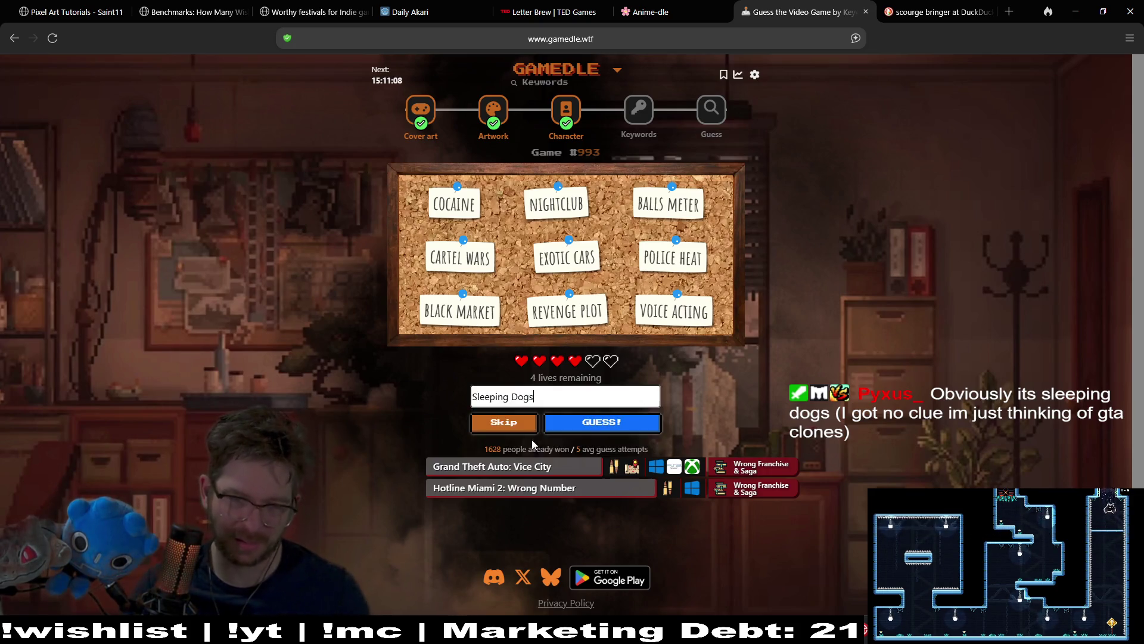
{"action": "left_click", "coordinate": [603, 423]}
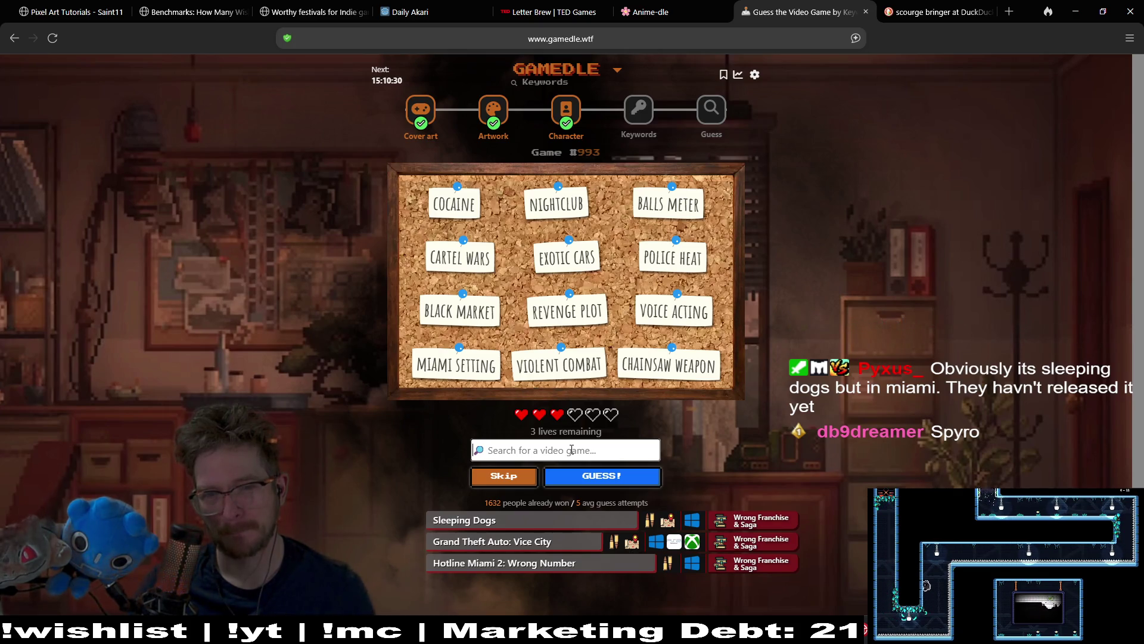
Search 'scarf' and submit Scarface: The World Is Yours, solving game #993.
{"action": "type", "text": "scar"}
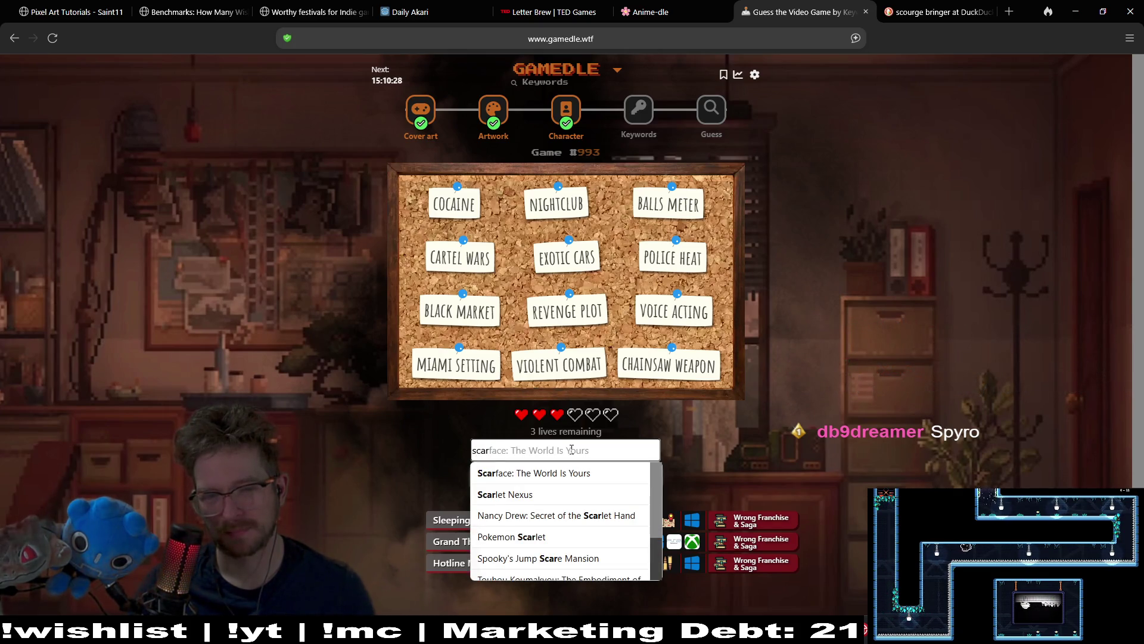
{"action": "type", "text": "f"}
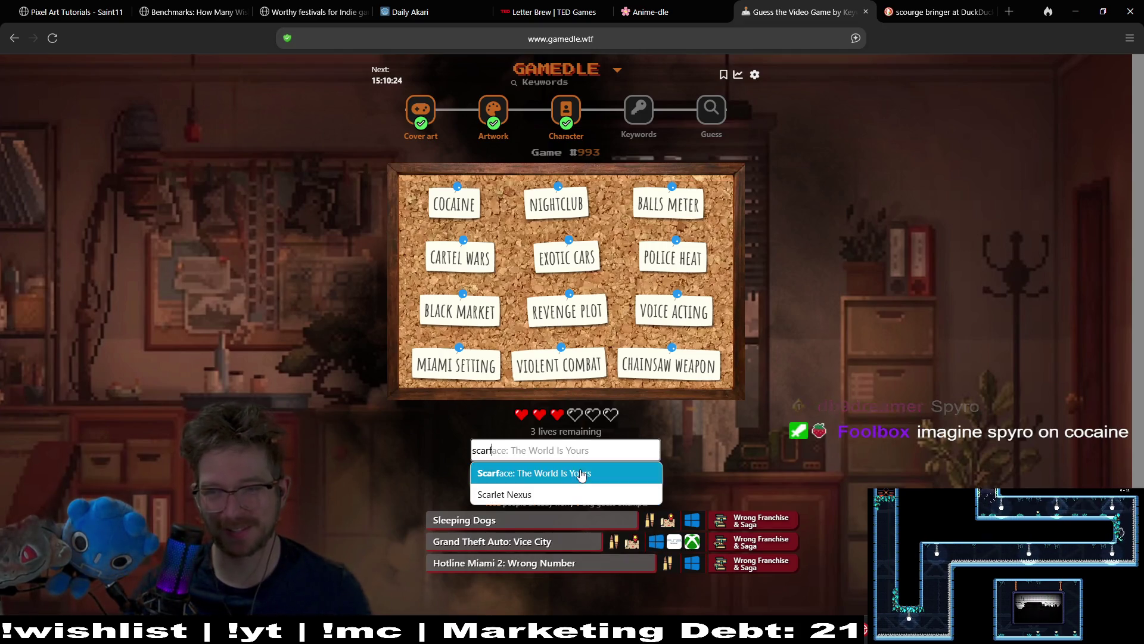
{"action": "left_click", "coordinate": [582, 473]}
{"action": "left_click", "coordinate": [613, 475]}
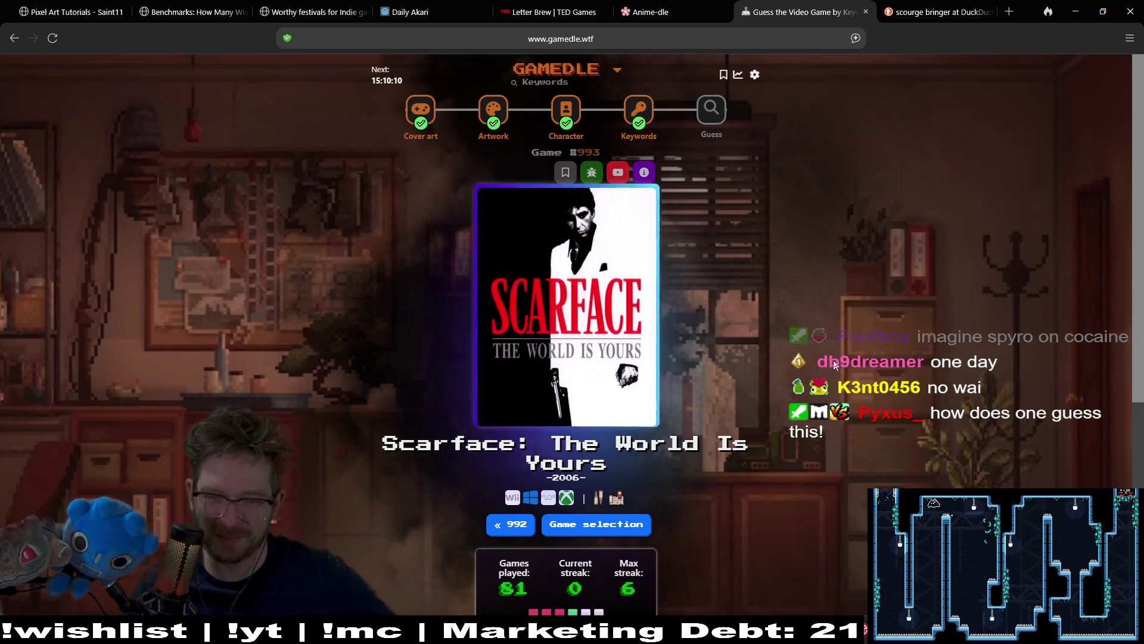
Look over the Scarface result page, then return to the Guess puzzle for game #1247.
{"action": "scroll", "coordinate": [863, 299], "scroll_direction": "down", "scroll_amount": 1}
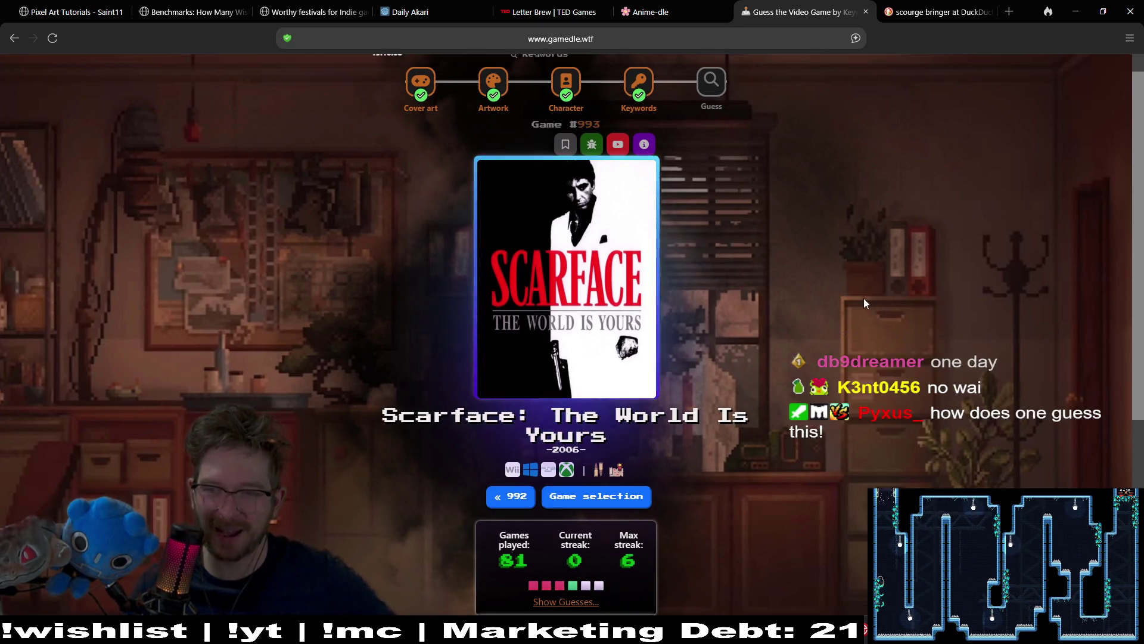
{"action": "scroll", "coordinate": [840, 285], "scroll_direction": "down", "scroll_amount": 1}
{"action": "scroll", "coordinate": [841, 285], "scroll_direction": "down", "scroll_amount": 1}
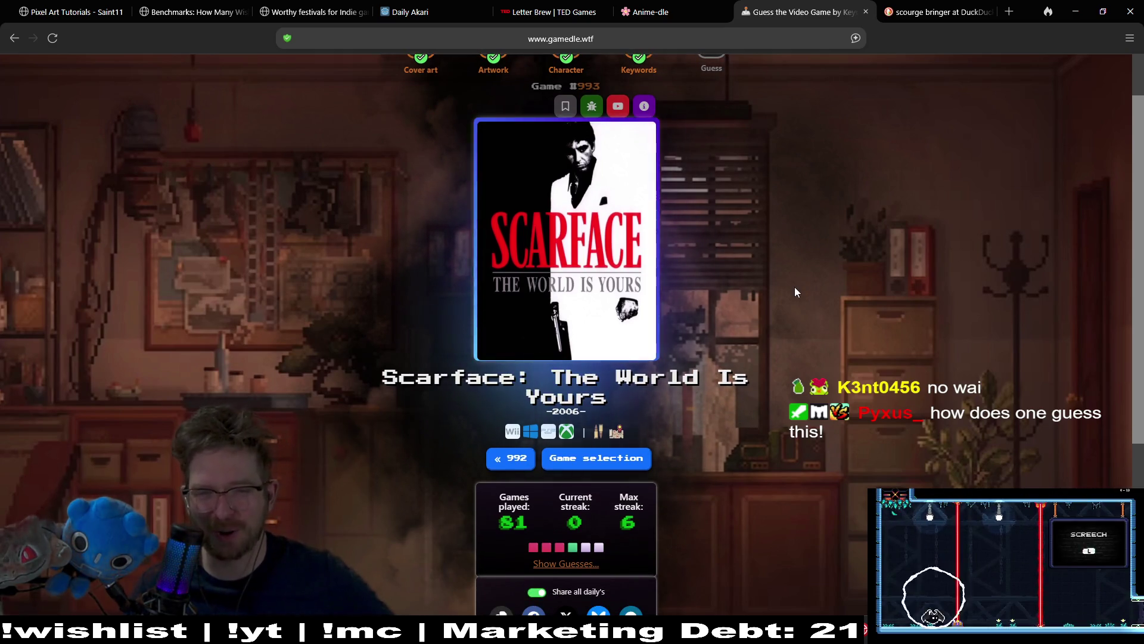
{"action": "scroll", "coordinate": [814, 296], "scroll_direction": "down", "scroll_amount": 3}
{"action": "key", "text": "alt+Left"}
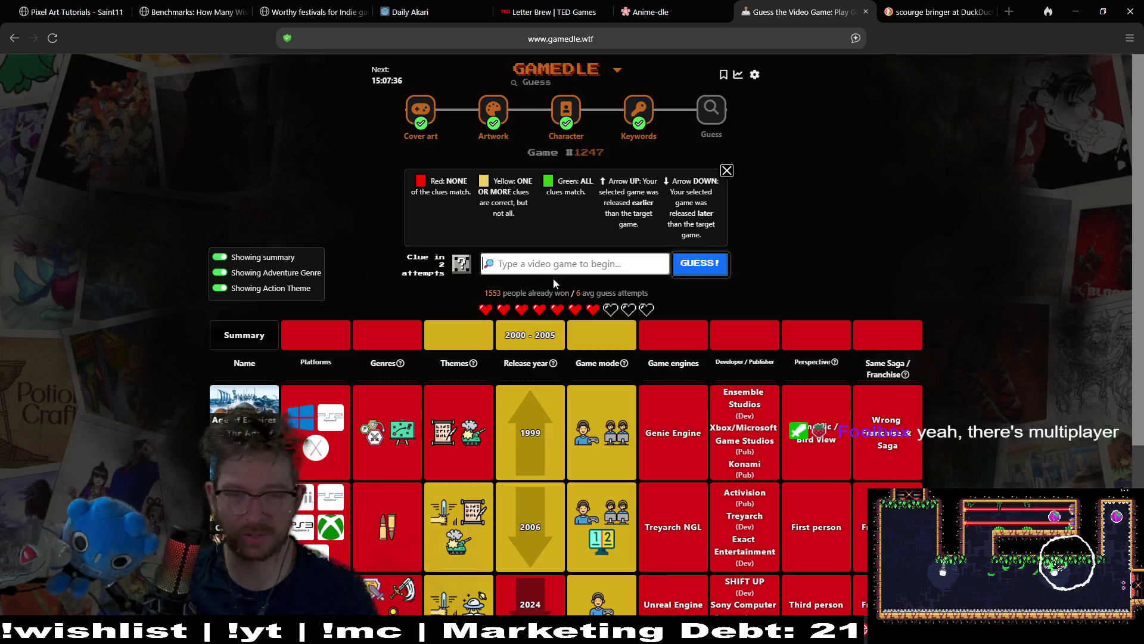
Search 'rayman' and submit Rayman Legends as the guess.
{"action": "type", "text": "raym"}
{"action": "key", "text": "BackSpace"}
{"action": "key", "text": "BackSpace"}
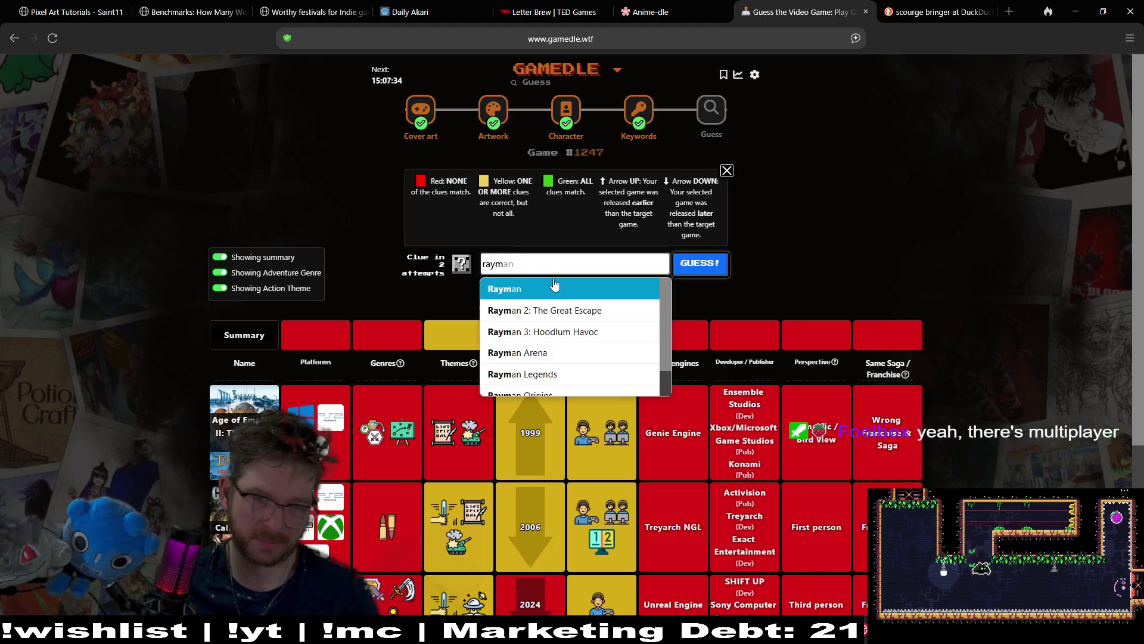
{"action": "type", "text": "an"}
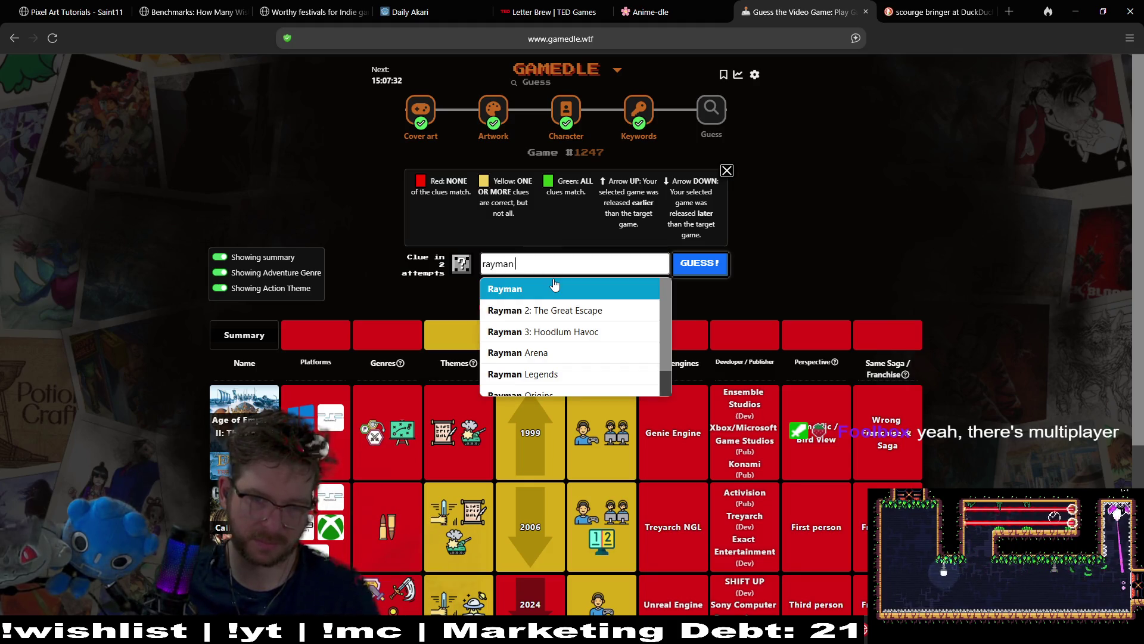
{"action": "left_click", "coordinate": [554, 373]}
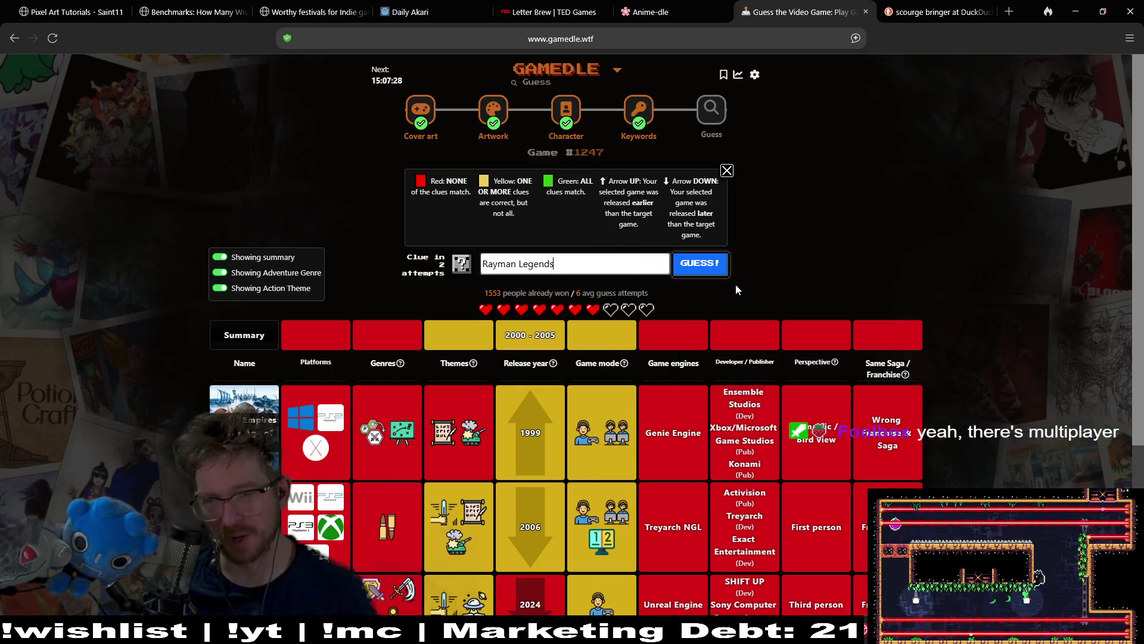
{"action": "left_click", "coordinate": [705, 263]}
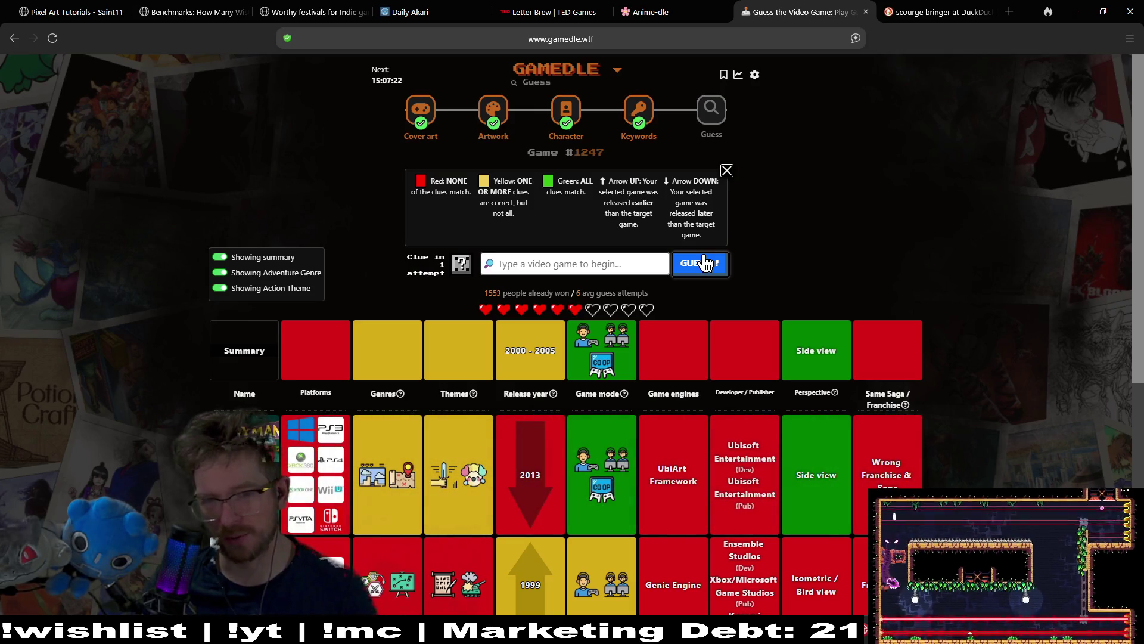
{"action": "scroll", "coordinate": [994, 240], "scroll_direction": "down", "scroll_amount": 1}
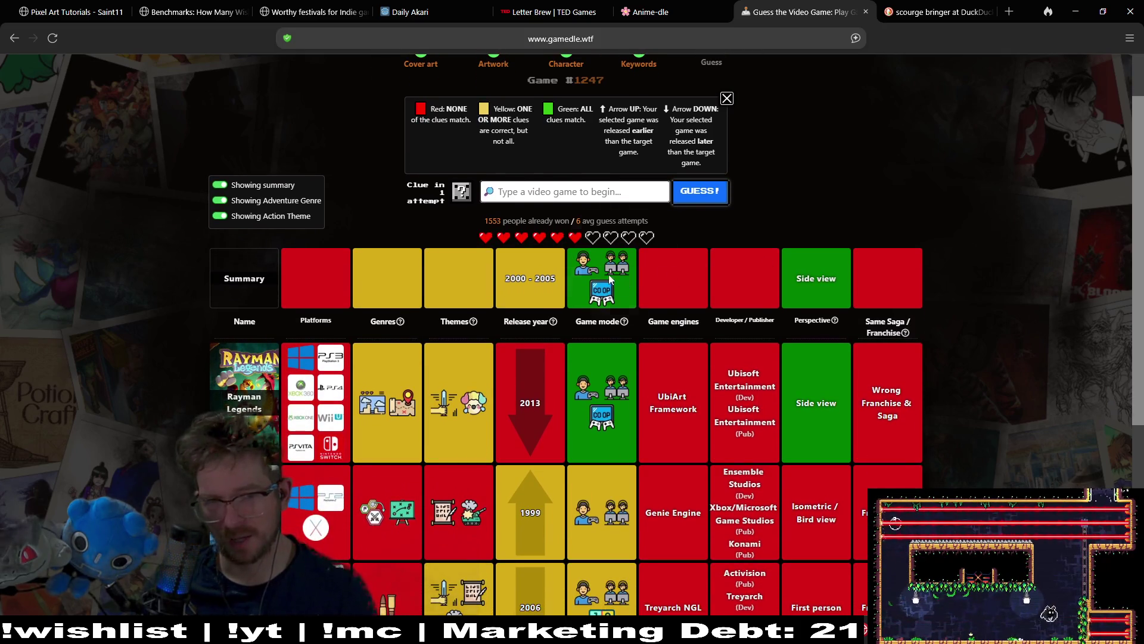
{"action": "mouse_move", "coordinate": [623, 271]}
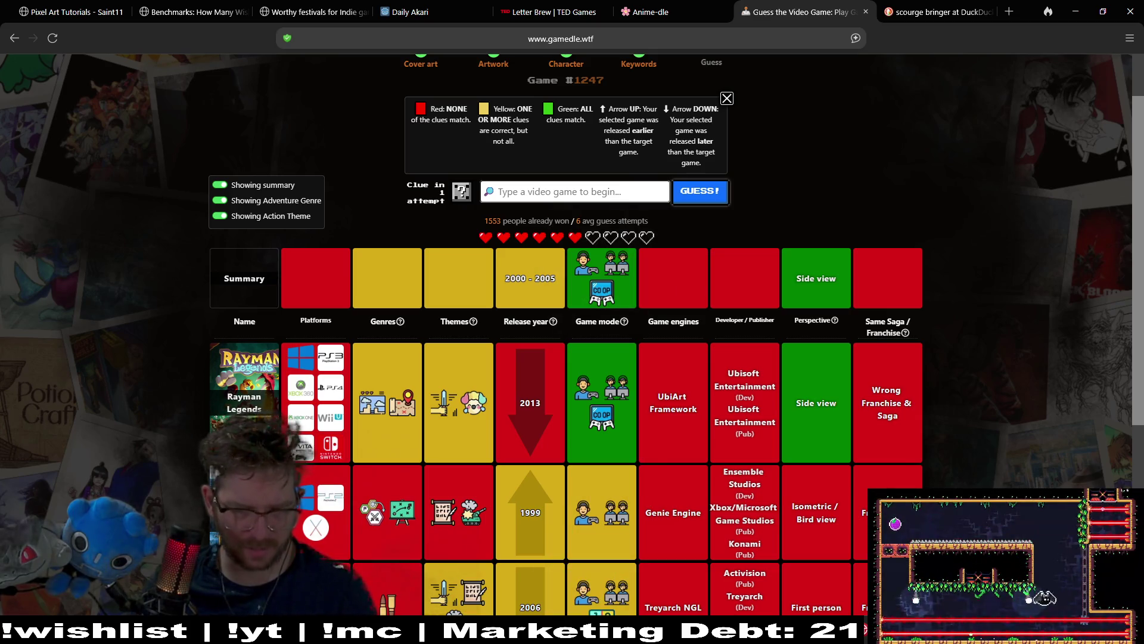
{"action": "mouse_move", "coordinate": [615, 299]}
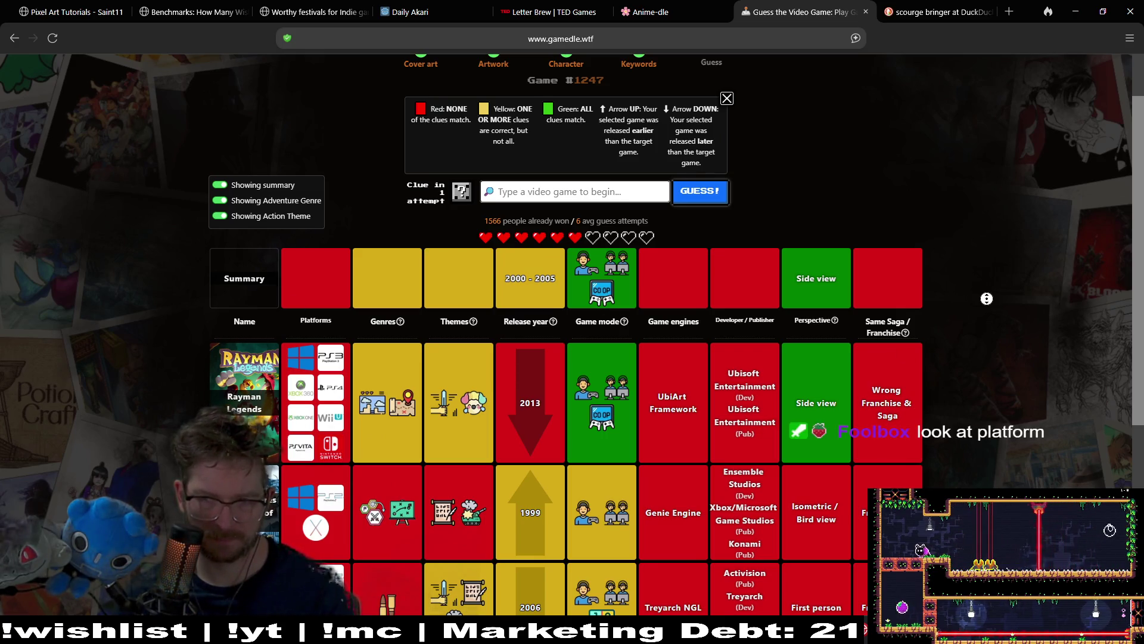
{"action": "scroll", "coordinate": [1001, 327], "scroll_direction": "down", "scroll_amount": 1}
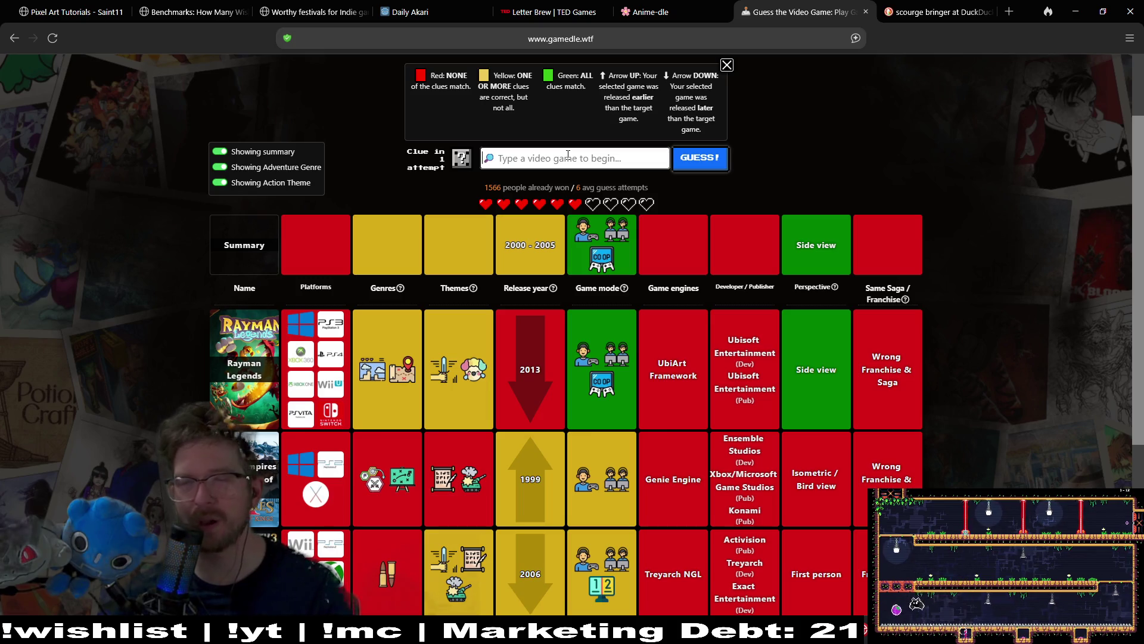
{"action": "mouse_move", "coordinate": [579, 291]}
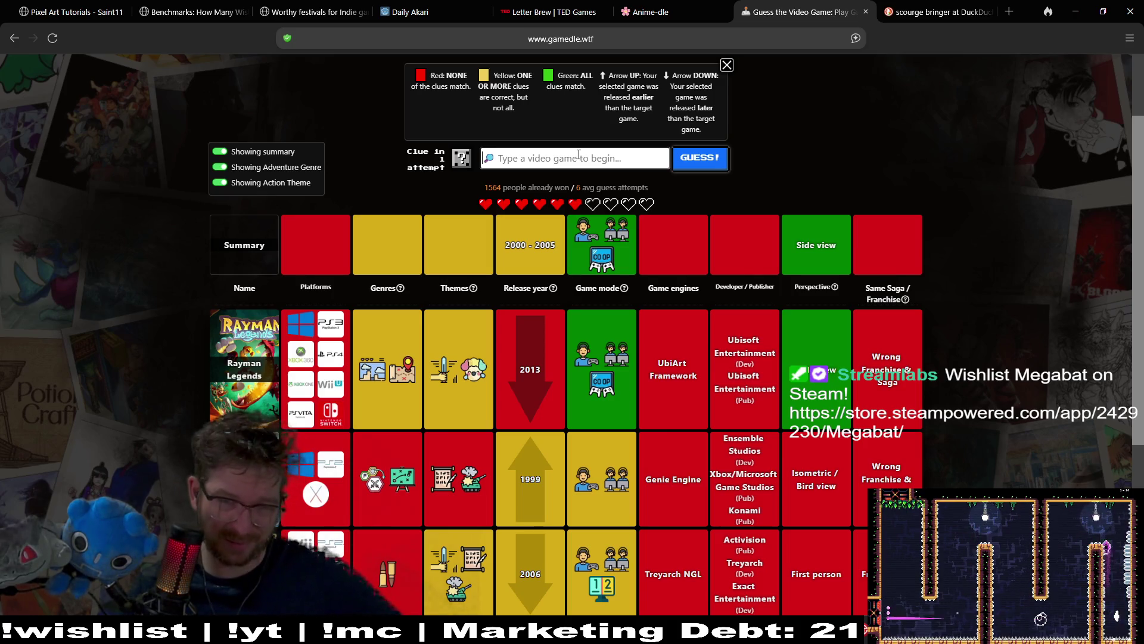
{"action": "type", "text": "mario"}
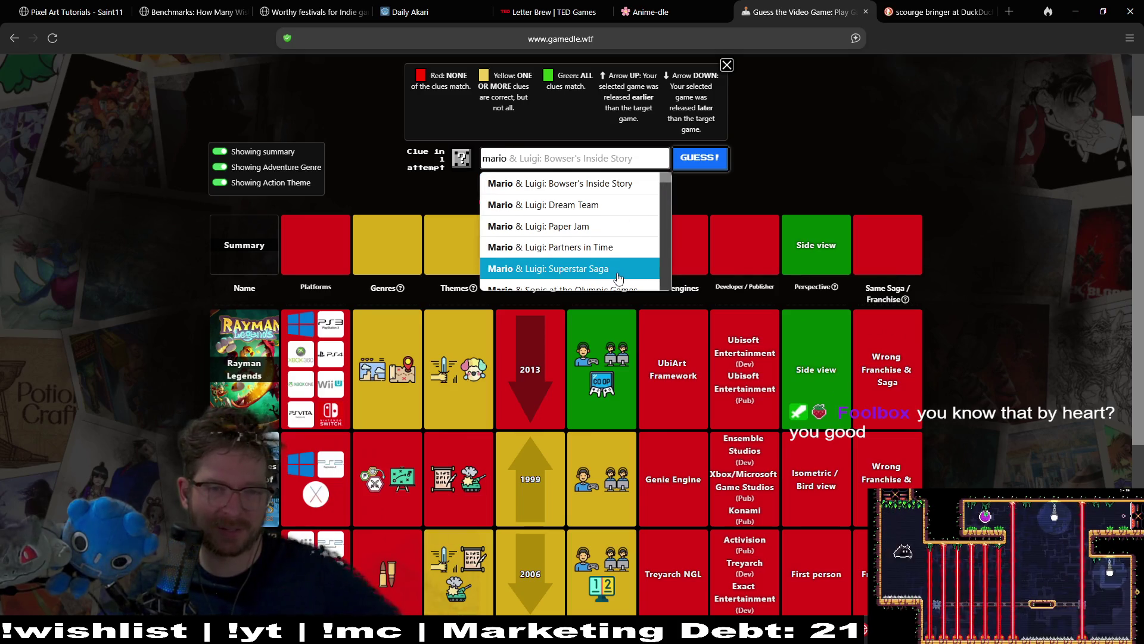
Browse the Mario suggestions and submit New Super Mario Bros. as the guess.
{"action": "scroll", "coordinate": [618, 278], "scroll_direction": "down", "scroll_amount": 2}
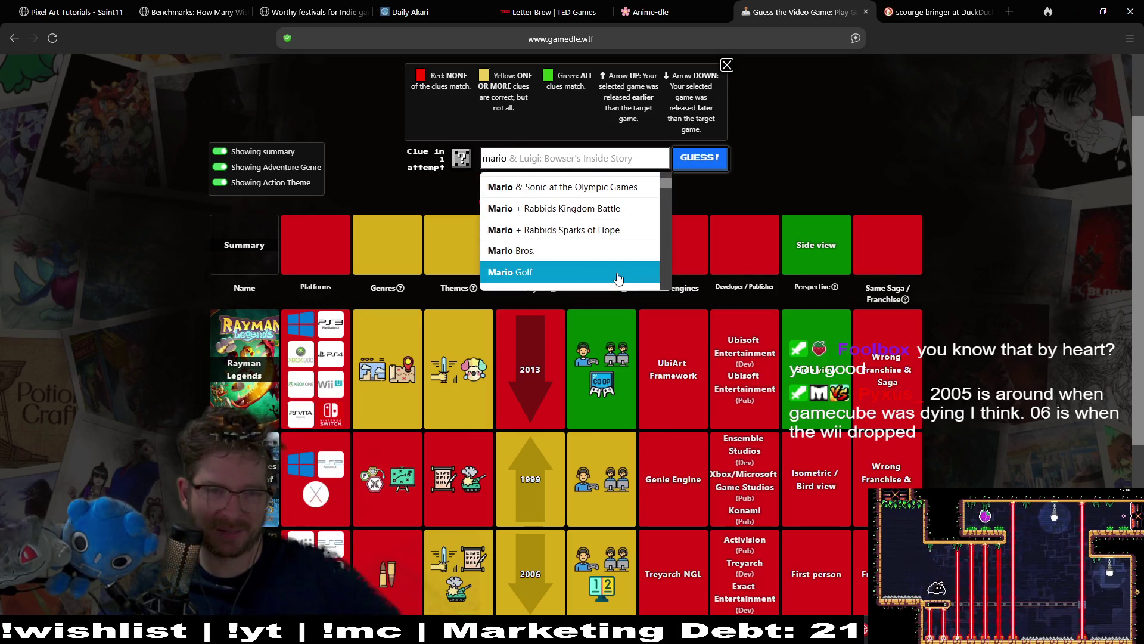
{"action": "scroll", "coordinate": [596, 229], "scroll_direction": "up", "scroll_amount": 1}
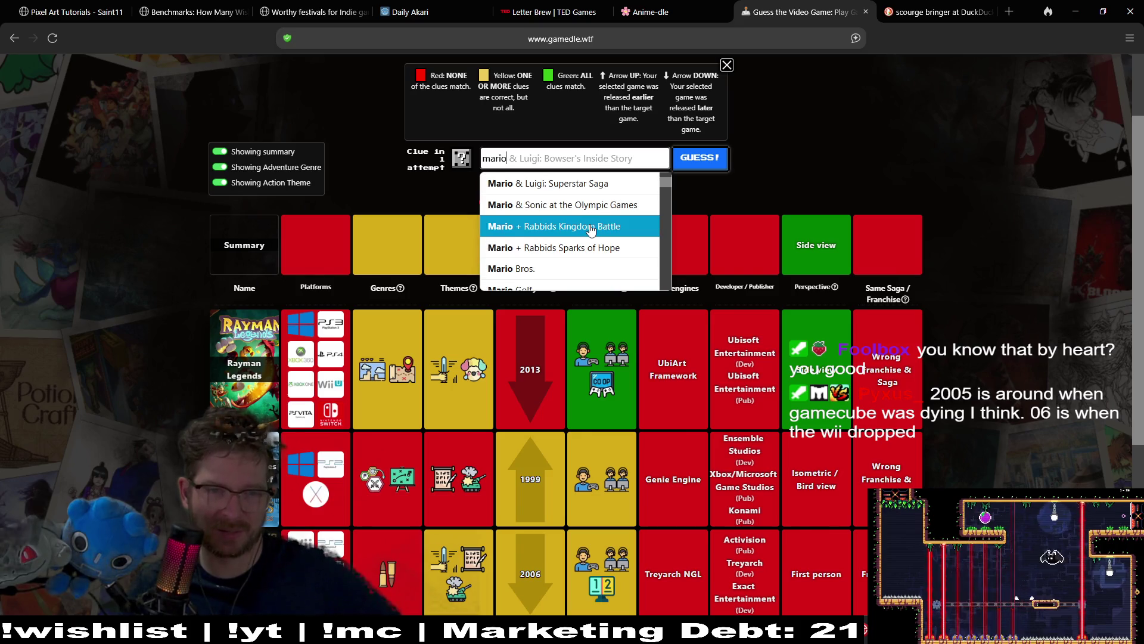
{"action": "scroll", "coordinate": [592, 229], "scroll_direction": "down", "scroll_amount": 2}
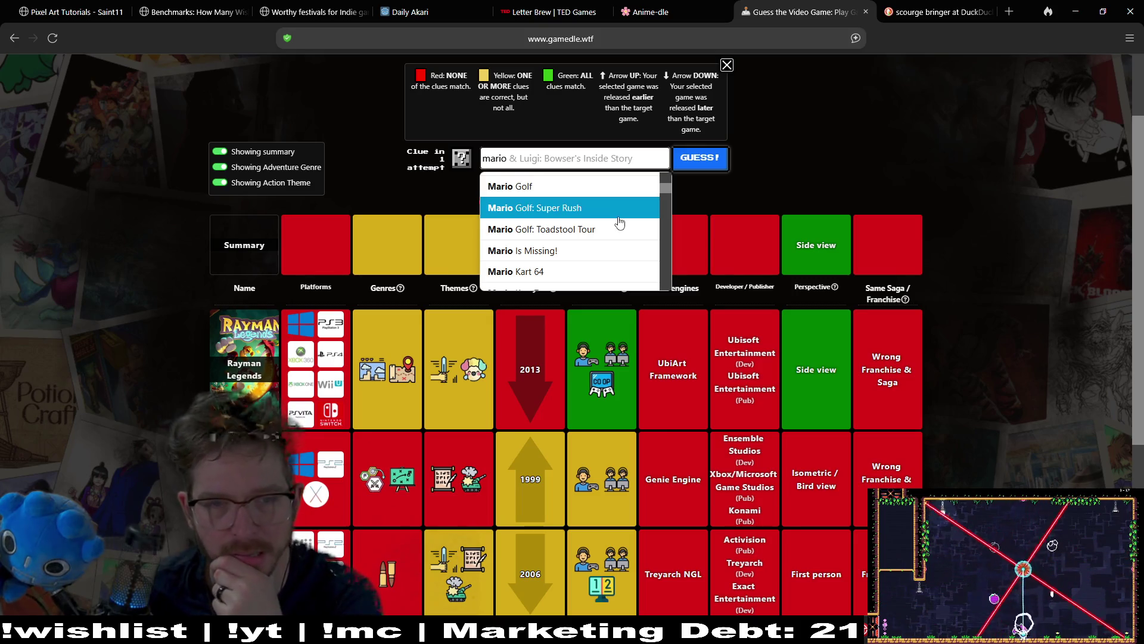
{"action": "scroll", "coordinate": [620, 222], "scroll_direction": "down", "scroll_amount": 3}
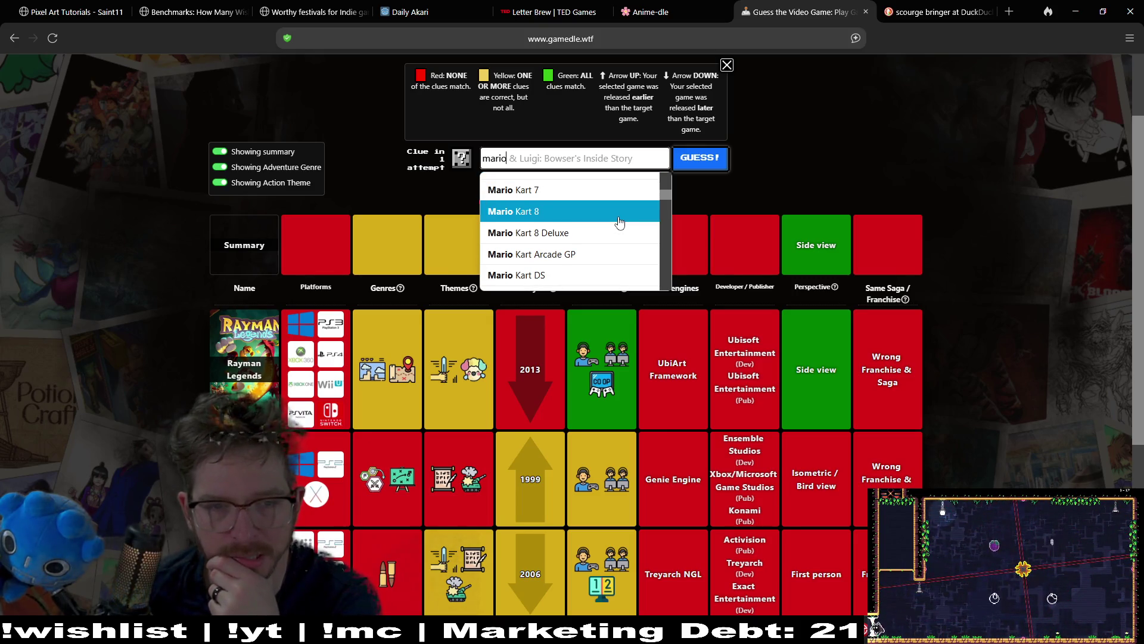
{"action": "scroll", "coordinate": [620, 222], "scroll_direction": "down", "scroll_amount": 3}
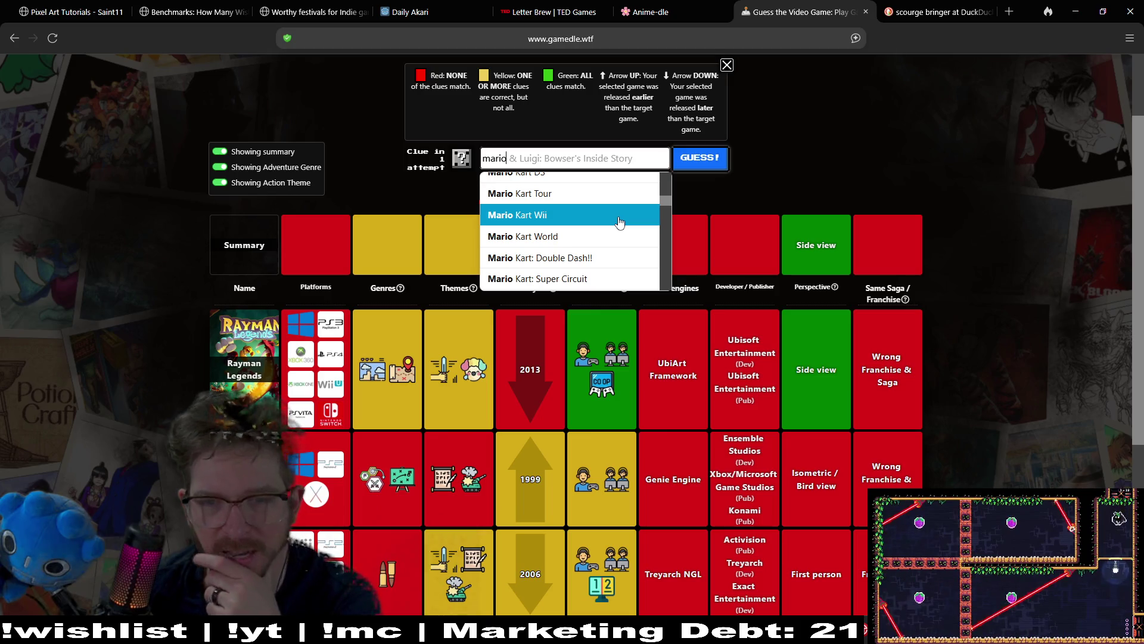
{"action": "scroll", "coordinate": [619, 222], "scroll_direction": "down", "scroll_amount": 10}
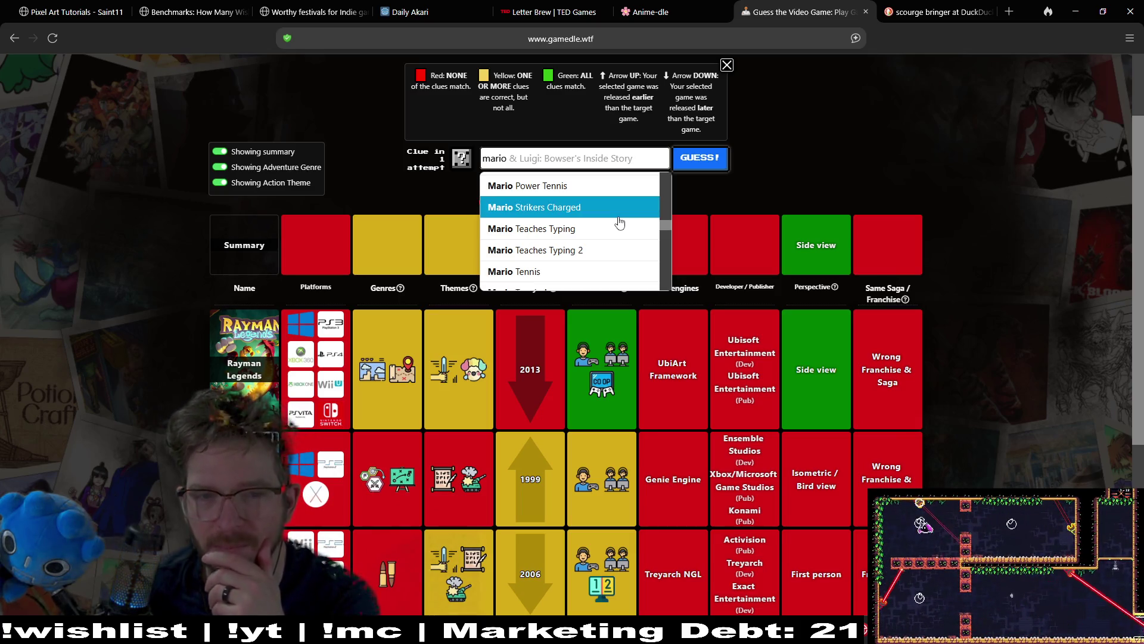
{"action": "scroll", "coordinate": [620, 222], "scroll_direction": "down", "scroll_amount": 3}
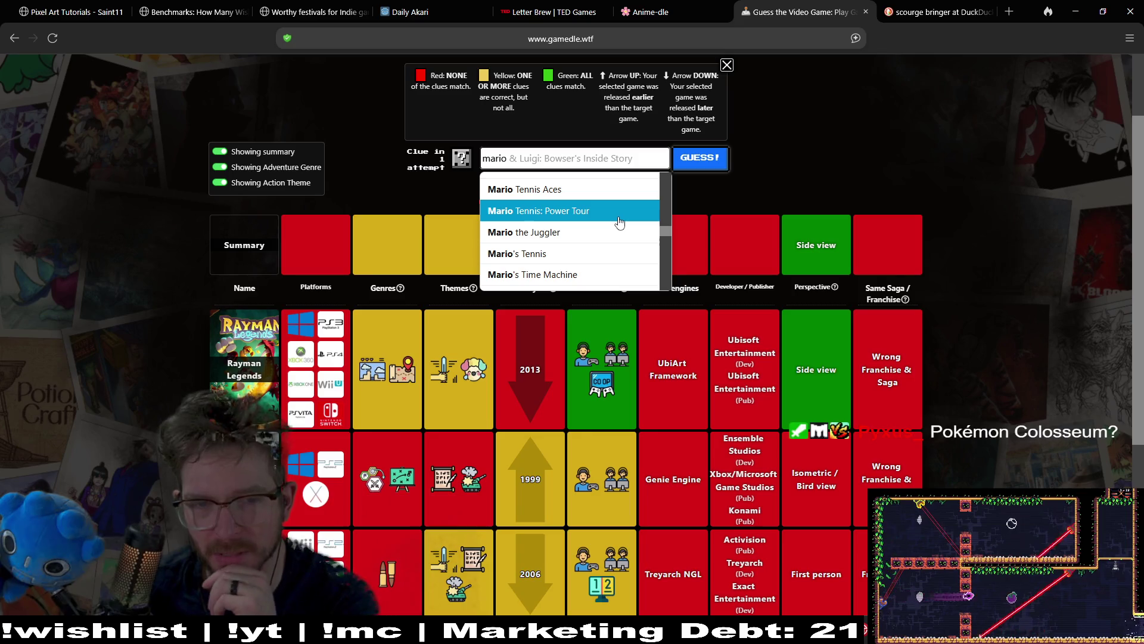
{"action": "scroll", "coordinate": [620, 221], "scroll_direction": "down", "scroll_amount": 4}
{"action": "scroll", "coordinate": [620, 221], "scroll_direction": "up", "scroll_amount": 3}
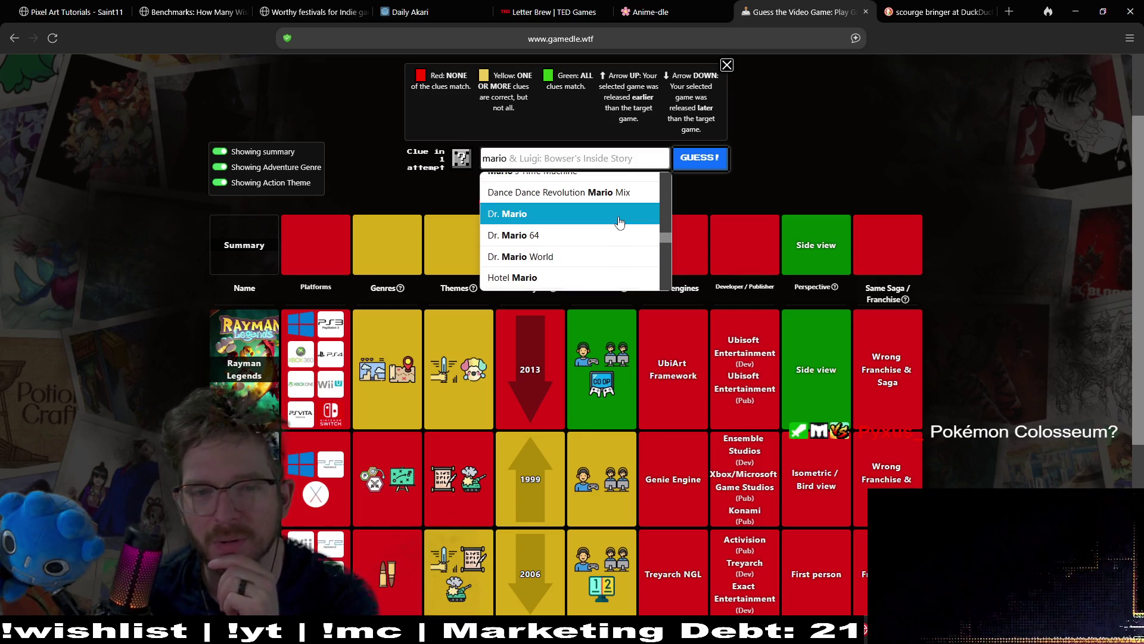
{"action": "scroll", "coordinate": [620, 222], "scroll_direction": "down", "scroll_amount": 2}
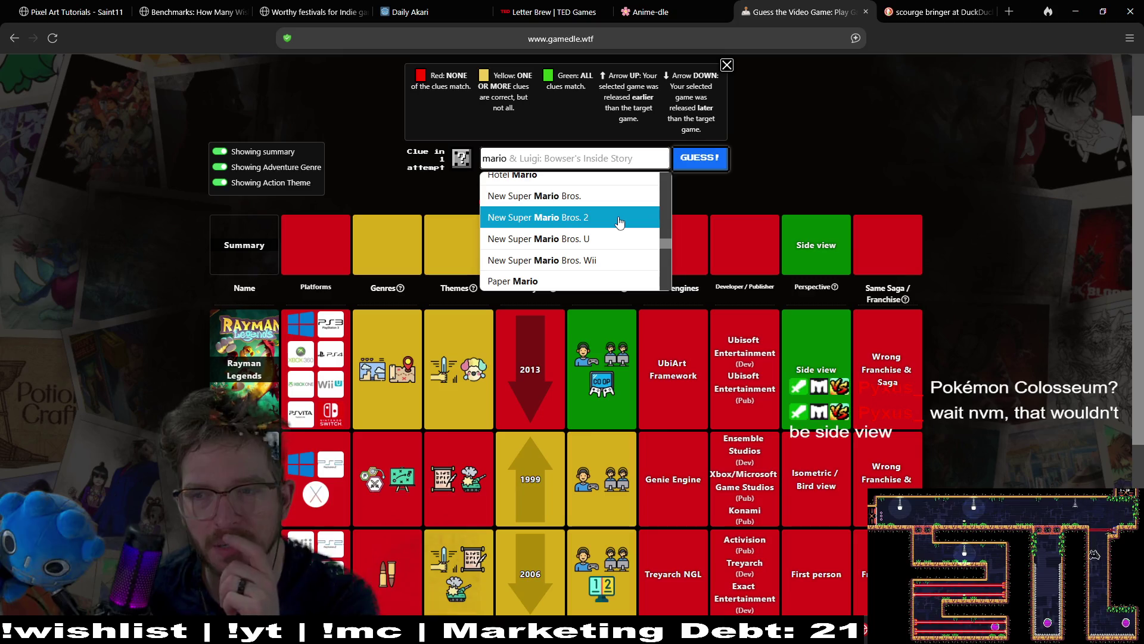
{"action": "scroll", "coordinate": [617, 217], "scroll_direction": "up", "scroll_amount": 1}
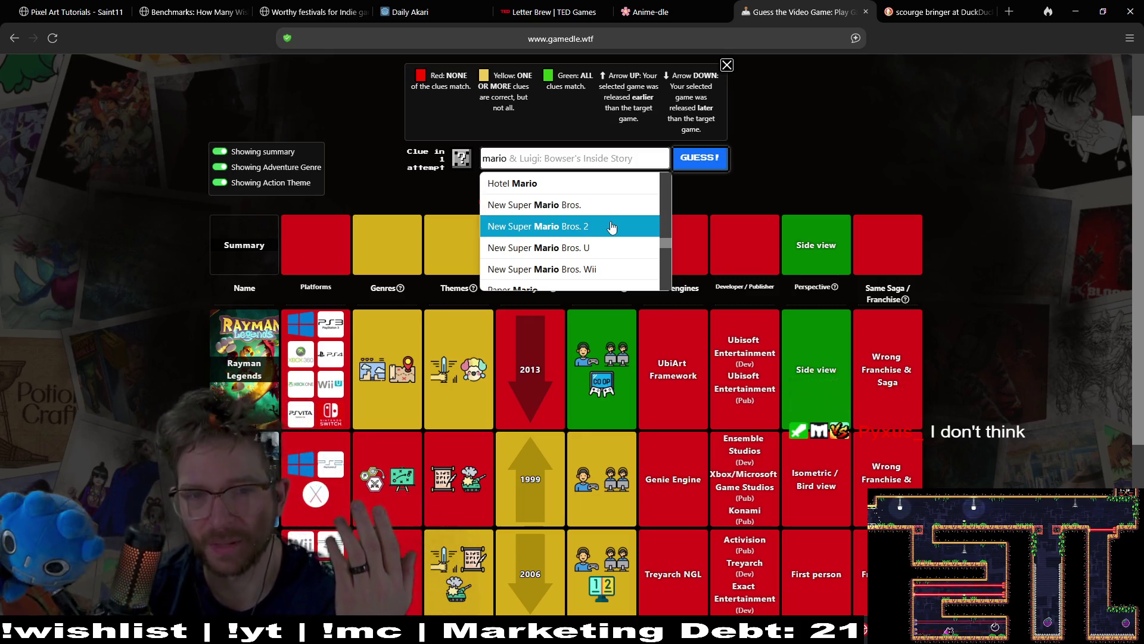
{"action": "left_click", "coordinate": [624, 207]}
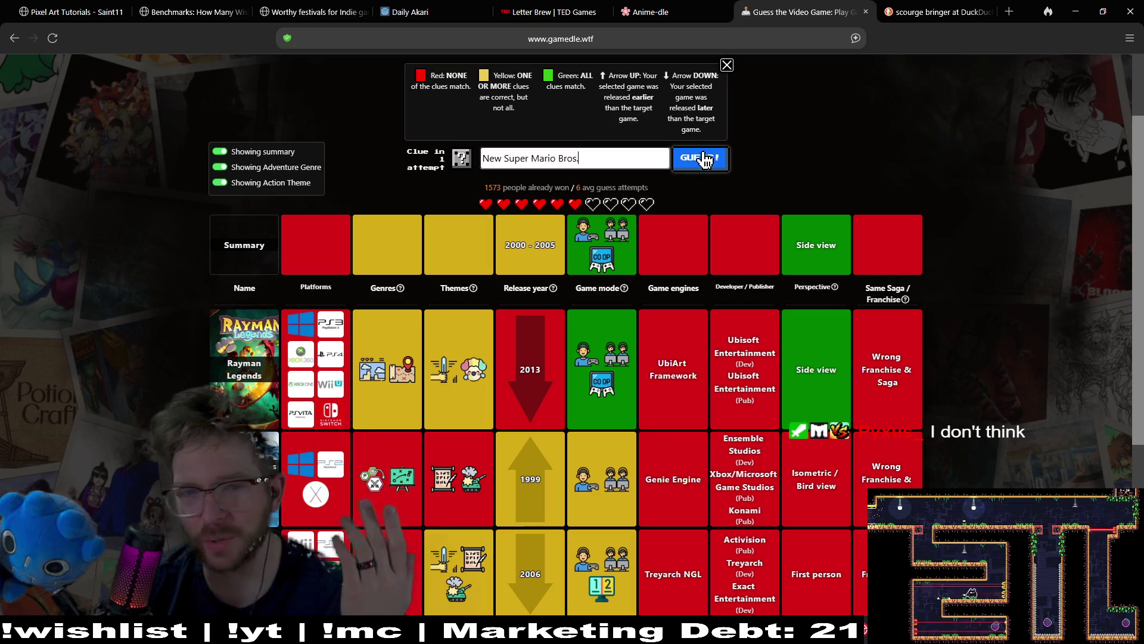
{"action": "left_click", "coordinate": [705, 158]}
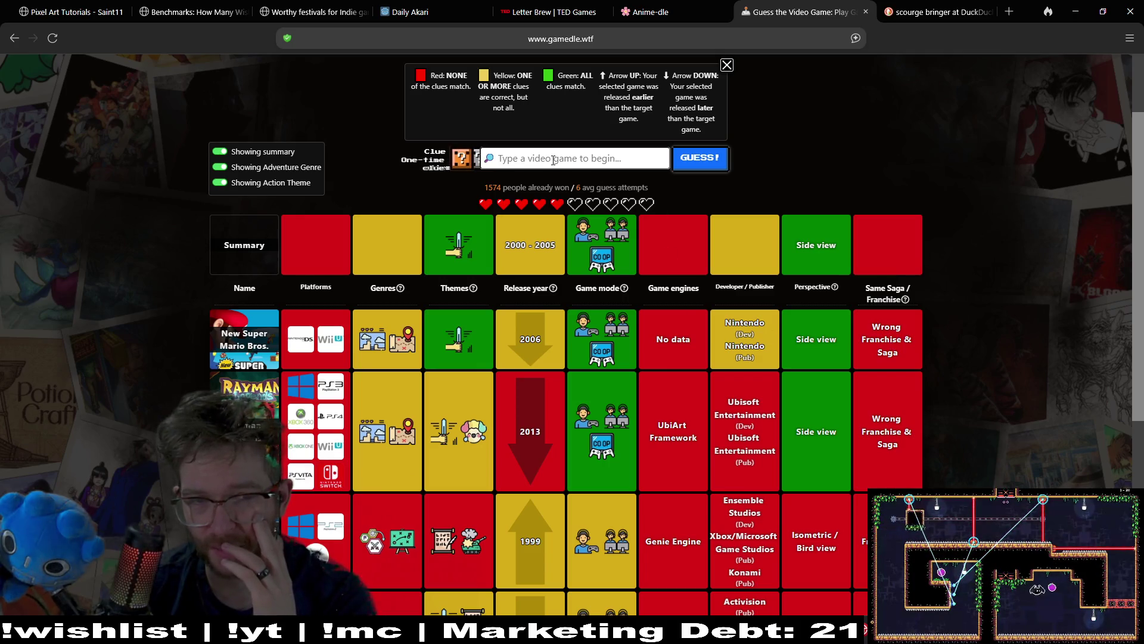
Reveal the one-time clue, then search 'melee' and submit Super Smash Bros. Melee.
{"action": "left_click", "coordinate": [453, 163]}
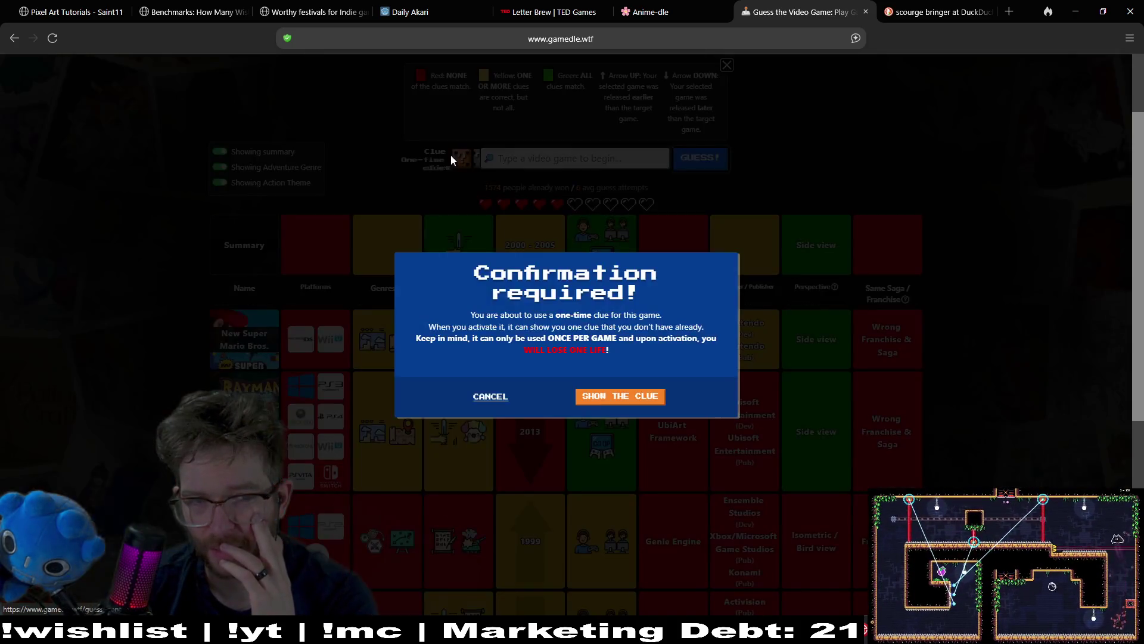
{"action": "left_click", "coordinate": [596, 397]}
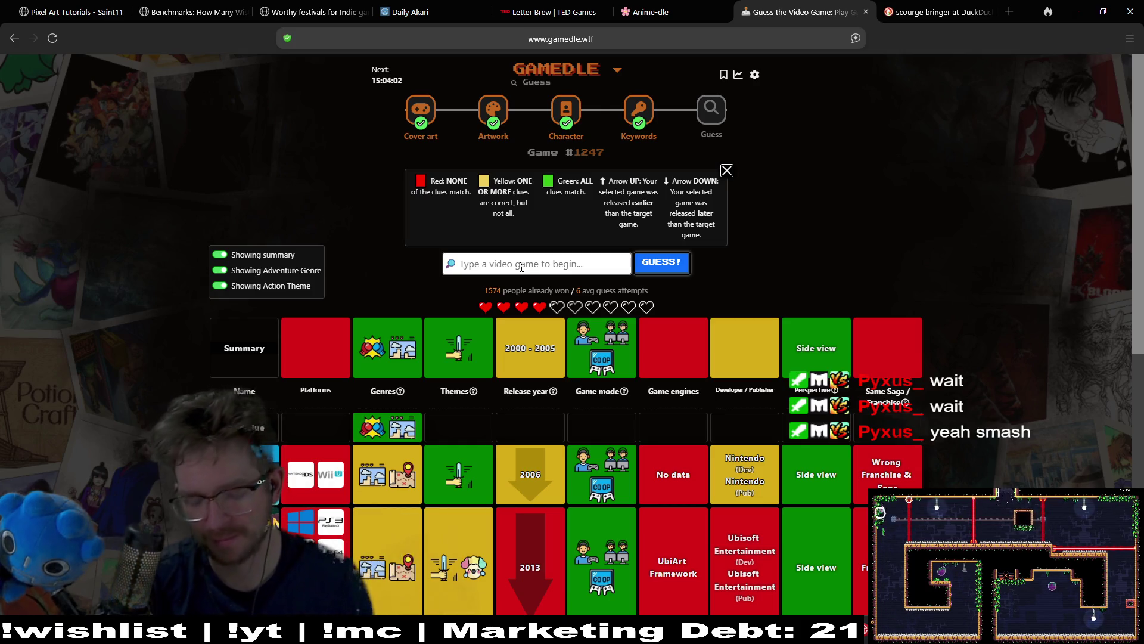
{"action": "left_click", "coordinate": [521, 268]}
{"action": "type", "text": "mel"}
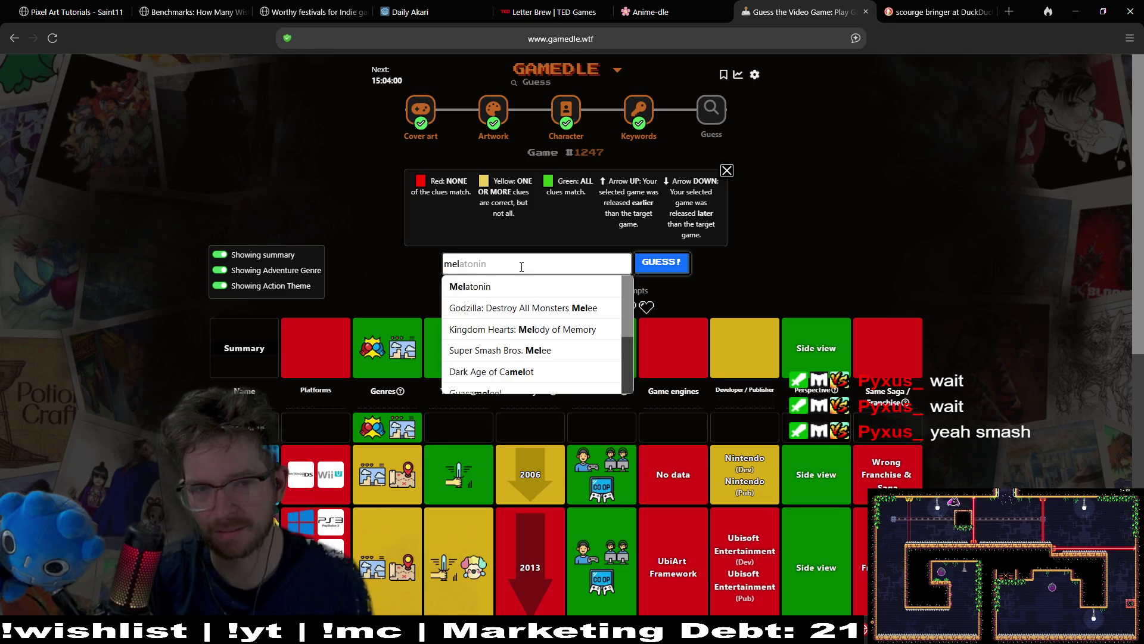
{"action": "type", "text": "ee"}
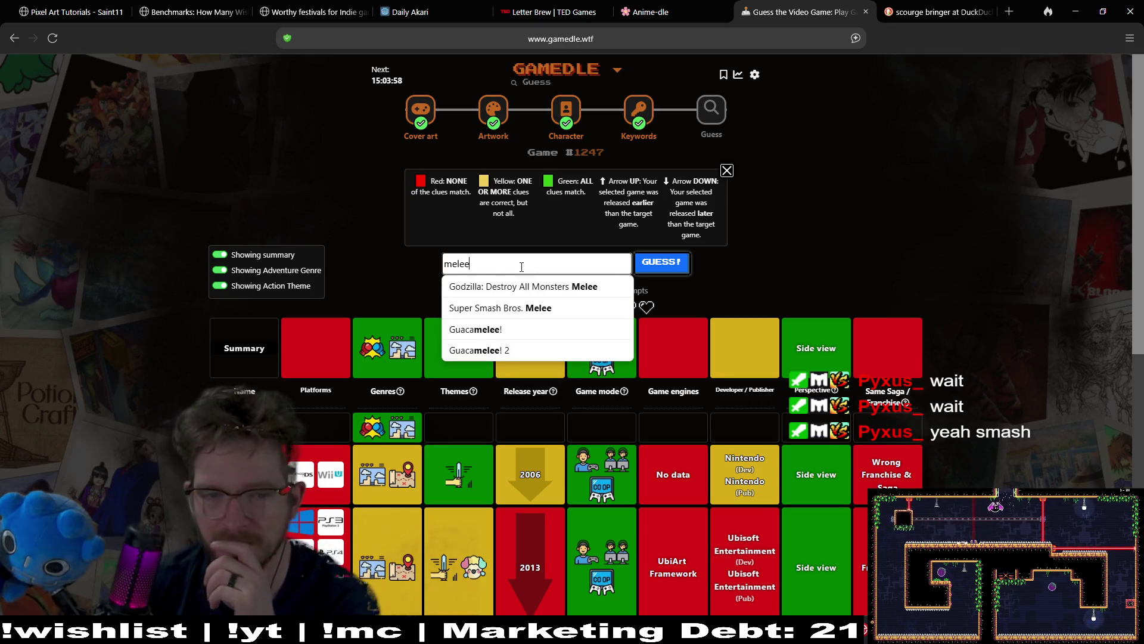
{"action": "left_click", "coordinate": [513, 307]}
{"action": "left_click", "coordinate": [672, 263]}
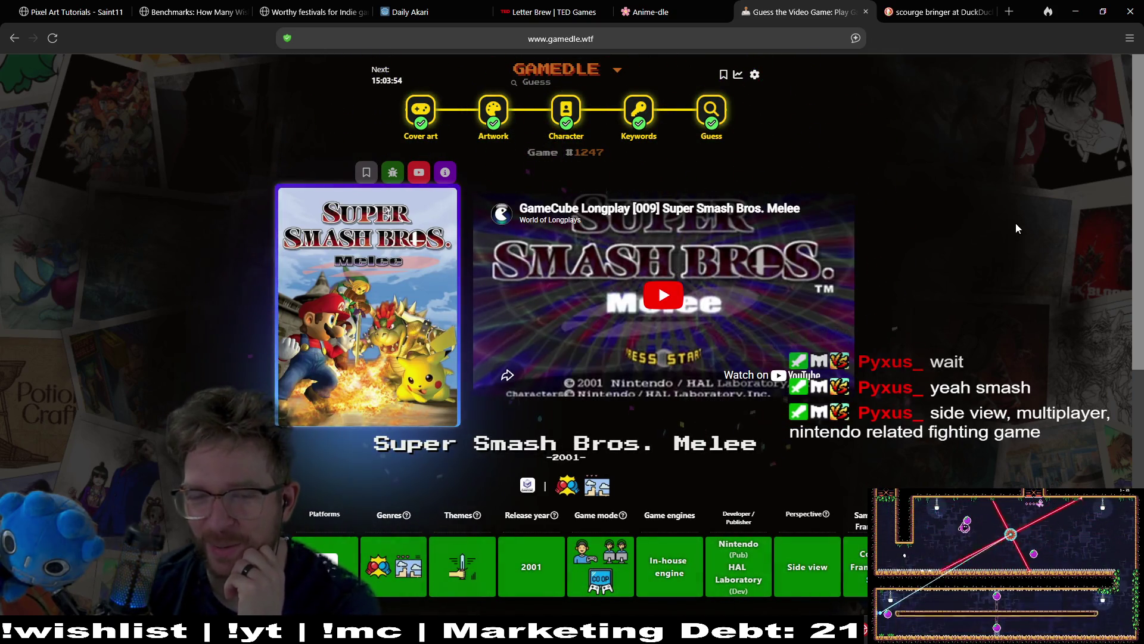
Look over the Melee win page, then drag the browser to the left edge to expose Godot.
{"action": "scroll", "coordinate": [984, 215], "scroll_direction": "down", "scroll_amount": 1}
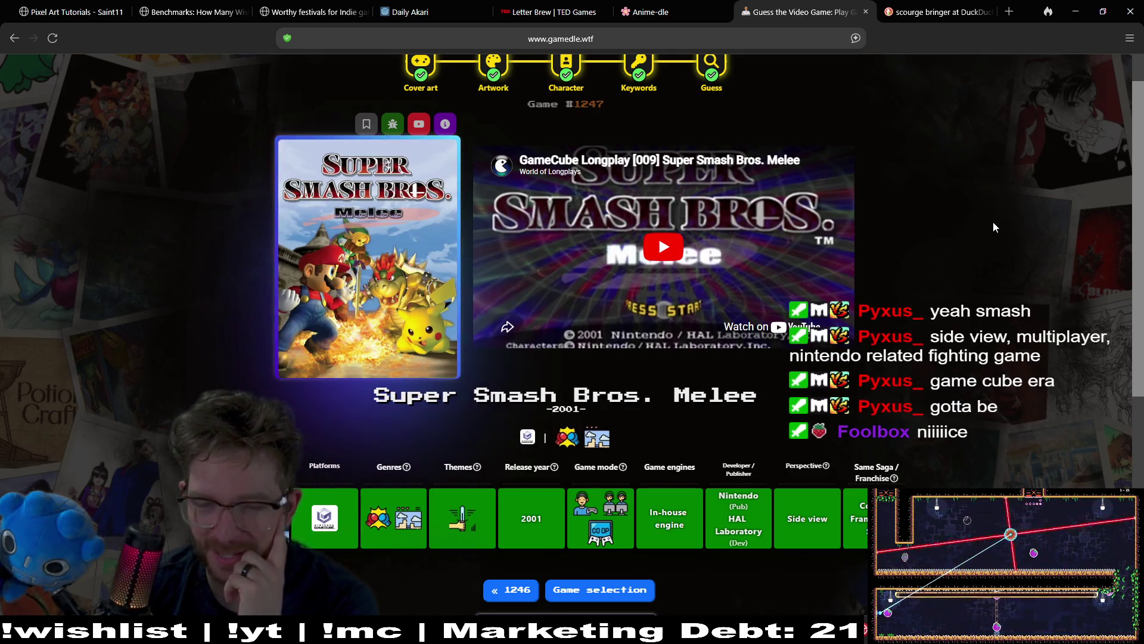
{"action": "mouse_move", "coordinate": [408, 517]}
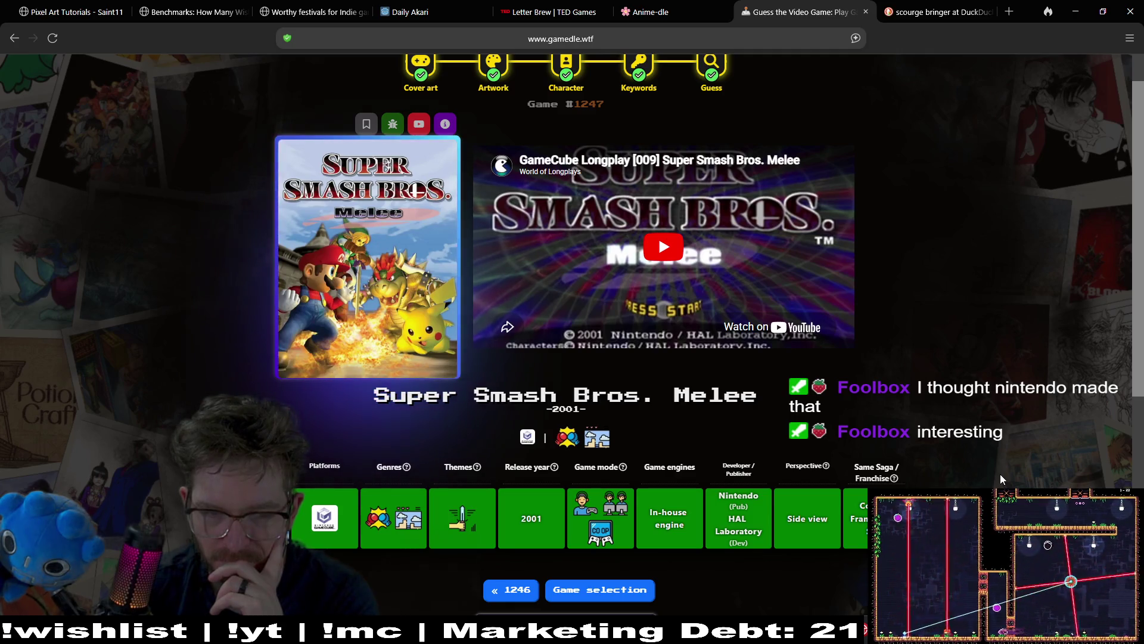
{"action": "scroll", "coordinate": [968, 299], "scroll_direction": "up", "scroll_amount": 2}
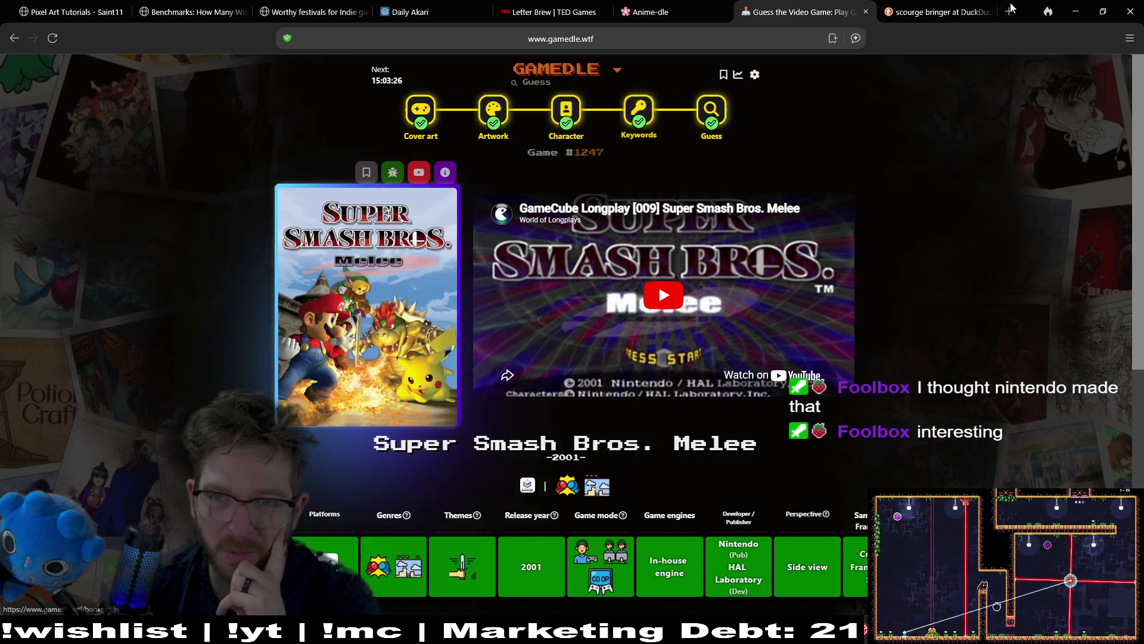
{"action": "left_click_drag", "start_coordinate": [1026, 12], "coordinate": [0, 209]}
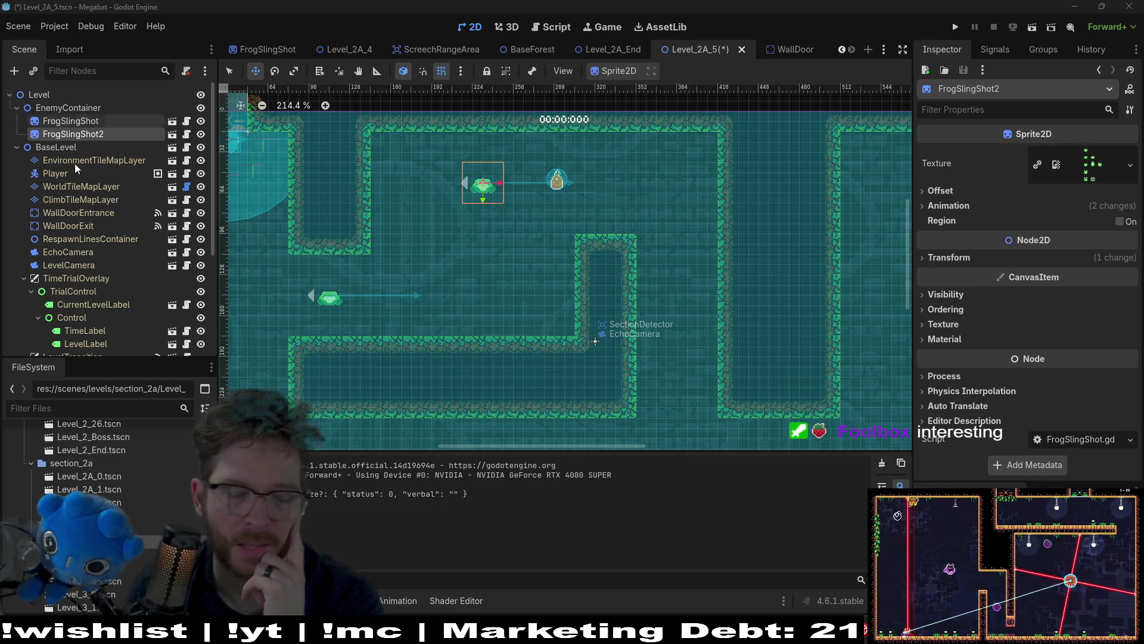
Pan the Level_2A_5 viewport, then switch to the Obsidian Excalidraw notes board.
{"action": "scroll", "coordinate": [507, 307], "scroll_direction": "down", "scroll_amount": 3}
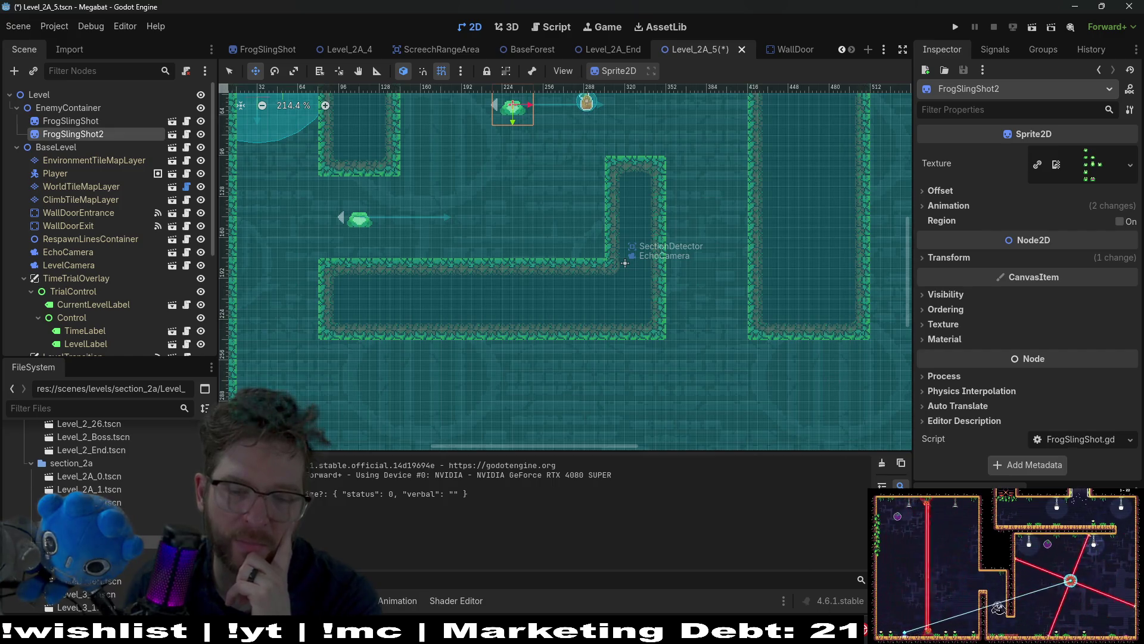
{"action": "key", "text": "alt+Tab"}
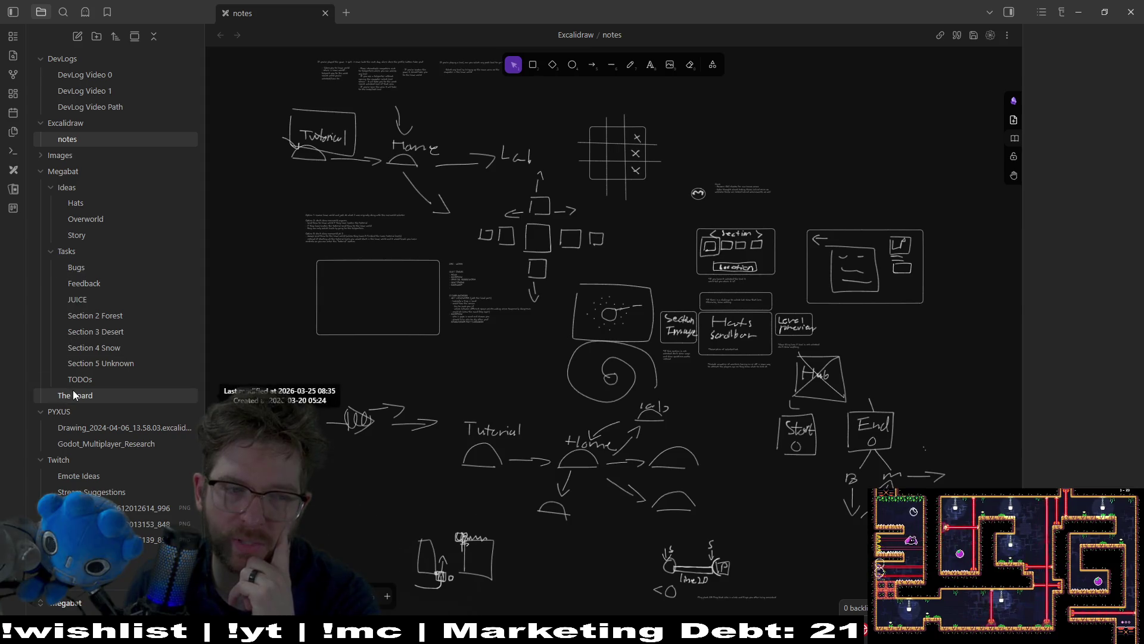
Open Megabat's The Board kanban and check off 'Update menu screen' as done.
{"action": "left_click", "coordinate": [89, 394]}
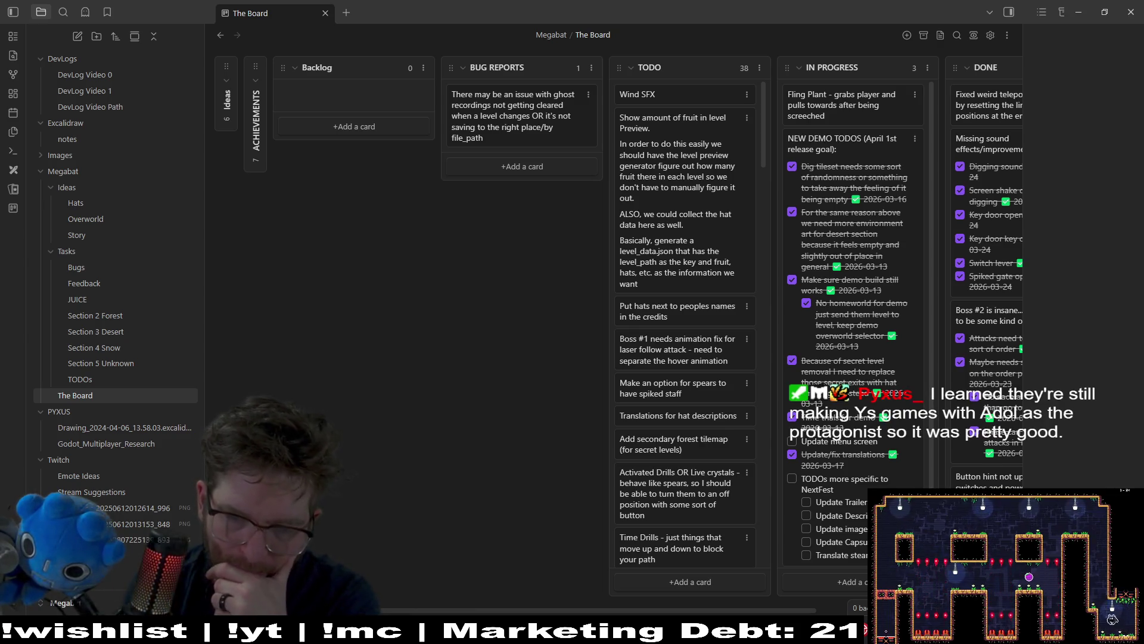
{"action": "left_click", "coordinate": [792, 442]}
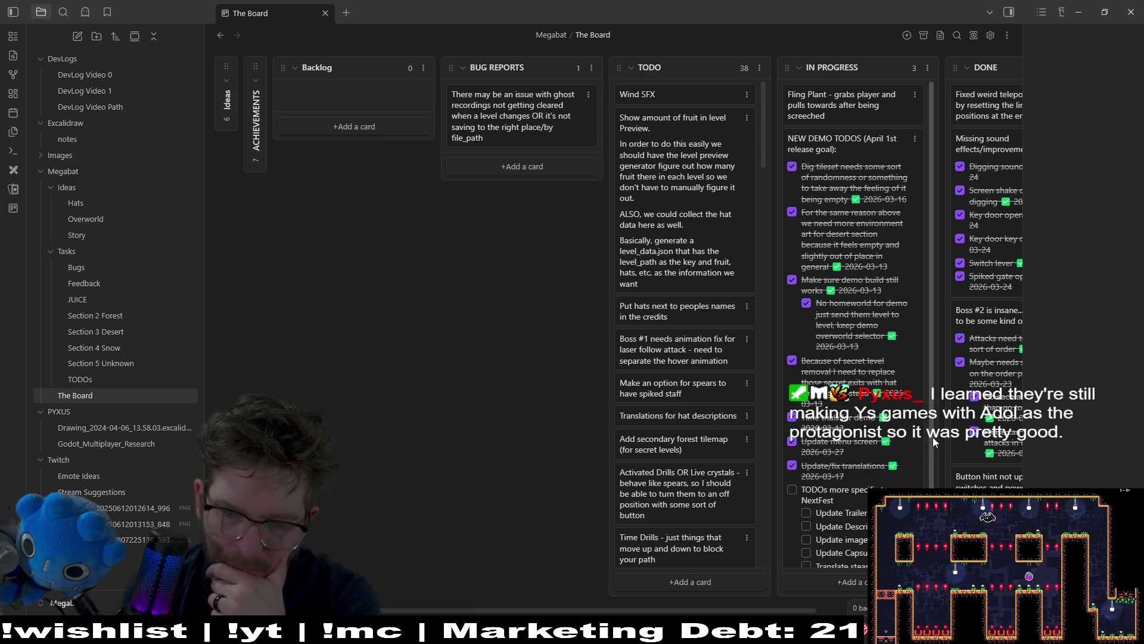
Scroll through the board's in-progress and done columns, then bring the Godot editor back.
{"action": "scroll", "coordinate": [932, 437], "scroll_direction": "down", "scroll_amount": 1}
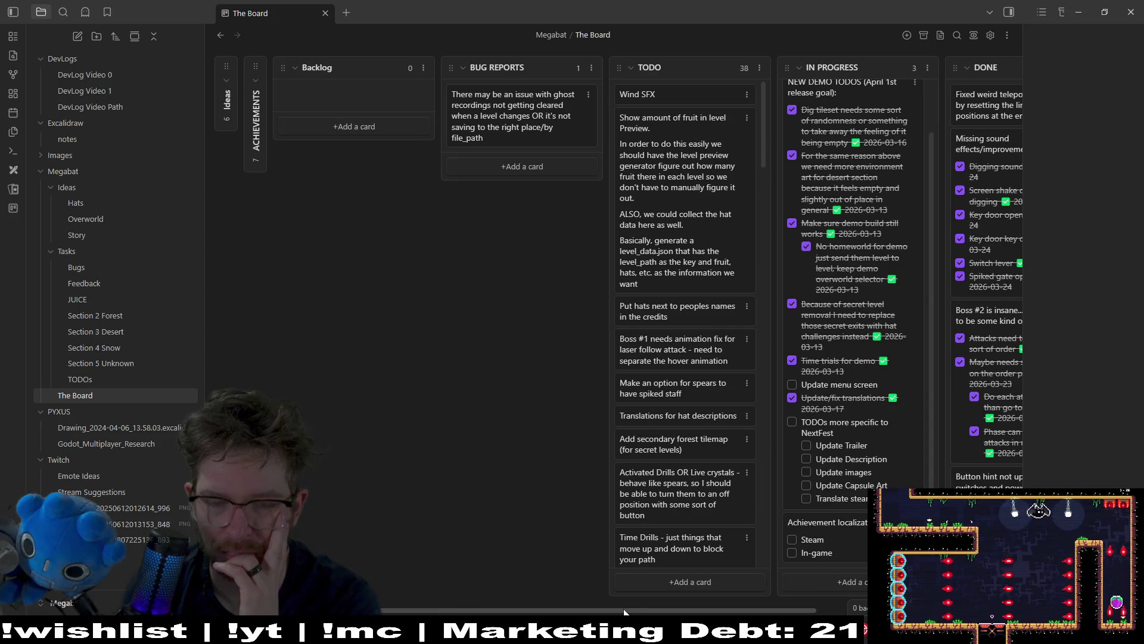
{"action": "left_click_drag", "start_coordinate": [638, 605], "coordinate": [706, 598]}
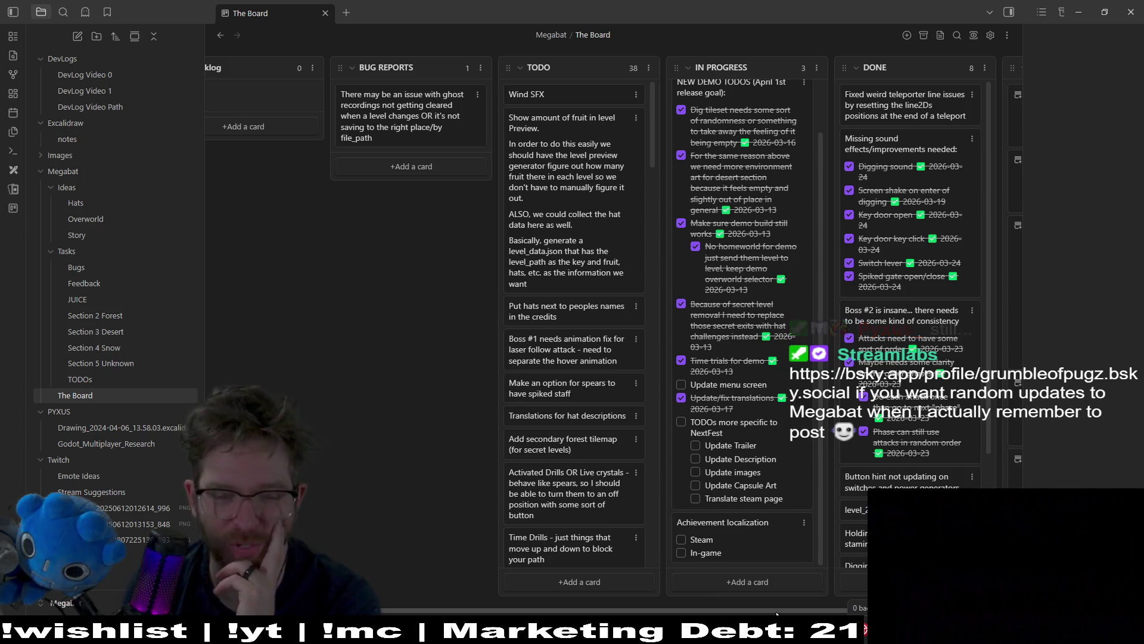
{"action": "mouse_move", "coordinate": [838, 635]}
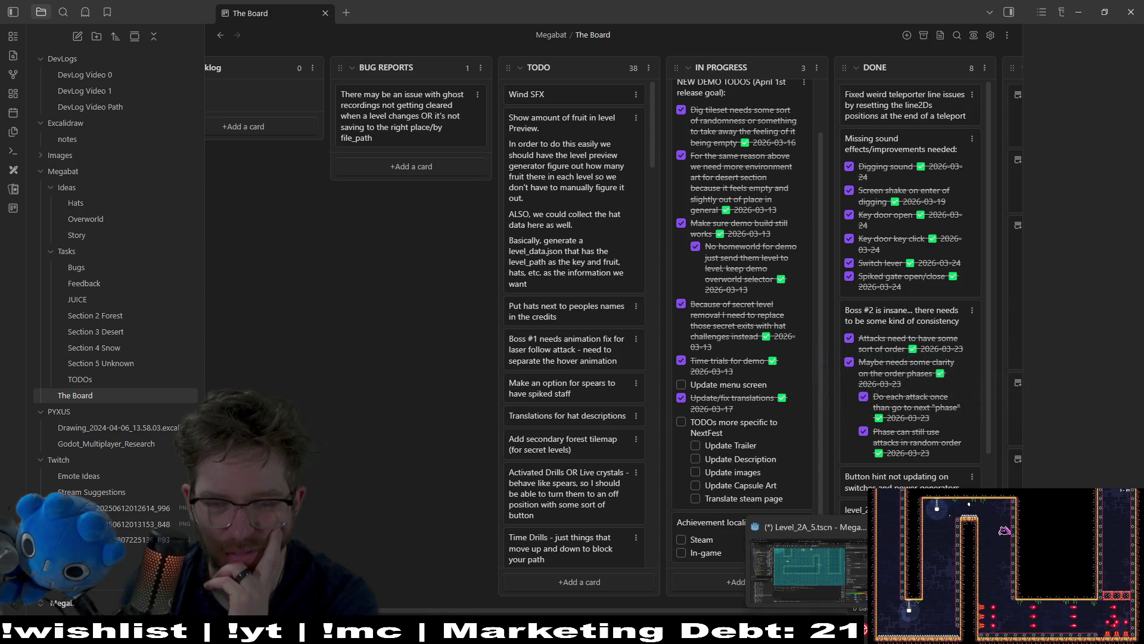
{"action": "left_click", "coordinate": [797, 612]}
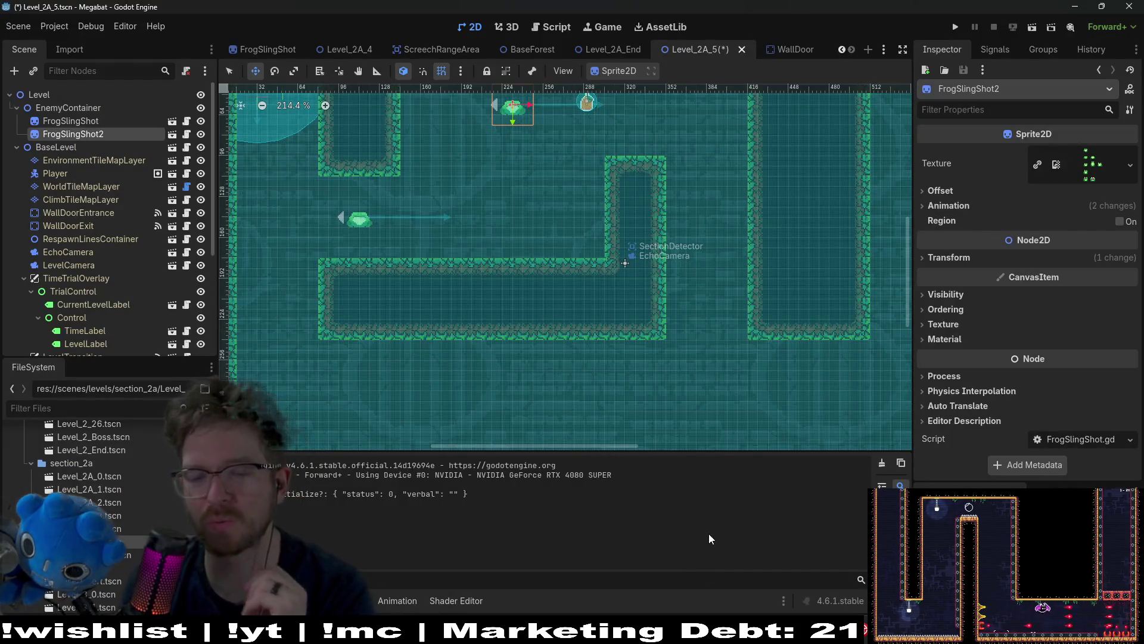
Save Level_2A_5, then Quick Open 'level_2_boss' to load Level_2_Boss.tscn.
{"action": "key", "text": "ctrl+s"}
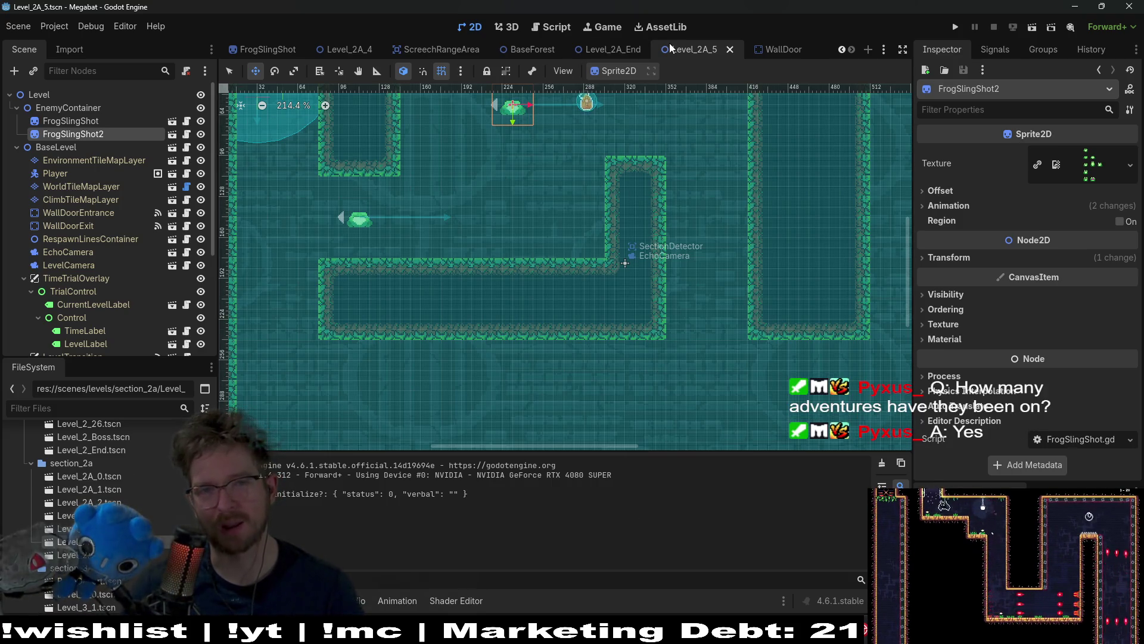
{"action": "key", "text": "alt+shift+o"}
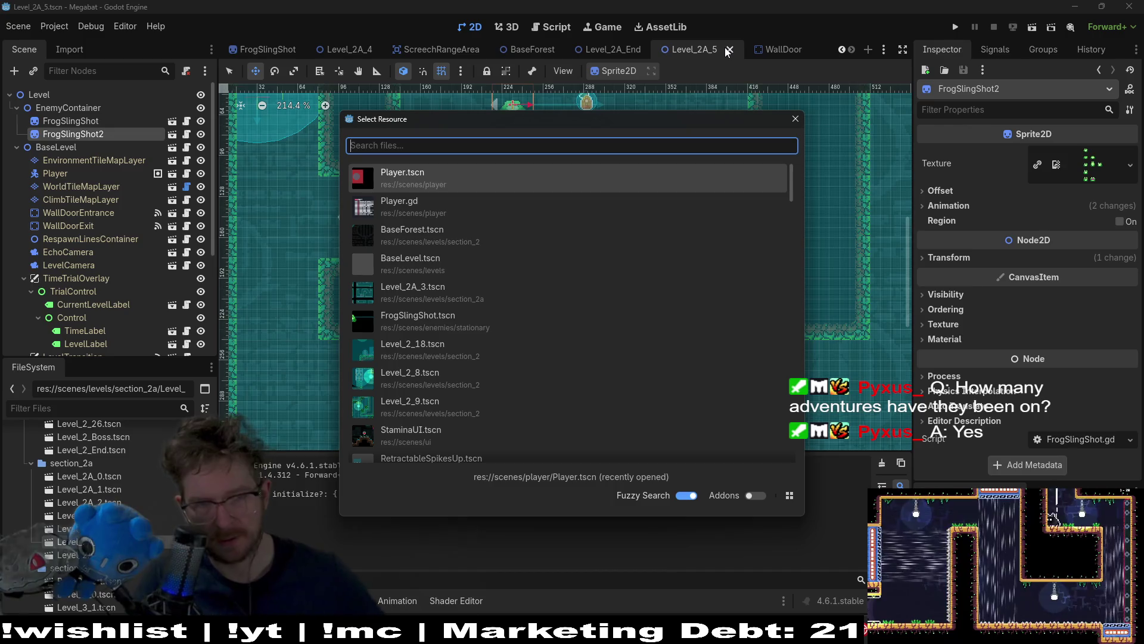
{"action": "type", "text": "boss"}
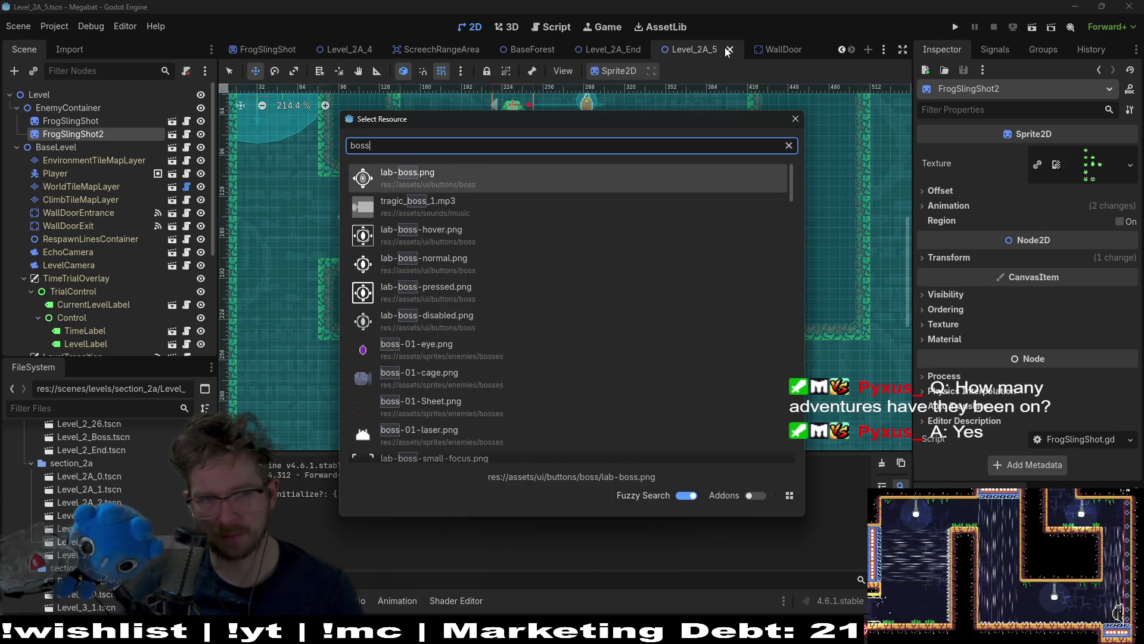
{"action": "key", "text": "Escape"}
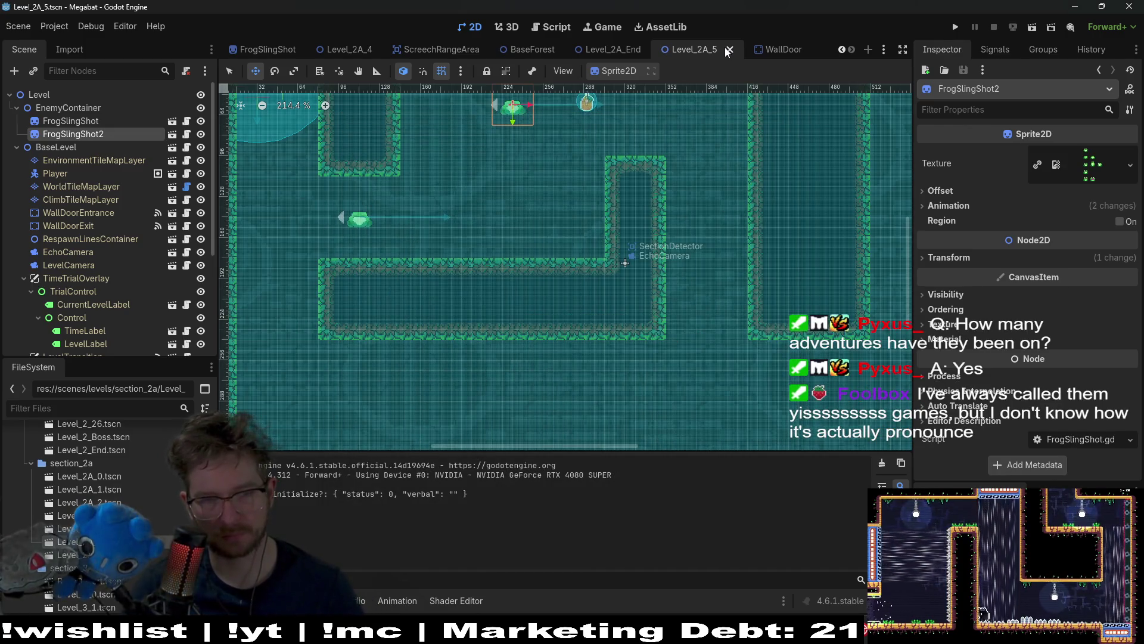
{"action": "key", "text": "ctrl+shift+p"}
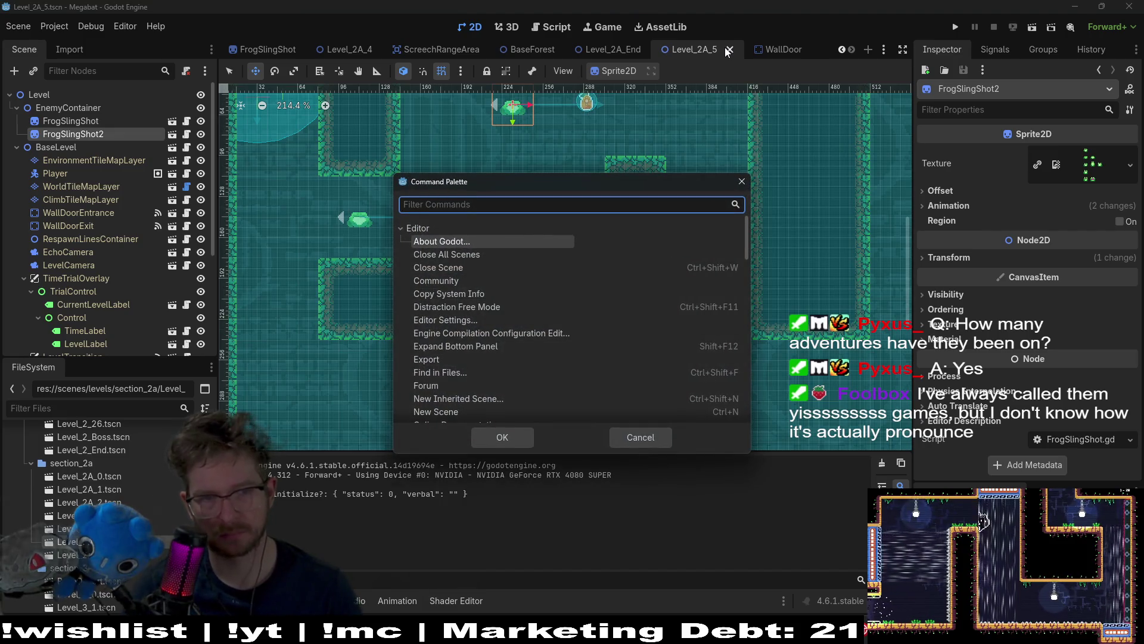
{"action": "key", "text": "Escape"}
{"action": "key", "text": "alt+shift+o"}
{"action": "type", "text": "level_2_boss"}
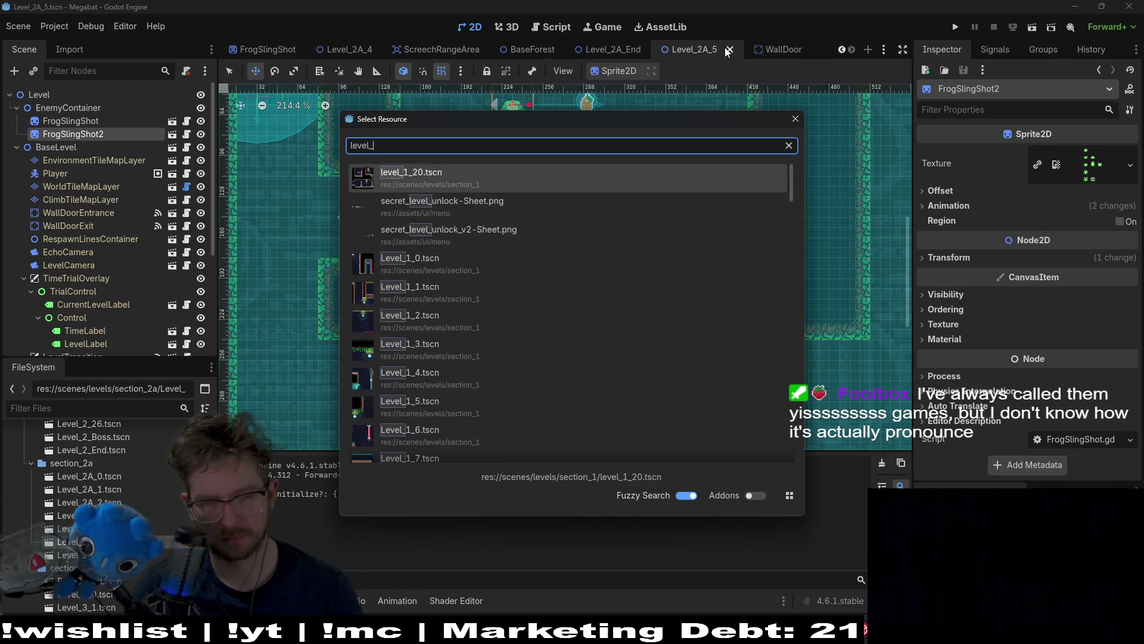
{"action": "key", "text": "Return"}
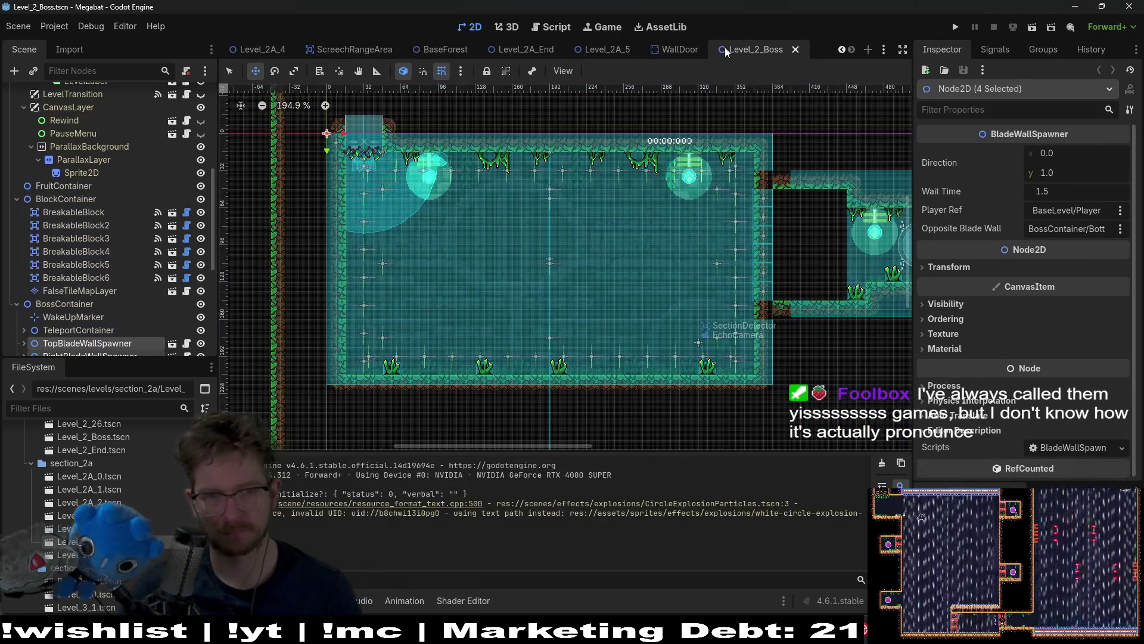
Zoom and pan around the boss arena to its right side.
{"action": "scroll", "coordinate": [586, 334], "scroll_direction": "up", "scroll_amount": 1}
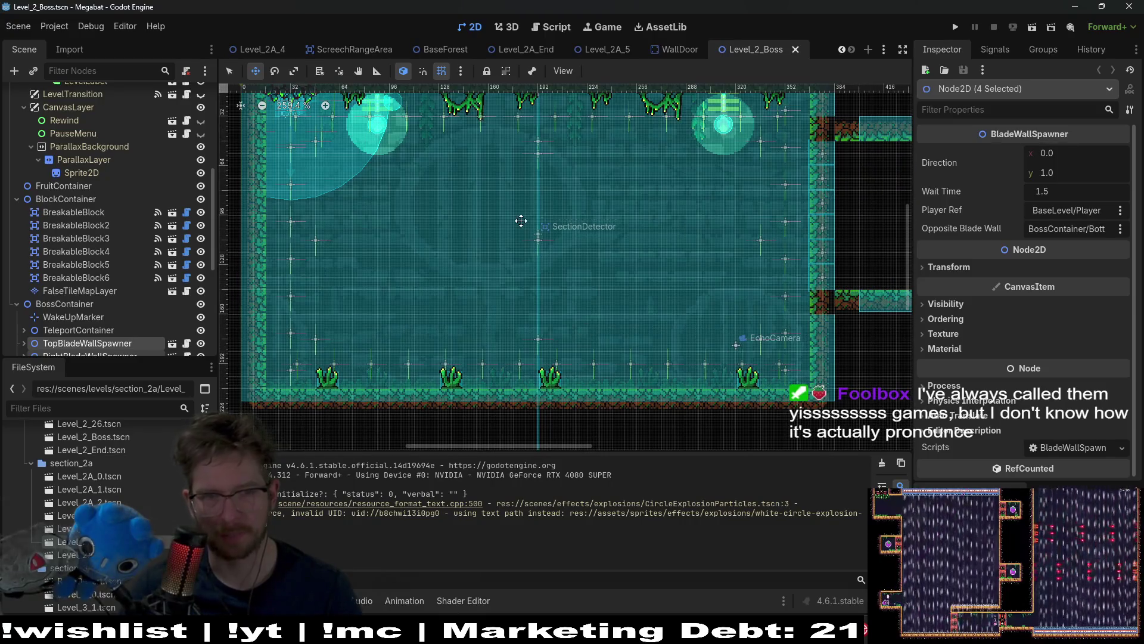
{"action": "scroll", "coordinate": [524, 269], "scroll_direction": "down", "scroll_amount": 1}
{"action": "scroll", "coordinate": [532, 279], "scroll_direction": "down", "scroll_amount": 1}
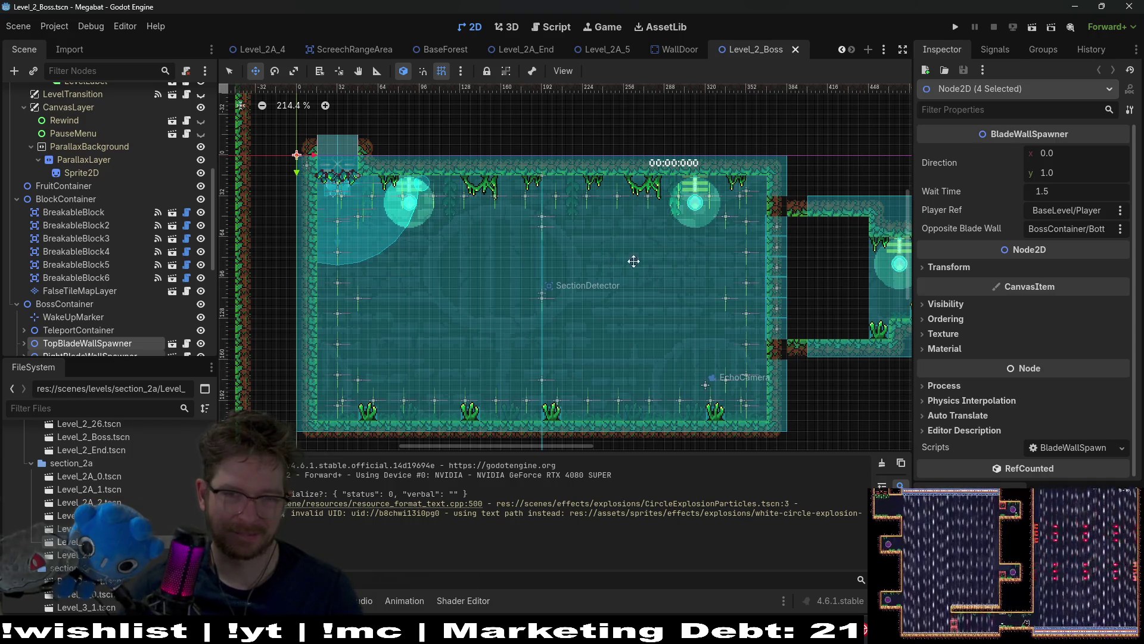
{"action": "left_click_drag", "start_coordinate": [633, 260], "coordinate": [568, 236]}
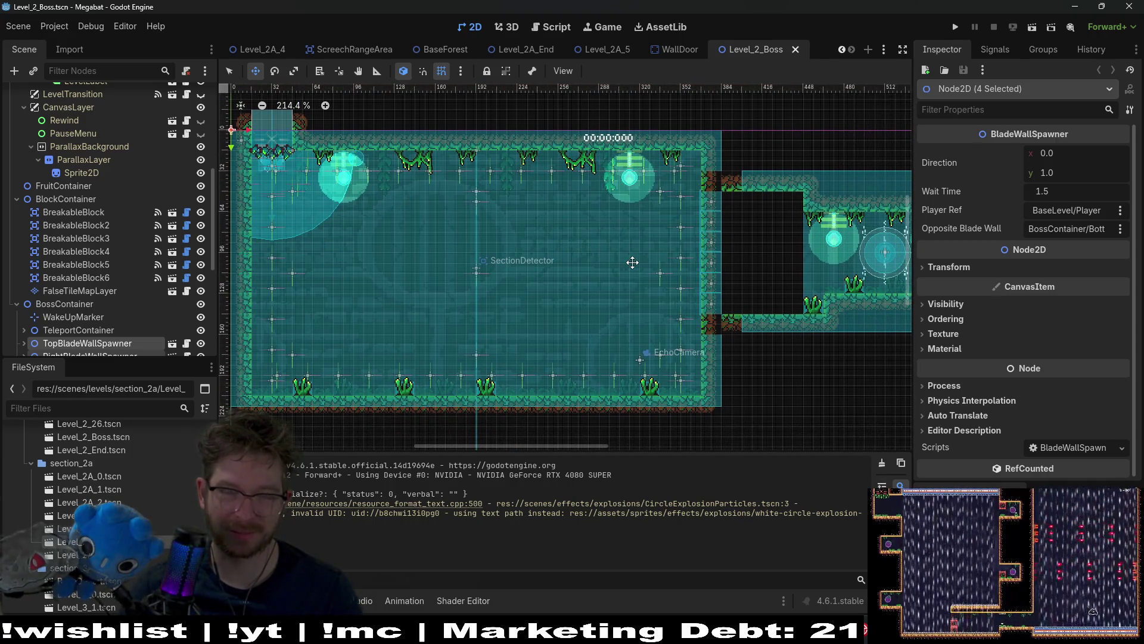
{"action": "scroll", "coordinate": [477, 332], "scroll_direction": "up", "scroll_amount": 1}
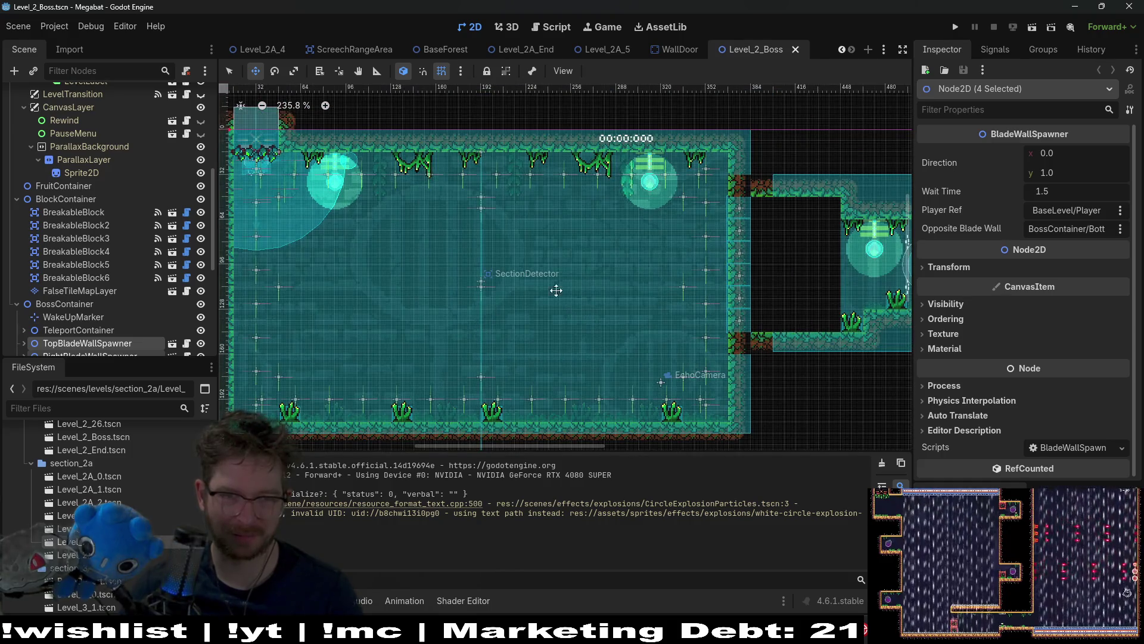
{"action": "left_click_drag", "start_coordinate": [556, 290], "coordinate": [614, 287]}
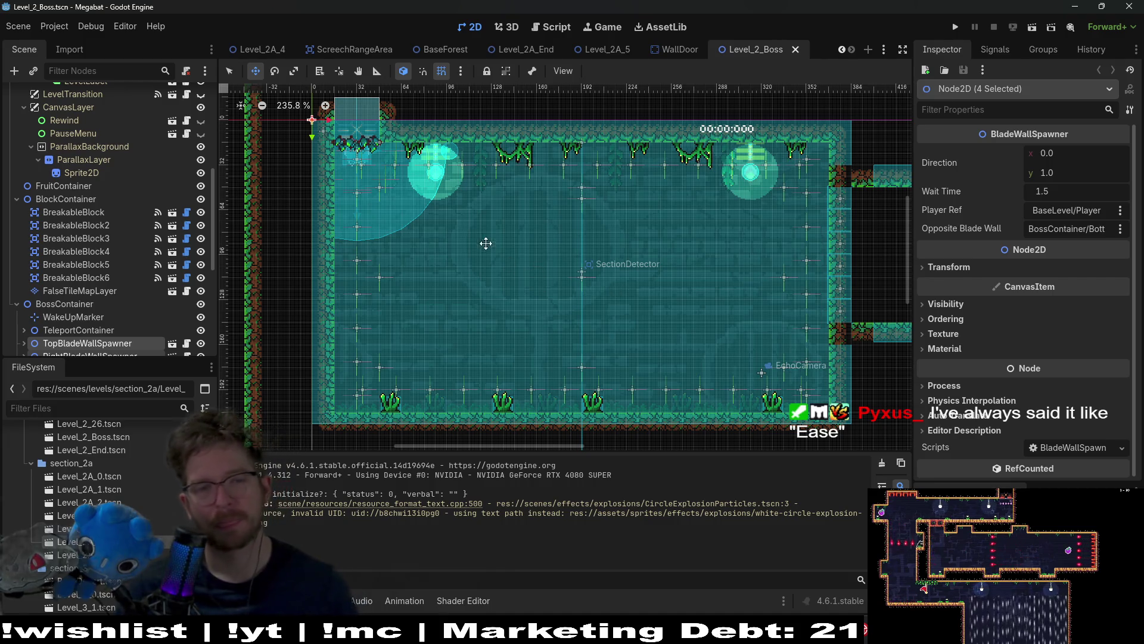
{"action": "scroll", "coordinate": [79, 305], "scroll_direction": "down", "scroll_amount": 5}
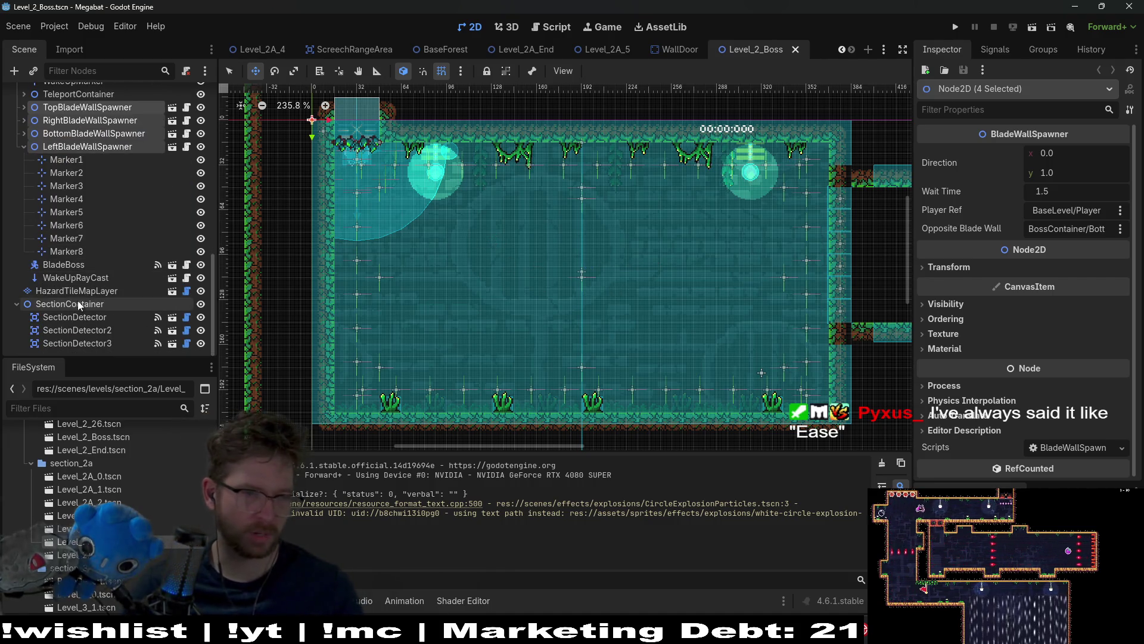
Open the BladeBoss scene, inspect its Sprite2D texture, and switch to Aseprite.
{"action": "left_click", "coordinate": [173, 264]}
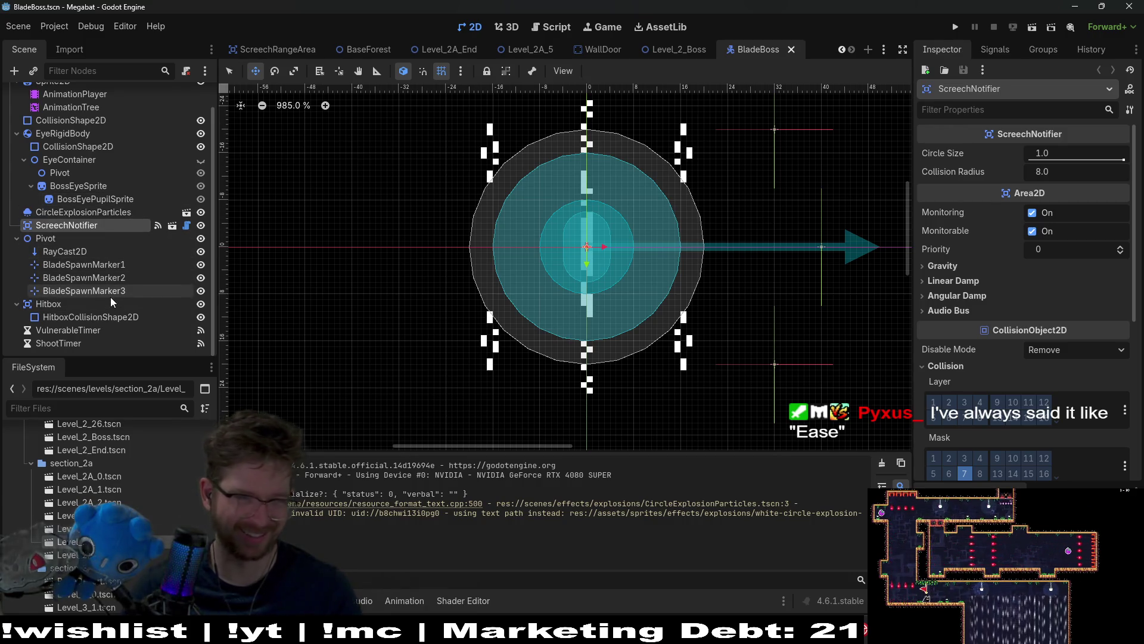
{"action": "scroll", "coordinate": [111, 302], "scroll_direction": "up", "scroll_amount": 1}
{"action": "left_click", "coordinate": [111, 94]}
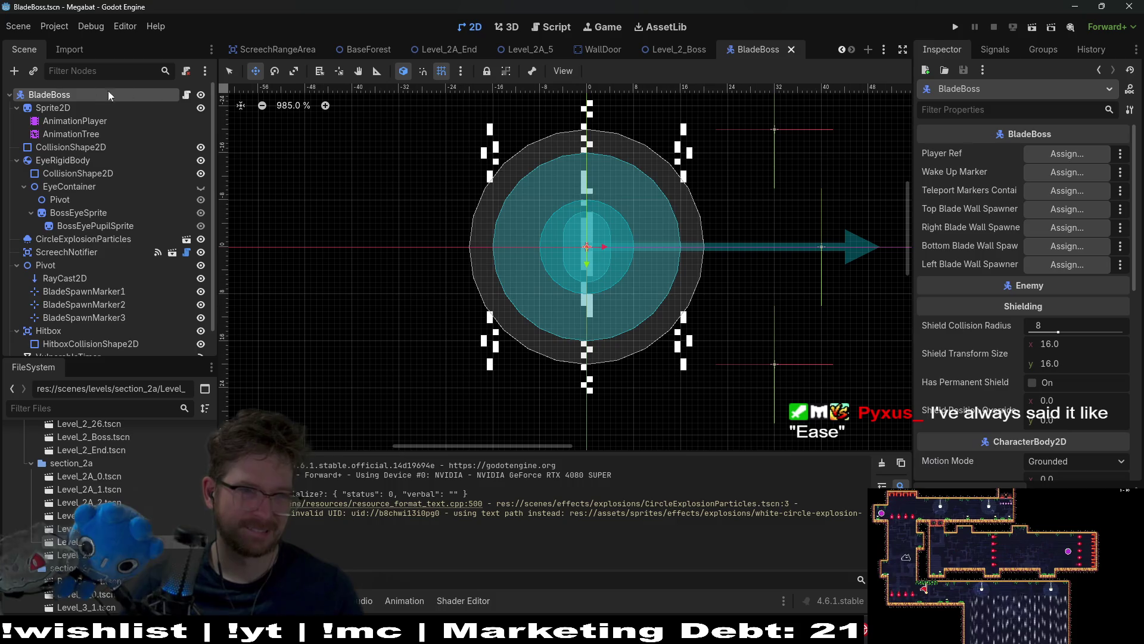
{"action": "left_click", "coordinate": [53, 108]}
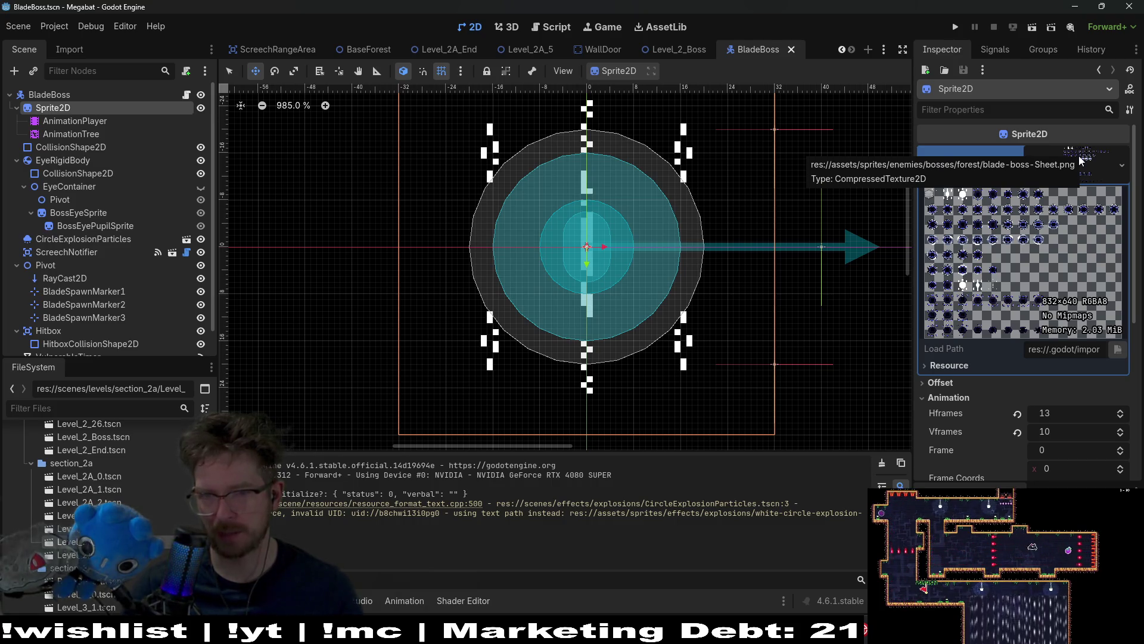
{"action": "key", "text": "alt+Tab"}
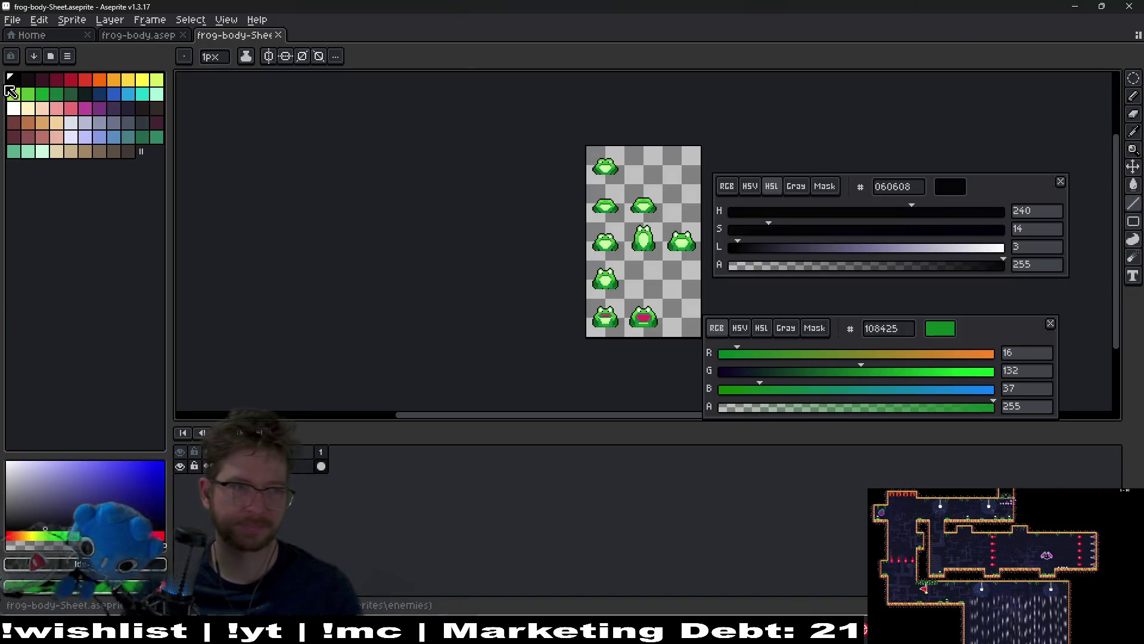
Open armor-plates, blade-boss, blade-boss-eye and blade-boss-eye-pupil from bosses/forest, starting at frame 1.
{"action": "left_click", "coordinate": [11, 20]}
{"action": "left_click", "coordinate": [81, 52]}
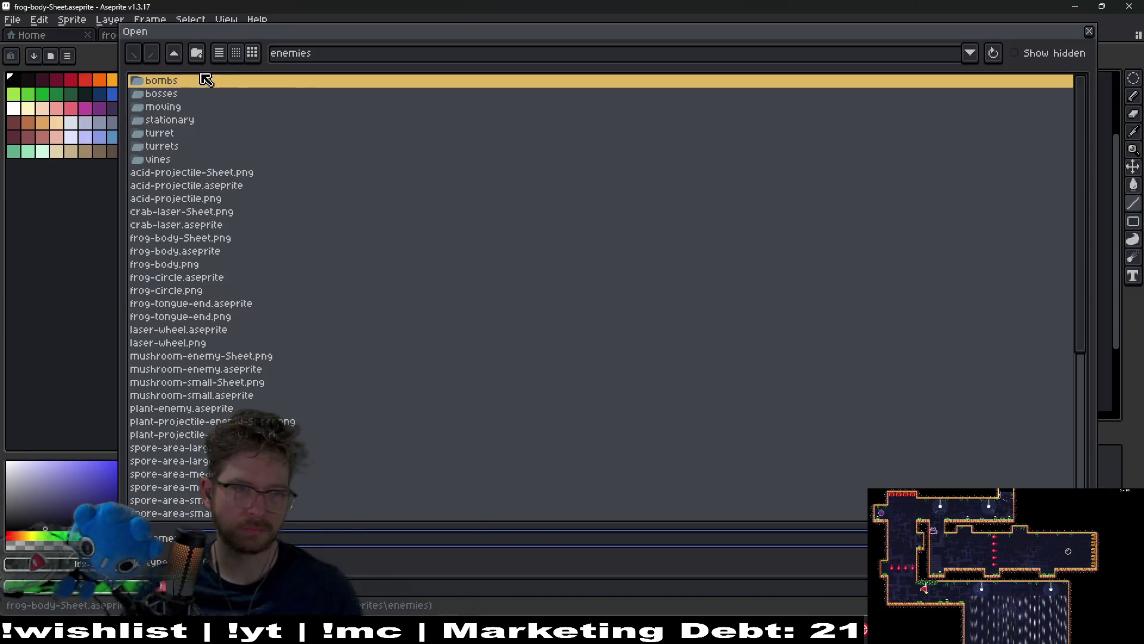
{"action": "double_click", "coordinate": [185, 96]}
{"action": "key", "text": "Return"}
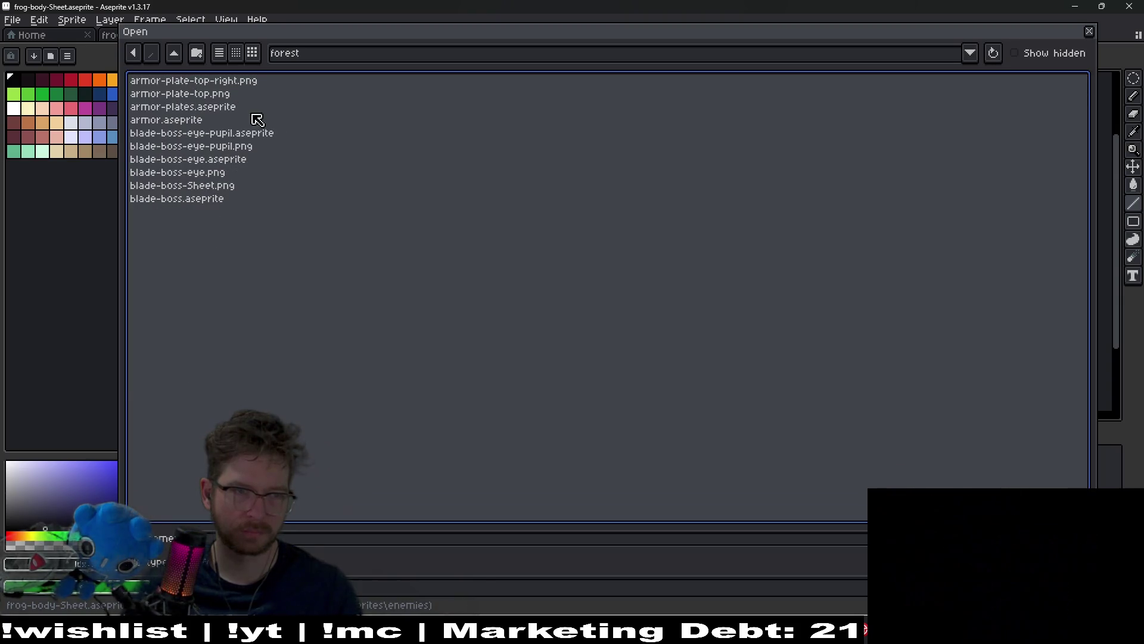
{"action": "left_click", "coordinate": [190, 124]}
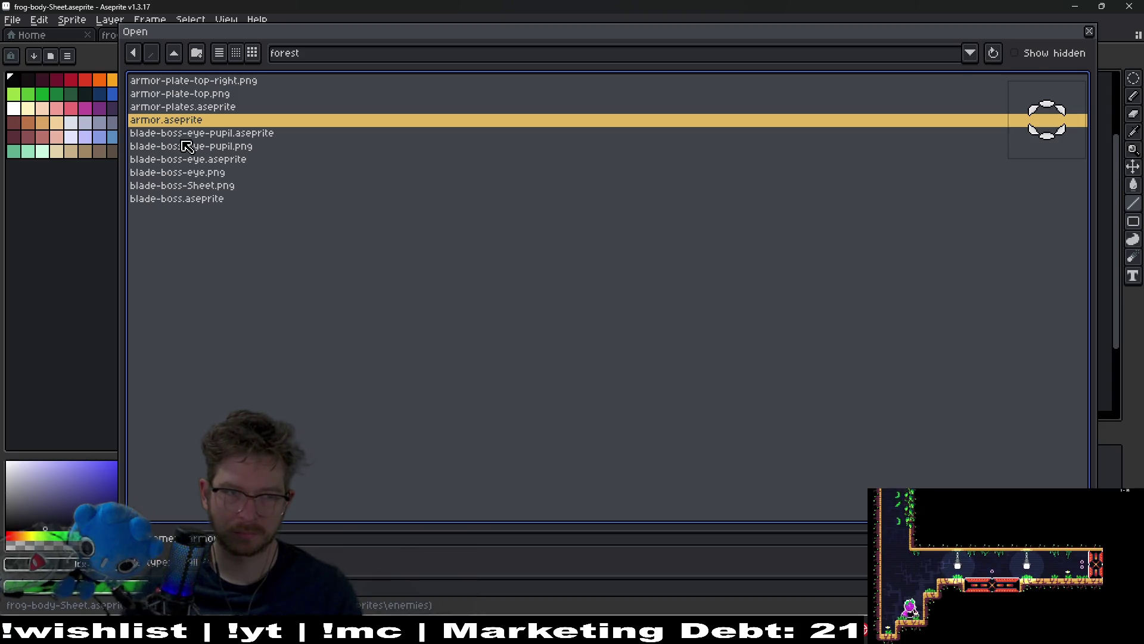
{"action": "left_click", "coordinate": [207, 108]}
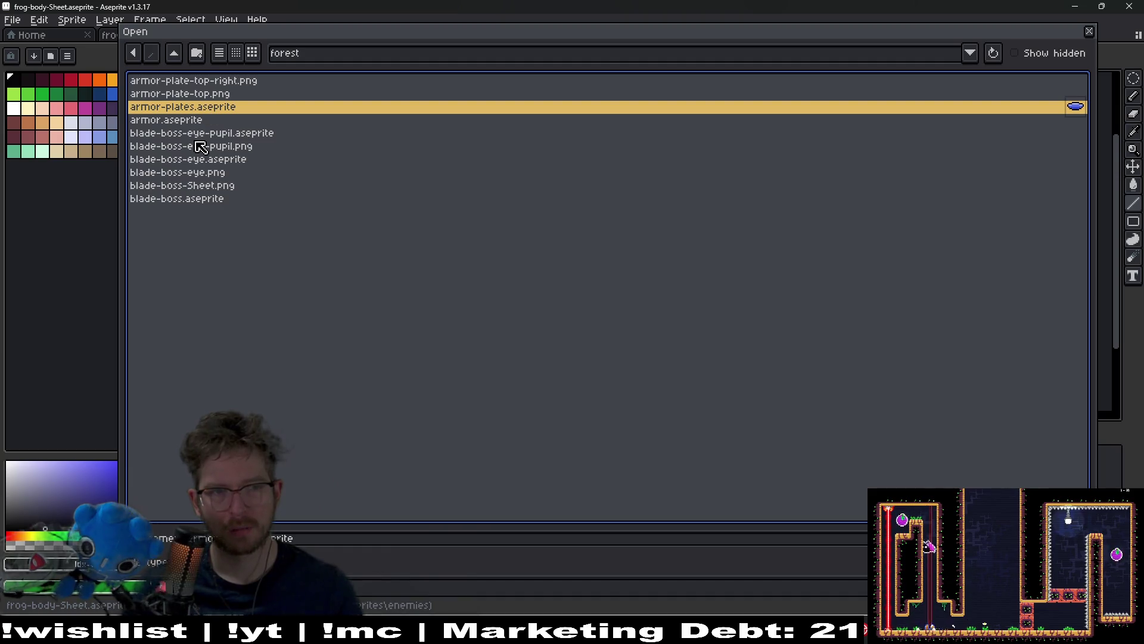
{"action": "left_click", "coordinate": [232, 160], "text": "ctrl"}
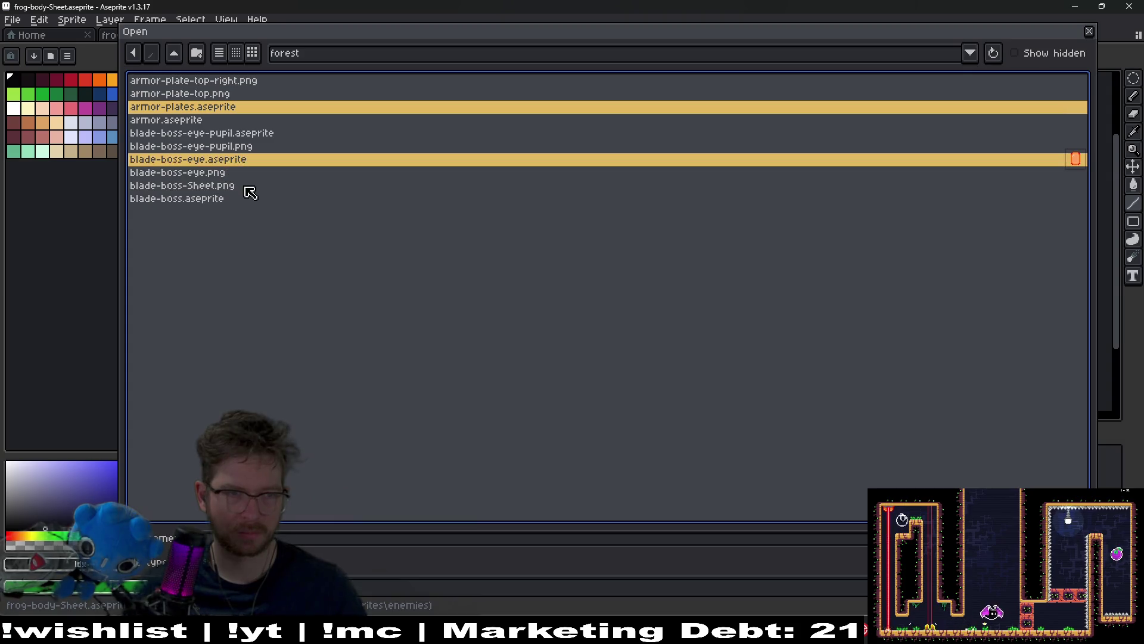
{"action": "left_click", "coordinate": [208, 199], "text": "ctrl"}
{"action": "left_click", "coordinate": [258, 134], "text": "ctrl"}
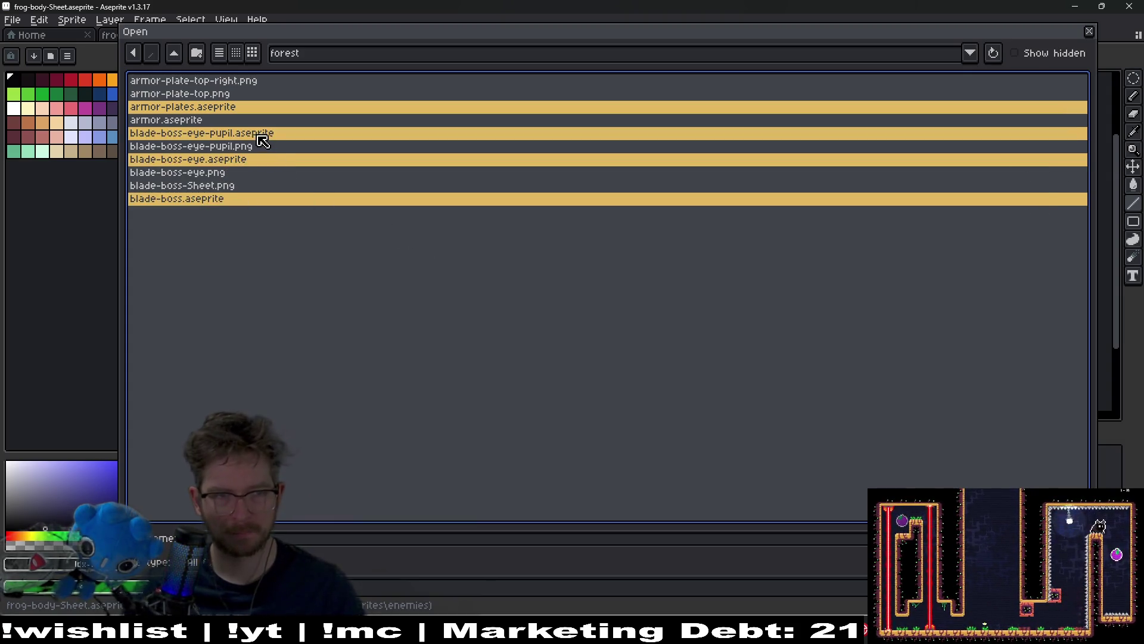
{"action": "key", "text": "Return"}
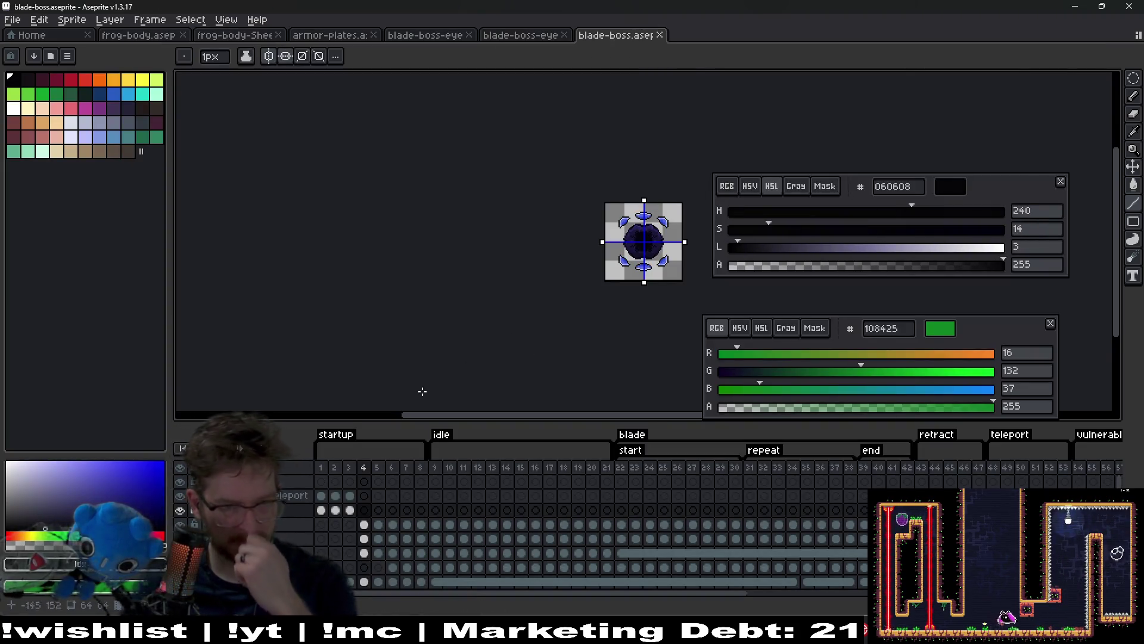
{"action": "left_click", "coordinate": [322, 468]}
Play the blade-boss animation, then stop and rewind to frame 1.
{"action": "scroll", "coordinate": [634, 245], "scroll_direction": "up", "scroll_amount": 4}
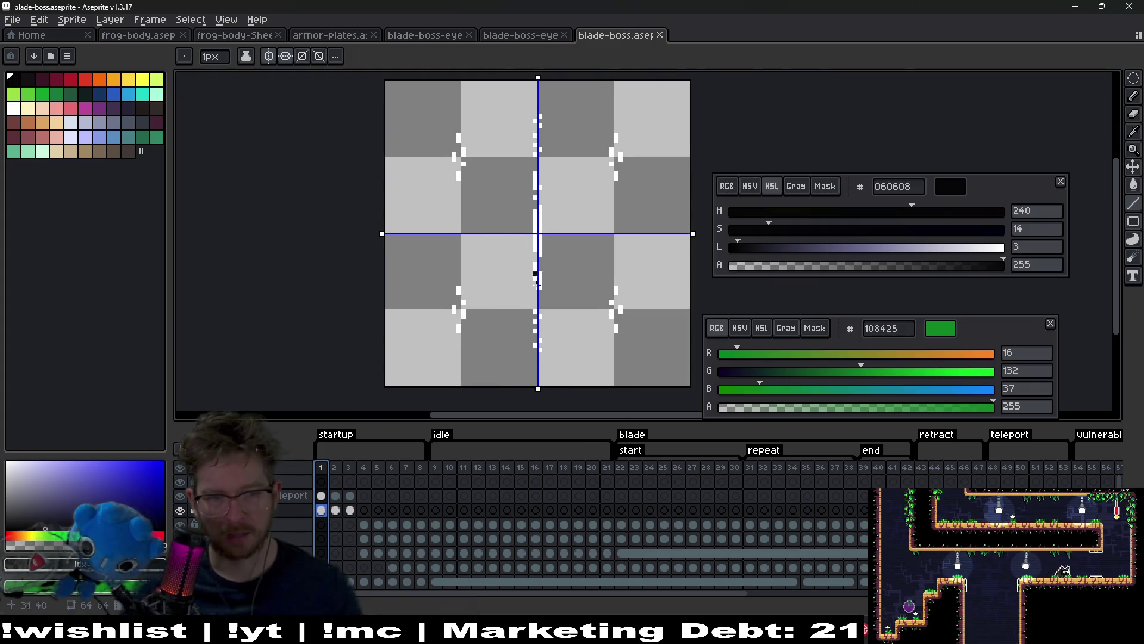
{"action": "key", "text": "Return"}
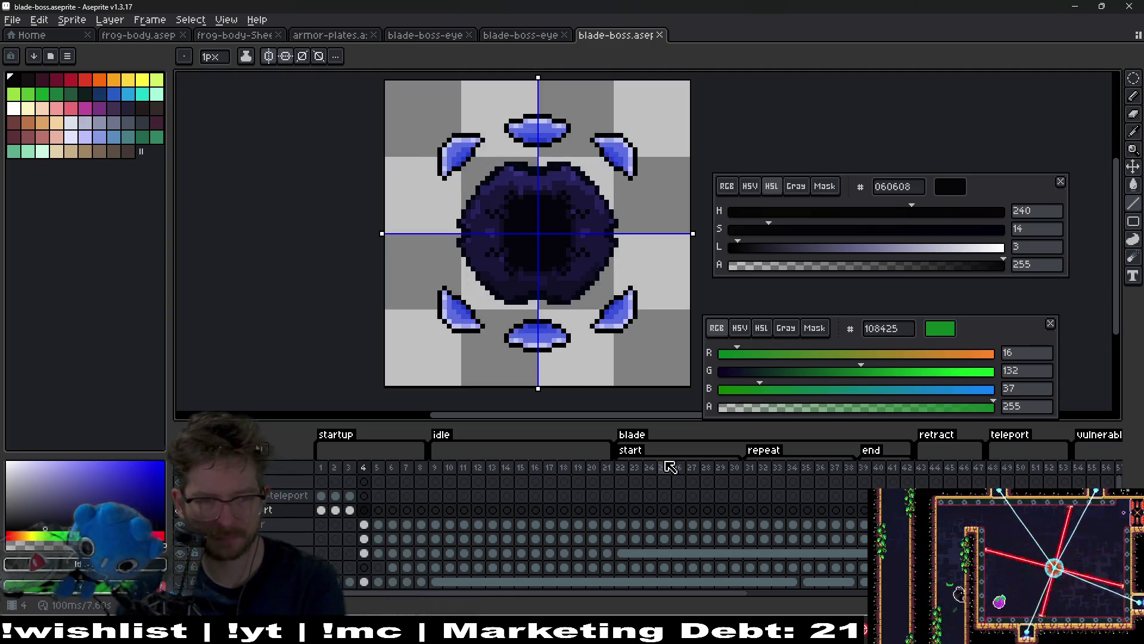
{"action": "key", "text": "Return"}
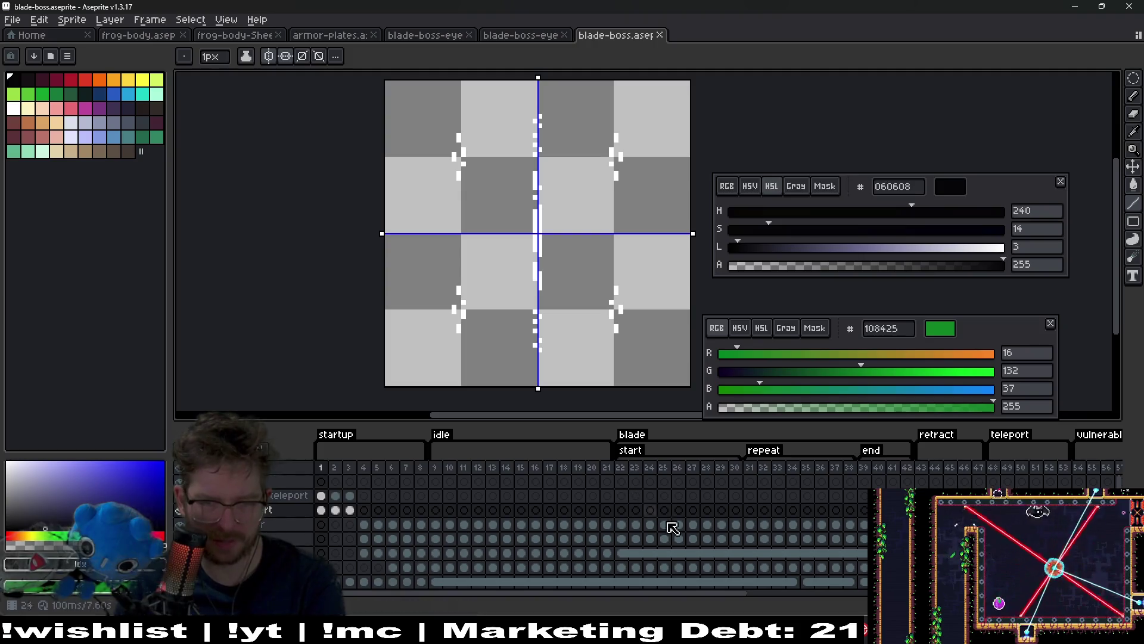
{"action": "mouse_move", "coordinate": [596, 593]}
{"action": "left_mouse_down"}
{"action": "mouse_move", "coordinate": [793, 593]}
{"action": "mouse_move", "coordinate": [596, 593]}
{"action": "left_mouse_up"}
Step back and forth through frames 1-4, comparing the white circles with the dark eye frame.
{"action": "key", "text": "Right"}
{"action": "key", "text": "Right"}
{"action": "key", "text": "Right"}
{"action": "key", "text": "Left"}
{"action": "key", "text": "Left"}
{"action": "key", "text": "Left"}
{"action": "key", "text": "Right"}
{"action": "key", "text": "Left"}
{"action": "key", "text": "Right"}
{"action": "key", "text": "Right"}
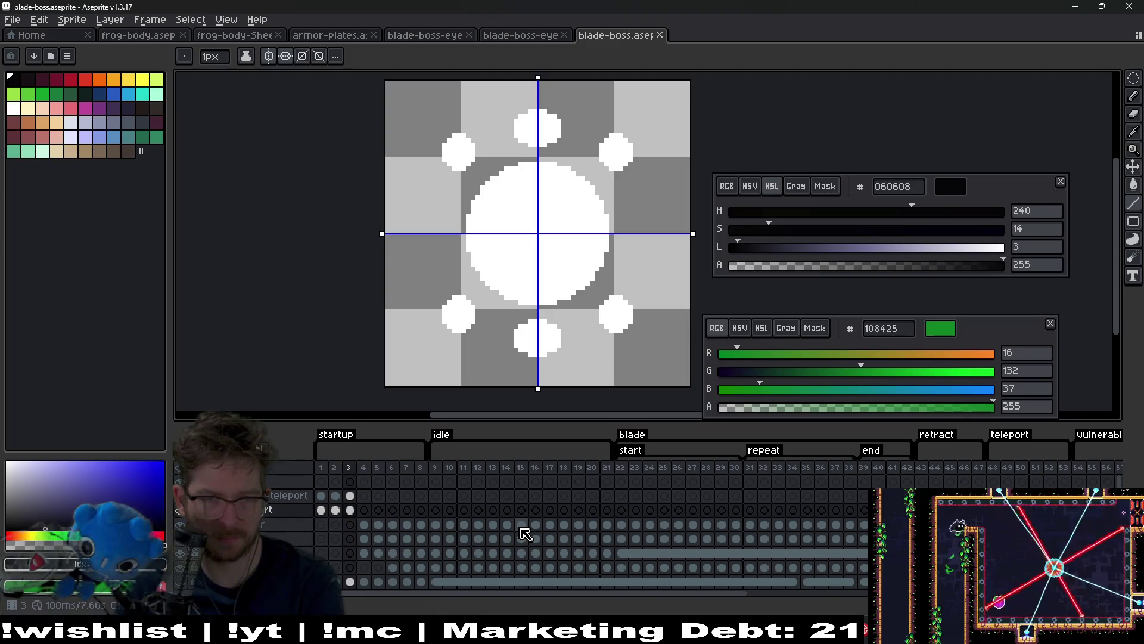
{"action": "key", "text": "Right"}
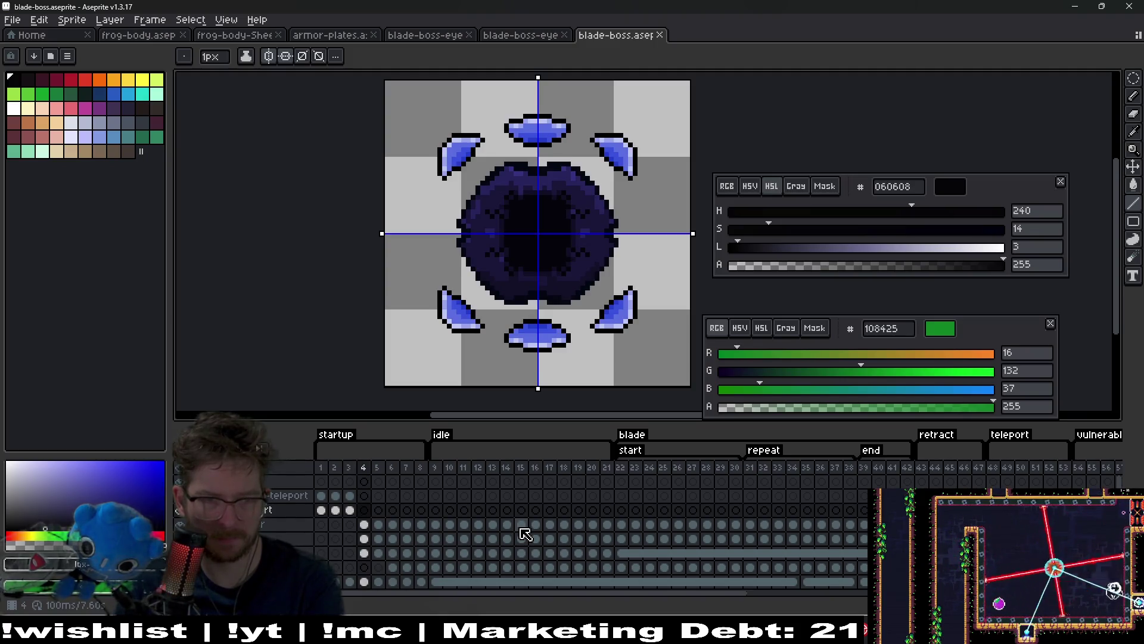
{"action": "key", "text": "Left"}
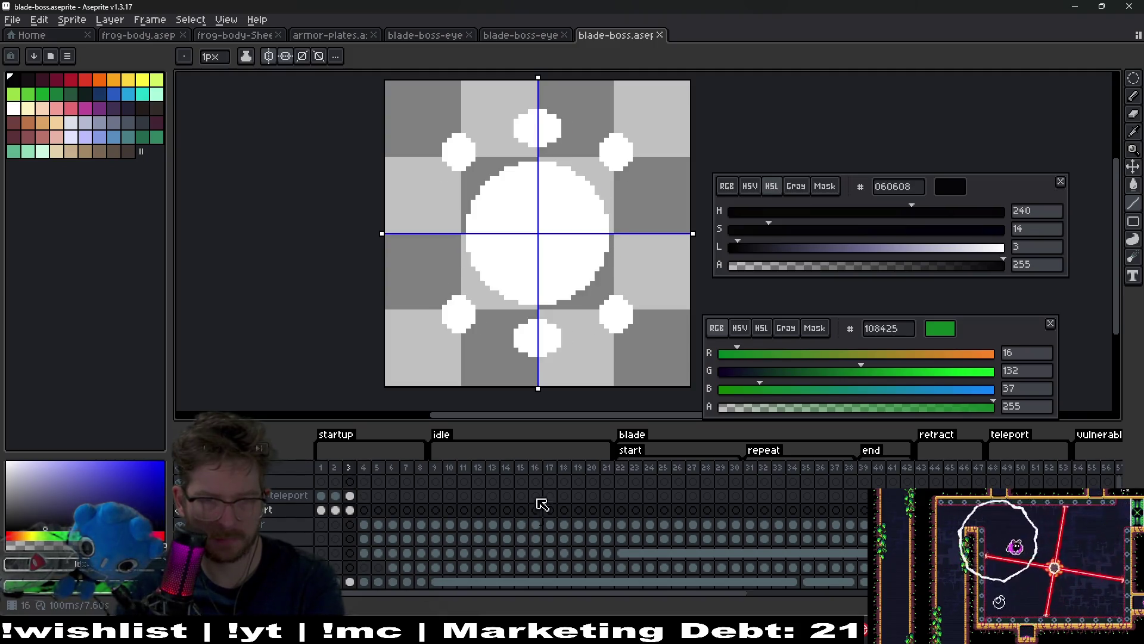
{"action": "key", "text": "Right"}
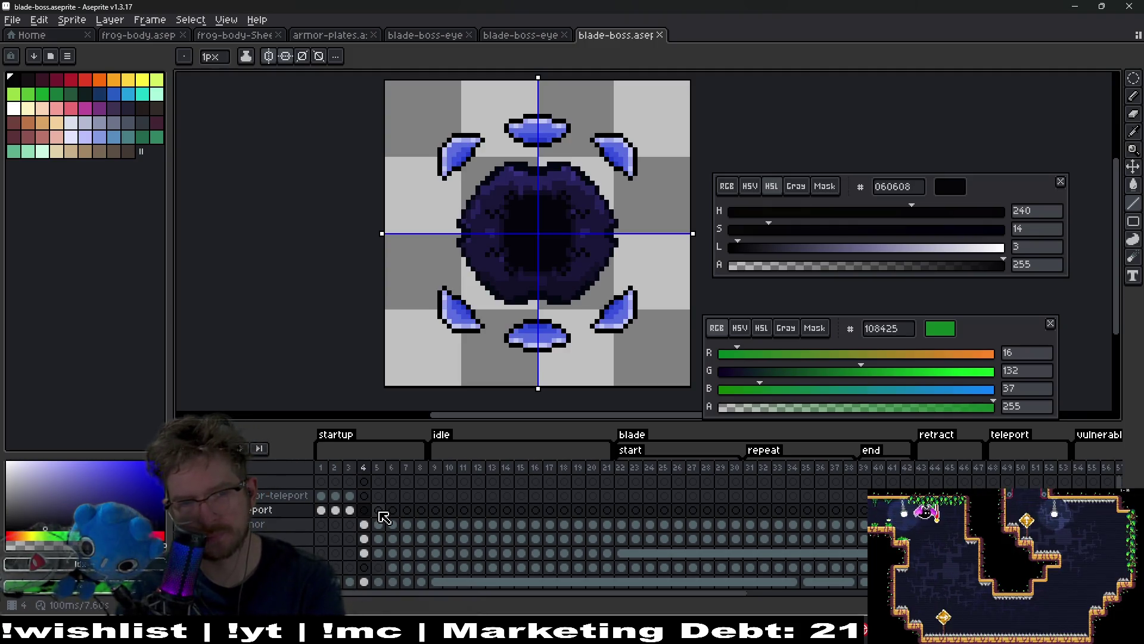
{"action": "key", "text": "Left"}
{"action": "key", "text": "Left"}
{"action": "key", "text": "Right"}
{"action": "key", "text": "Return"}
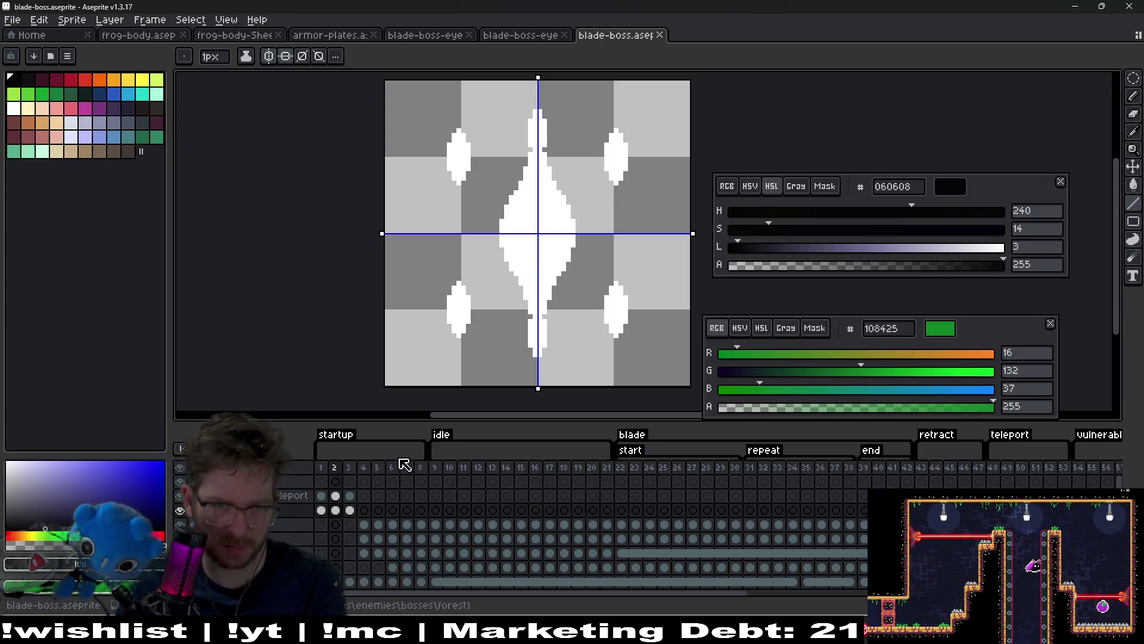
{"action": "key", "text": "Right"}
{"action": "key", "text": "Right"}
Eyedrop the blade's medium blue 5b6ee1 on frame 4, then return to frame 3.
{"action": "scroll", "coordinate": [563, 278], "scroll_direction": "up", "scroll_amount": 2}
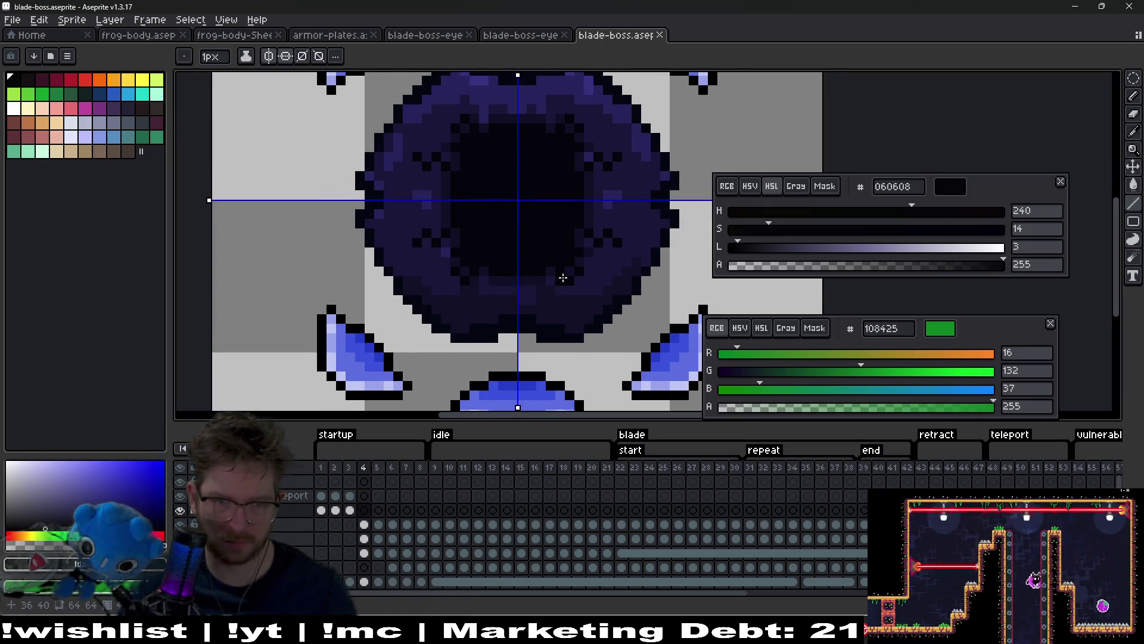
{"action": "key", "text": "i"}
{"action": "scroll", "coordinate": [555, 304], "scroll_direction": "down", "scroll_amount": 2}
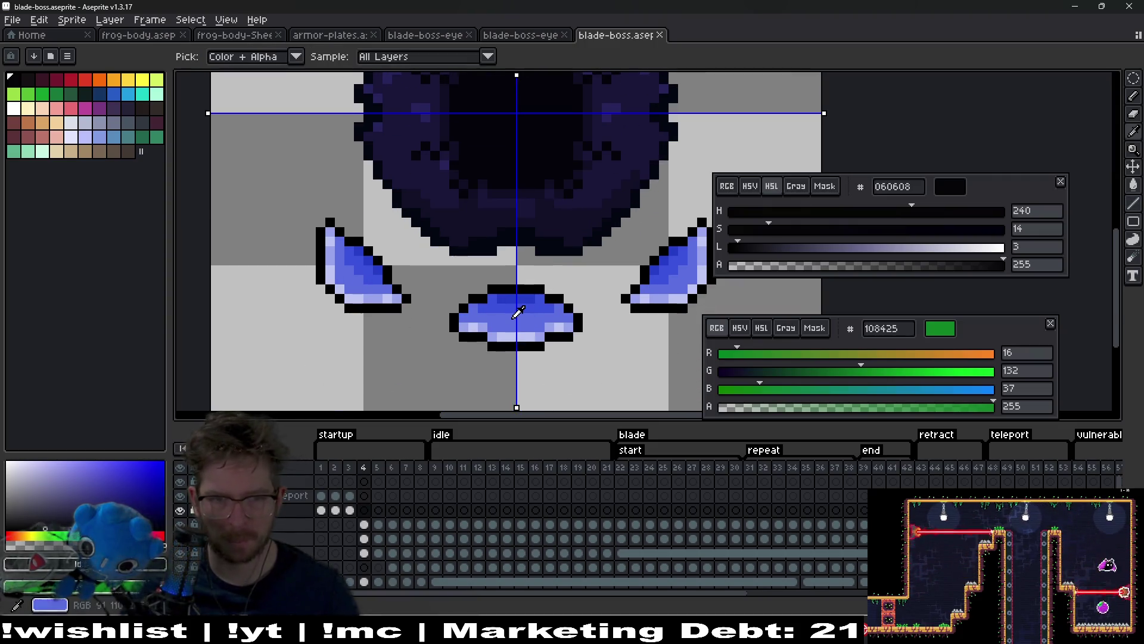
{"action": "left_click", "coordinate": [520, 318]}
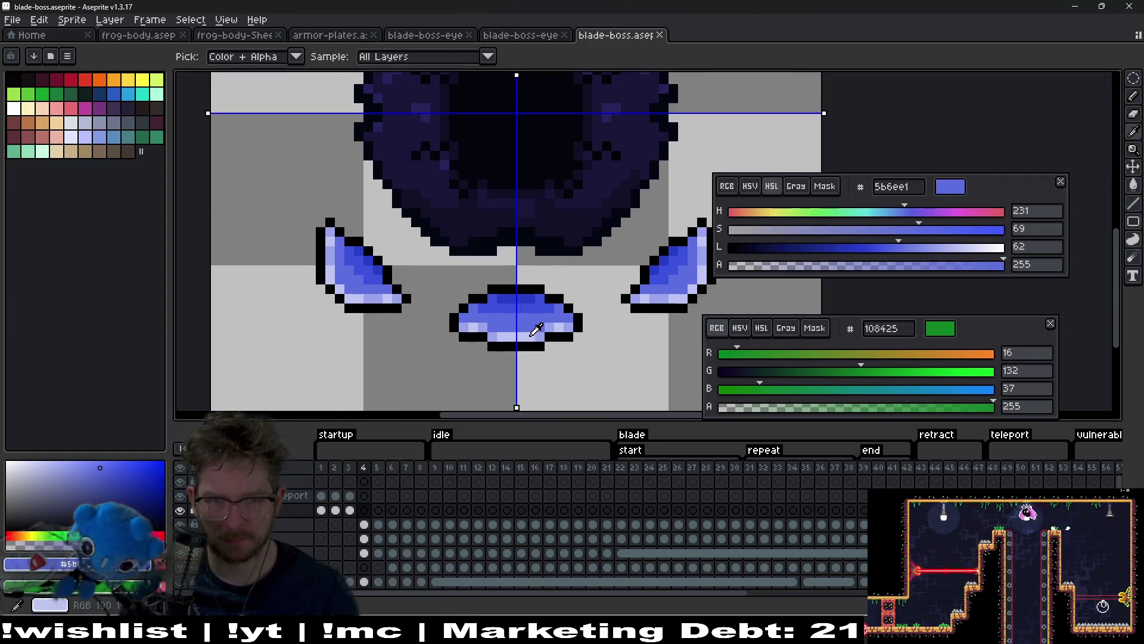
{"action": "scroll", "coordinate": [536, 319], "scroll_direction": "down", "scroll_amount": 3}
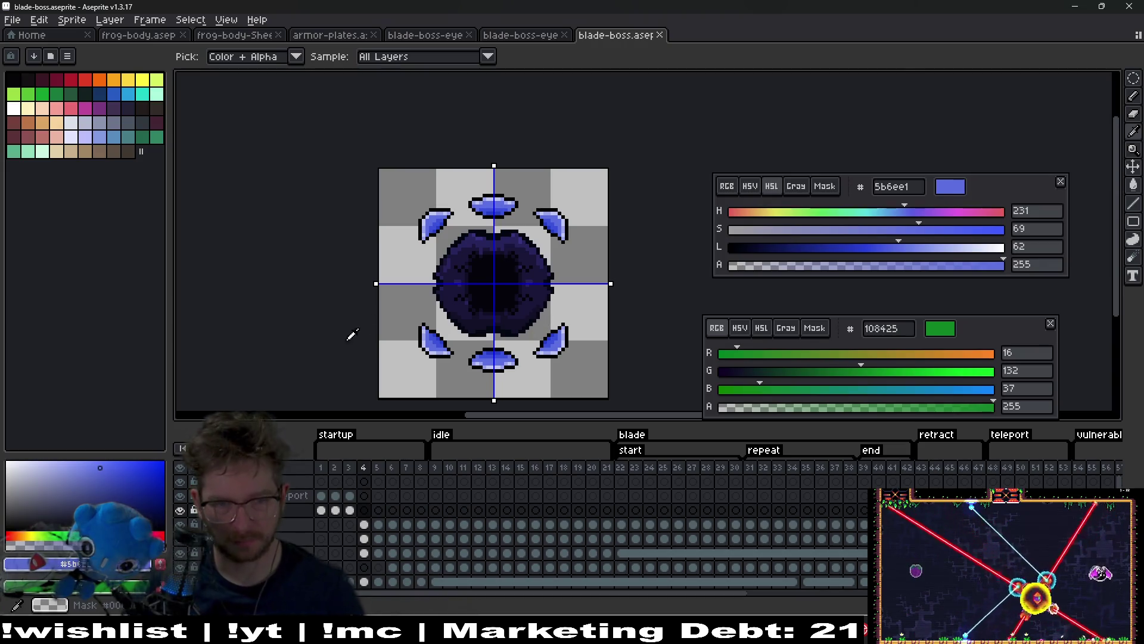
{"action": "left_click", "coordinate": [350, 510]}
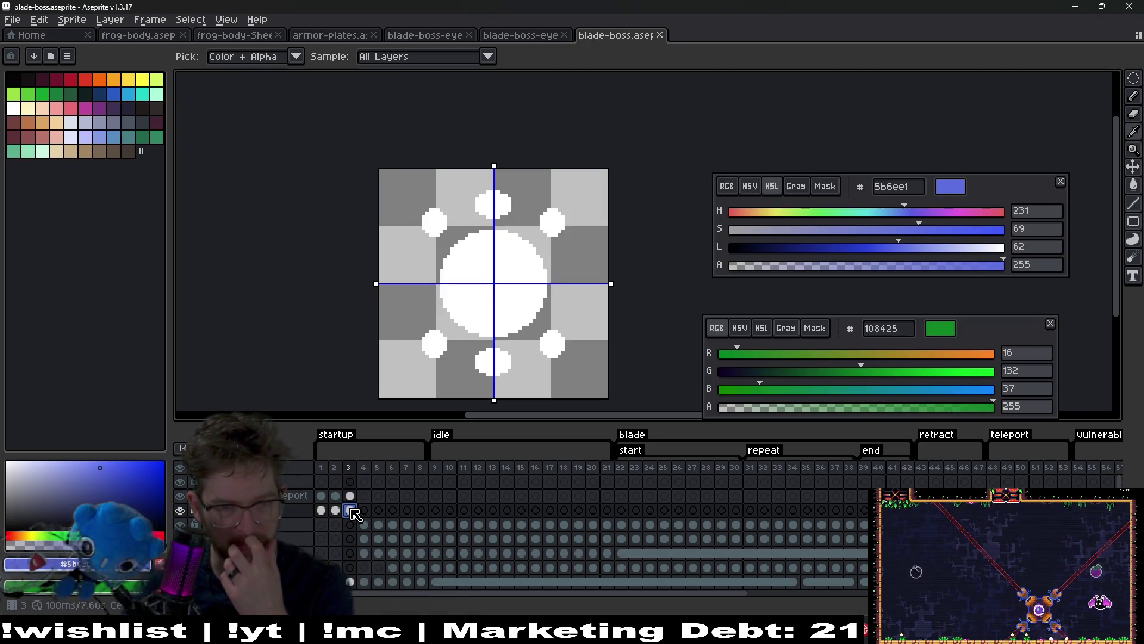
Scroll the timeline to the teleport tag and play through its frames.
{"action": "key", "text": "Left"}
{"action": "key", "text": "Left"}
{"action": "key", "text": "Right"}
{"action": "key", "text": "Right"}
{"action": "key", "text": "Right"}
{"action": "key", "text": "Left"}
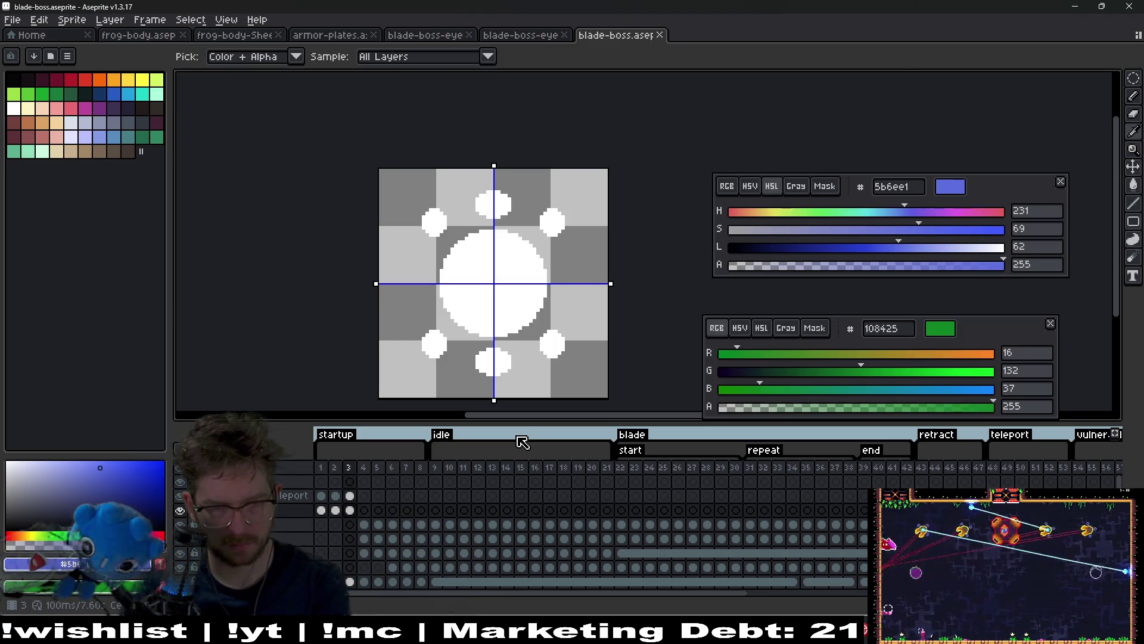
{"action": "scroll", "coordinate": [512, 361], "scroll_direction": "up", "scroll_amount": 2}
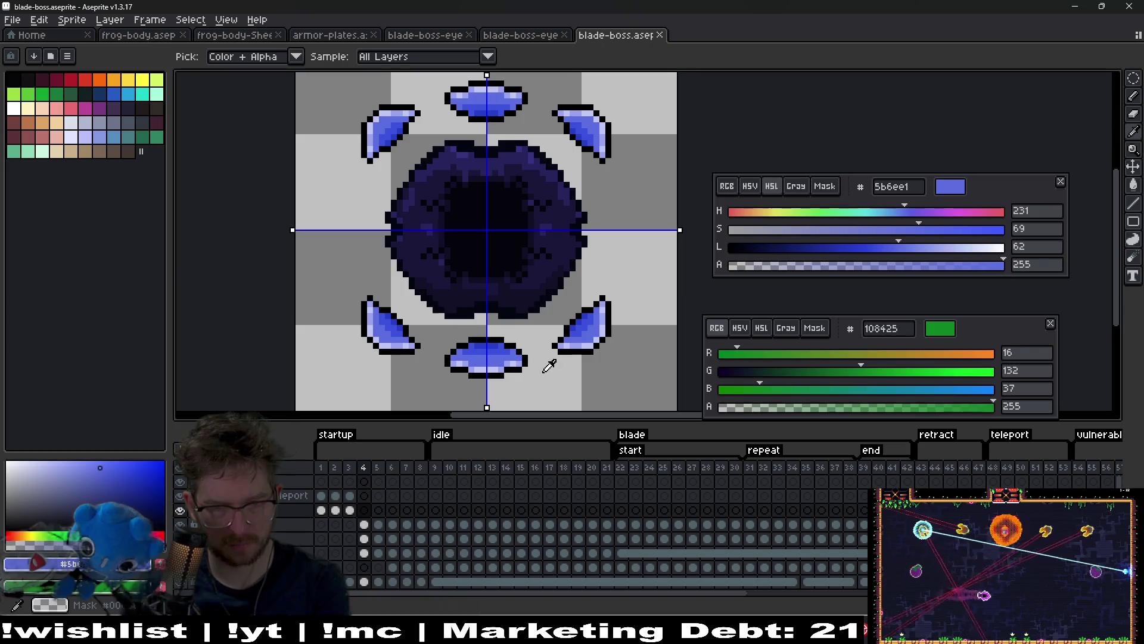
{"action": "scroll", "coordinate": [736, 530], "scroll_direction": "down", "scroll_amount": 1}
{"action": "mouse_move", "coordinate": [739, 592]}
{"action": "left_mouse_down"}
{"action": "mouse_move", "coordinate": [948, 592]}
{"action": "mouse_move", "coordinate": [936, 592]}
{"action": "left_mouse_up"}
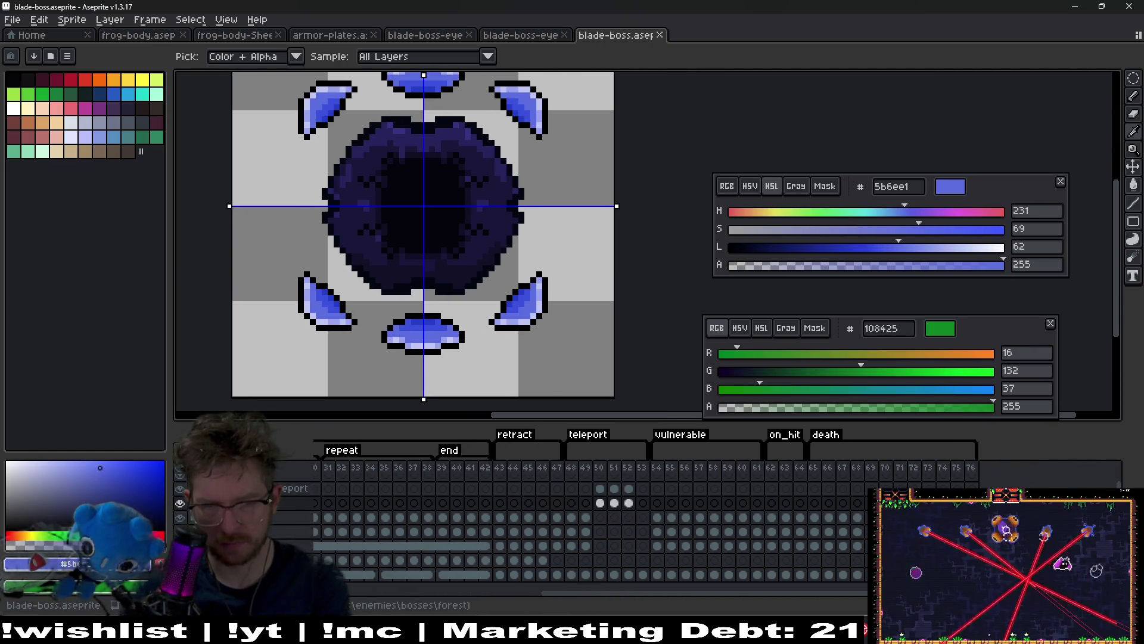
{"action": "left_click", "coordinate": [601, 488]}
{"action": "key", "text": "Return"}
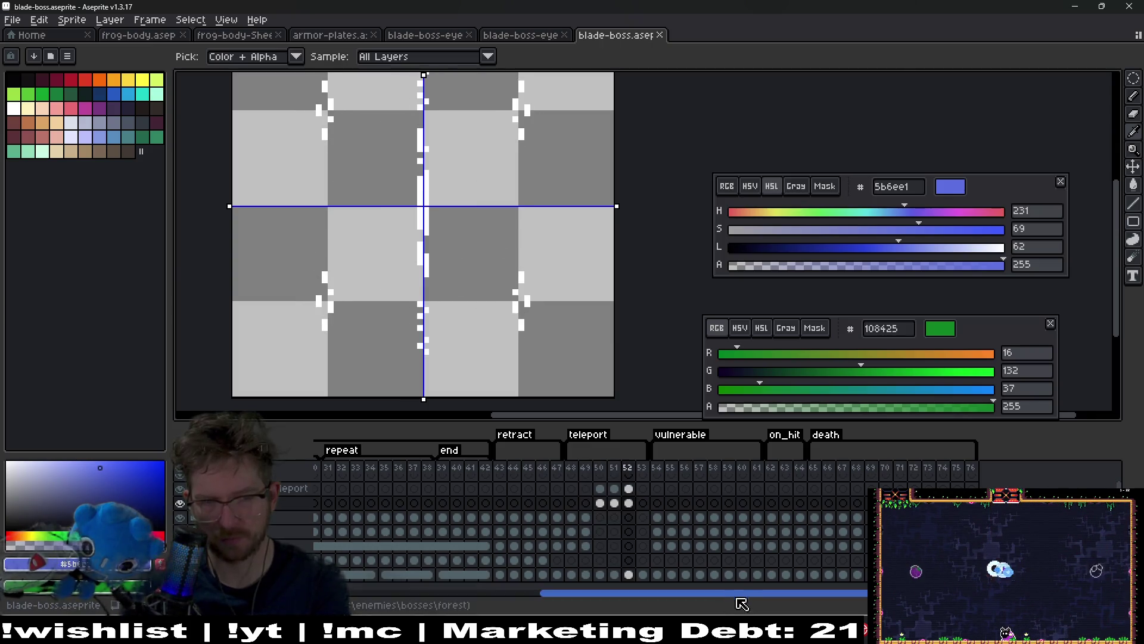
Scroll back and select frame 3's cels on the teleport and lower layers, then advance to frame 4.
{"action": "left_click_drag", "start_coordinate": [737, 602], "coordinate": [450, 599]}
{"action": "left_click", "coordinate": [357, 478]}
{"action": "left_click", "coordinate": [362, 480]}
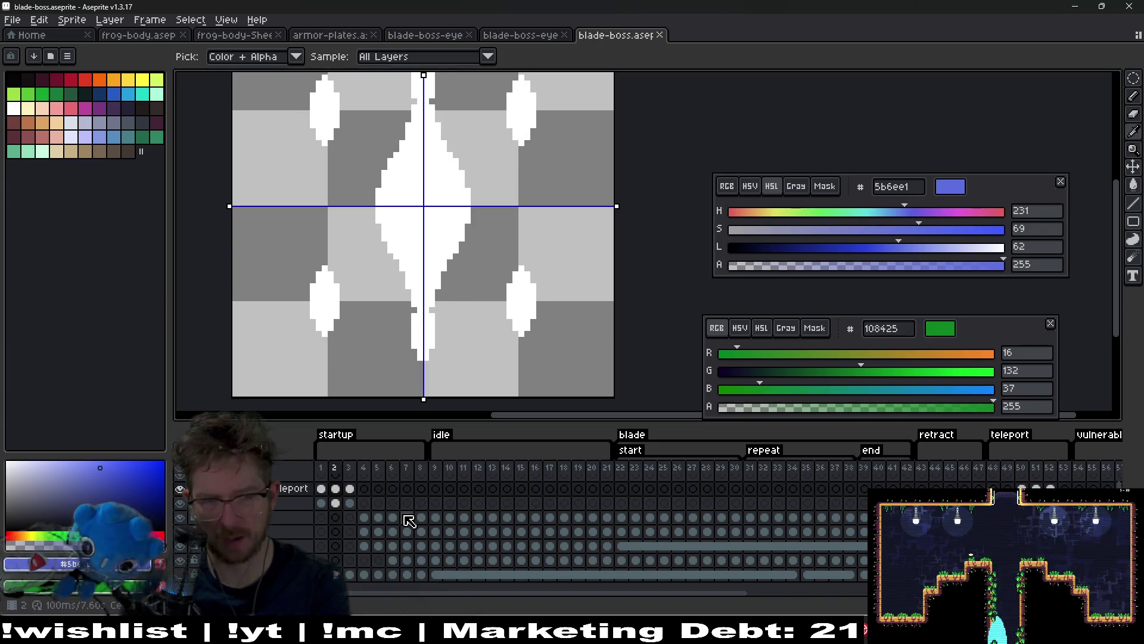
{"action": "left_click", "coordinate": [384, 522]}
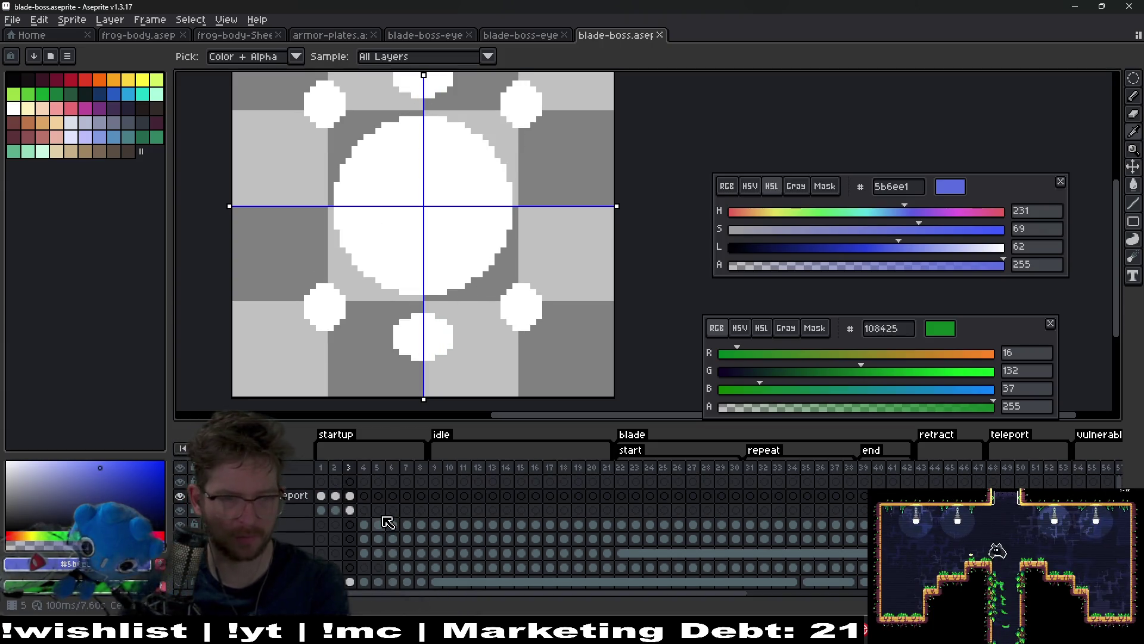
{"action": "left_click", "coordinate": [352, 511]}
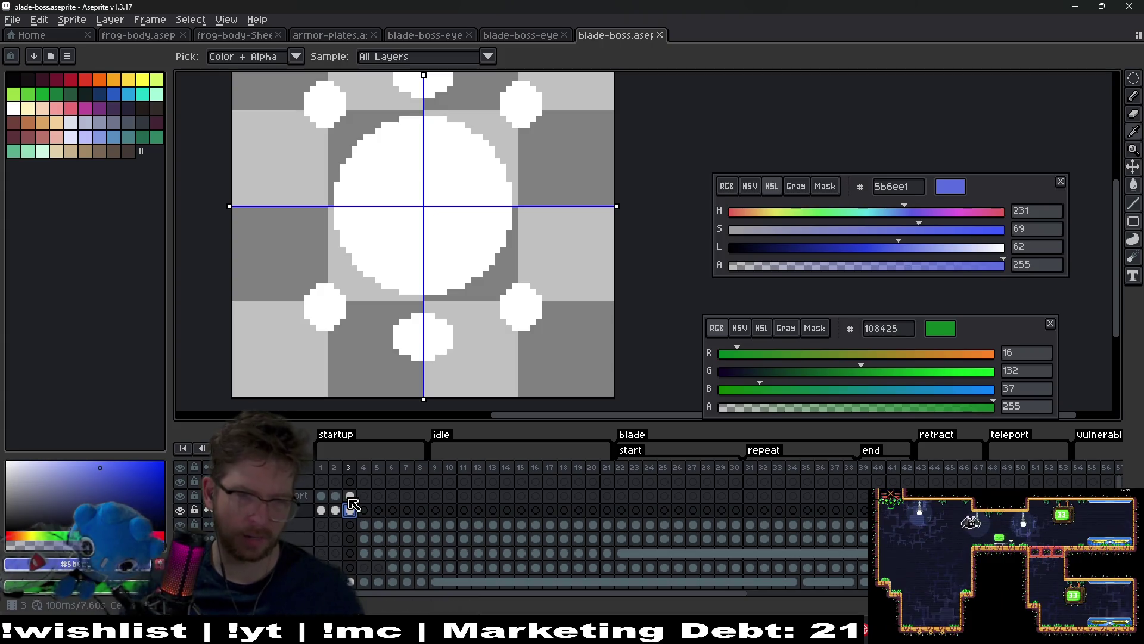
{"action": "left_click", "coordinate": [350, 498]}
{"action": "left_click", "coordinate": [350, 510]}
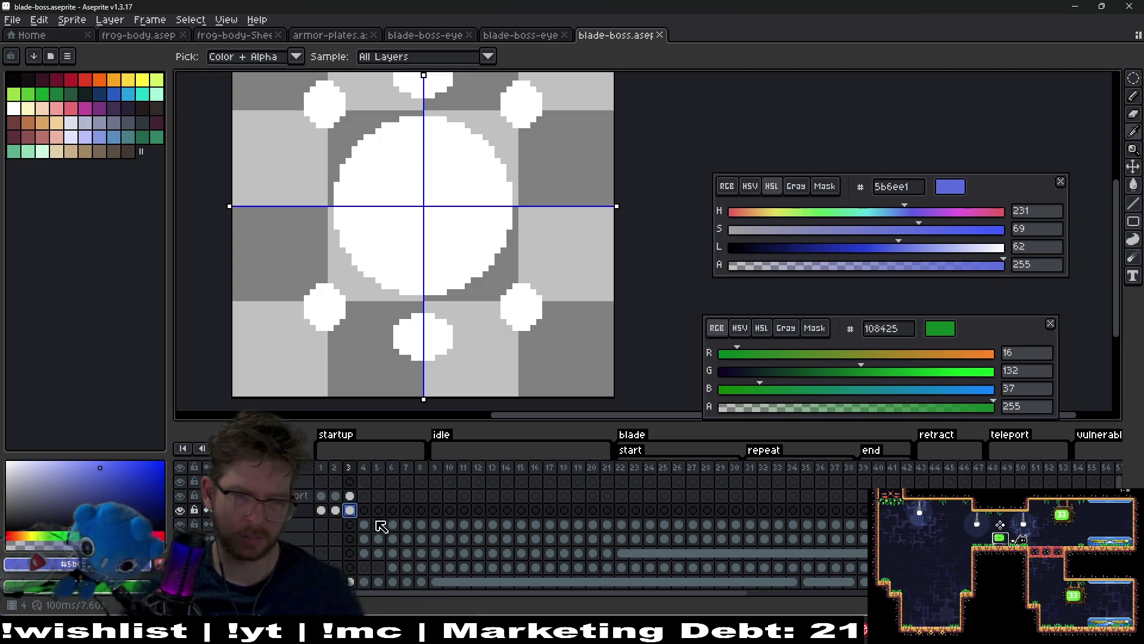
{"action": "key", "text": "Right"}
{"action": "scroll", "coordinate": [447, 332], "scroll_direction": "up", "scroll_amount": 4}
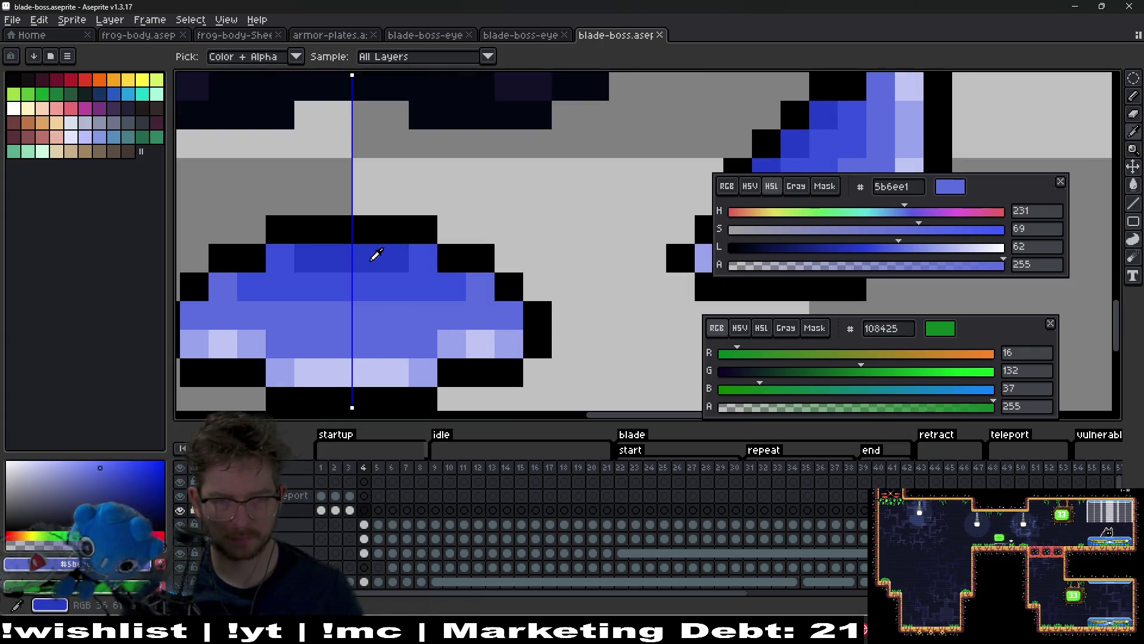
On the white teleport frame, paint a mirrored blue cap inside the bottom blob.
{"action": "scroll", "coordinate": [403, 340], "scroll_direction": "down", "scroll_amount": 2}
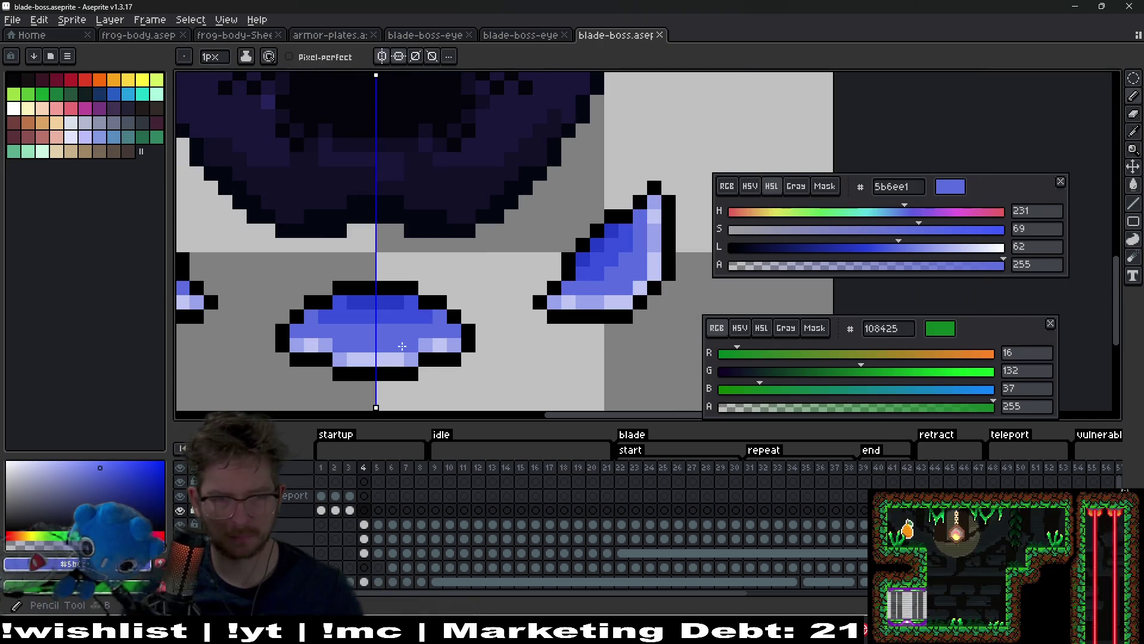
{"action": "key", "text": "Left"}
{"action": "scroll", "coordinate": [400, 337], "scroll_direction": "up", "scroll_amount": 2}
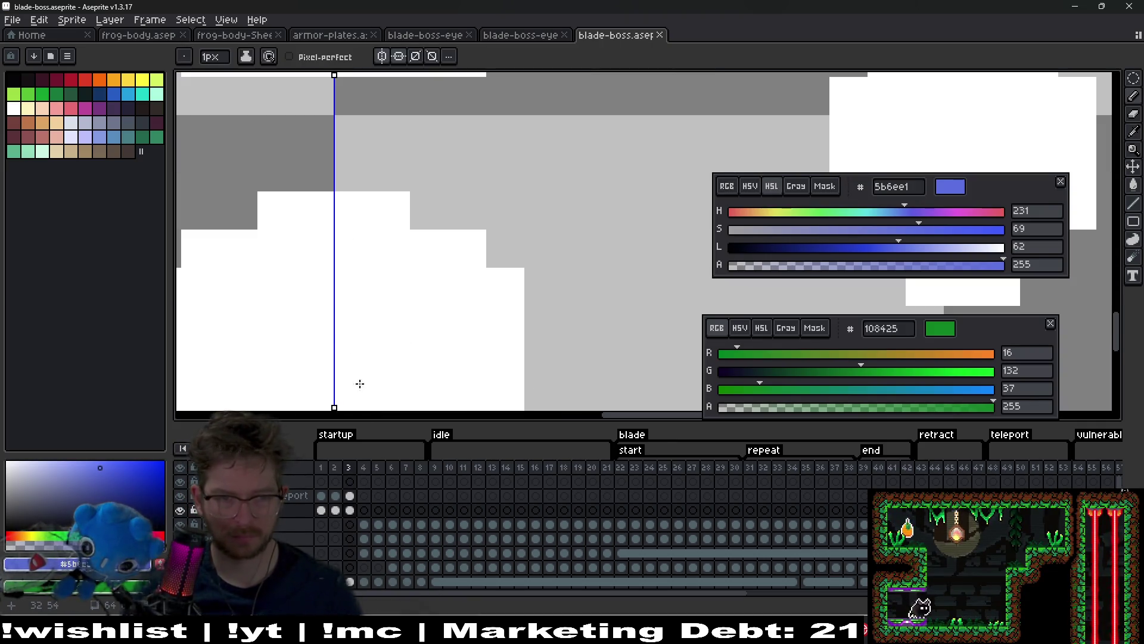
{"action": "scroll", "coordinate": [352, 358], "scroll_direction": "down", "scroll_amount": 3}
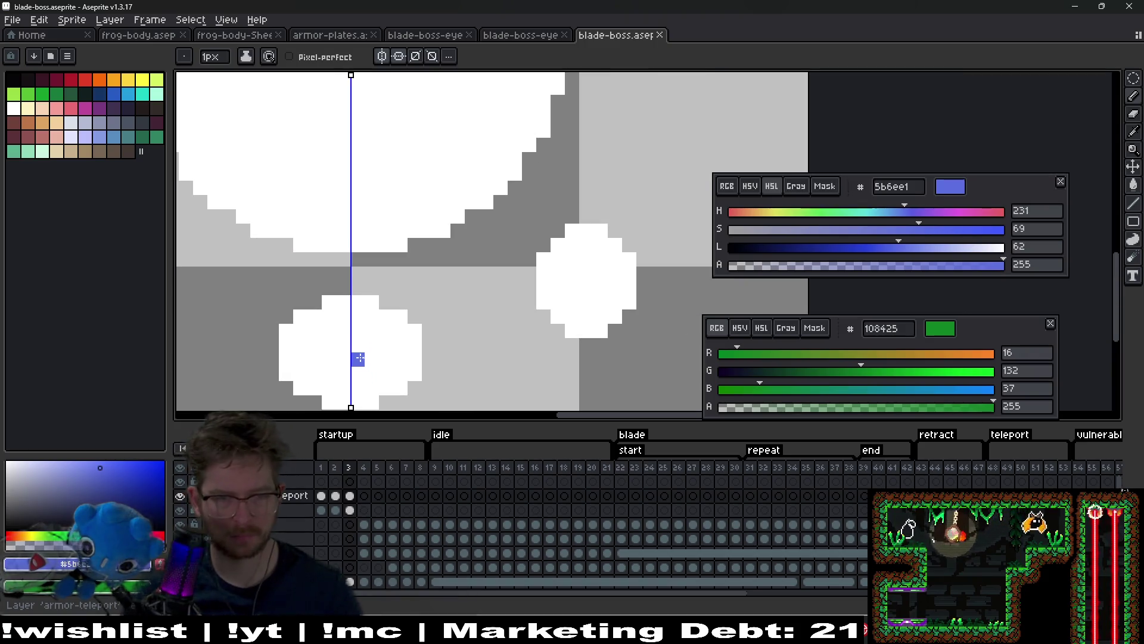
{"action": "scroll", "coordinate": [352, 358], "scroll_direction": "up", "scroll_amount": 2}
{"action": "mouse_move", "coordinate": [381, 314]}
{"action": "left_mouse_down"}
{"action": "mouse_move", "coordinate": [432, 316]}
{"action": "mouse_move", "coordinate": [424, 292]}
{"action": "mouse_move", "coordinate": [428, 307]}
{"action": "mouse_move", "coordinate": [403, 340]}
{"action": "mouse_move", "coordinate": [423, 334]}
{"action": "mouse_move", "coordinate": [445, 286]}
{"action": "mouse_move", "coordinate": [401, 255]}
{"action": "mouse_move", "coordinate": [281, 290]}
{"action": "left_mouse_up"}
{"action": "scroll", "coordinate": [477, 316], "scroll_direction": "down", "scroll_amount": 3}
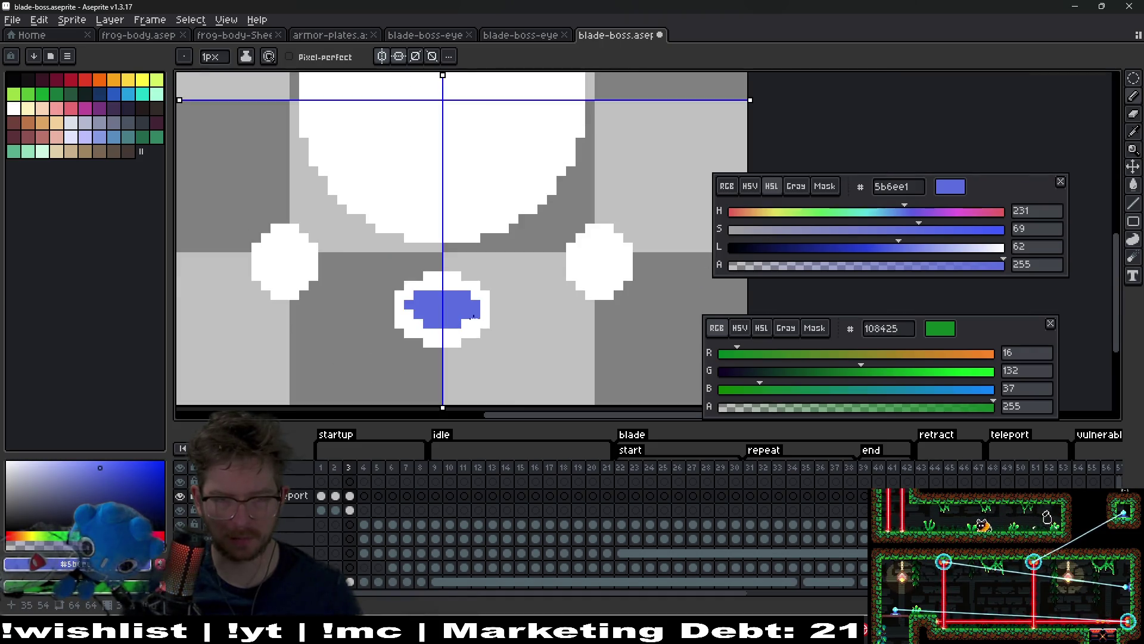
{"action": "scroll", "coordinate": [471, 316], "scroll_direction": "up", "scroll_amount": 3}
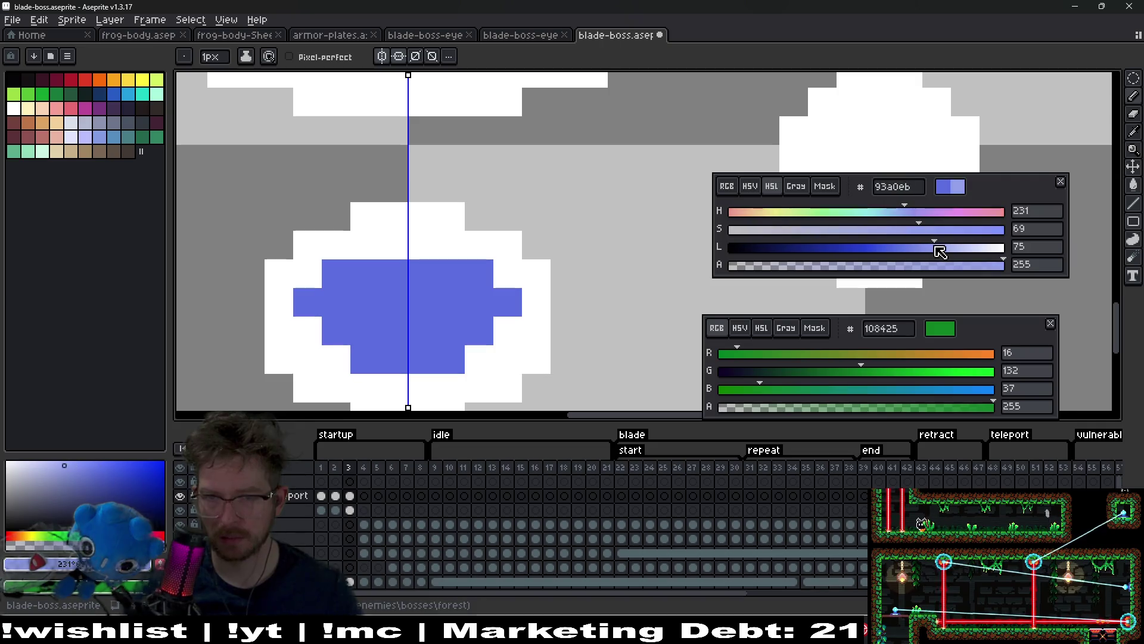
Lighten the drawing blue to a pale tone and fill the blue shape with it.
{"action": "key", "text": "i"}
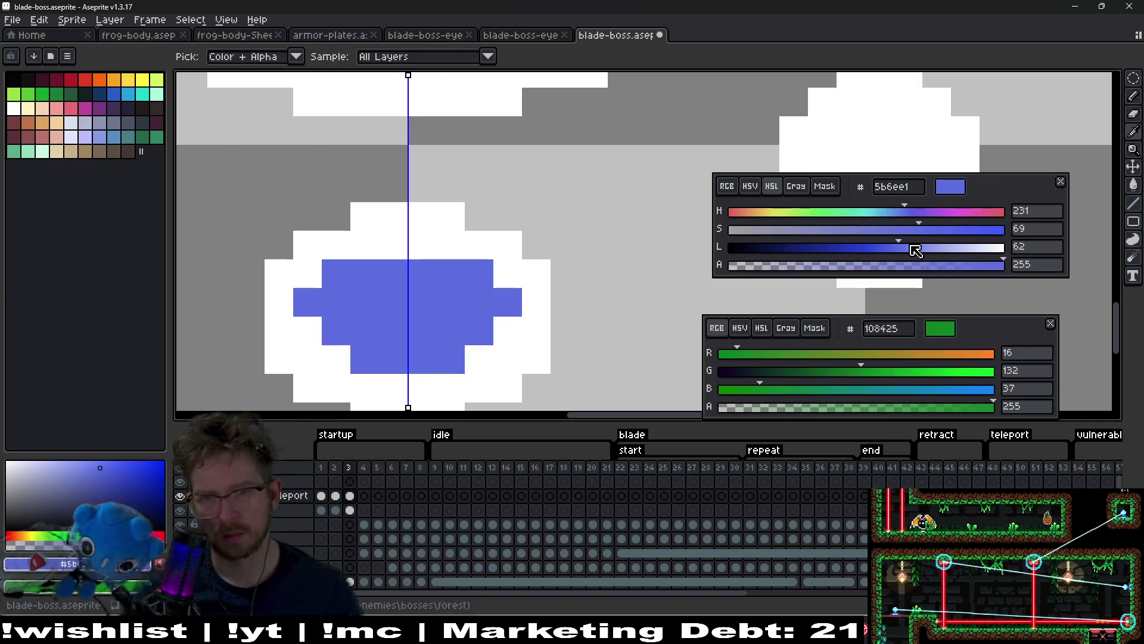
{"action": "left_click_drag", "start_coordinate": [915, 251], "coordinate": [945, 249]}
{"action": "key", "text": "g"}
{"action": "left_click", "coordinate": [423, 330]}
{"action": "scroll", "coordinate": [447, 322], "scroll_direction": "down", "scroll_amount": 4}
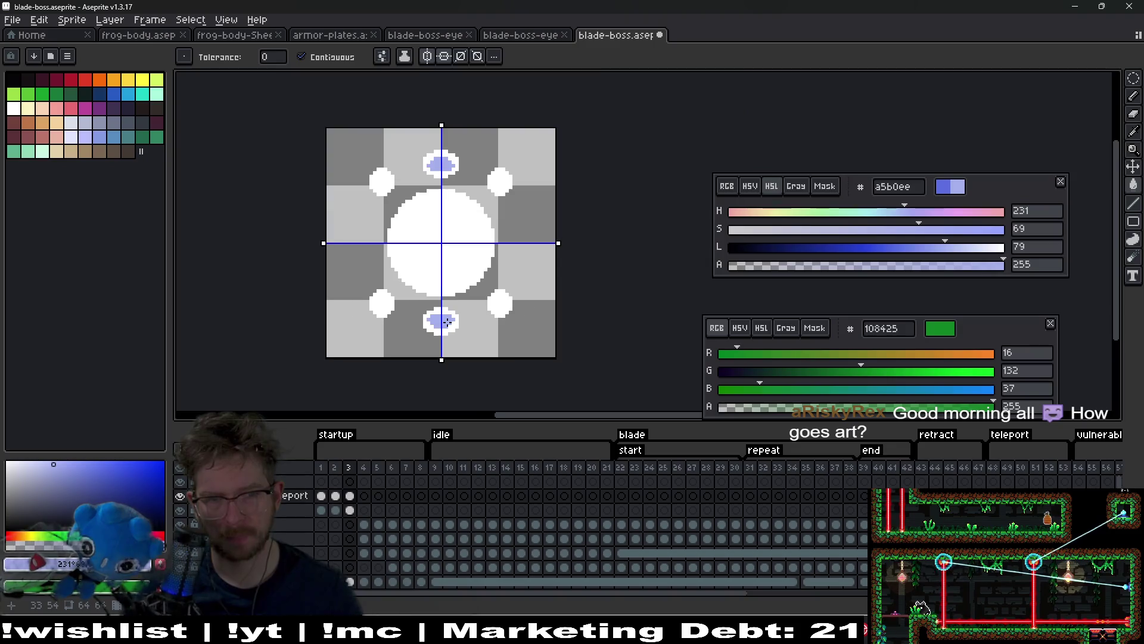
{"action": "scroll", "coordinate": [447, 322], "scroll_direction": "up", "scroll_amount": 5}
Pick the pale blue highlight from the blade on the dark eye frame.
{"action": "key", "text": "comma"}
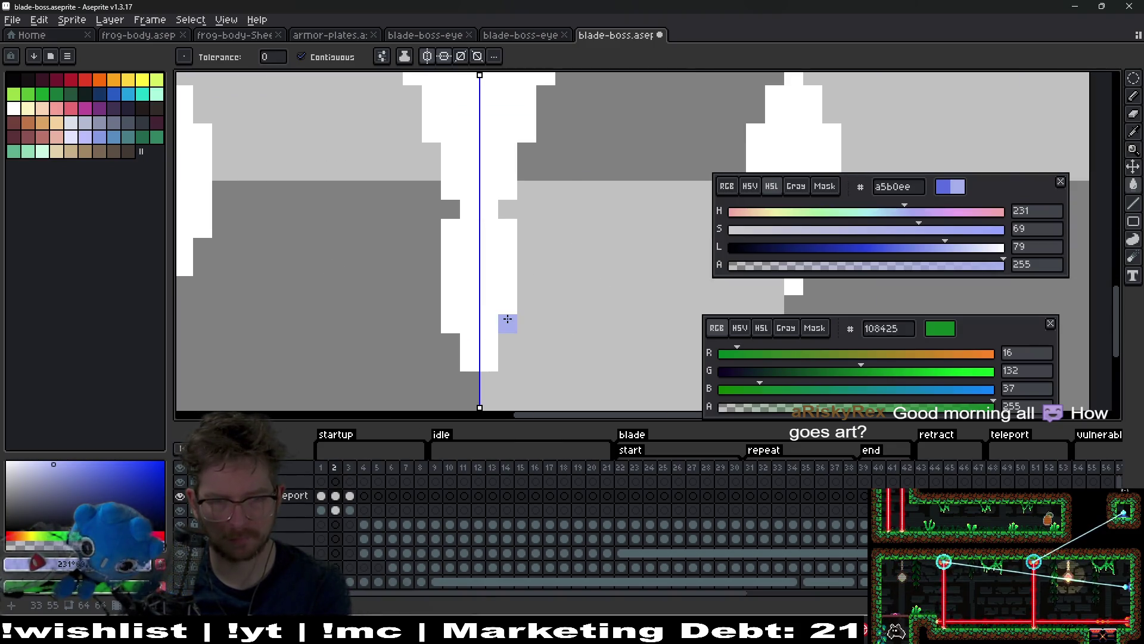
{"action": "key", "text": "period"}
{"action": "key", "text": "period"}
{"action": "key", "text": "i"}
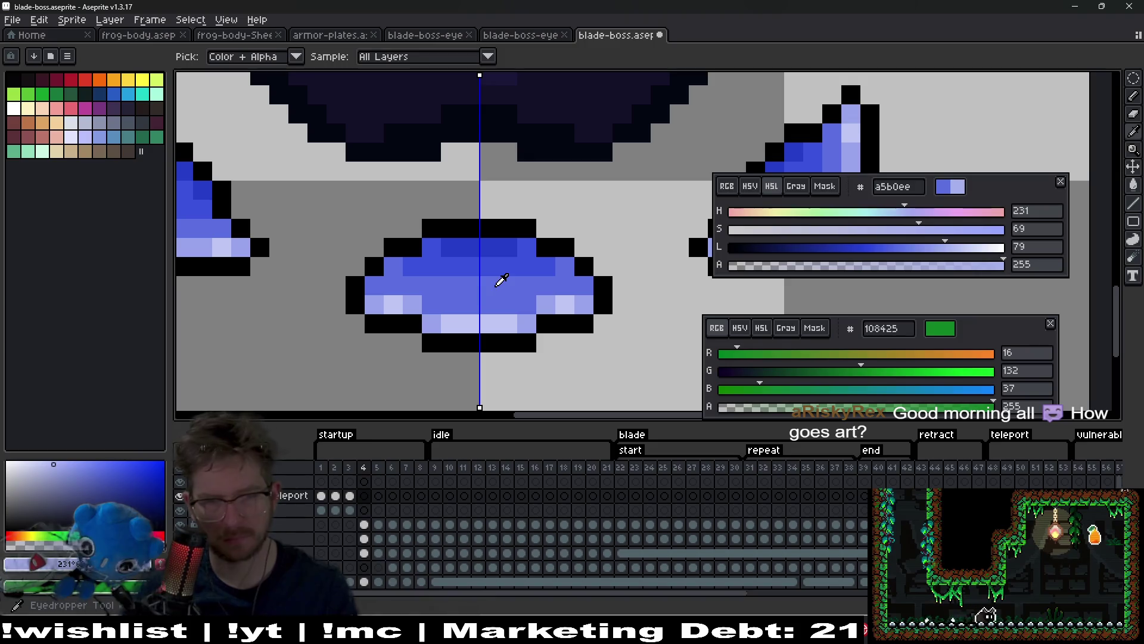
{"action": "left_click", "coordinate": [503, 326]}
{"action": "key", "text": "b"}
Back on frame 3, pencil mirrored pale lavender pixels inside the blob.
{"action": "key", "text": "comma"}
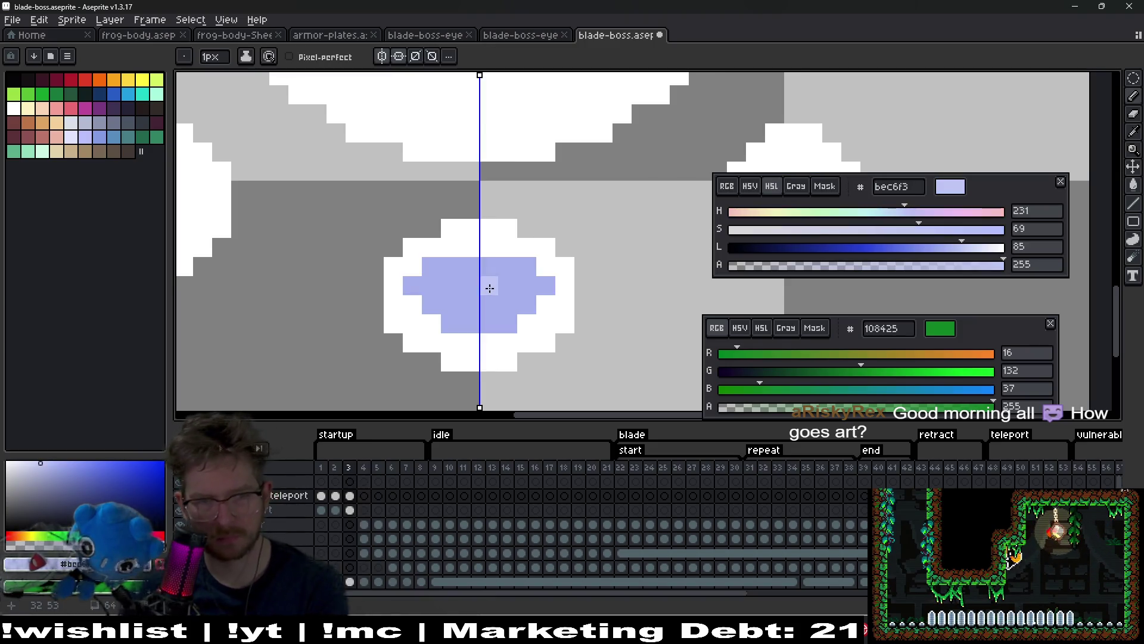
{"action": "key", "text": "comma"}
{"action": "key", "text": "period"}
{"action": "scroll", "coordinate": [495, 315], "scroll_direction": "up", "scroll_amount": 3}
{"action": "scroll", "coordinate": [496, 314], "scroll_direction": "up", "scroll_amount": 1}
{"action": "mouse_move", "coordinate": [495, 322]}
{"action": "left_mouse_down"}
{"action": "mouse_move", "coordinate": [459, 334]}
{"action": "mouse_move", "coordinate": [544, 347]}
{"action": "mouse_move", "coordinate": [640, 237]}
{"action": "left_mouse_up"}
{"action": "scroll", "coordinate": [640, 238], "scroll_direction": "down", "scroll_amount": 10}
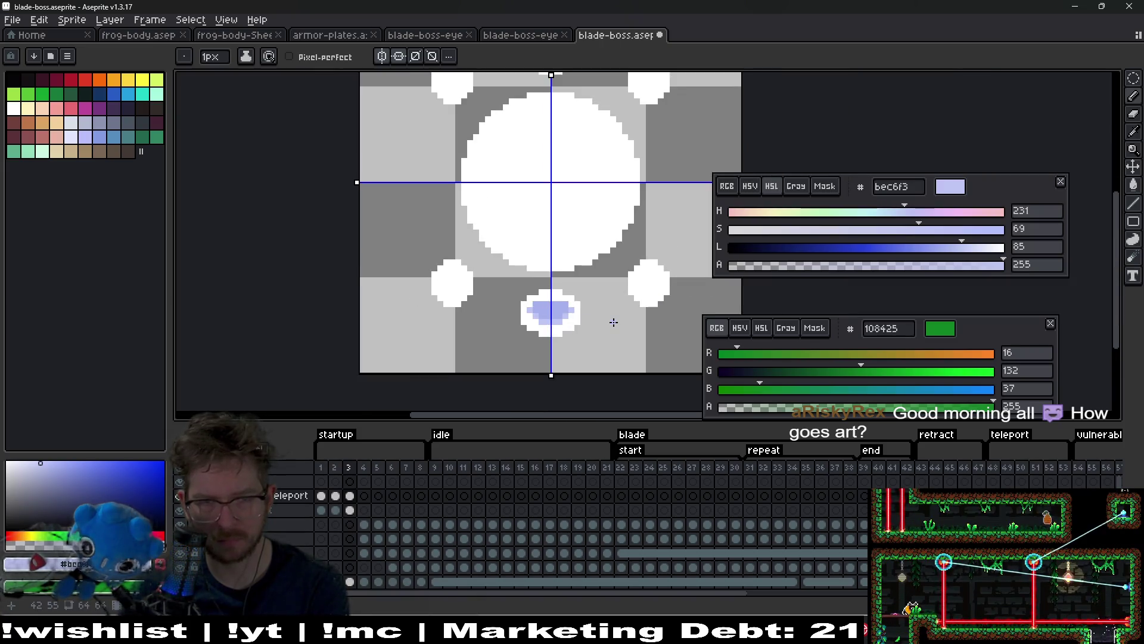
{"action": "scroll", "coordinate": [613, 323], "scroll_direction": "up", "scroll_amount": 4}
Compare frames 2-4, then undo the last two pale lavender pencil strokes.
{"action": "key", "text": "comma"}
{"action": "key", "text": "period"}
{"action": "key", "text": "period"}
{"action": "key", "text": "comma"}
{"action": "key", "text": "period"}
{"action": "key", "text": "comma"}
{"action": "key", "text": "comma"}
{"action": "key", "text": "comma"}
{"action": "key", "text": "comma"}
{"action": "key", "text": "period"}
{"action": "key", "text": "period"}
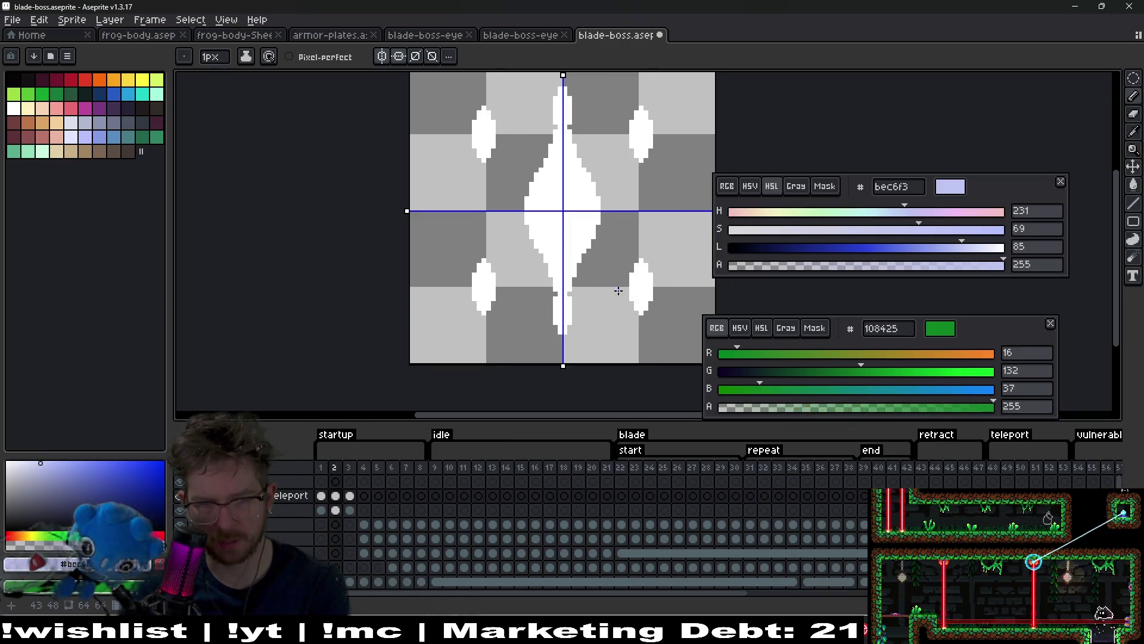
{"action": "key", "text": "period"}
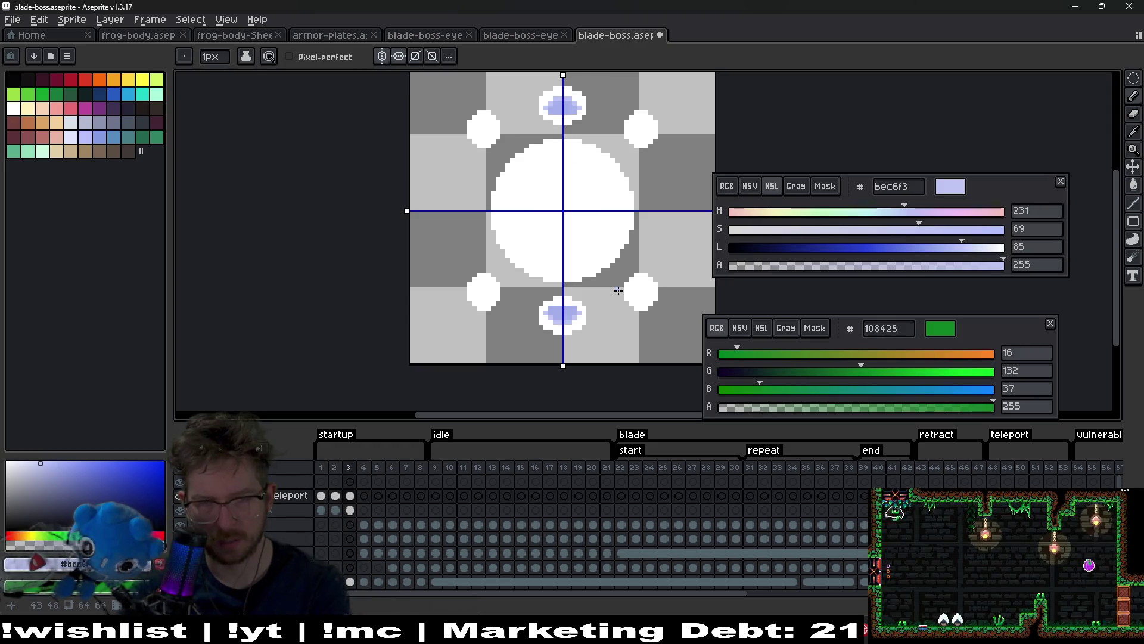
{"action": "key", "text": "comma"}
{"action": "key", "text": "comma"}
{"action": "key", "text": "period"}
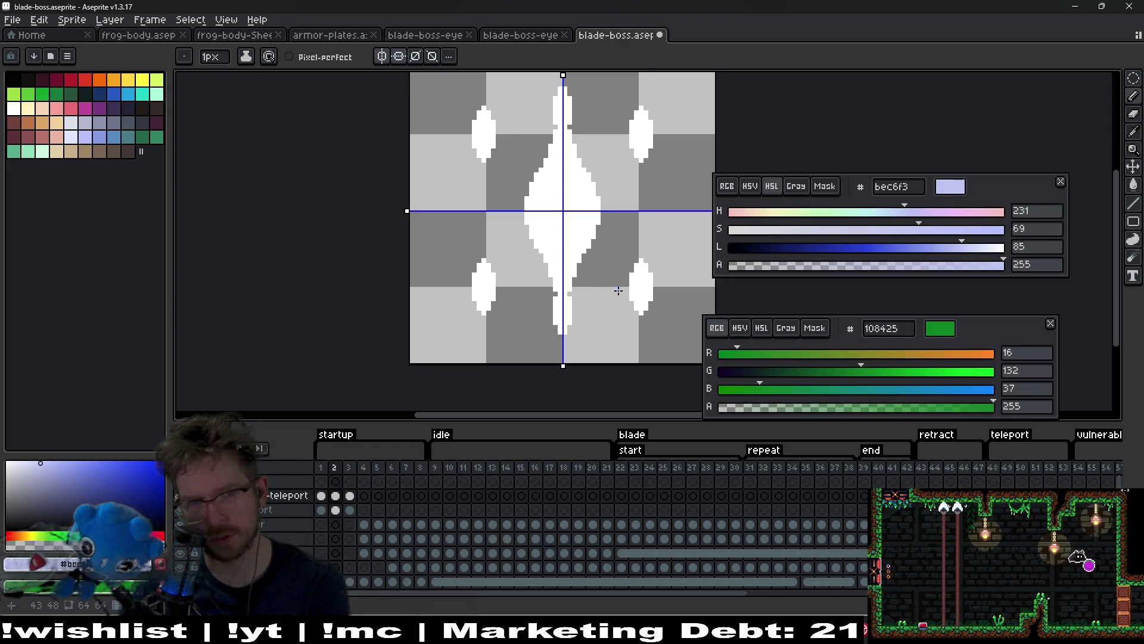
{"action": "key", "text": "period"}
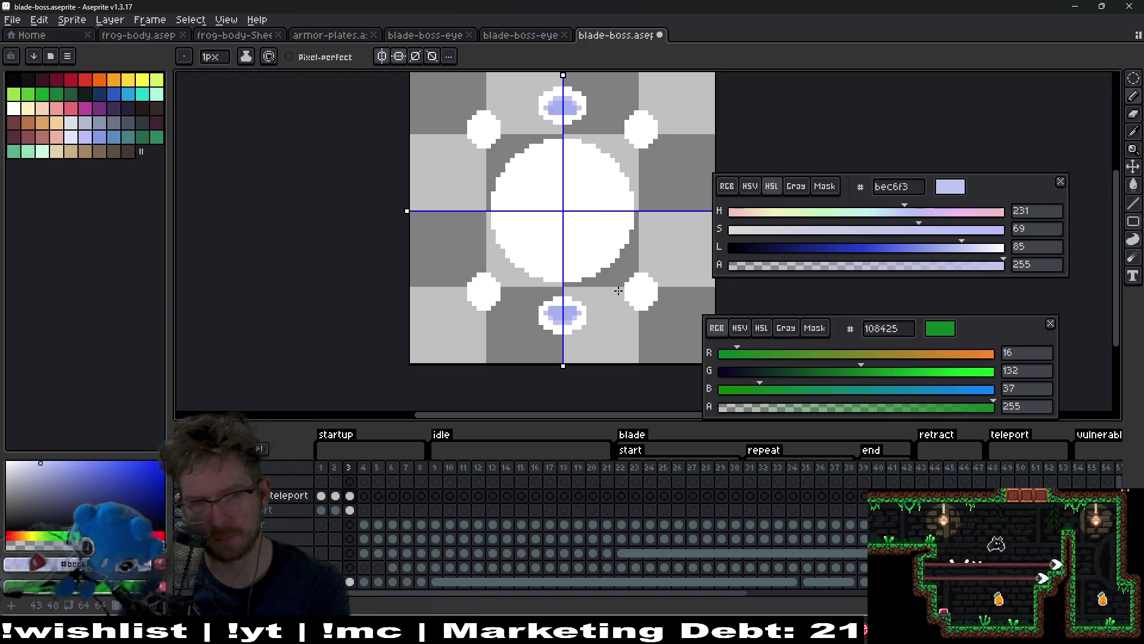
{"action": "key", "text": "ctrl+z"}
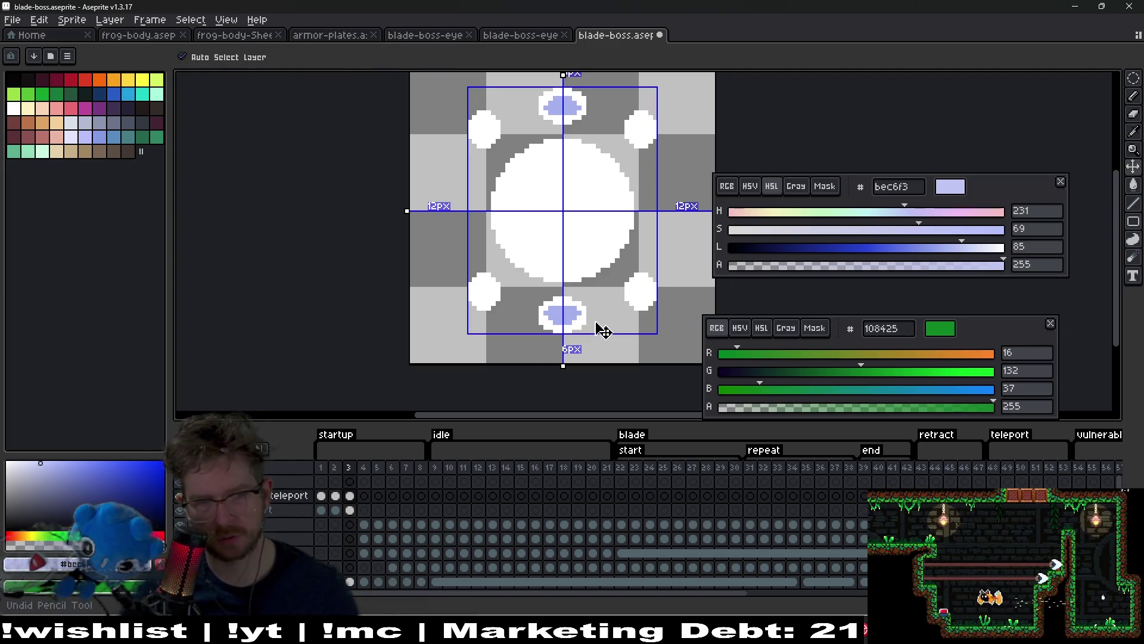
{"action": "key", "text": "ctrl+z"}
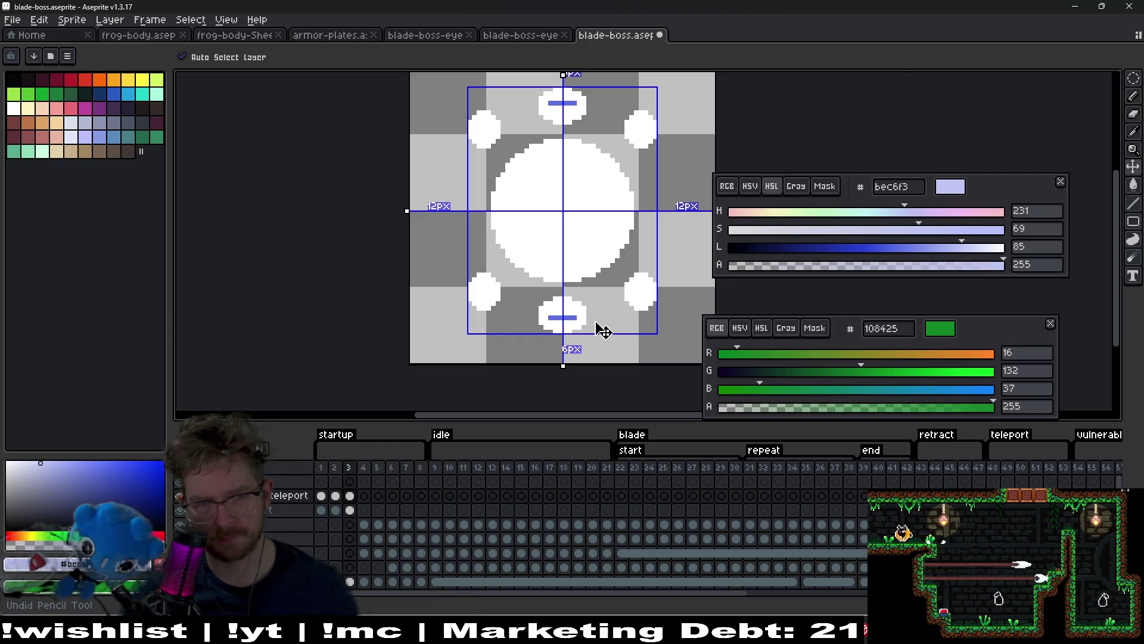
Sample the mid blue 3951db from the pupil on frame 4, then return to the early frames.
{"action": "scroll", "coordinate": [585, 236], "scroll_direction": "up", "scroll_amount": 2}
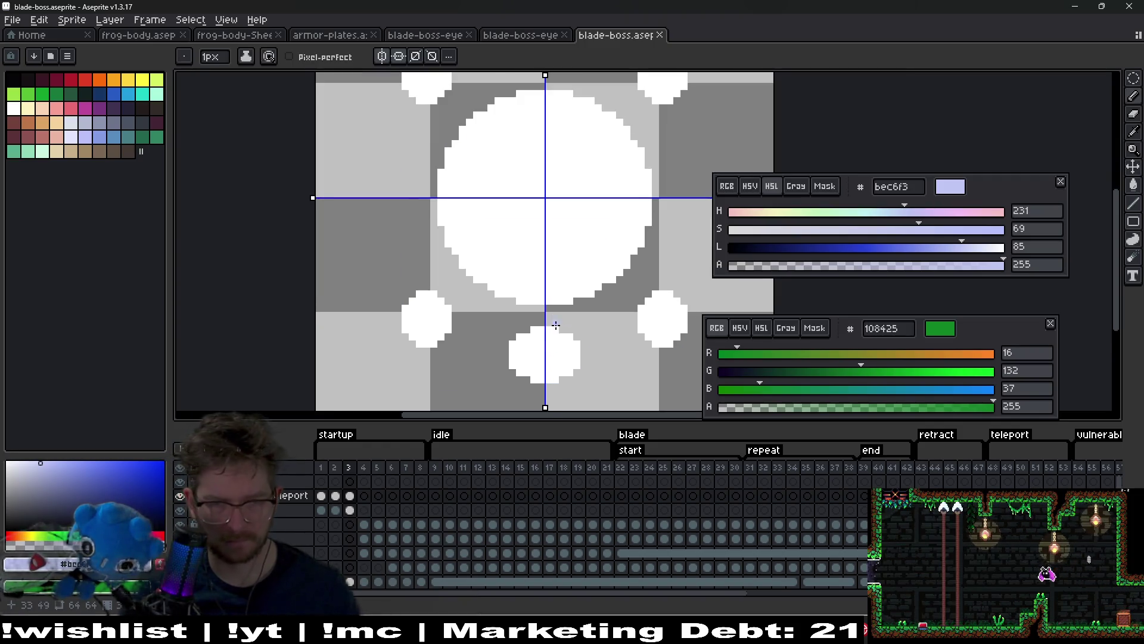
{"action": "key", "text": "period"}
{"action": "key", "text": "comma"}
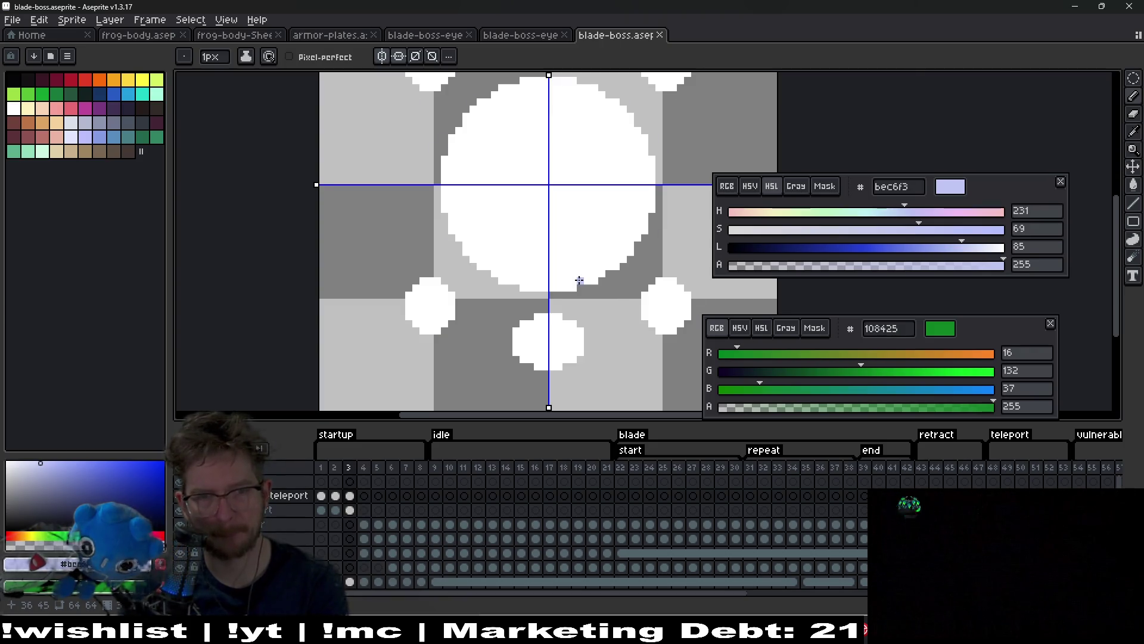
{"action": "key", "text": "period"}
{"action": "scroll", "coordinate": [563, 348], "scroll_direction": "up", "scroll_amount": 2}
{"action": "key", "text": "alt"}
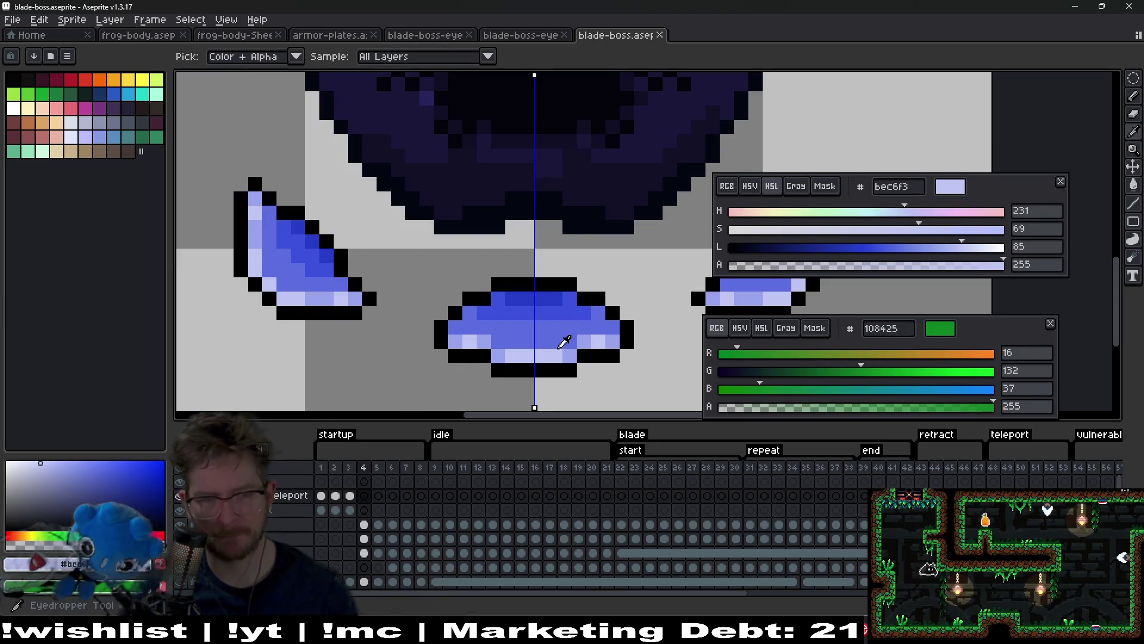
{"action": "left_click", "coordinate": [547, 296], "text": "alt"}
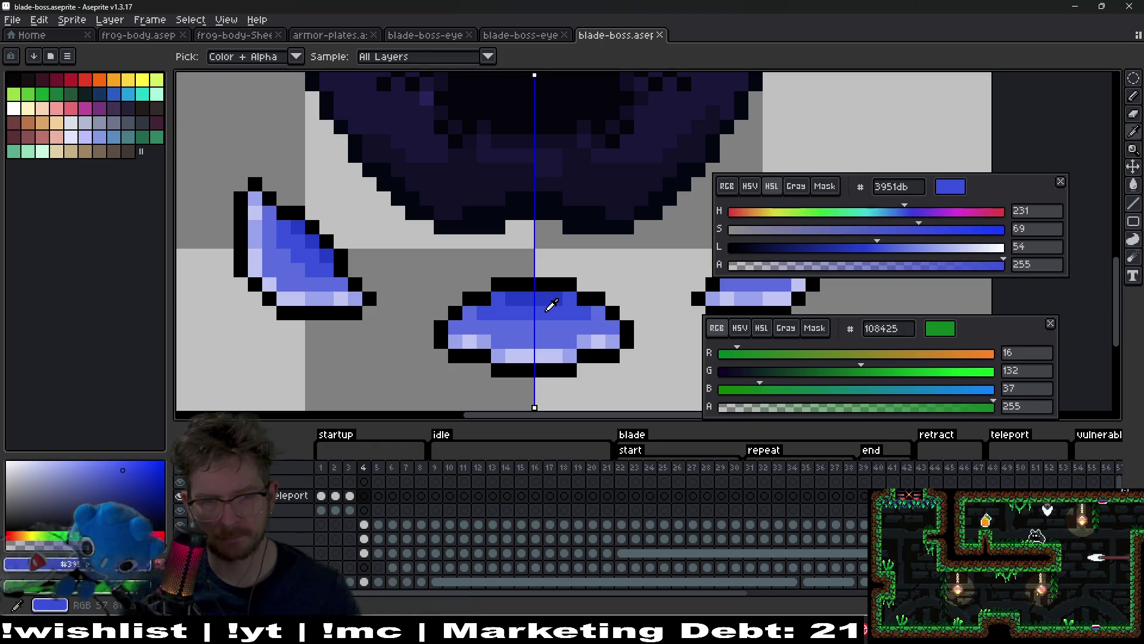
{"action": "scroll", "coordinate": [547, 304], "scroll_direction": "down", "scroll_amount": 3}
{"action": "key", "text": "comma"}
{"action": "key", "text": "comma"}
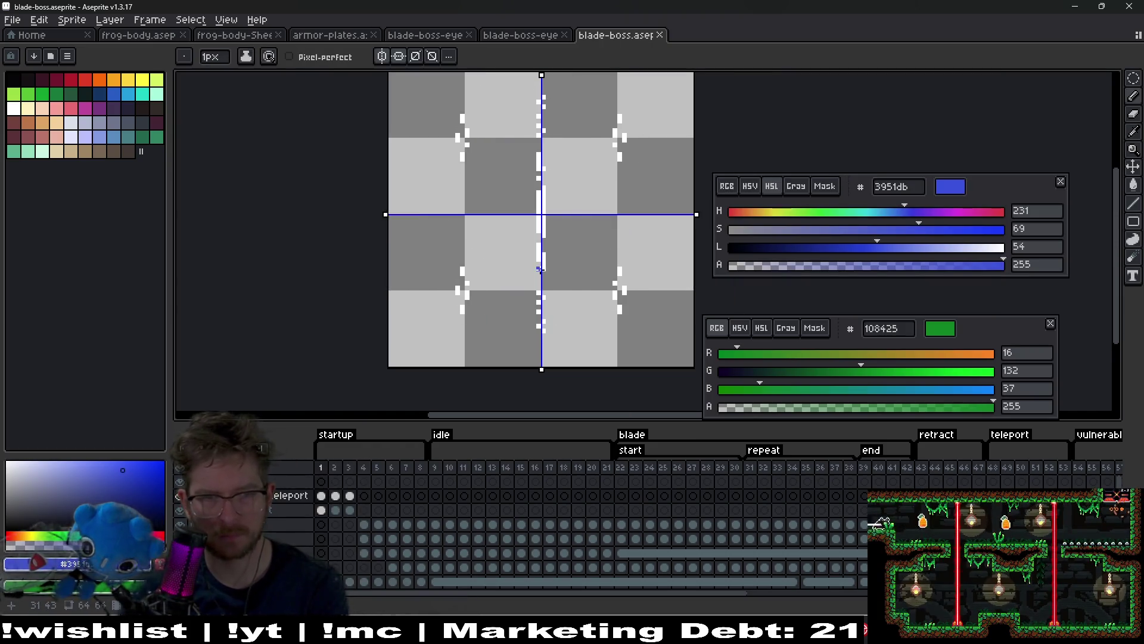
Fill the white strip and the small white diamonds with blade blue #3951db.
{"action": "scroll", "coordinate": [547, 316], "scroll_direction": "up", "scroll_amount": 2}
{"action": "left_click", "coordinate": [528, 298]}
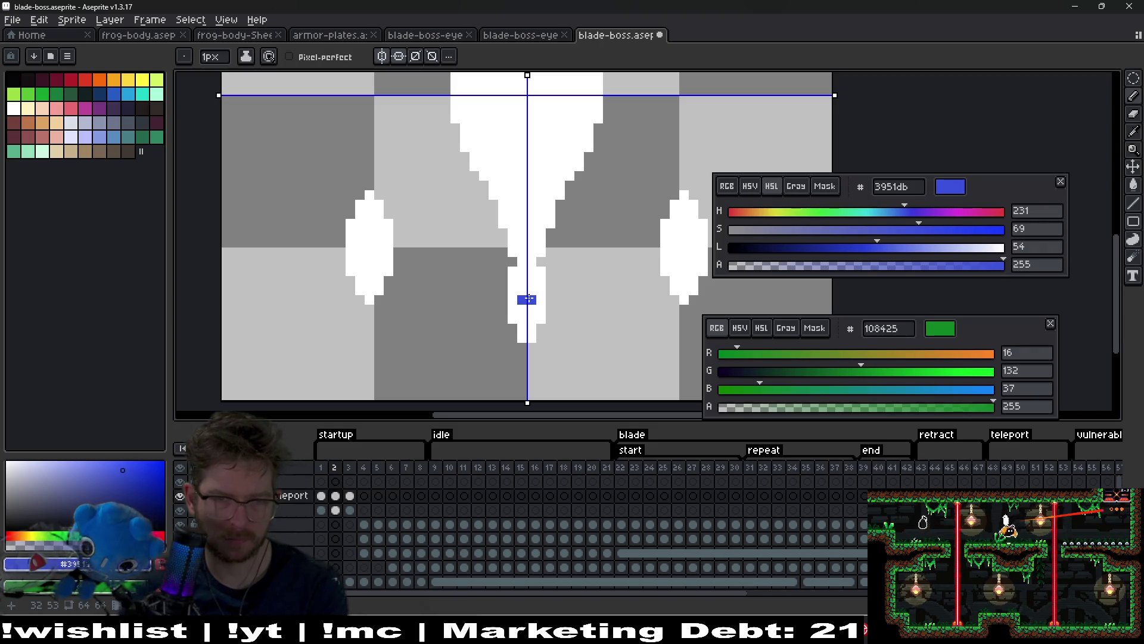
{"action": "key", "text": "g"}
{"action": "left_click", "coordinate": [535, 304]}
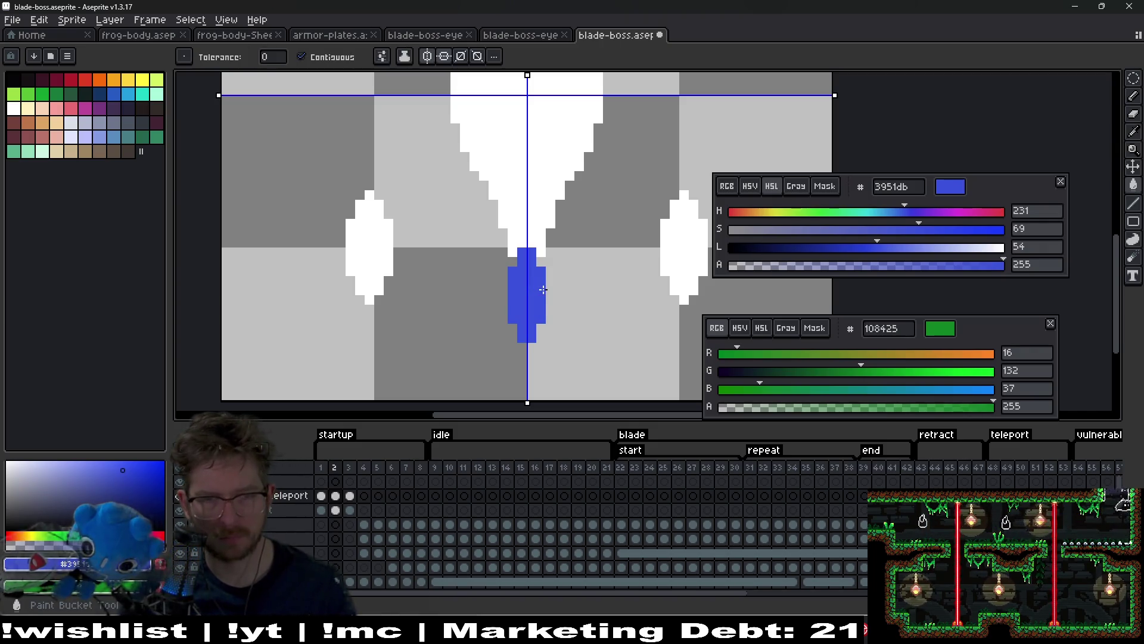
{"action": "scroll", "coordinate": [638, 286], "scroll_direction": "down", "scroll_amount": 2}
{"action": "left_click", "coordinate": [637, 289]}
{"action": "scroll", "coordinate": [626, 293], "scroll_direction": "up", "scroll_amount": 2}
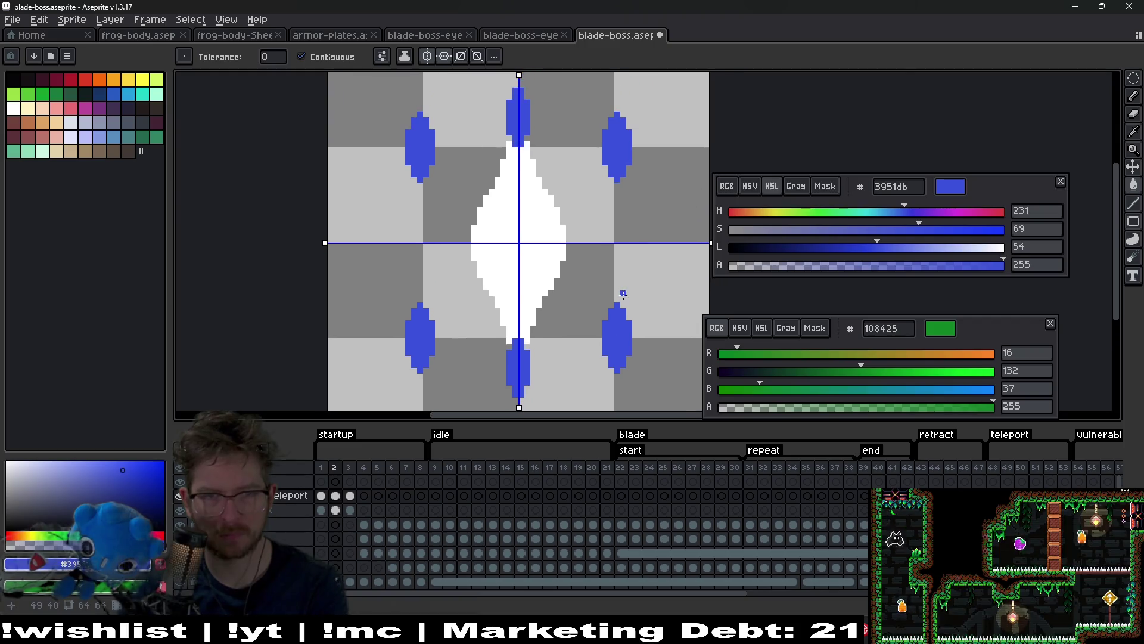
On the circle frame, fill the corner, top and bottom white circles blue.
{"action": "key", "text": "Right"}
{"action": "key", "text": "Left"}
{"action": "key", "text": "Right"}
{"action": "left_click", "coordinate": [630, 305]}
{"action": "left_click", "coordinate": [524, 338]}
{"action": "scroll", "coordinate": [596, 298], "scroll_direction": "down", "scroll_amount": 2}
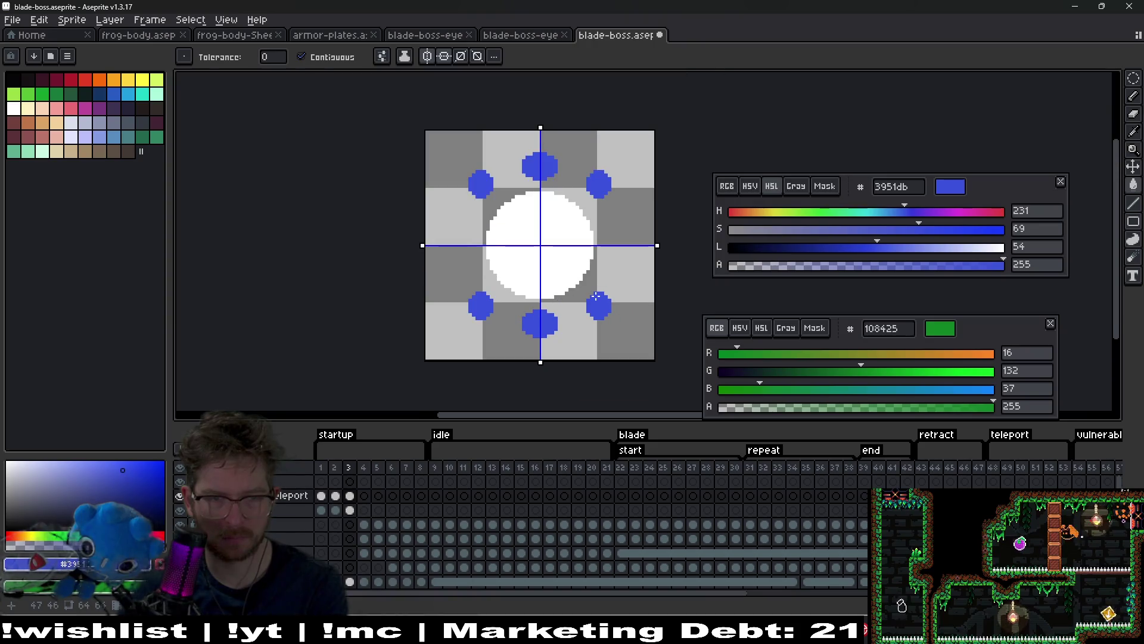
Back on the diamond frame, fill the three thin white slivers blue.
{"action": "key", "text": "Left"}
{"action": "key", "text": "Left"}
{"action": "scroll", "coordinate": [599, 304], "scroll_direction": "up", "scroll_amount": 4}
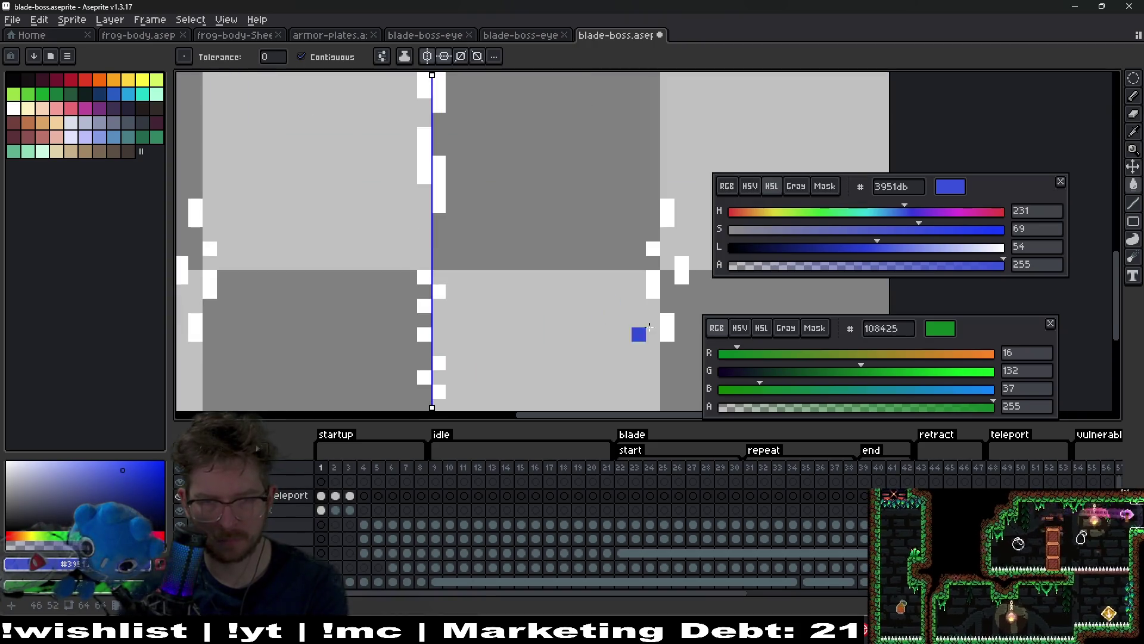
{"action": "left_click", "coordinate": [668, 322]}
{"action": "left_click", "coordinate": [668, 321]}
{"action": "left_click", "coordinate": [653, 284]}
{"action": "left_click", "coordinate": [682, 270]}
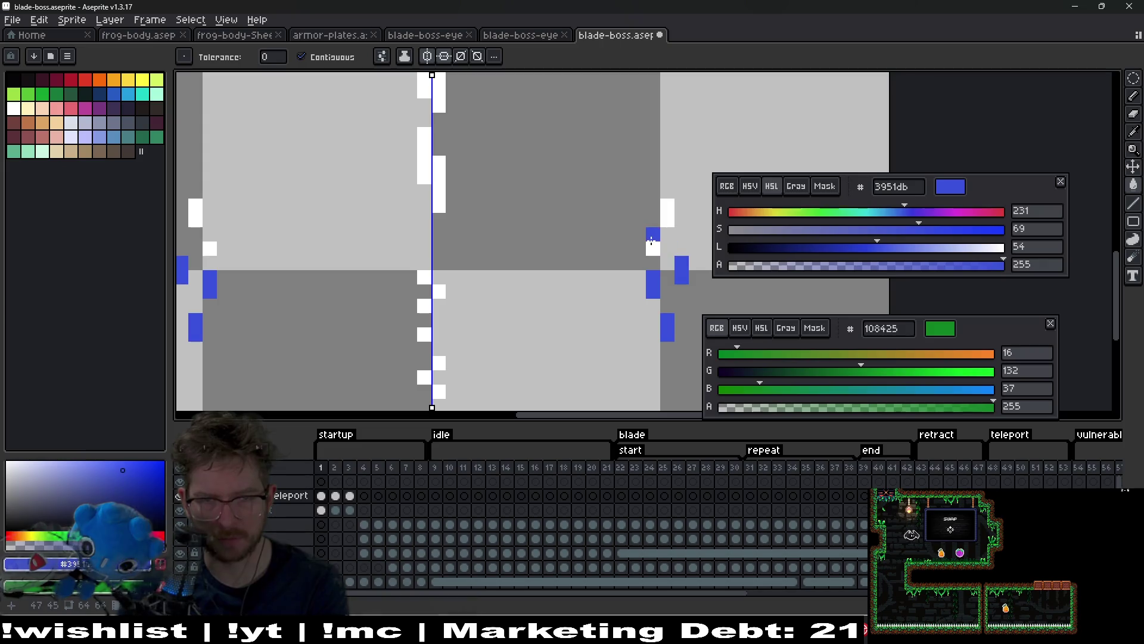
{"action": "scroll", "coordinate": [665, 218], "scroll_direction": "down", "scroll_amount": 3}
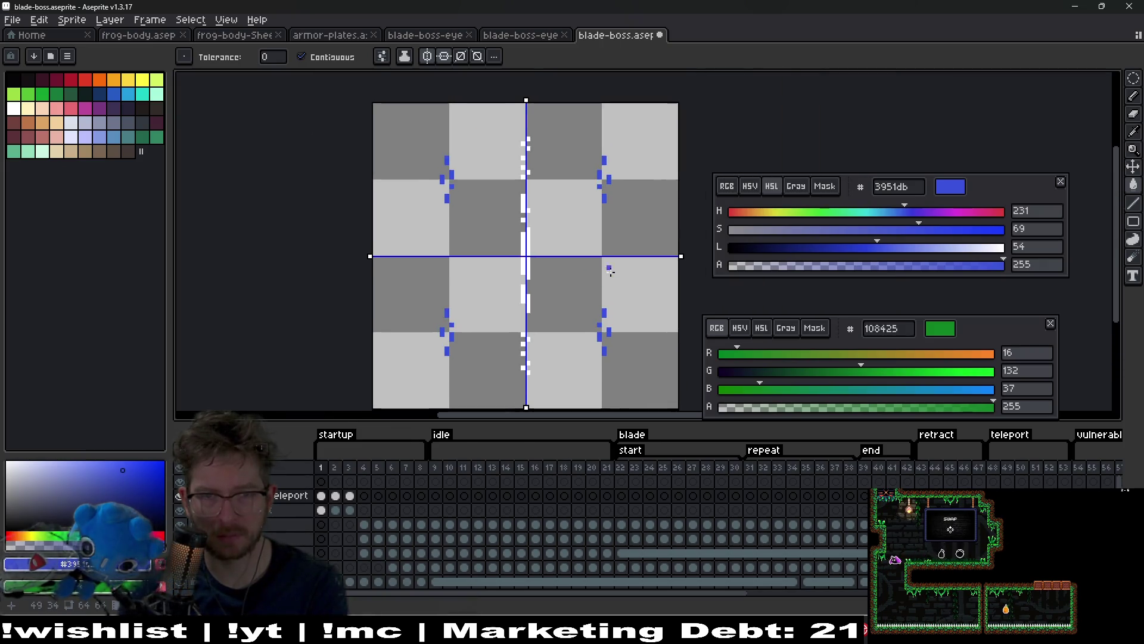
Step through frames 1–3 and play the animation to preview the blue recolour.
{"action": "scroll", "coordinate": [608, 238], "scroll_direction": "up", "scroll_amount": 1}
{"action": "key", "text": "Right"}
{"action": "key", "text": "Right"}
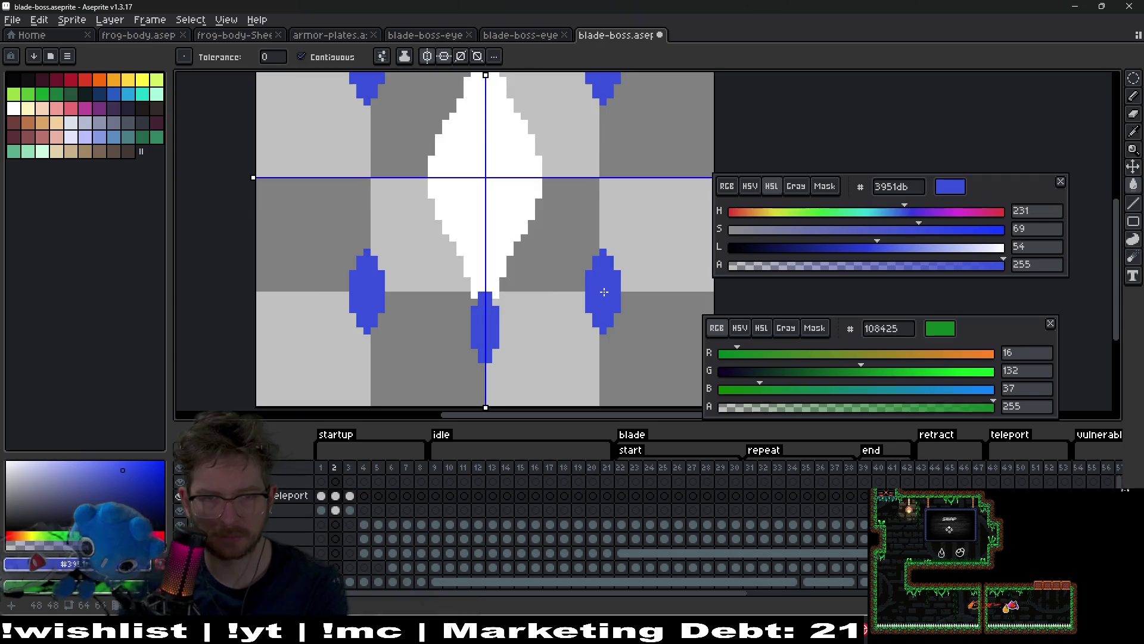
{"action": "scroll", "coordinate": [630, 337], "scroll_direction": "down", "scroll_amount": 3}
{"action": "key", "text": "Left"}
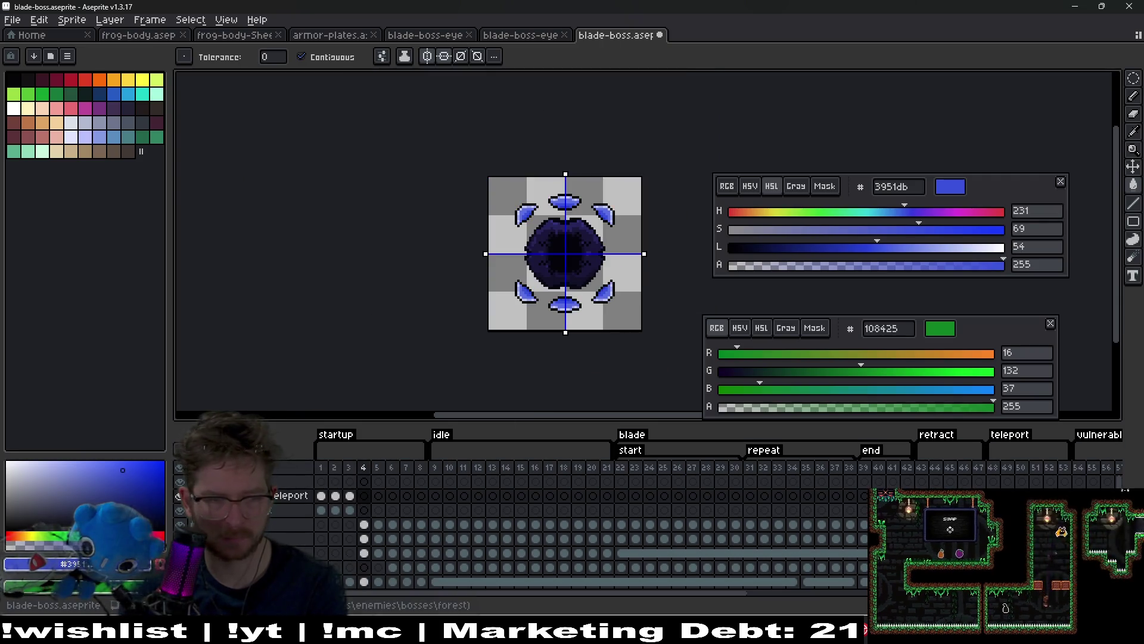
{"action": "key", "text": "Left"}
{"action": "key", "text": "Right"}
{"action": "key", "text": "Right"}
{"action": "key", "text": "Right"}
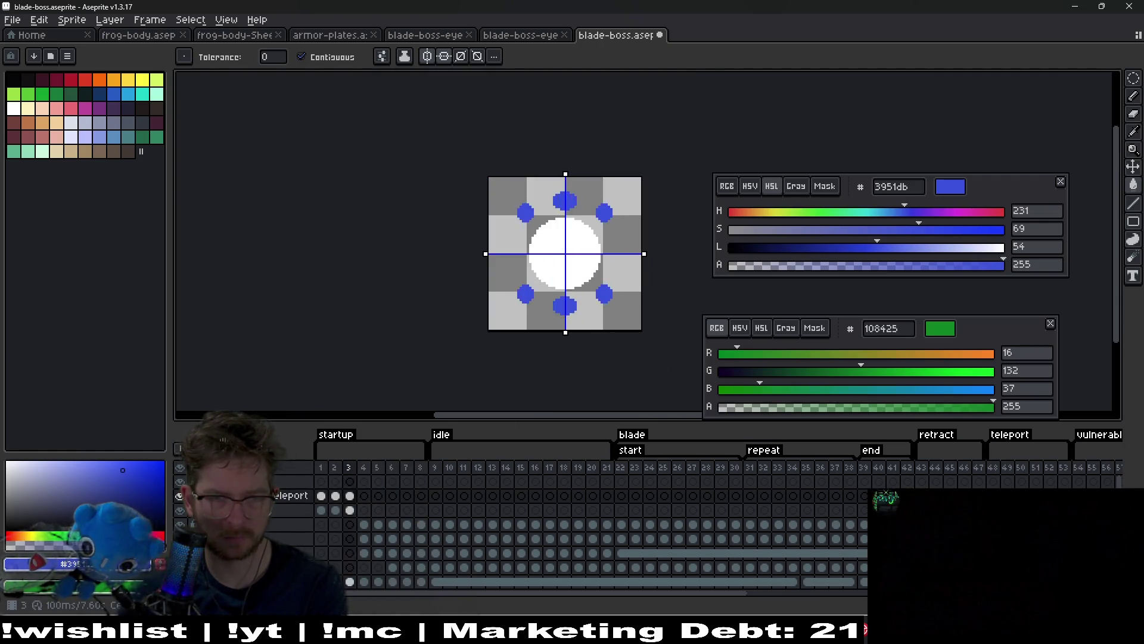
{"action": "key", "text": "Return"}
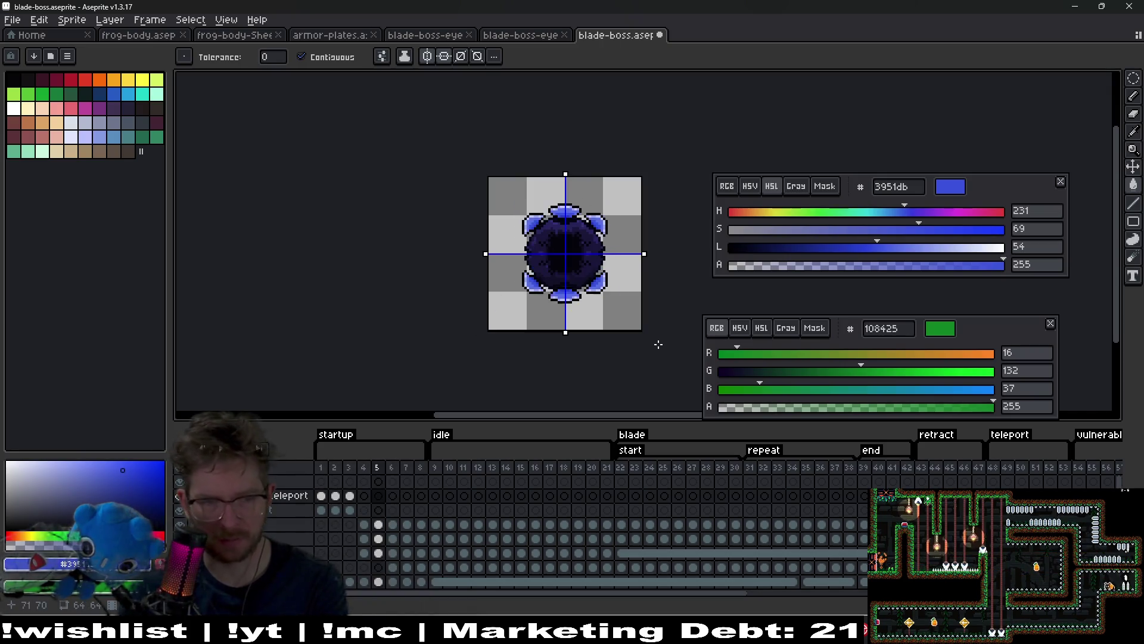
{"action": "scroll", "coordinate": [584, 239], "scroll_direction": "up", "scroll_amount": 4}
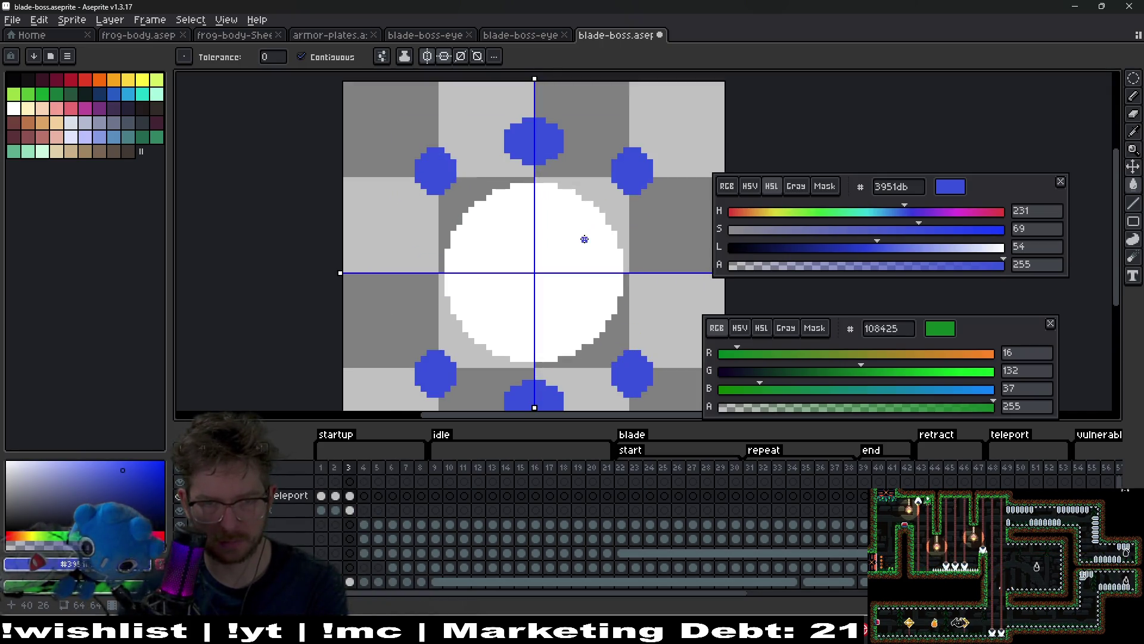
Undo an accidental blue background fill and the recent mirrored blue pixels.
{"action": "left_click", "coordinate": [363, 511]}
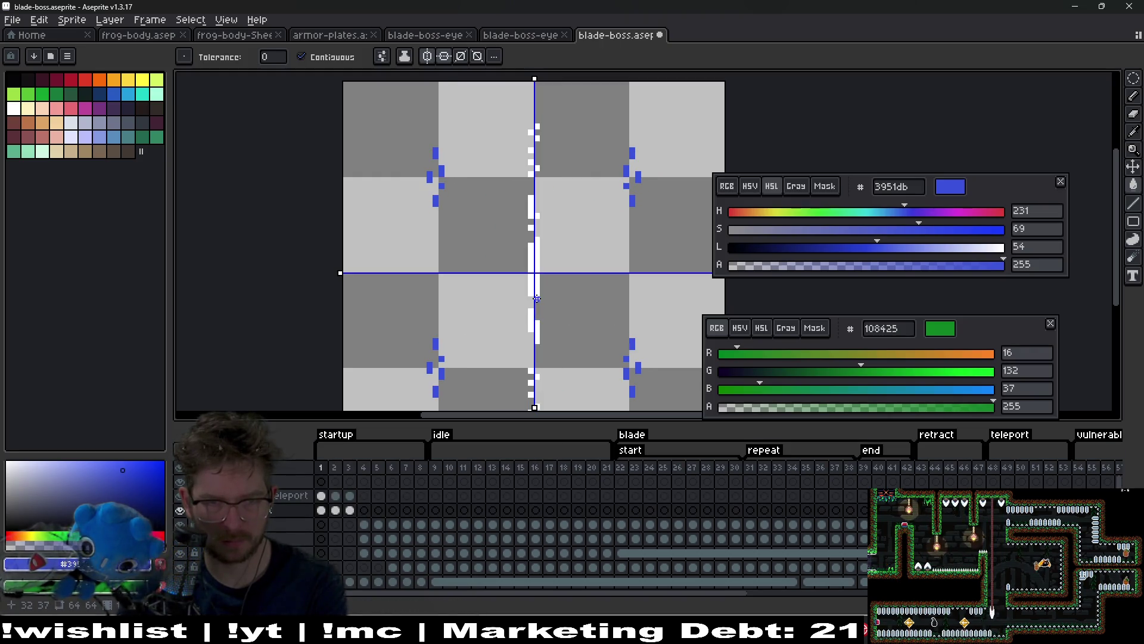
{"action": "scroll", "coordinate": [543, 320], "scroll_direction": "up", "scroll_amount": 3}
{"action": "left_click", "coordinate": [553, 376]}
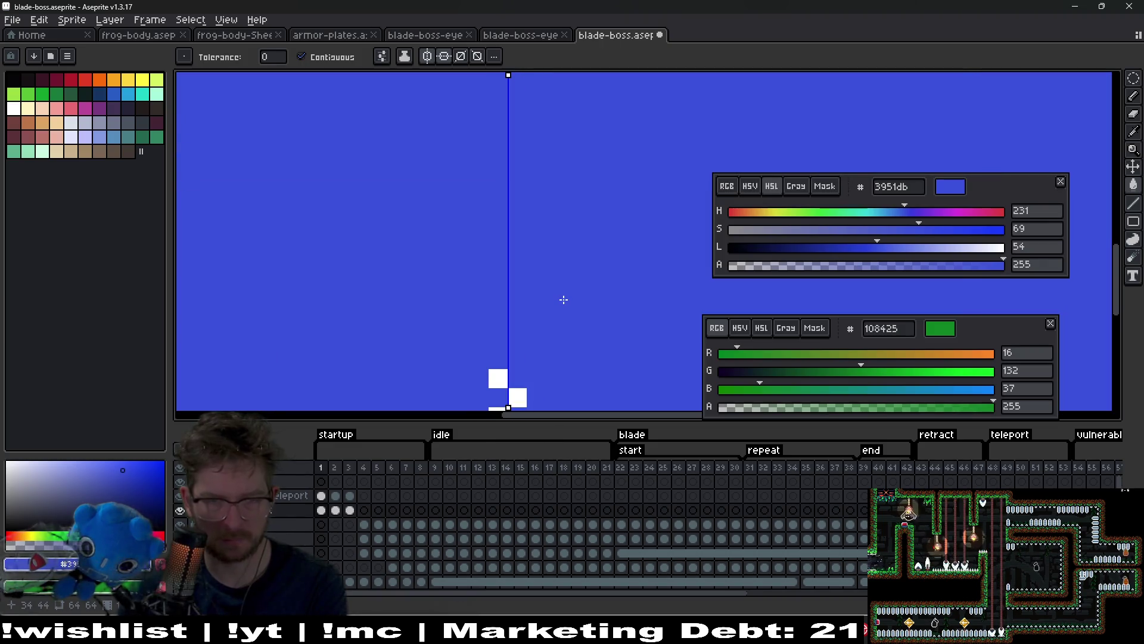
{"action": "key", "text": "b"}
{"action": "key", "text": "ctrl+z"}
{"action": "scroll", "coordinate": [561, 287], "scroll_direction": "down", "scroll_amount": 3}
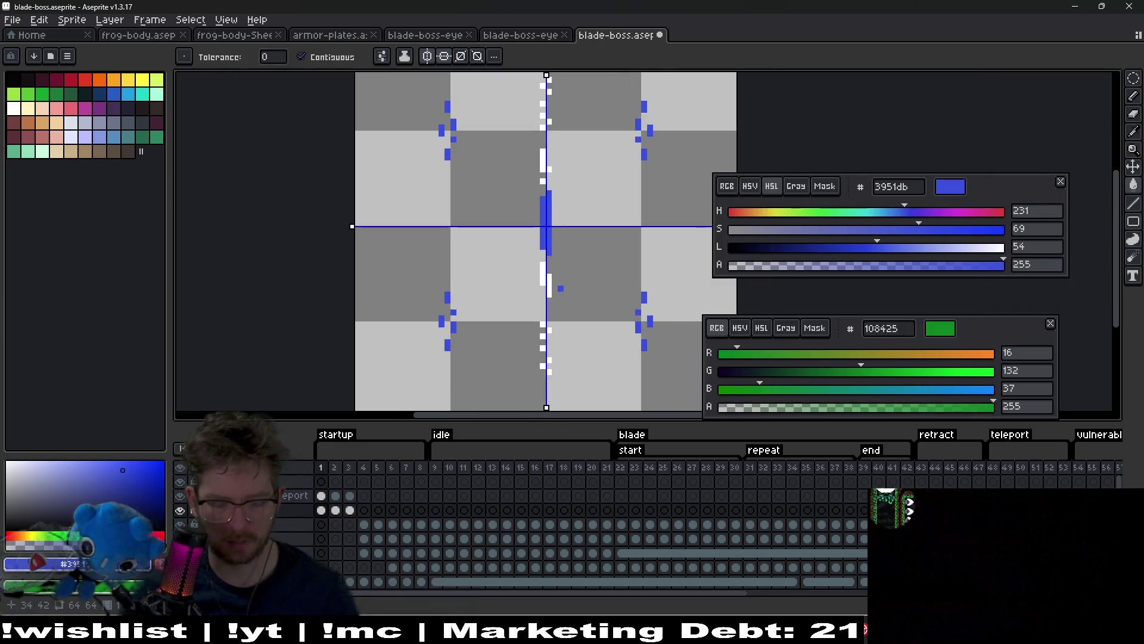
{"action": "scroll", "coordinate": [562, 287], "scroll_direction": "up", "scroll_amount": 3}
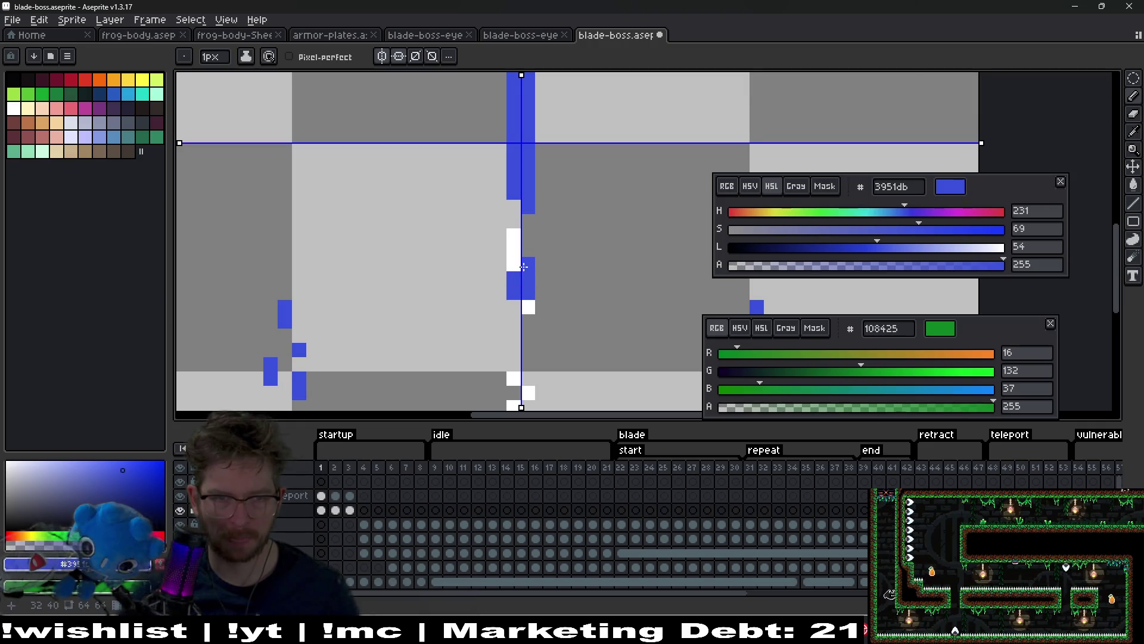
{"action": "key", "text": "ctrl+z"}
Turn off mirror symmetry and fill the white strip blue, undoing a stray background fill.
{"action": "left_click", "coordinate": [384, 58]}
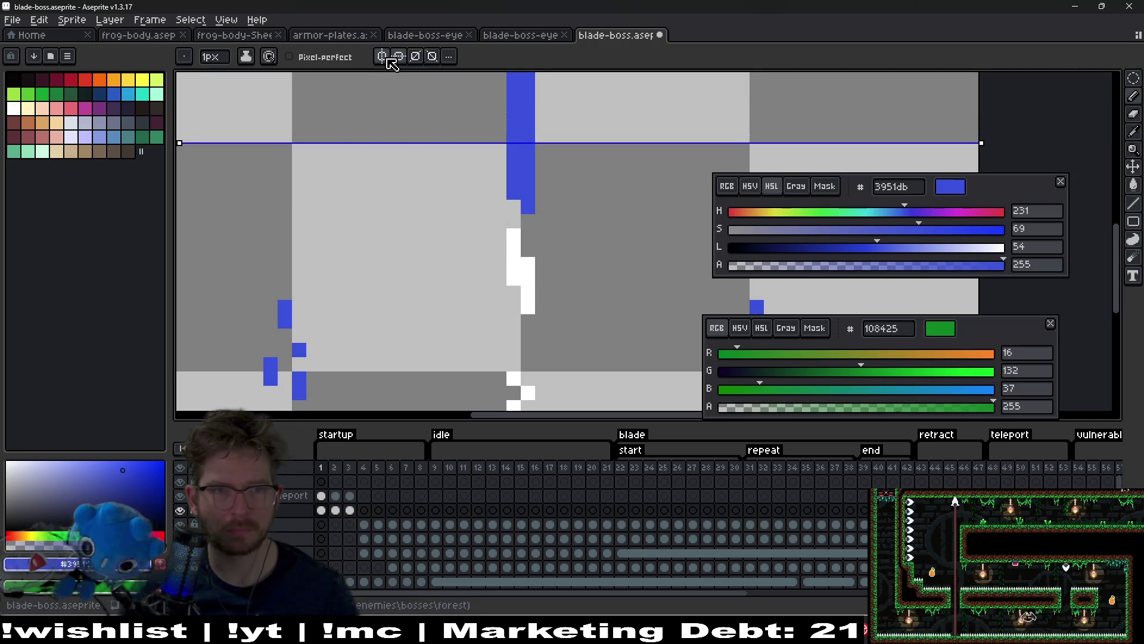
{"action": "left_click", "coordinate": [385, 58]}
{"action": "key", "text": "g"}
{"action": "left_click", "coordinate": [514, 250]}
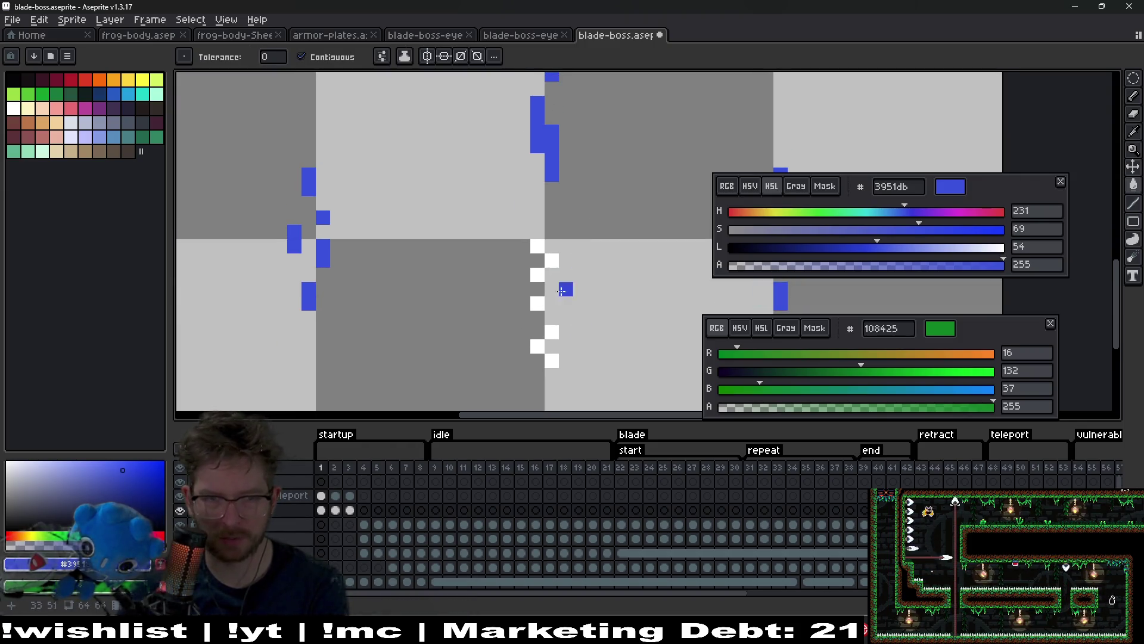
{"action": "scroll", "coordinate": [557, 333], "scroll_direction": "up", "scroll_amount": 2}
{"action": "scroll", "coordinate": [556, 333], "scroll_direction": "down", "scroll_amount": 2}
{"action": "left_click", "coordinate": [560, 333]}
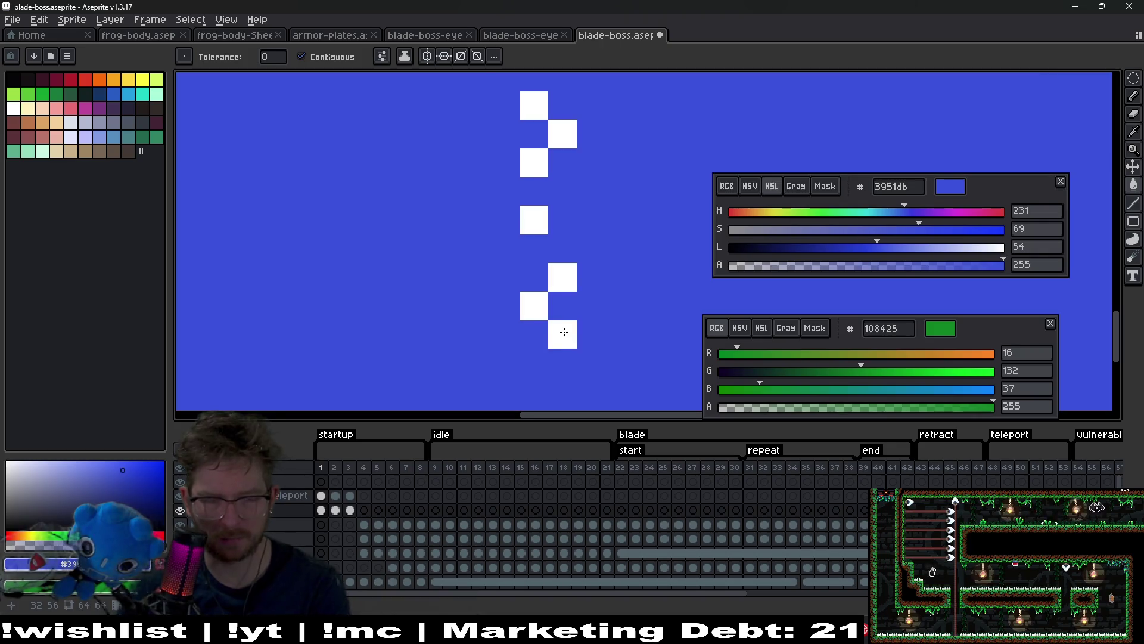
{"action": "key", "text": "ctrl+z"}
Fill the remaining white pixels in frame 1's thin slivers blue.
{"action": "scroll", "coordinate": [564, 328], "scroll_direction": "down", "scroll_amount": 3}
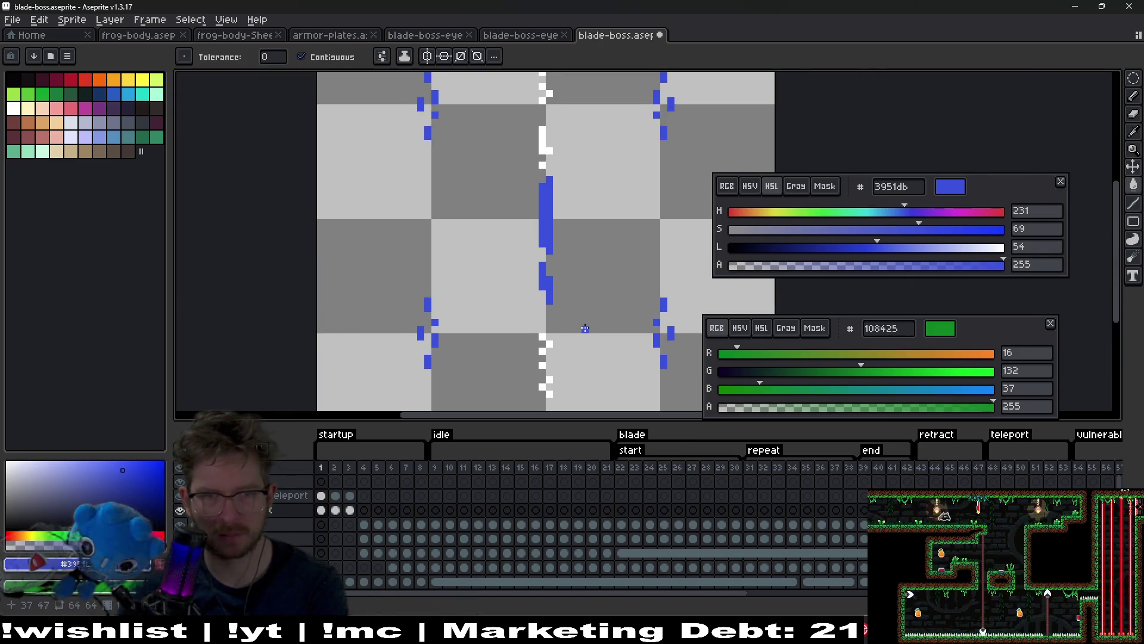
{"action": "scroll", "coordinate": [555, 250], "scroll_direction": "up", "scroll_amount": 4}
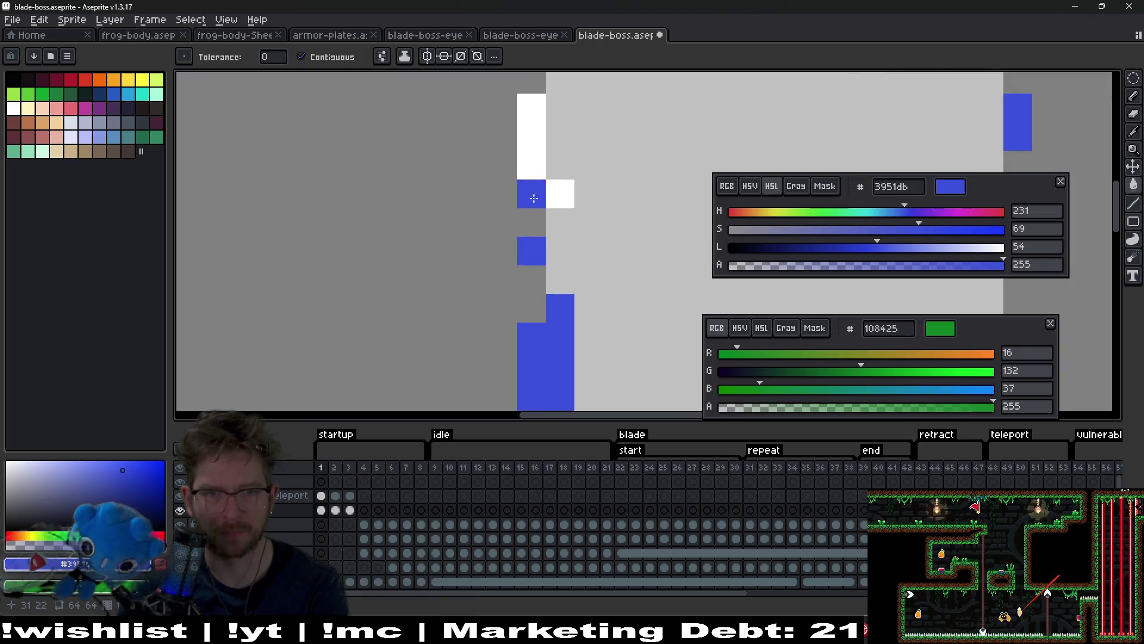
{"action": "scroll", "coordinate": [543, 181], "scroll_direction": "down", "scroll_amount": 5}
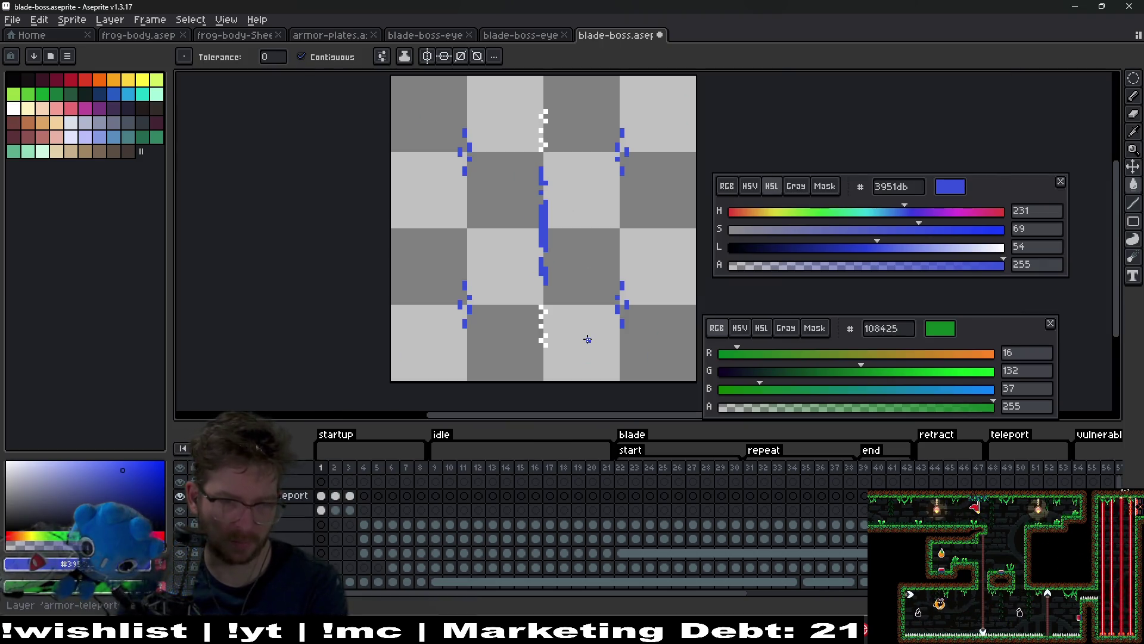
{"action": "scroll", "coordinate": [553, 350], "scroll_direction": "up", "scroll_amount": 5}
{"action": "left_click", "coordinate": [534, 340]}
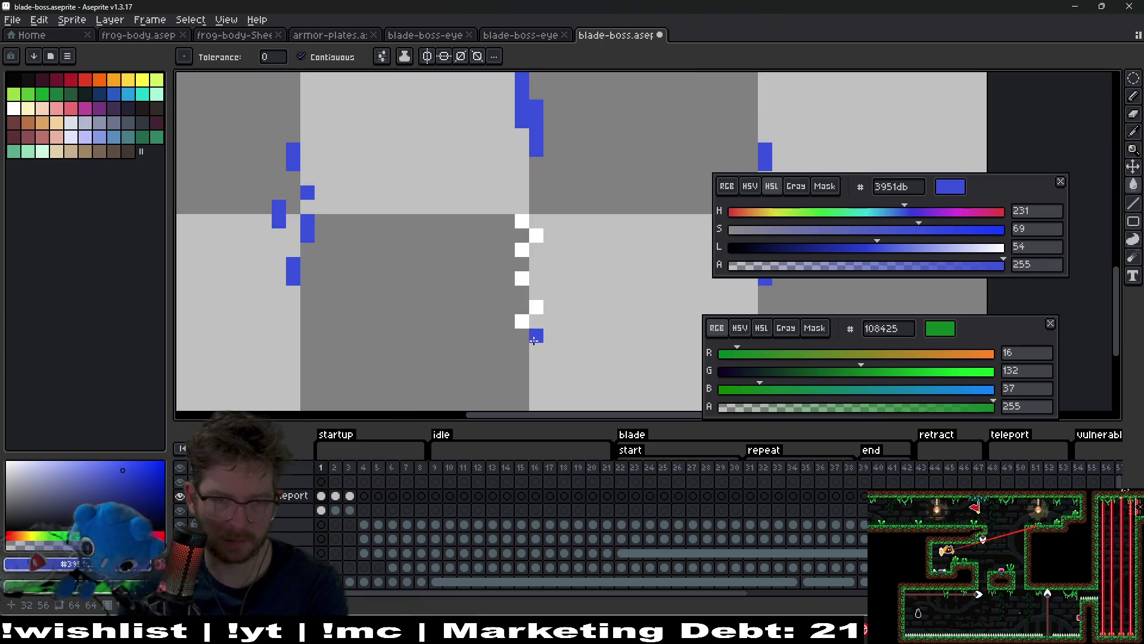
{"action": "left_click", "coordinate": [535, 312]}
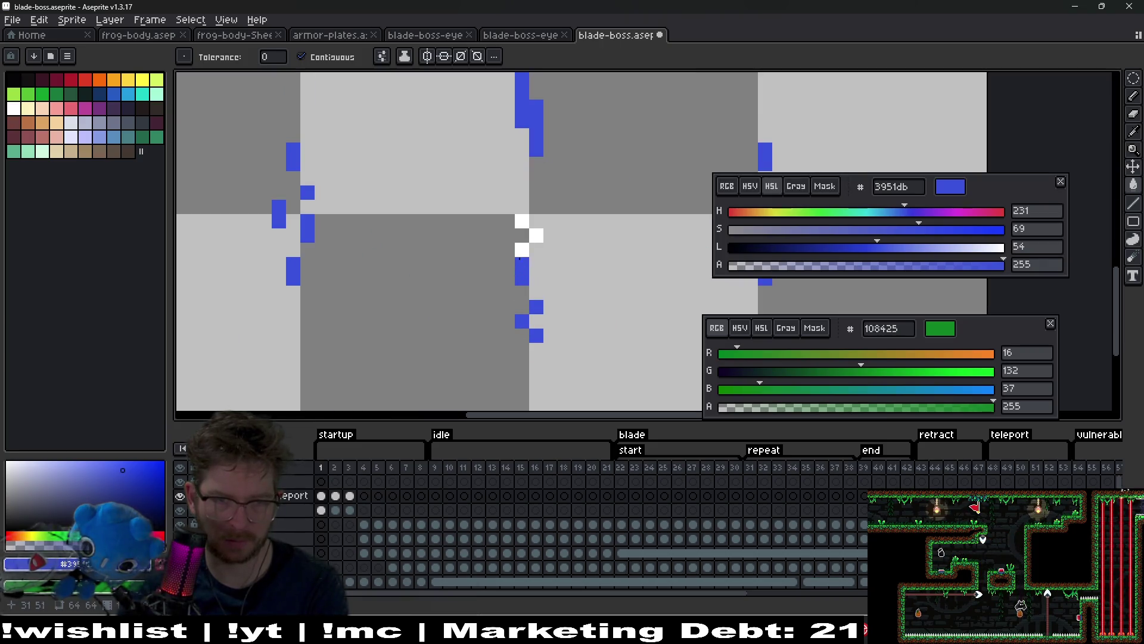
{"action": "mouse_move", "coordinate": [544, 187]}
{"action": "left_mouse_down"}
{"action": "mouse_move", "coordinate": [529, 404]}
{"action": "mouse_move", "coordinate": [501, 280]}
{"action": "left_mouse_up"}
{"action": "scroll", "coordinate": [478, 266], "scroll_direction": "up", "scroll_amount": 2}
{"action": "left_click", "coordinate": [478, 266]}
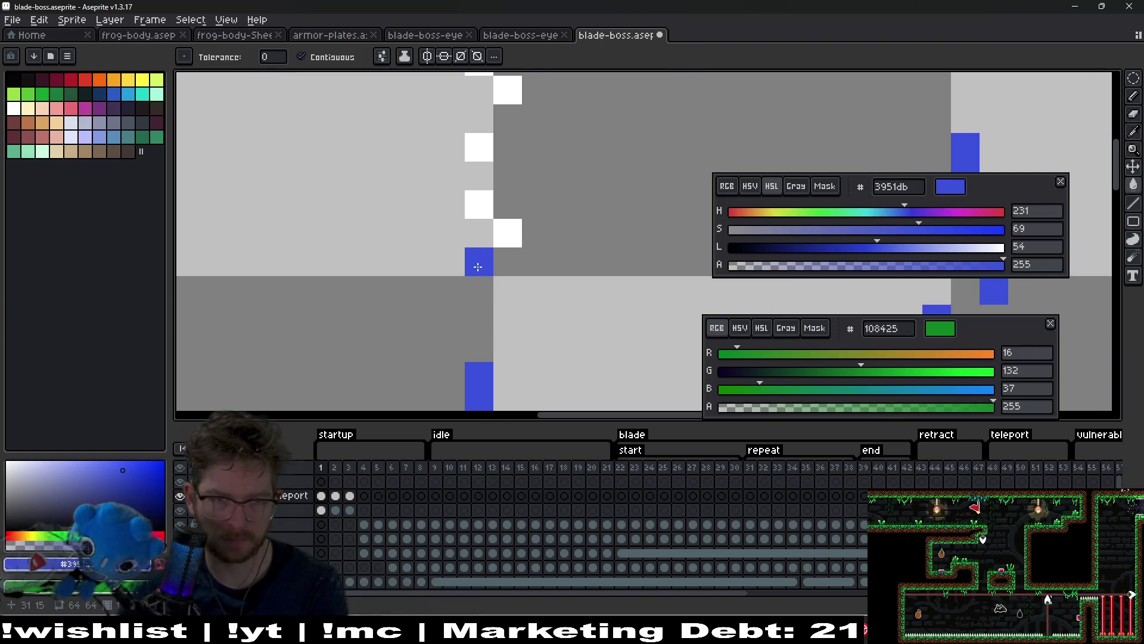
{"action": "left_click_drag", "start_coordinate": [509, 129], "coordinate": [517, 230]}
{"action": "left_click", "coordinate": [493, 201]}
{"action": "left_click", "coordinate": [522, 172]}
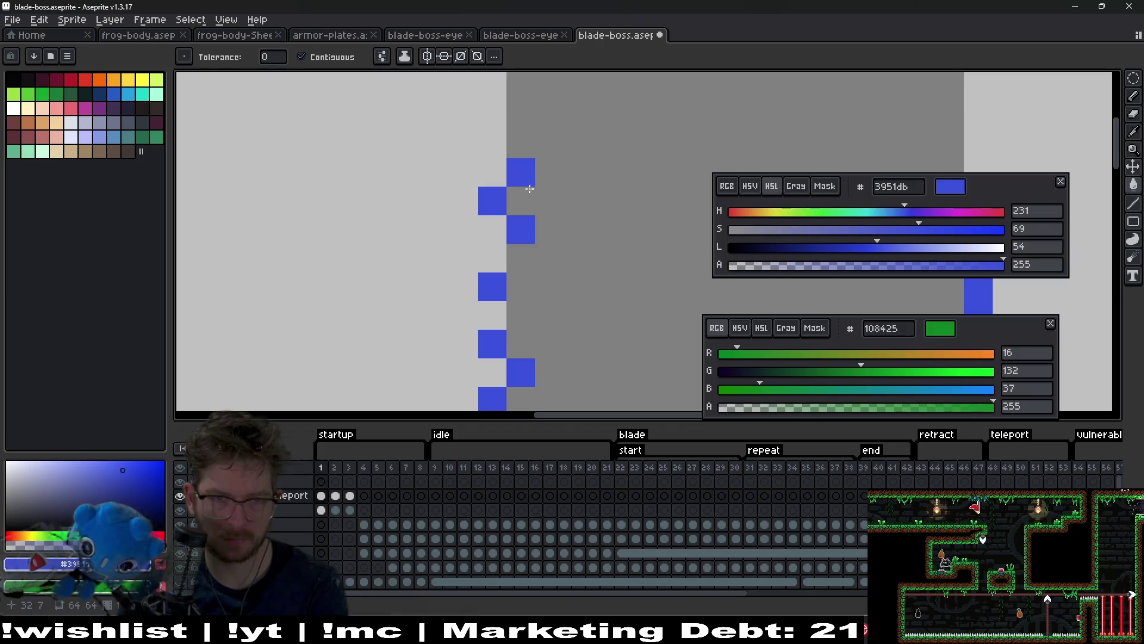
Flip back and forth through the teleport frames to check the recolour.
{"action": "scroll", "coordinate": [551, 241], "scroll_direction": "down", "scroll_amount": 3}
{"action": "scroll", "coordinate": [552, 241], "scroll_direction": "down", "scroll_amount": 3}
{"action": "scroll", "coordinate": [560, 262], "scroll_direction": "up", "scroll_amount": 4}
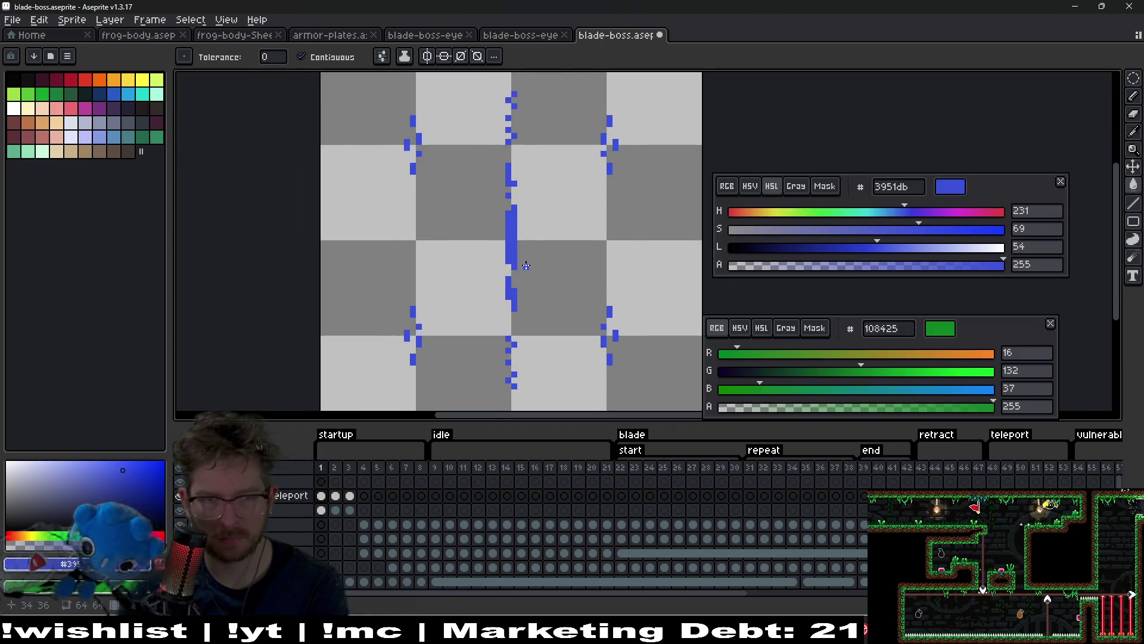
{"action": "key", "text": "period"}
{"action": "key", "text": "comma"}
{"action": "key", "text": "comma"}
{"action": "key", "text": "period"}
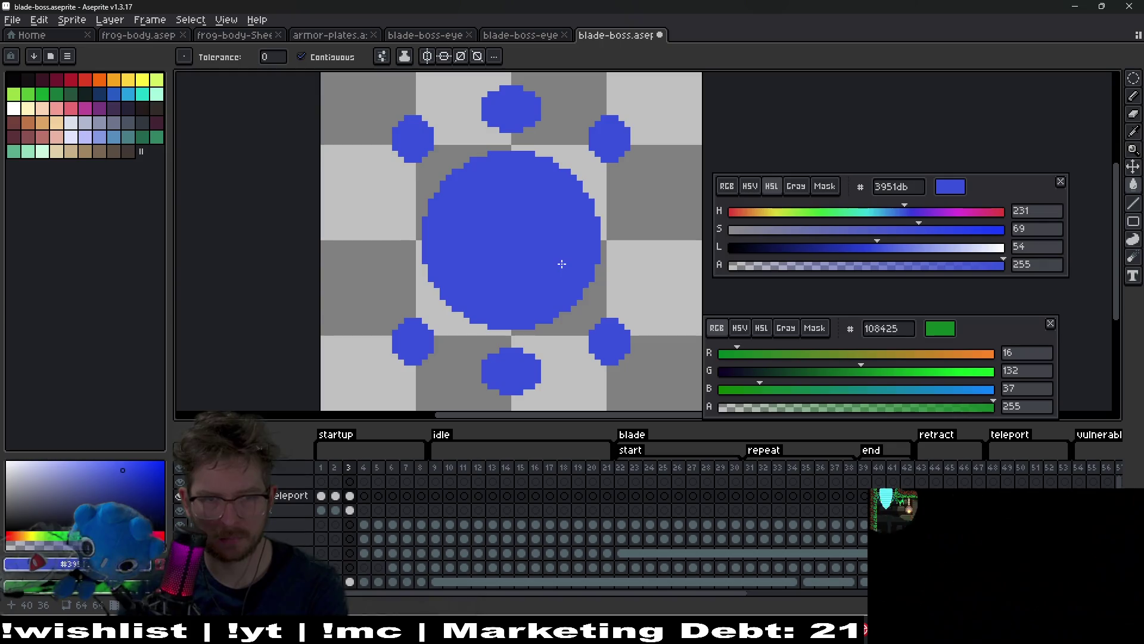
Compare the flat blue circle frame with the shaded orb frame, ending back on frame 1.
{"action": "key", "text": "period"}
{"action": "key", "text": "comma"}
{"action": "key", "text": "period"}
{"action": "key", "text": "period"}
{"action": "key", "text": "period"}
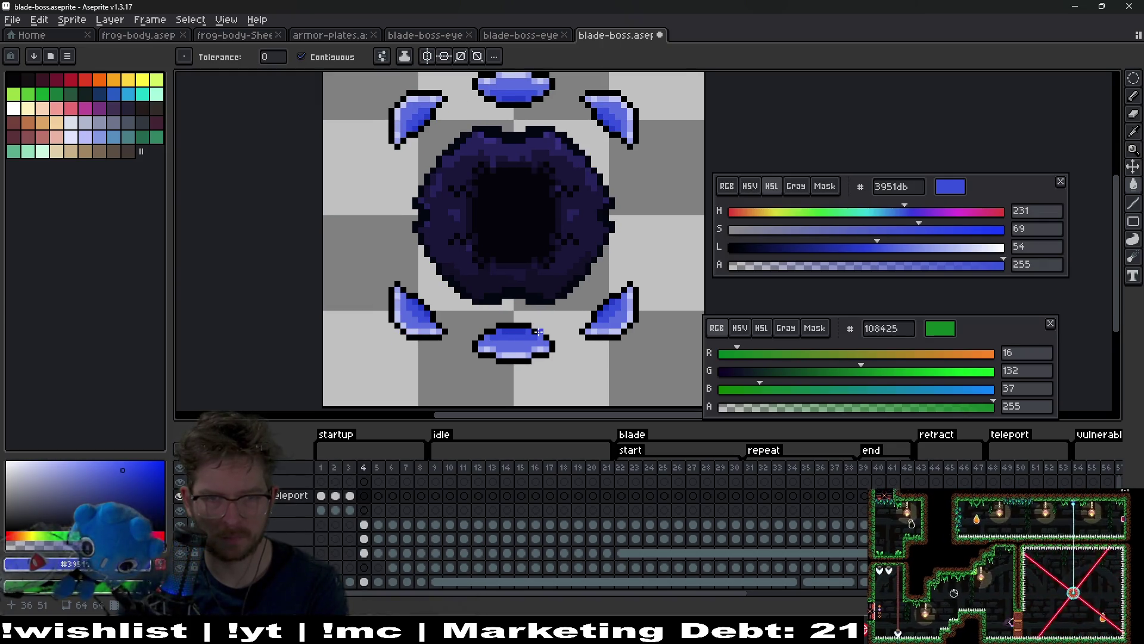
{"action": "scroll", "coordinate": [557, 278], "scroll_direction": "up", "scroll_amount": 1}
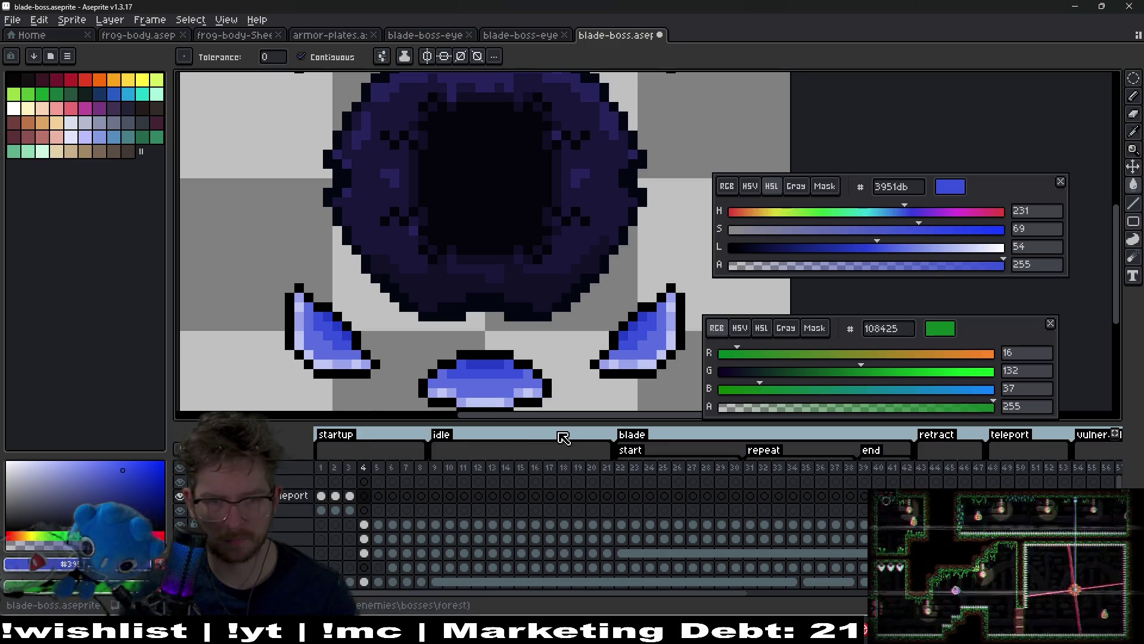
{"action": "scroll", "coordinate": [494, 360], "scroll_direction": "down", "scroll_amount": 2}
{"action": "key", "text": "Left"}
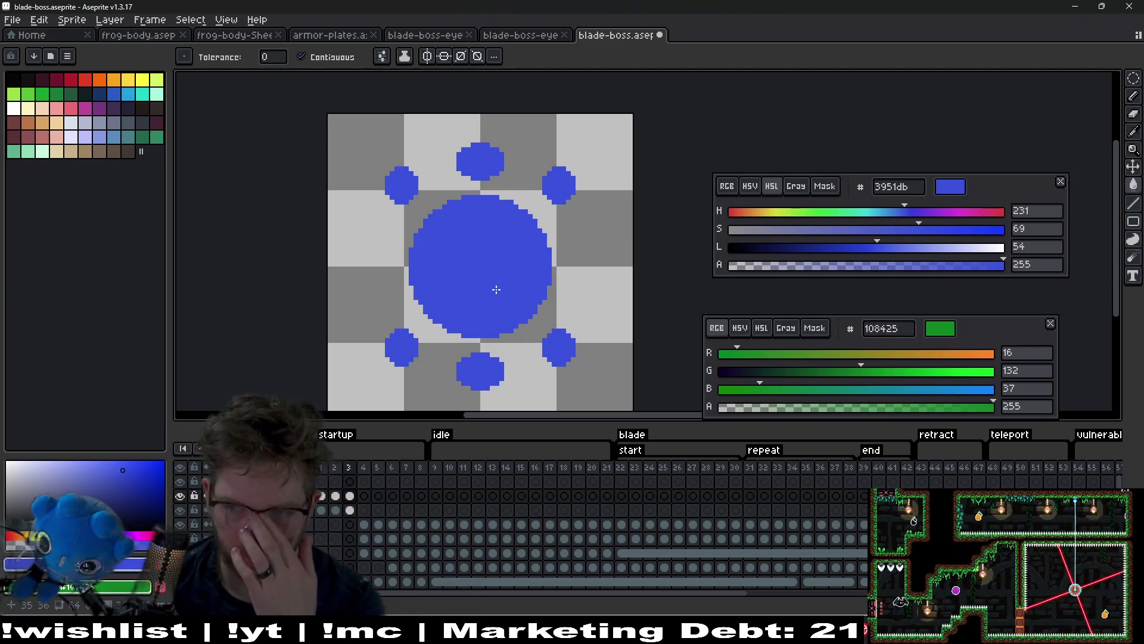
{"action": "scroll", "coordinate": [506, 280], "scroll_direction": "up", "scroll_amount": 3}
{"action": "scroll", "coordinate": [502, 290], "scroll_direction": "down", "scroll_amount": 1}
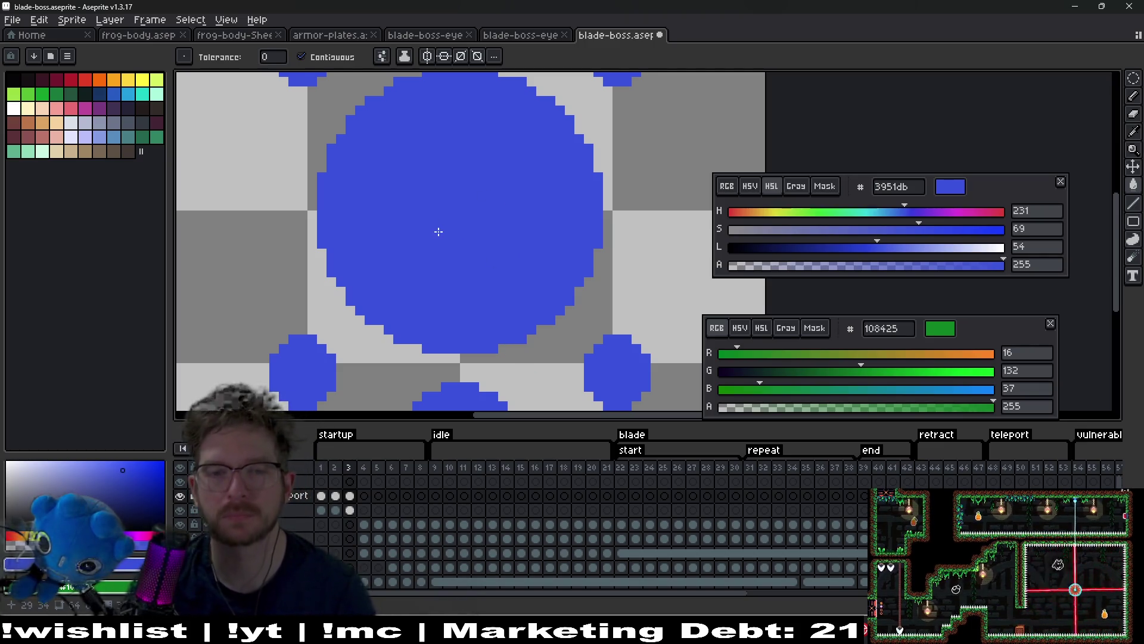
{"action": "left_click_drag", "start_coordinate": [490, 272], "coordinate": [494, 276]}
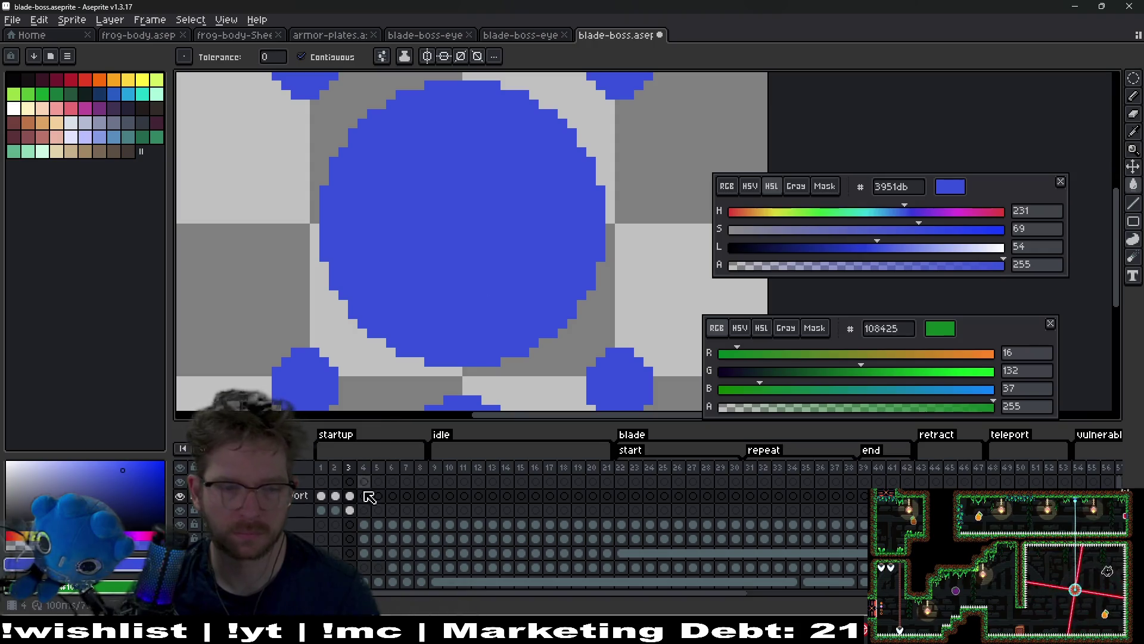
{"action": "key", "text": "Left"}
{"action": "key", "text": "Left"}
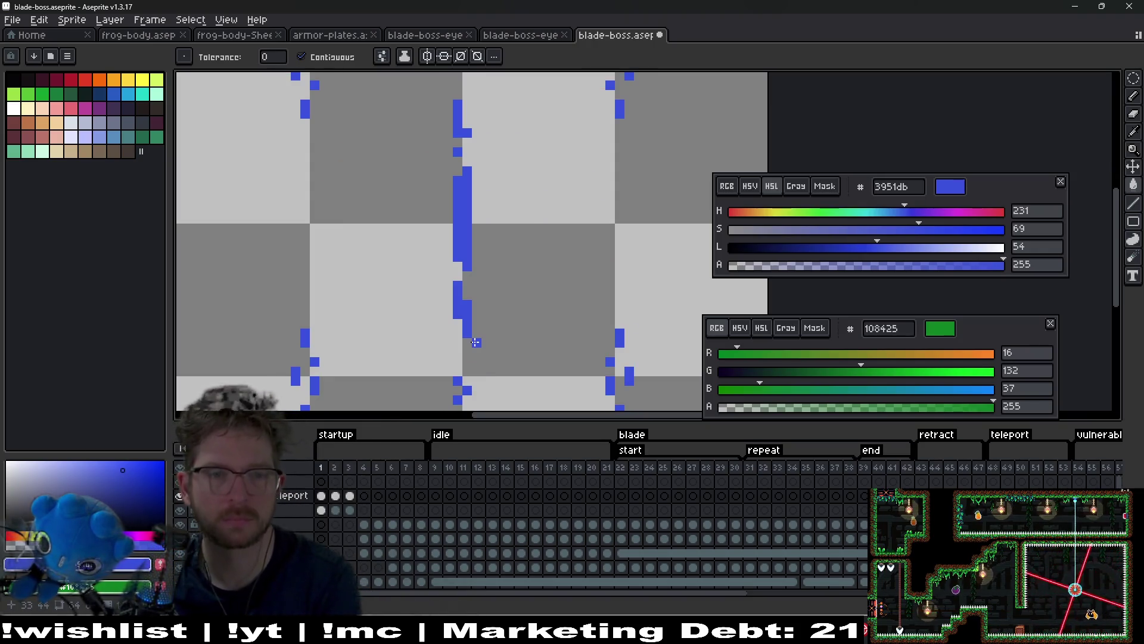
Flip through frames 1–3 to reach the blue circle frame.
{"action": "key", "text": "Right"}
{"action": "key", "text": "Left"}
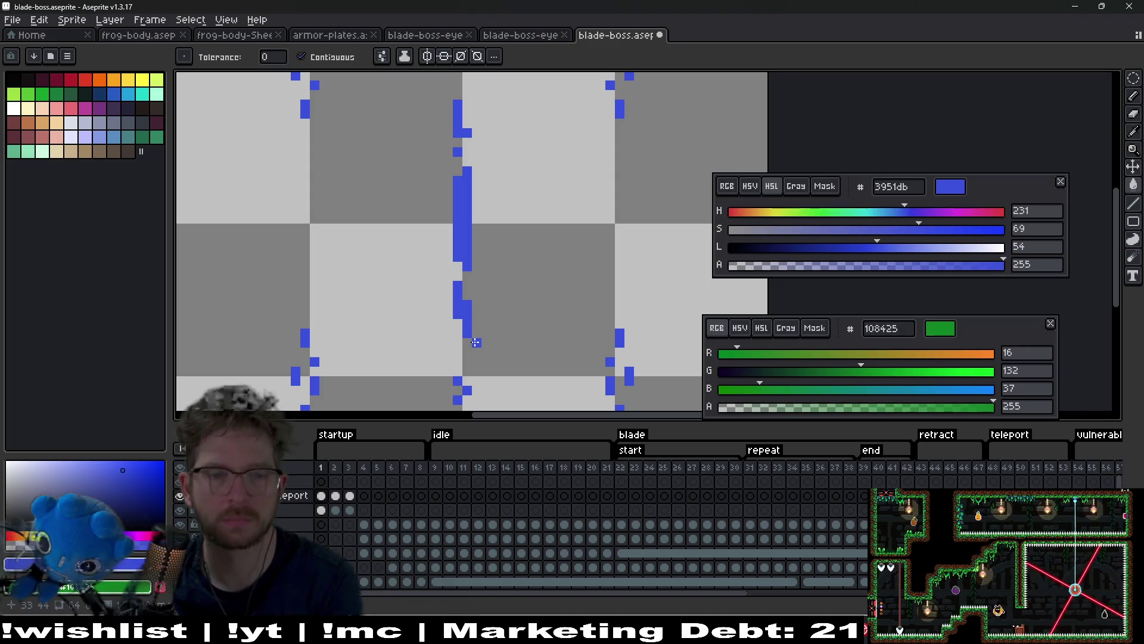
{"action": "key", "text": "Right"}
{"action": "key", "text": "Left"}
{"action": "key", "text": "Right"}
{"action": "key", "text": "Right"}
{"action": "scroll", "coordinate": [497, 343], "scroll_direction": "down", "scroll_amount": 1}
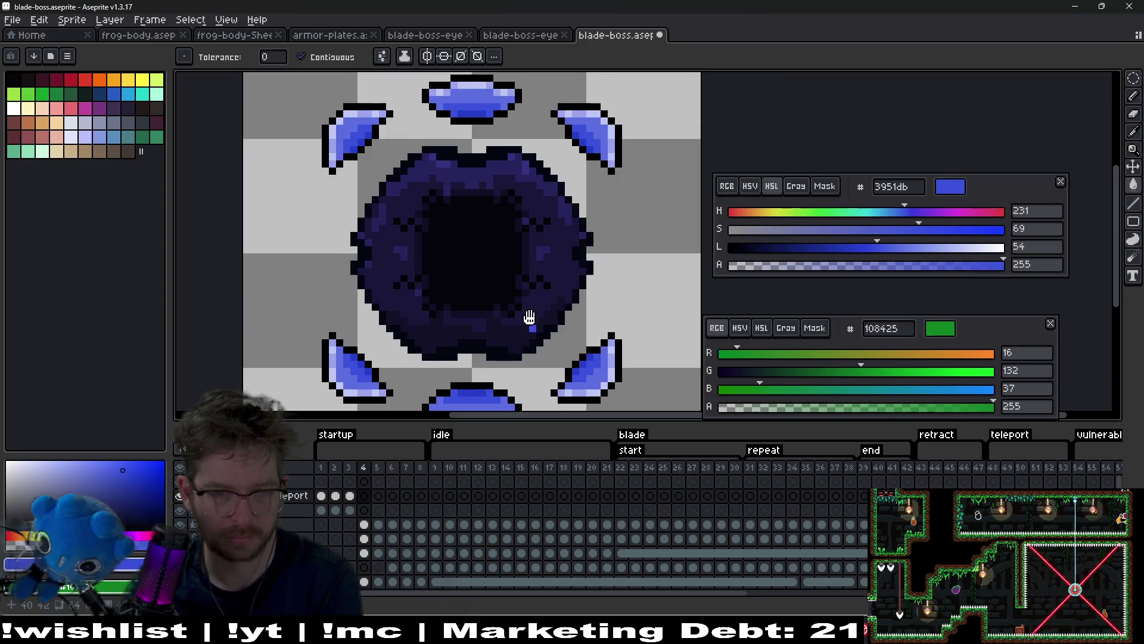
{"action": "scroll", "coordinate": [528, 320], "scroll_direction": "up", "scroll_amount": 3}
Eyedrop the pale blue 5b6ee1 from the shaded frame's blade and switch to the Pencil.
{"action": "key", "text": "i"}
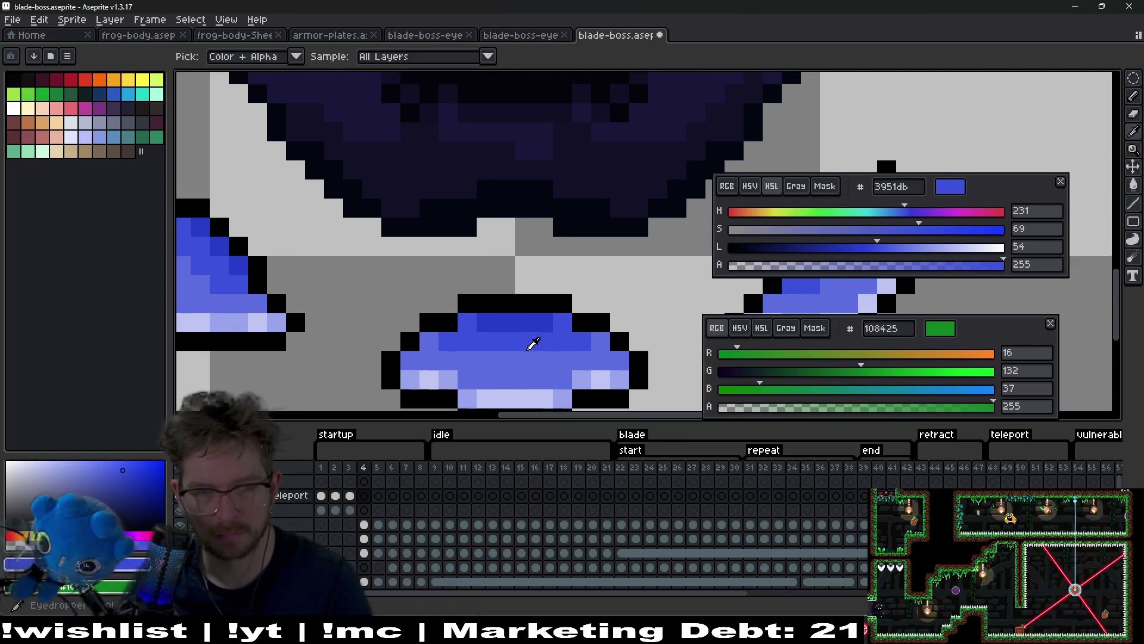
{"action": "key", "text": "b"}
{"action": "key", "text": "comma"}
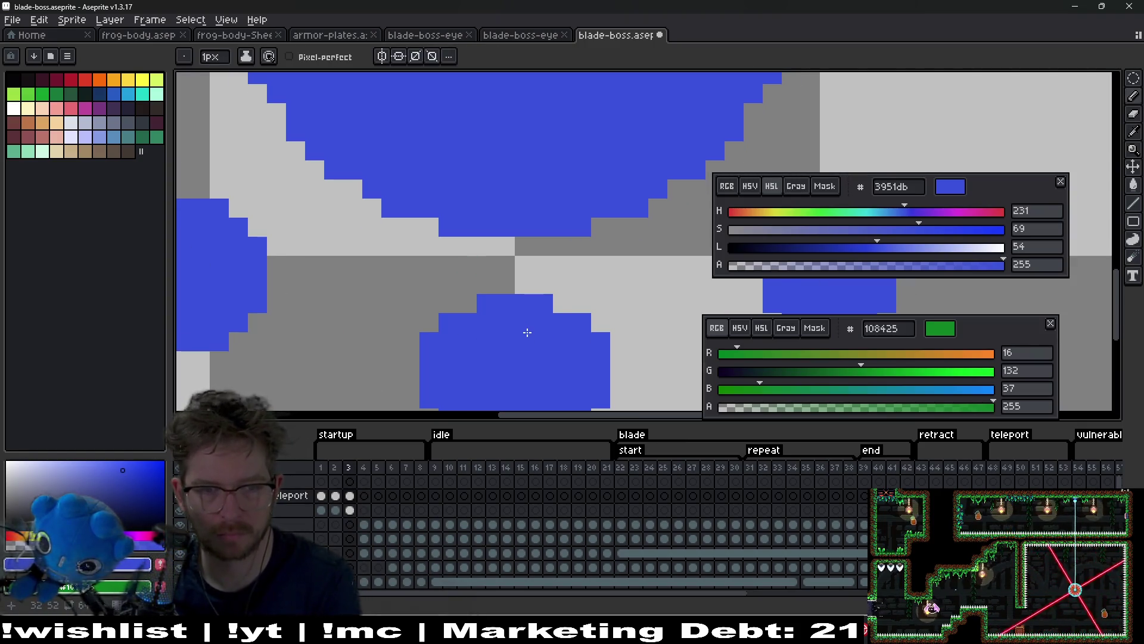
{"action": "key", "text": "period"}
{"action": "key", "text": "i"}
{"action": "left_click", "coordinate": [547, 317]}
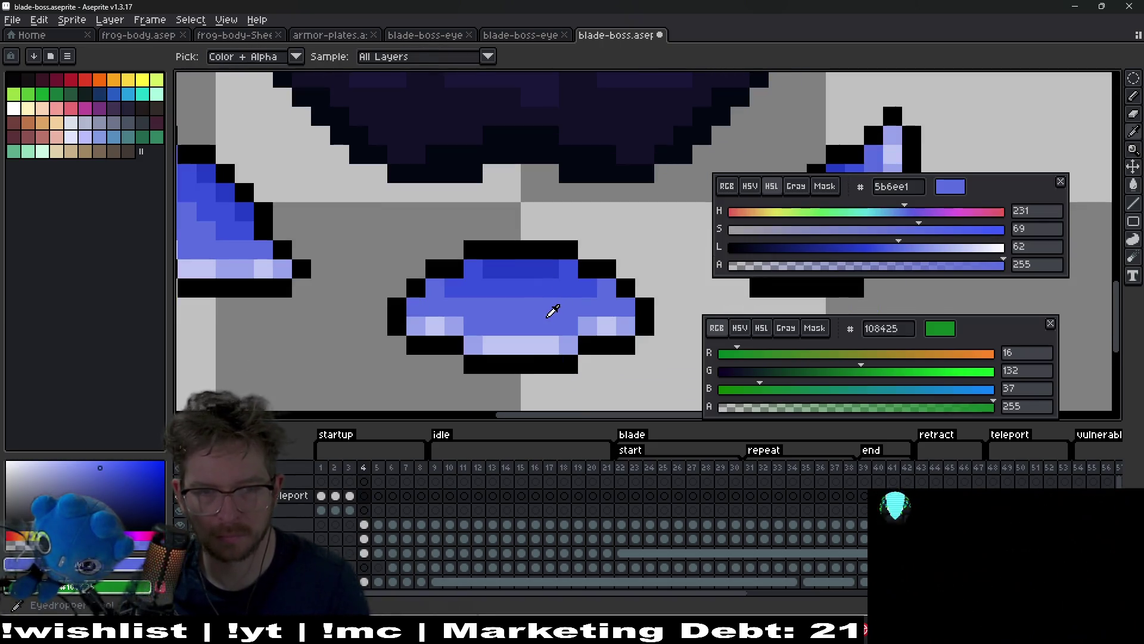
{"action": "key", "text": "b"}
On the circle frame, paint a pale blue 5b6ee1 highlight stripe across the bottom blob.
{"action": "key", "text": "comma"}
{"action": "scroll", "coordinate": [533, 298], "scroll_direction": "down", "scroll_amount": 2}
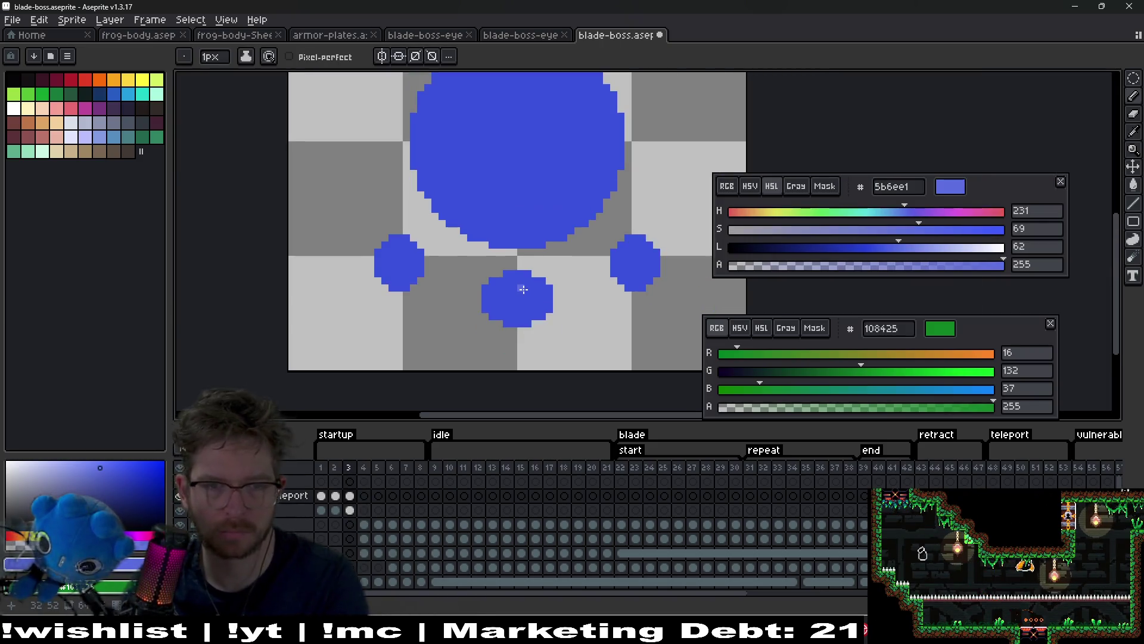
{"action": "scroll", "coordinate": [534, 307], "scroll_direction": "up", "scroll_amount": 2}
{"action": "left_click_drag", "start_coordinate": [499, 319], "coordinate": [540, 315]}
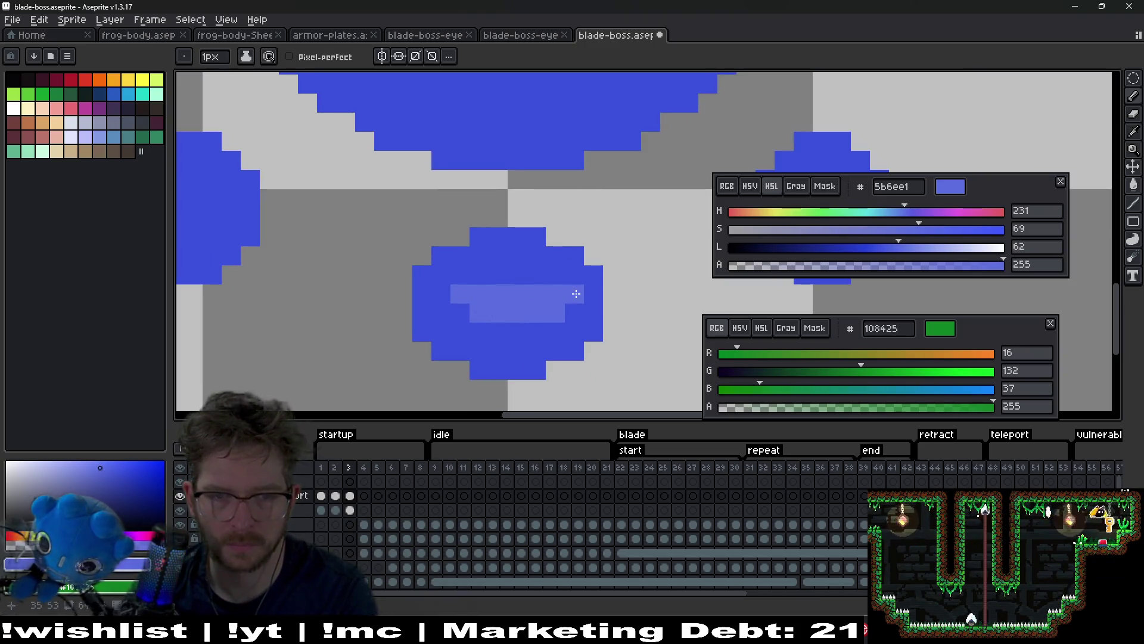
Turn on horizontal and vertical mirror symmetry.
{"action": "scroll", "coordinate": [501, 299], "scroll_direction": "down", "scroll_amount": 3}
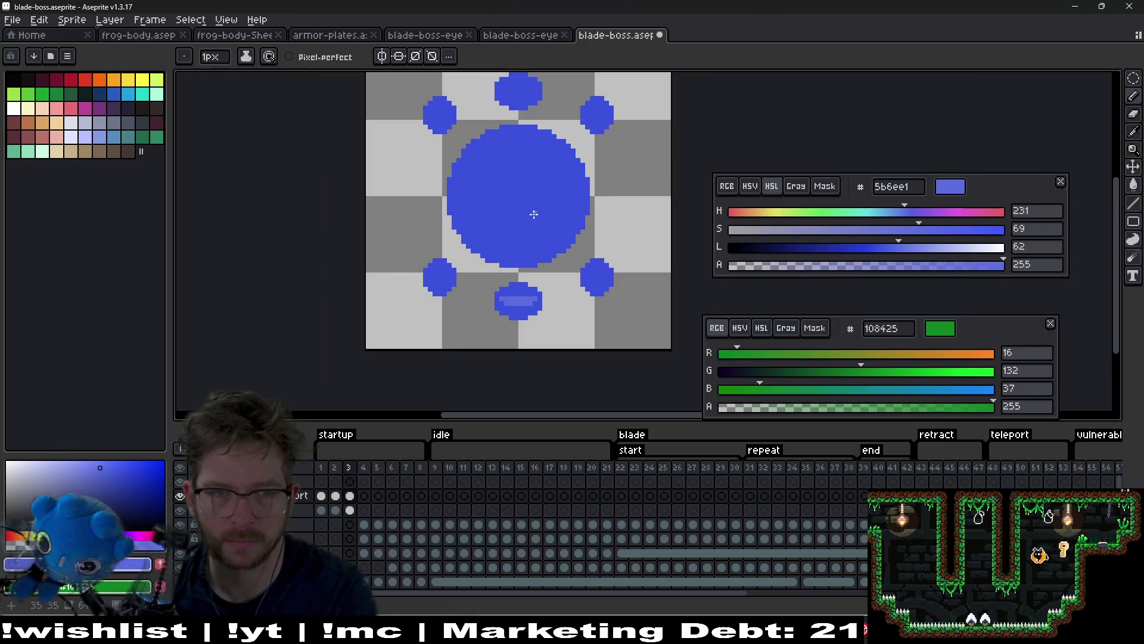
{"action": "left_click", "coordinate": [382, 56]}
{"action": "left_click", "coordinate": [398, 56]}
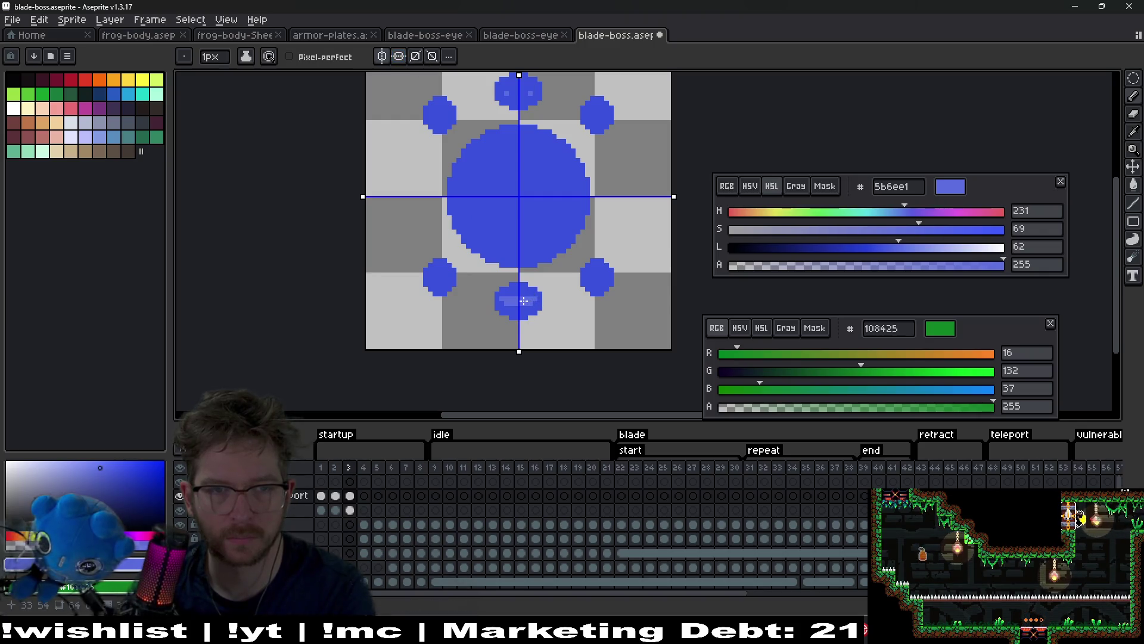
On the circle frame, paint mirrored pale blue highlights on the side blobs.
{"action": "scroll", "coordinate": [524, 301], "scroll_direction": "up", "scroll_amount": 3}
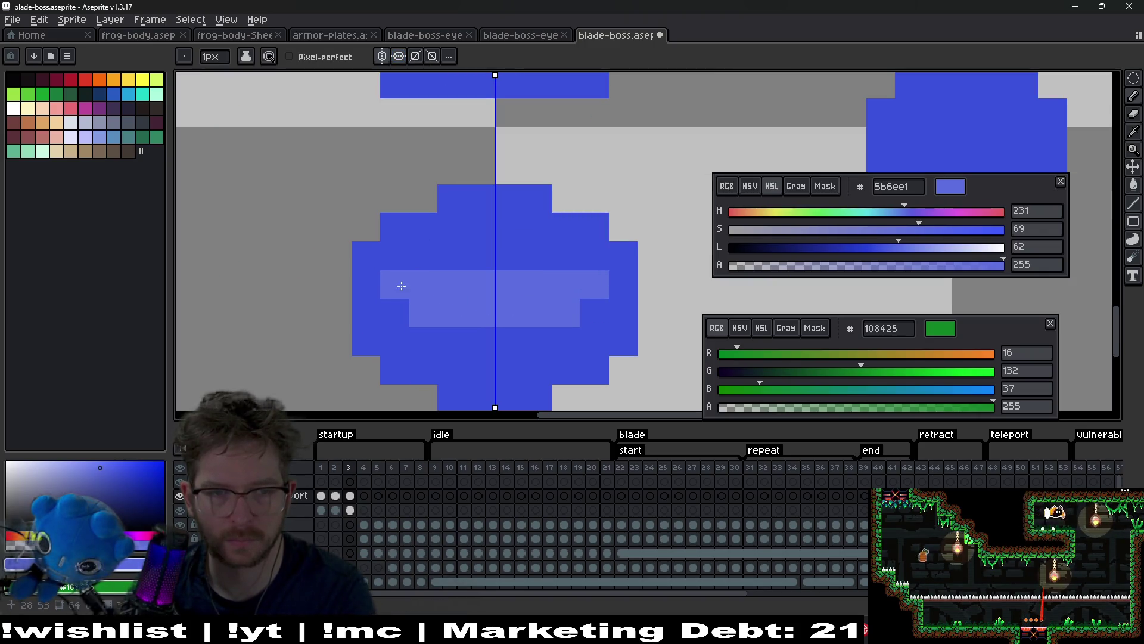
{"action": "scroll", "coordinate": [572, 283], "scroll_direction": "down", "scroll_amount": 4}
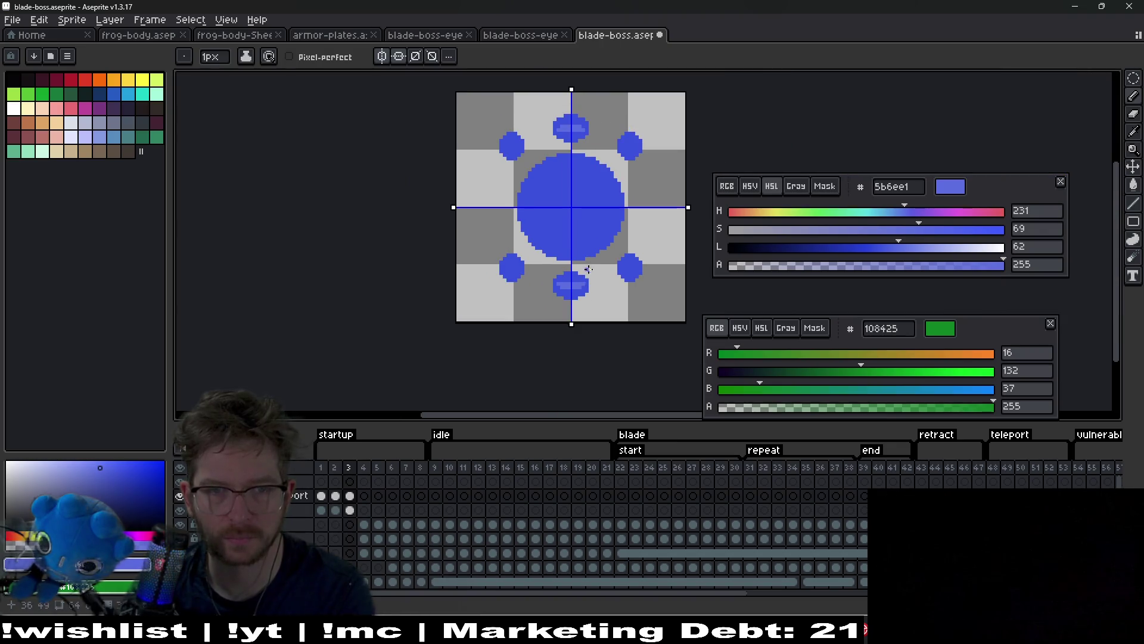
{"action": "scroll", "coordinate": [554, 286], "scroll_direction": "up", "scroll_amount": 1}
{"action": "key", "text": "Right"}
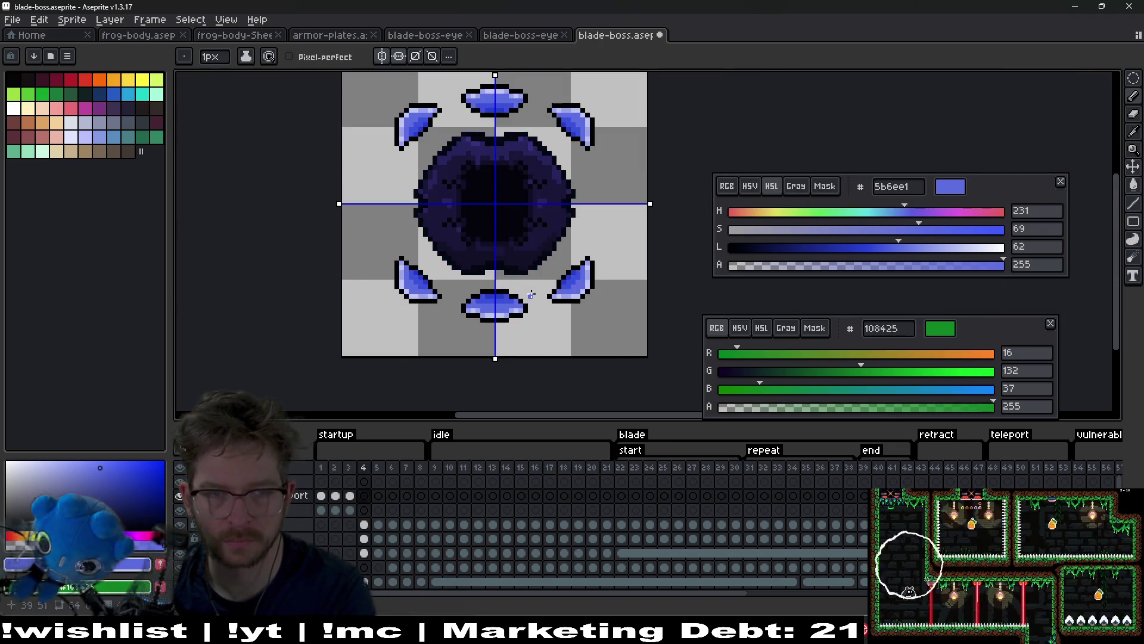
{"action": "key", "text": "Right"}
{"action": "key", "text": "Left"}
{"action": "key", "text": "Left"}
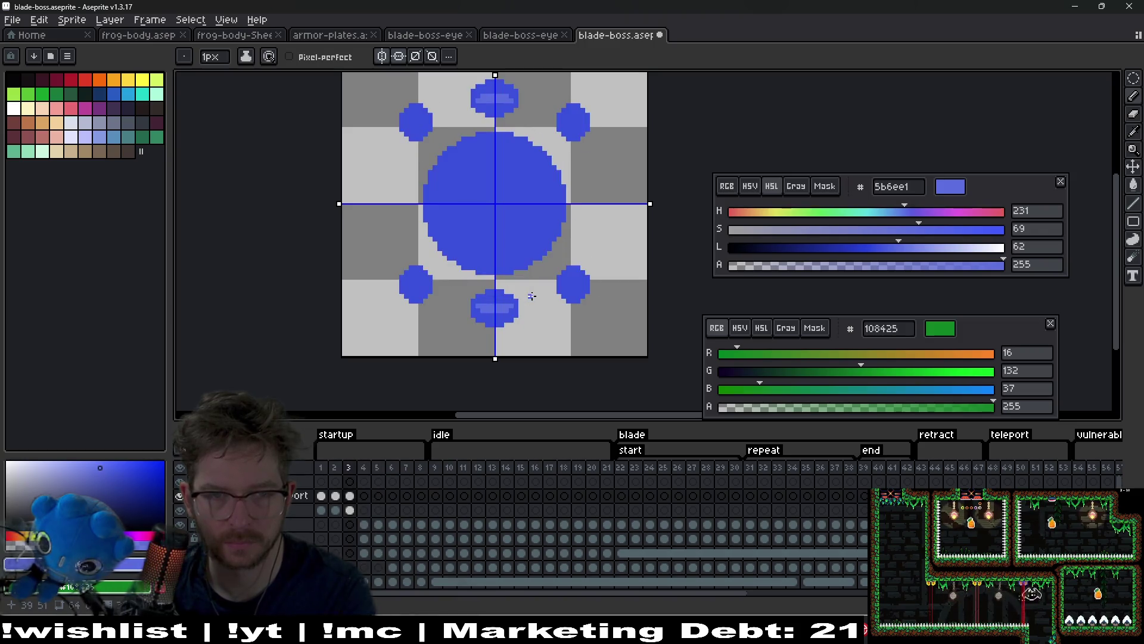
{"action": "scroll", "coordinate": [573, 280], "scroll_direction": "up", "scroll_amount": 2}
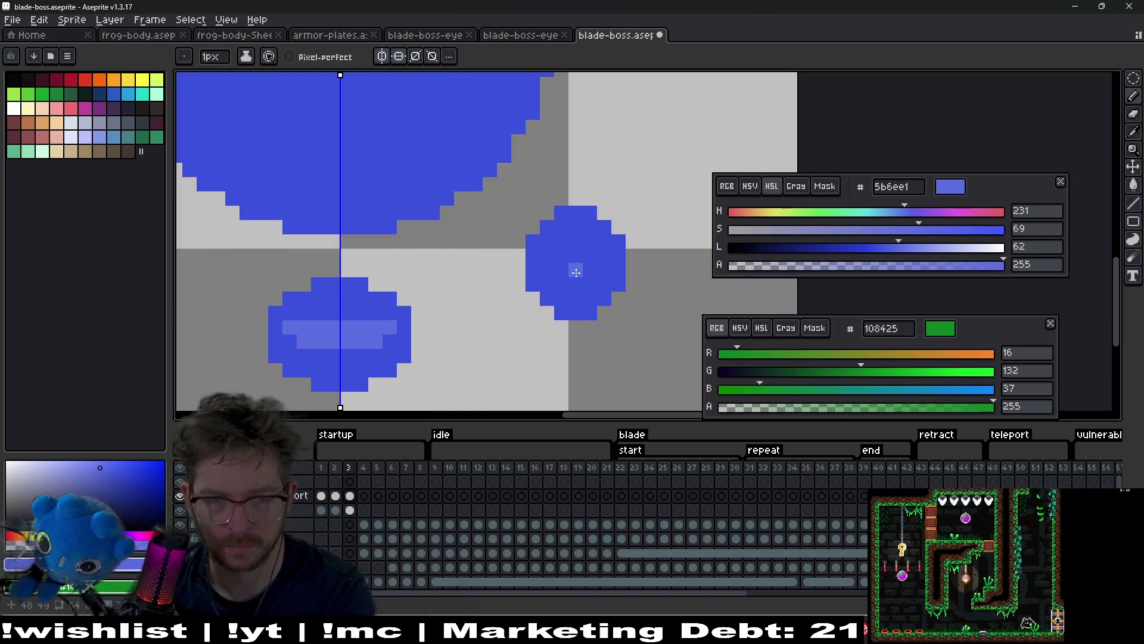
{"action": "scroll", "coordinate": [586, 255], "scroll_direction": "down", "scroll_amount": 1}
{"action": "key", "text": "Right"}
{"action": "key", "text": "Left"}
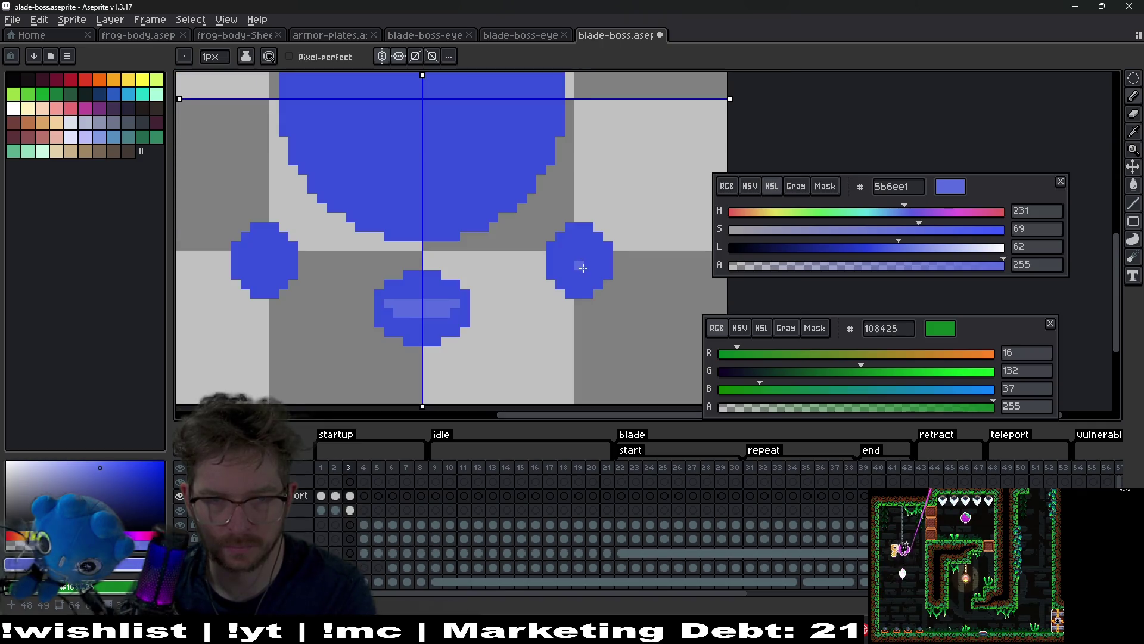
{"action": "left_click_drag", "start_coordinate": [589, 246], "coordinate": [578, 272]}
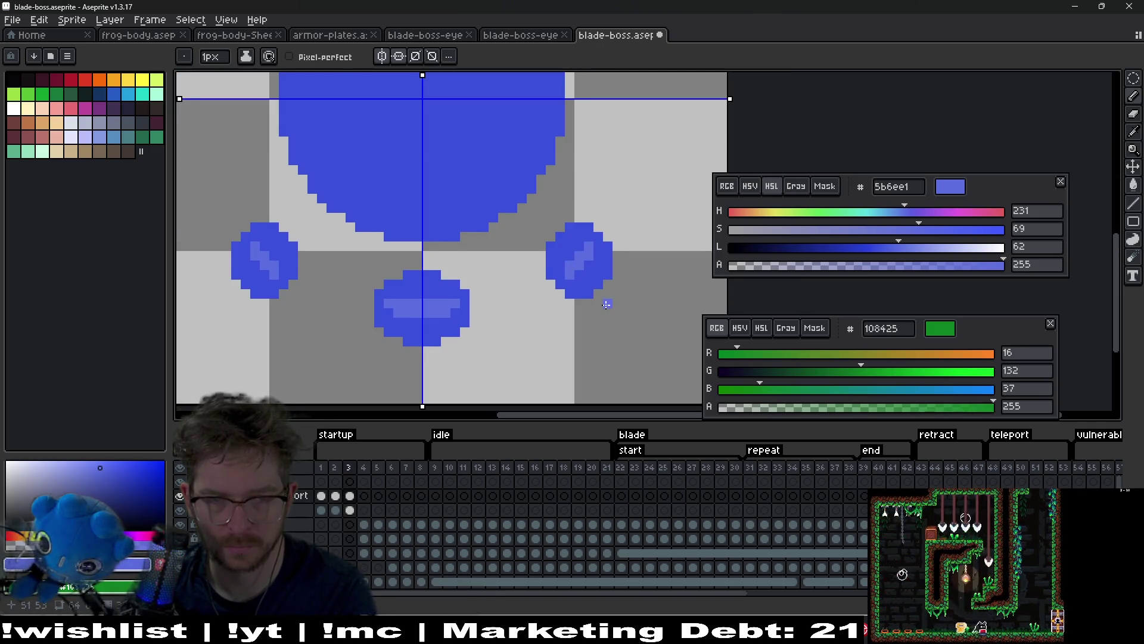
On the diamond frame, paint 5b6ee1 highlights along the middle blade and the right blob.
{"action": "key", "text": "Left"}
{"action": "key", "text": "Right"}
{"action": "scroll", "coordinate": [567, 253], "scroll_direction": "down", "scroll_amount": 6}
{"action": "key", "text": "Left"}
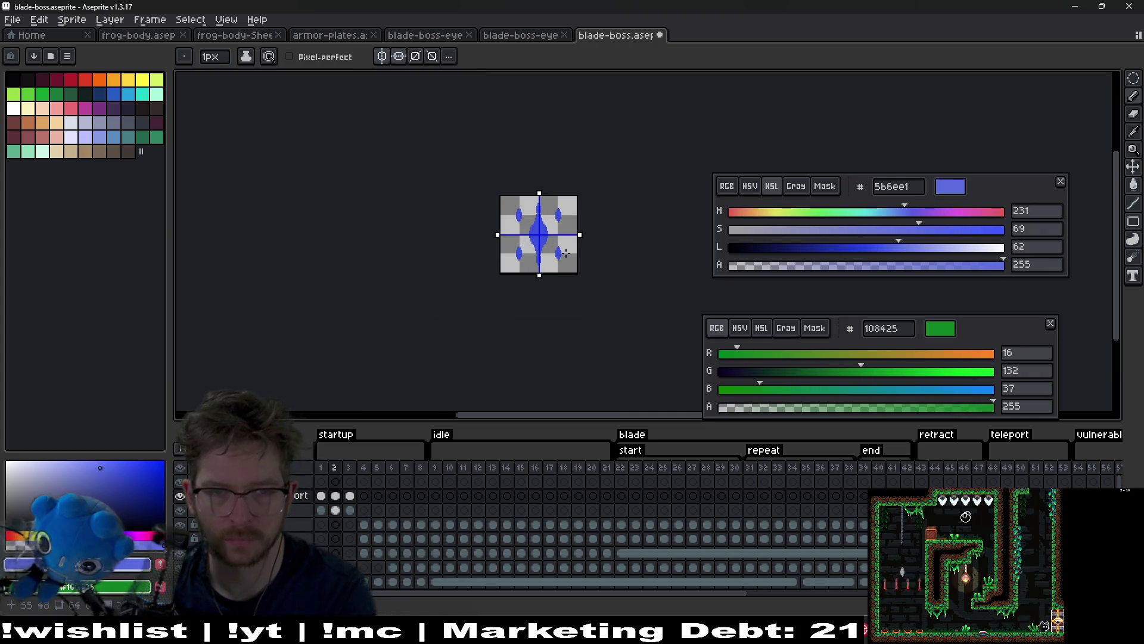
{"action": "key", "text": "Left"}
{"action": "key", "text": "Right"}
{"action": "scroll", "coordinate": [514, 265], "scroll_direction": "up", "scroll_amount": 6}
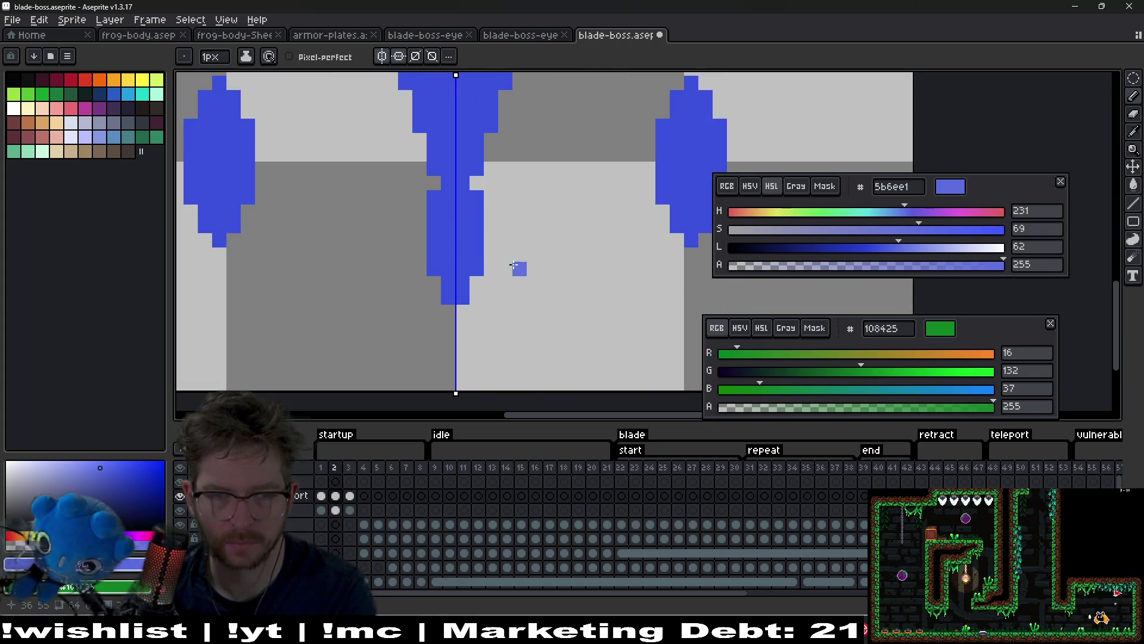
{"action": "left_click_drag", "start_coordinate": [457, 243], "coordinate": [455, 222]}
{"action": "left_click_drag", "start_coordinate": [588, 209], "coordinate": [506, 295]}
{"action": "mouse_move", "coordinate": [610, 235]}
{"action": "left_mouse_down"}
{"action": "mouse_move", "coordinate": [610, 263]}
{"action": "mouse_move", "coordinate": [596, 269]}
{"action": "left_mouse_up"}
{"action": "left_click", "coordinate": [610, 226]}
{"action": "left_click", "coordinate": [625, 240]}
{"action": "left_click", "coordinate": [624, 254]}
Glance at frame 1's slivers, then jump to frame 4 with the dark eye.
{"action": "scroll", "coordinate": [629, 273], "scroll_direction": "down", "scroll_amount": 4}
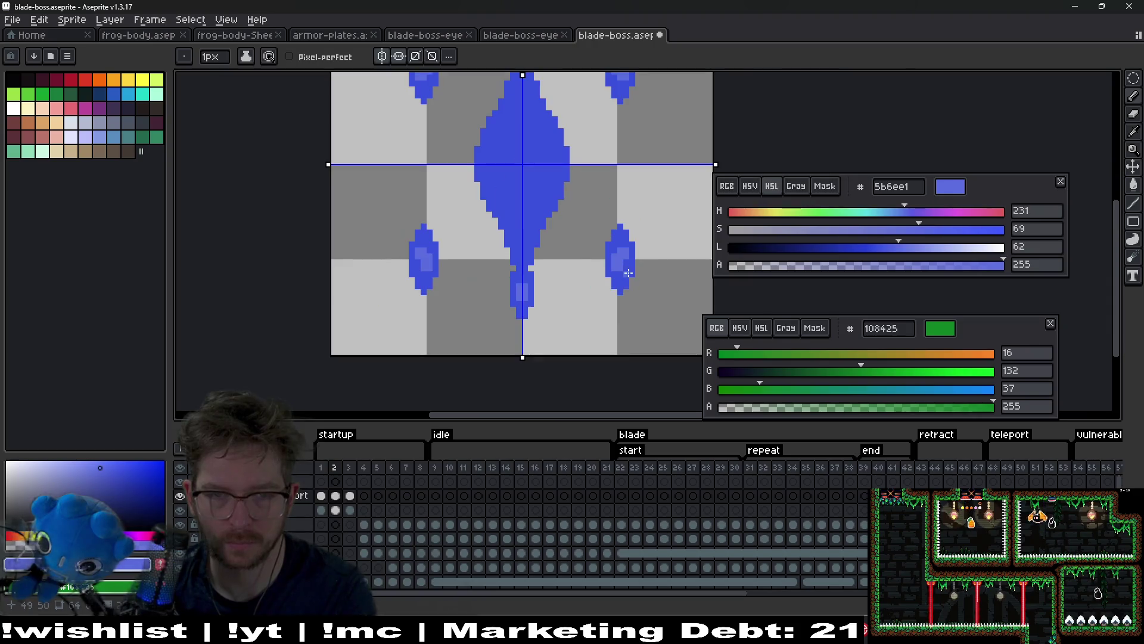
{"action": "scroll", "coordinate": [629, 273], "scroll_direction": "up", "scroll_amount": 2}
{"action": "scroll", "coordinate": [614, 268], "scroll_direction": "down", "scroll_amount": 3}
{"action": "key", "text": "Left"}
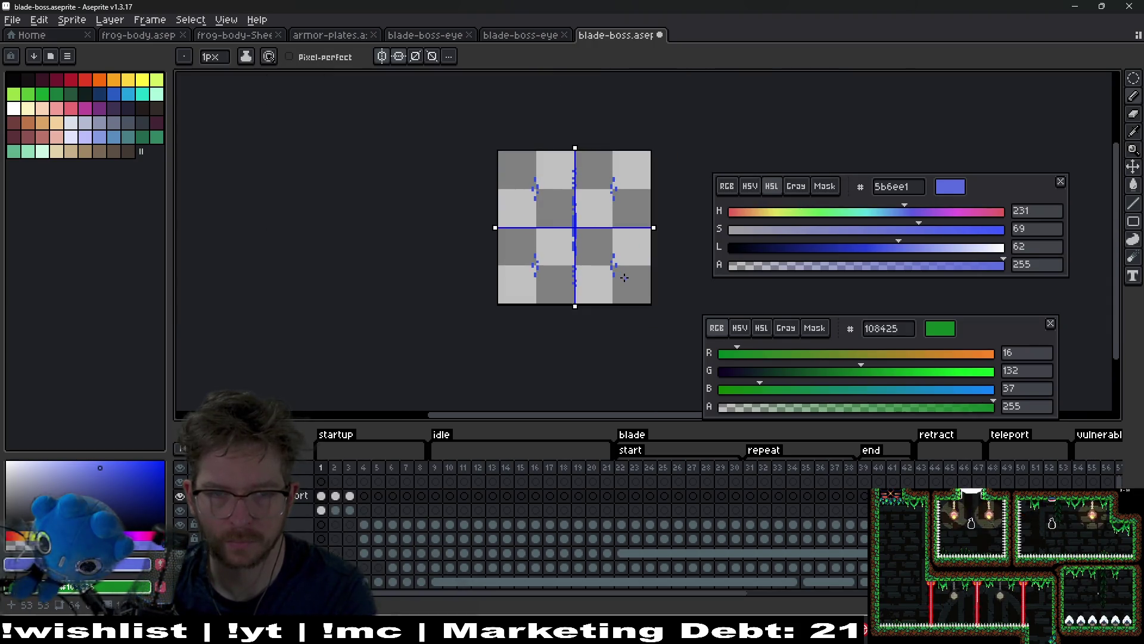
{"action": "key", "text": "Right"}
{"action": "key", "text": "Left"}
{"action": "scroll", "coordinate": [624, 277], "scroll_direction": "up", "scroll_amount": 4}
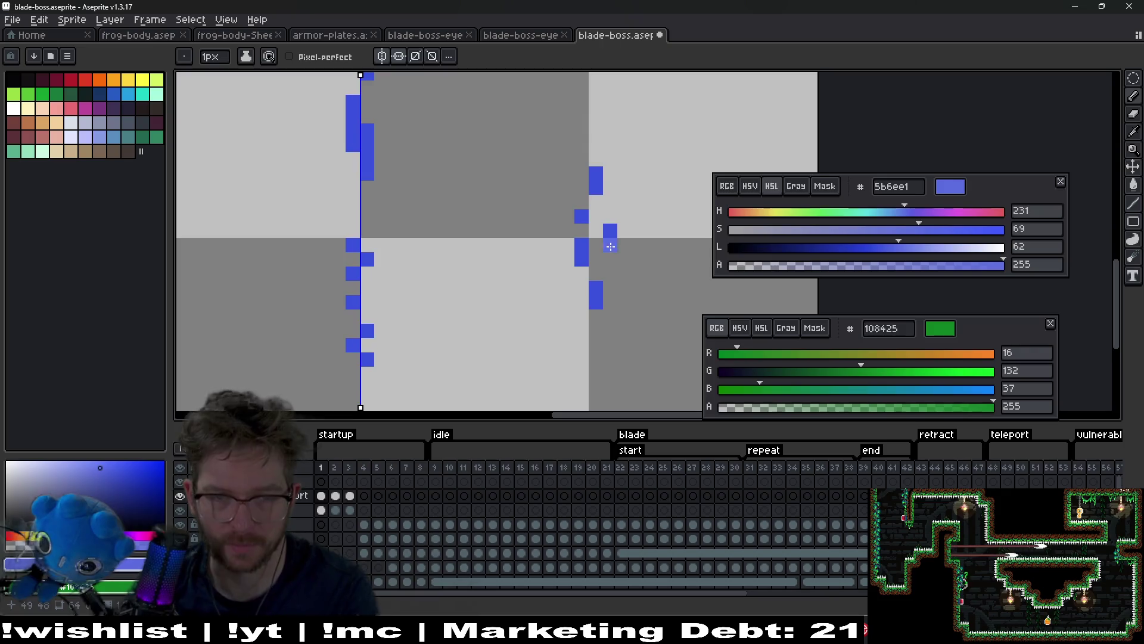
{"action": "scroll", "coordinate": [608, 238], "scroll_direction": "down", "scroll_amount": 3}
{"action": "scroll", "coordinate": [584, 241], "scroll_direction": "up", "scroll_amount": 1}
{"action": "left_click_drag", "start_coordinate": [583, 245], "coordinate": [578, 252]}
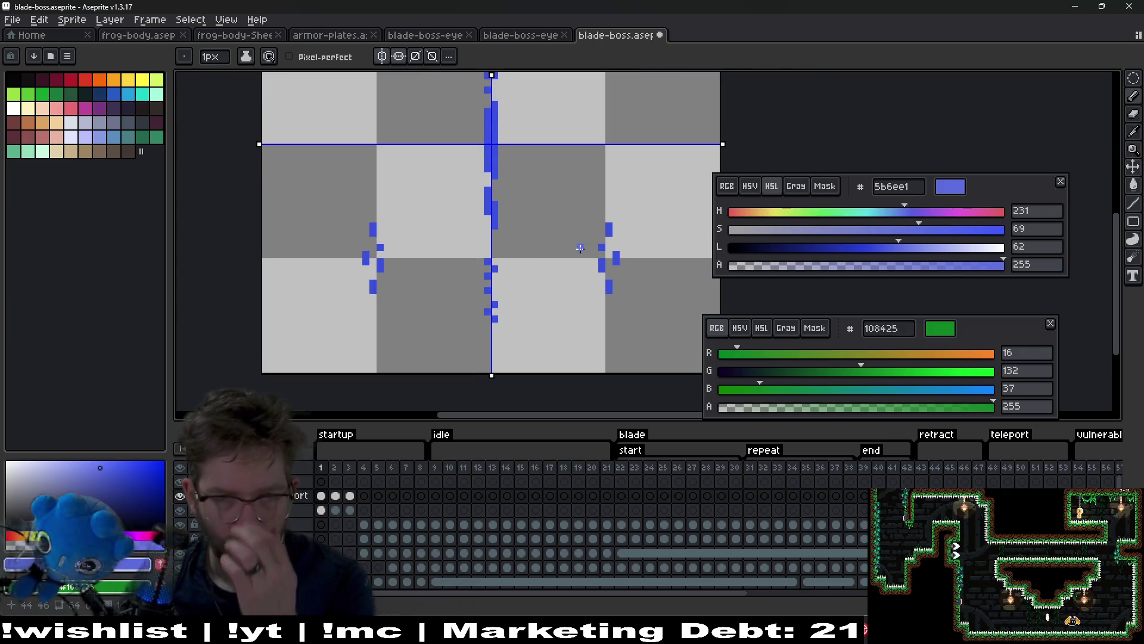
{"action": "key", "text": "Return"}
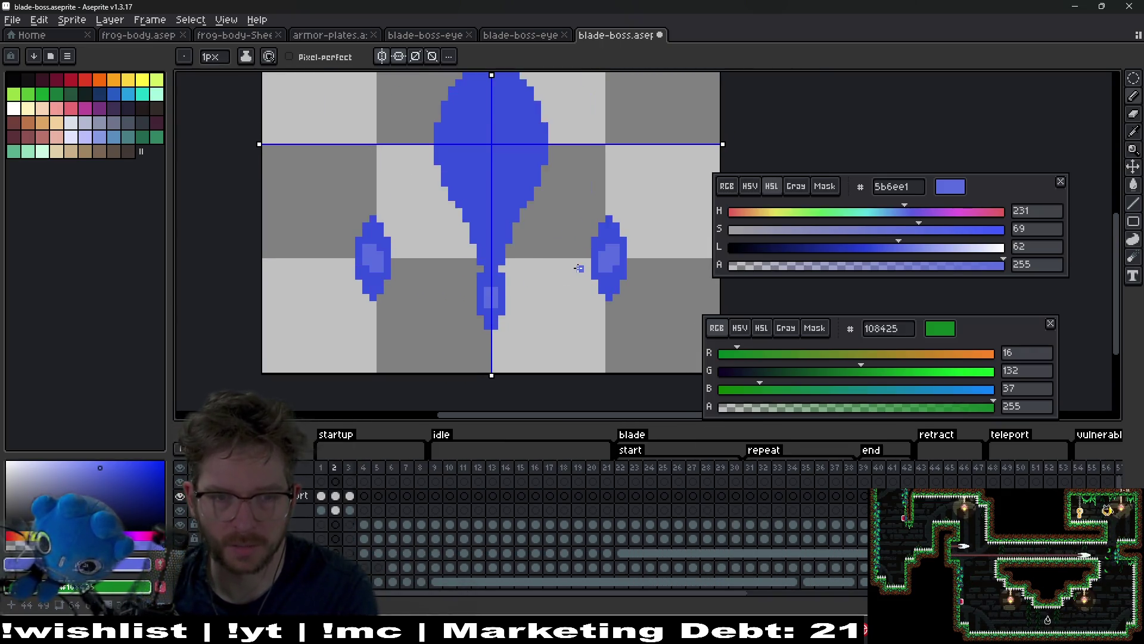
{"action": "scroll", "coordinate": [482, 288], "scroll_direction": "up", "scroll_amount": 3}
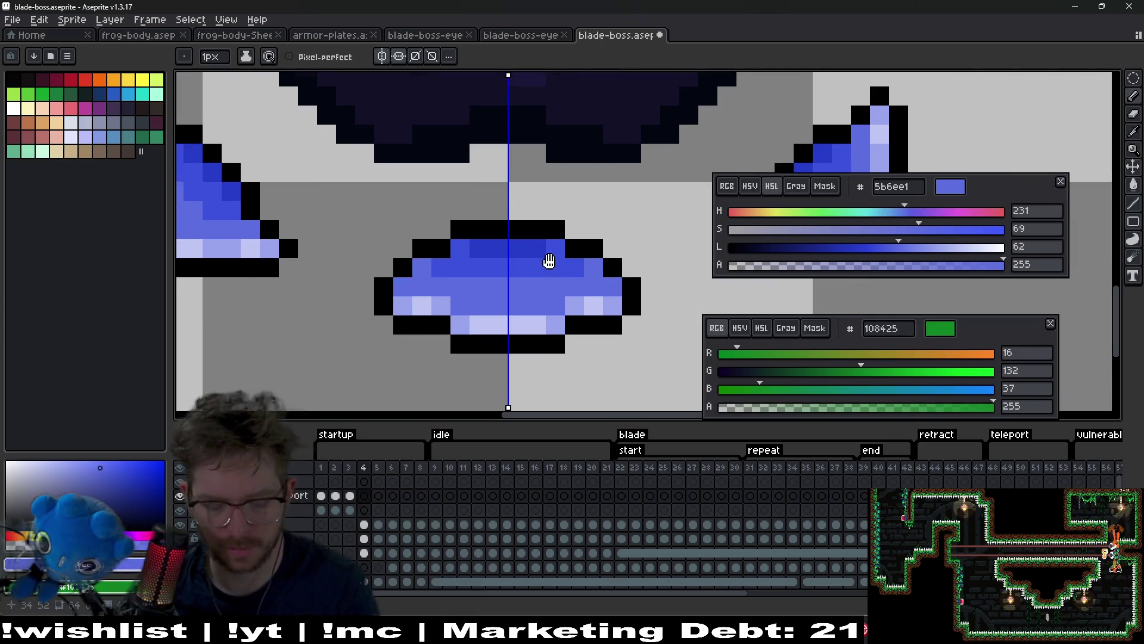
Pick pale lavender bec6f3 and try a highlight up the centre sliver of frame 2, then undo it.
{"action": "key", "text": "i"}
{"action": "left_click", "coordinate": [522, 316]}
{"action": "key", "text": "b"}
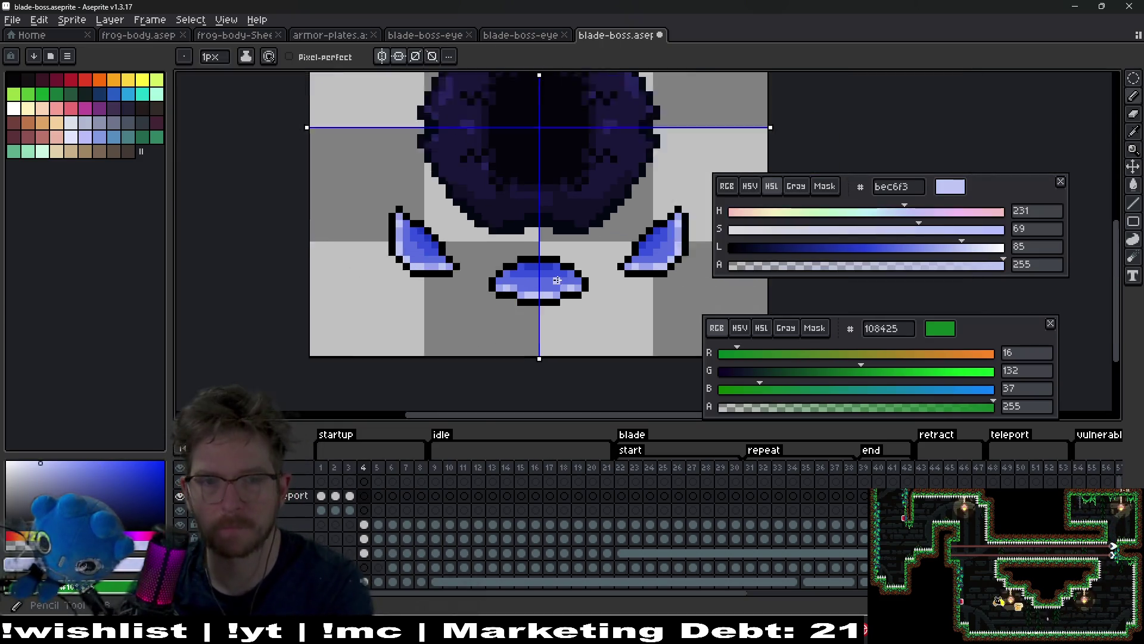
{"action": "scroll", "coordinate": [567, 269], "scroll_direction": "down", "scroll_amount": 5}
{"action": "key", "text": "Left"}
{"action": "key", "text": "Left"}
{"action": "scroll", "coordinate": [563, 269], "scroll_direction": "up", "scroll_amount": 5}
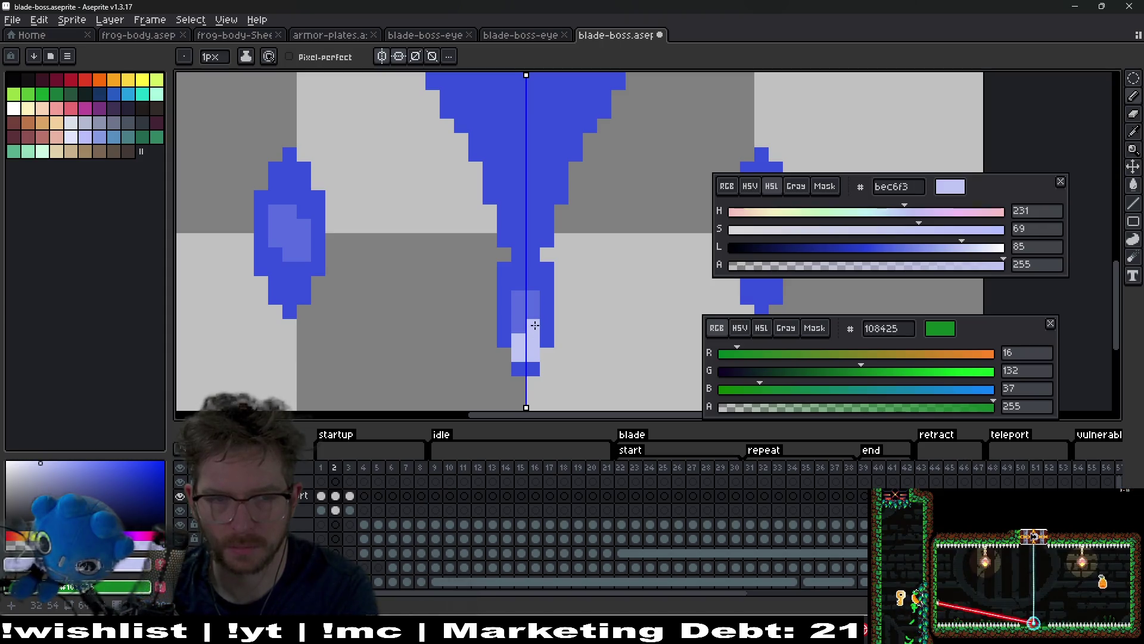
{"action": "left_click_drag", "start_coordinate": [535, 325], "coordinate": [535, 297]}
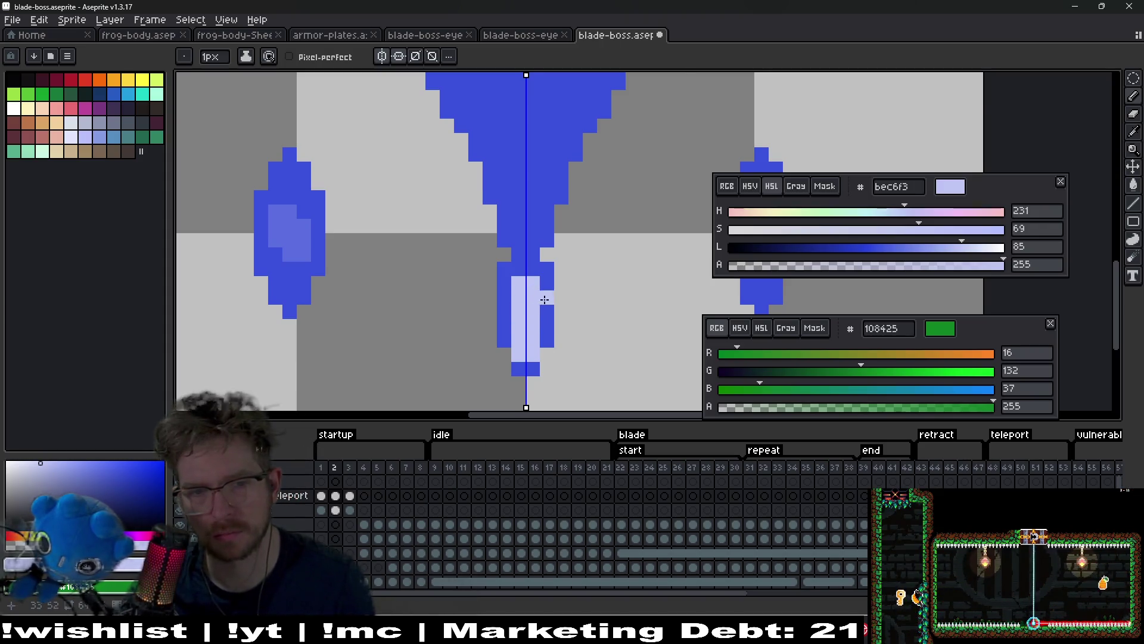
{"action": "scroll", "coordinate": [544, 299], "scroll_direction": "down", "scroll_amount": 2}
{"action": "key", "text": "ctrl+z"}
{"action": "key", "text": "ctrl+z"}
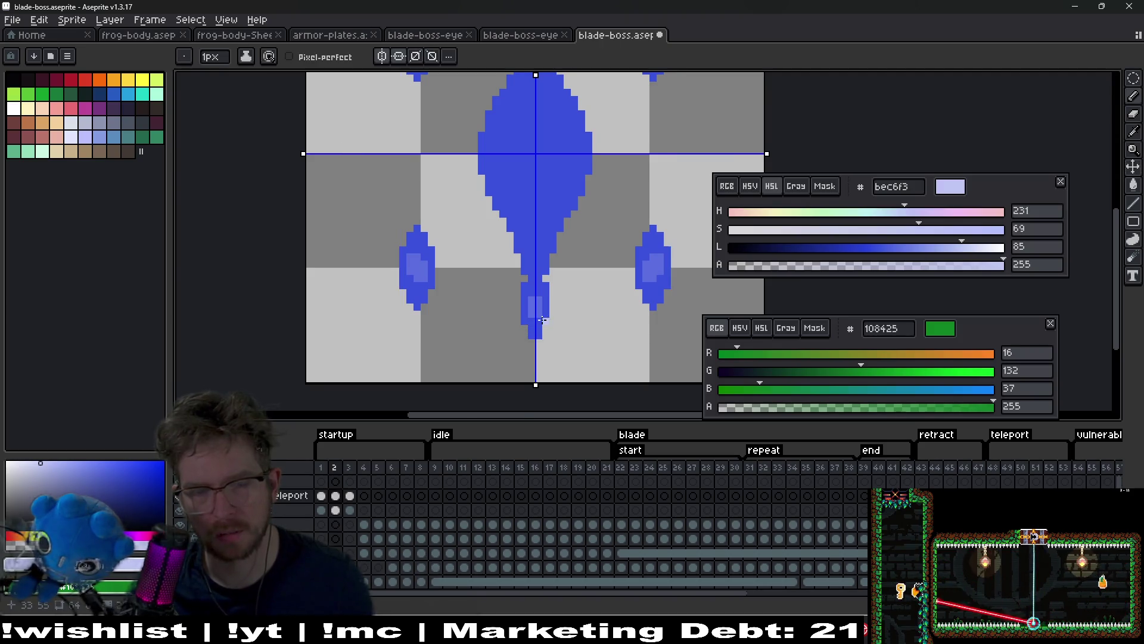
{"action": "scroll", "coordinate": [553, 319], "scroll_direction": "up", "scroll_amount": 3}
Fill the lower centre shape, a stray pixel and the right blade shape with lighter blue 5b6ee1.
{"action": "key", "text": "i"}
{"action": "left_click", "coordinate": [538, 305]}
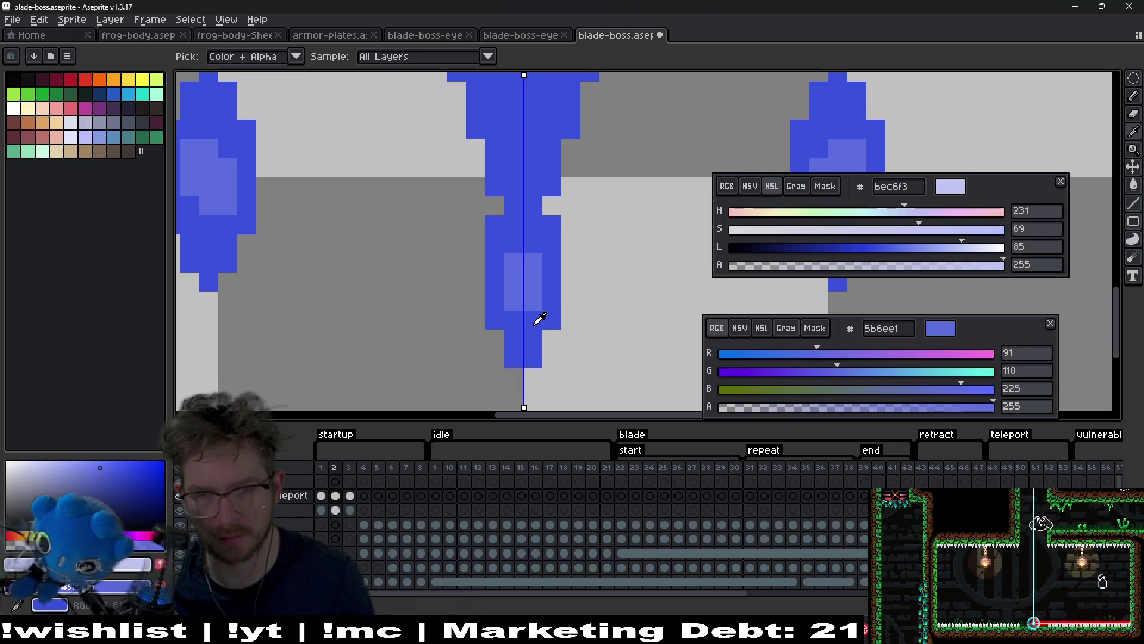
{"action": "key", "text": "g"}
{"action": "left_click", "coordinate": [527, 335]}
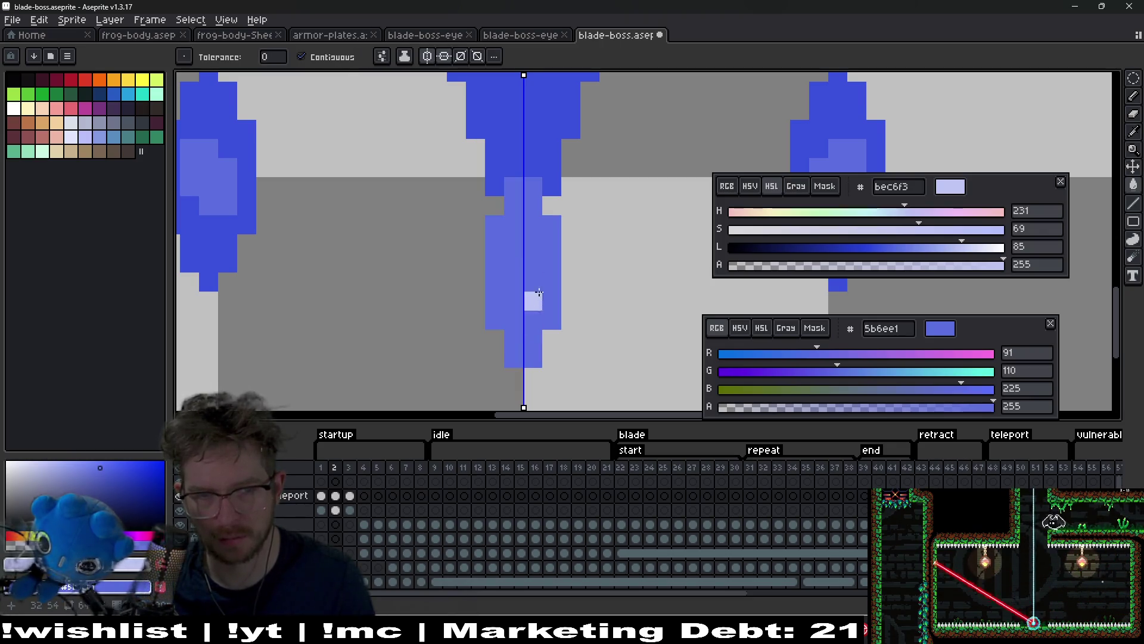
{"action": "left_click", "coordinate": [539, 292]}
{"action": "left_click_drag", "start_coordinate": [589, 253], "coordinate": [452, 292]}
{"action": "left_click", "coordinate": [678, 262]}
{"action": "mouse_move", "coordinate": [494, 244]}
{"action": "left_mouse_down"}
{"action": "mouse_move", "coordinate": [409, 270]}
{"action": "mouse_move", "coordinate": [561, 224]}
{"action": "left_mouse_up"}
{"action": "scroll", "coordinate": [503, 245], "scroll_direction": "down", "scroll_amount": 3}
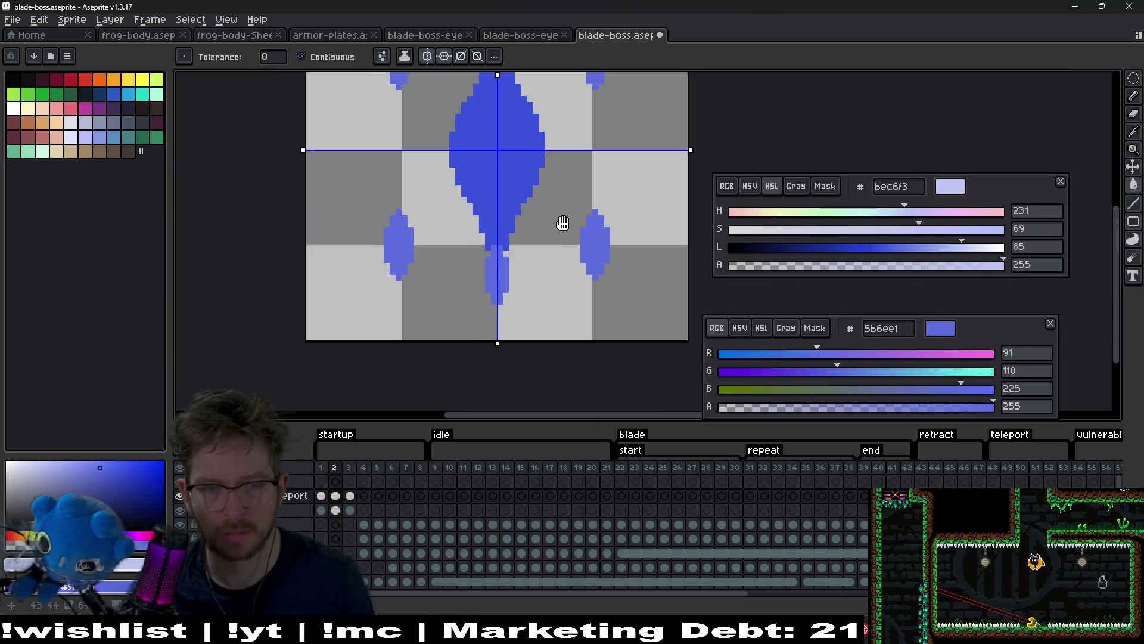
{"action": "scroll", "coordinate": [511, 275], "scroll_direction": "up", "scroll_amount": 2}
Paint a pale lavender highlight block inside the centre shape.
{"action": "key", "text": "b"}
{"action": "scroll", "coordinate": [554, 232], "scroll_direction": "up", "scroll_amount": 2}
{"action": "left_click", "coordinate": [511, 272]}
{"action": "mouse_move", "coordinate": [511, 272]}
{"action": "left_mouse_down"}
{"action": "mouse_move", "coordinate": [511, 167]}
{"action": "mouse_move", "coordinate": [514, 299]}
{"action": "left_mouse_up"}
{"action": "scroll", "coordinate": [516, 296], "scroll_direction": "down", "scroll_amount": 5}
{"action": "scroll", "coordinate": [519, 291], "scroll_direction": "up", "scroll_amount": 4}
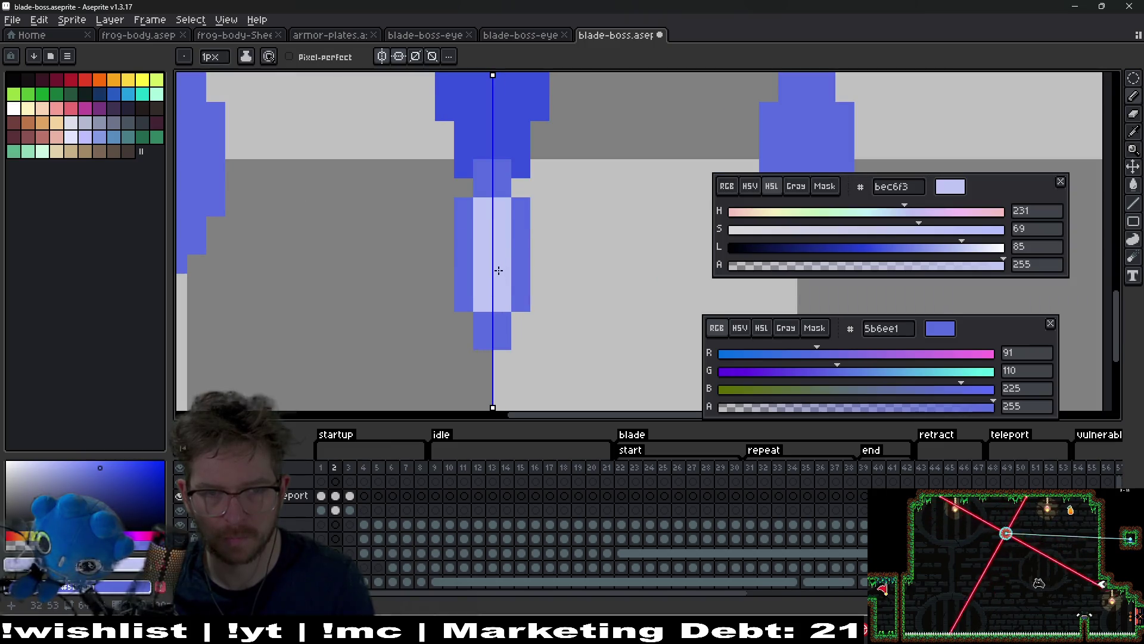
Desaturate the colour to light grey and add a single grey pixel in the highlight.
{"action": "left_click_drag", "start_coordinate": [820, 228], "coordinate": [728, 229]}
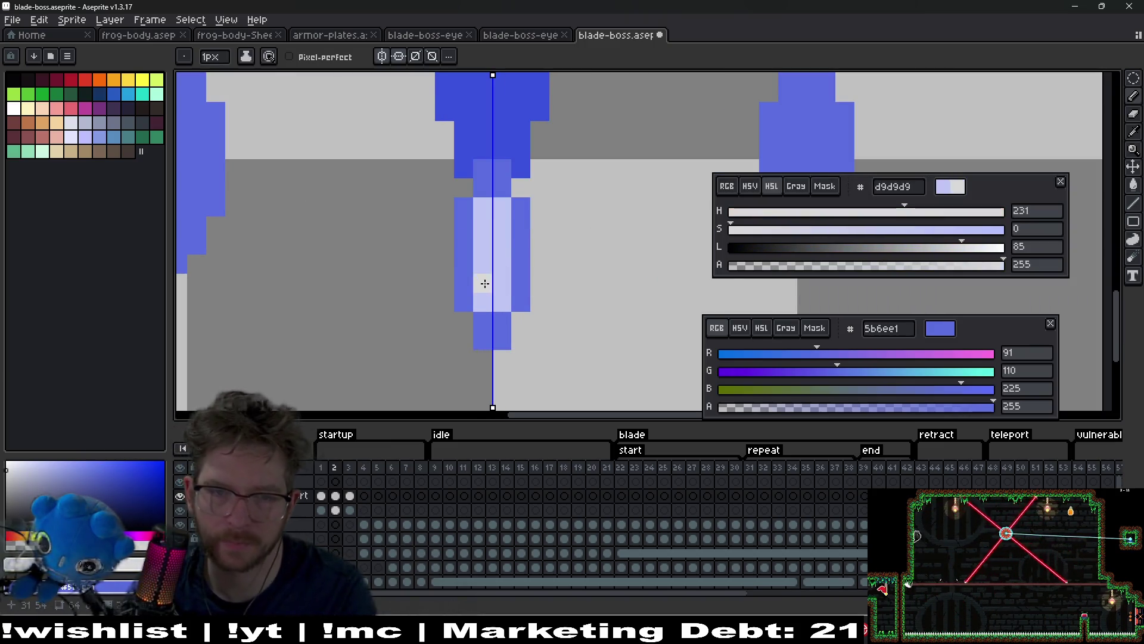
{"action": "left_click_drag", "start_coordinate": [497, 263], "coordinate": [494, 226]}
{"action": "scroll", "coordinate": [539, 322], "scroll_direction": "down", "scroll_amount": 5}
{"action": "key", "text": "ctrl+z"}
{"action": "scroll", "coordinate": [544, 319], "scroll_direction": "up", "scroll_amount": 6}
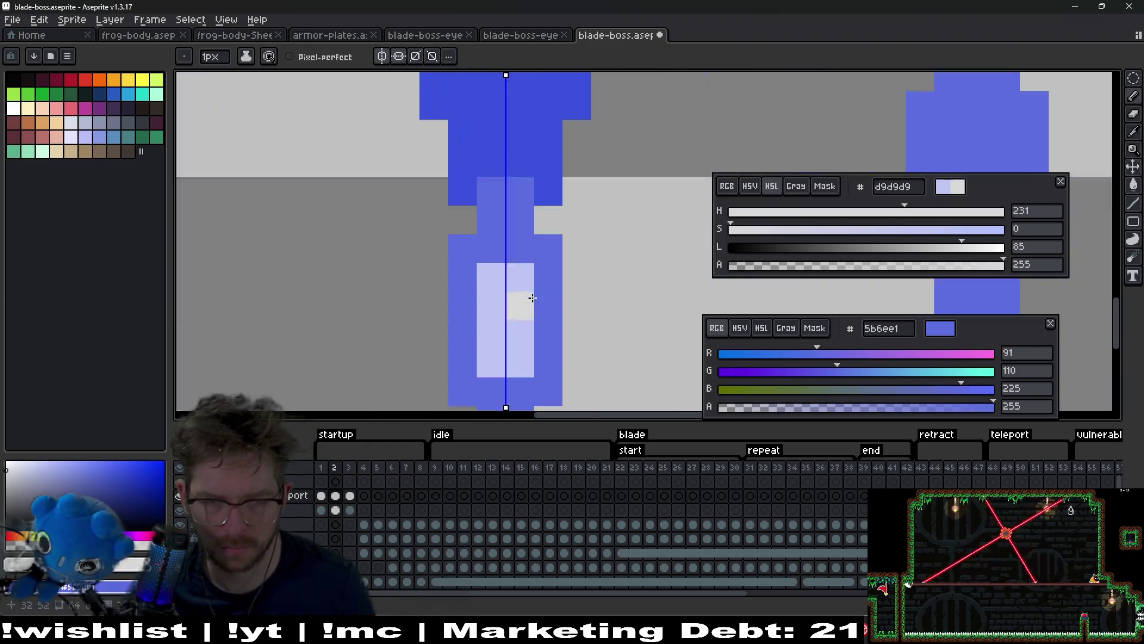
{"action": "left_click", "coordinate": [554, 332]}
{"action": "scroll", "coordinate": [555, 333], "scroll_direction": "down", "scroll_amount": 5}
{"action": "scroll", "coordinate": [545, 319], "scroll_direction": "up", "scroll_amount": 1}
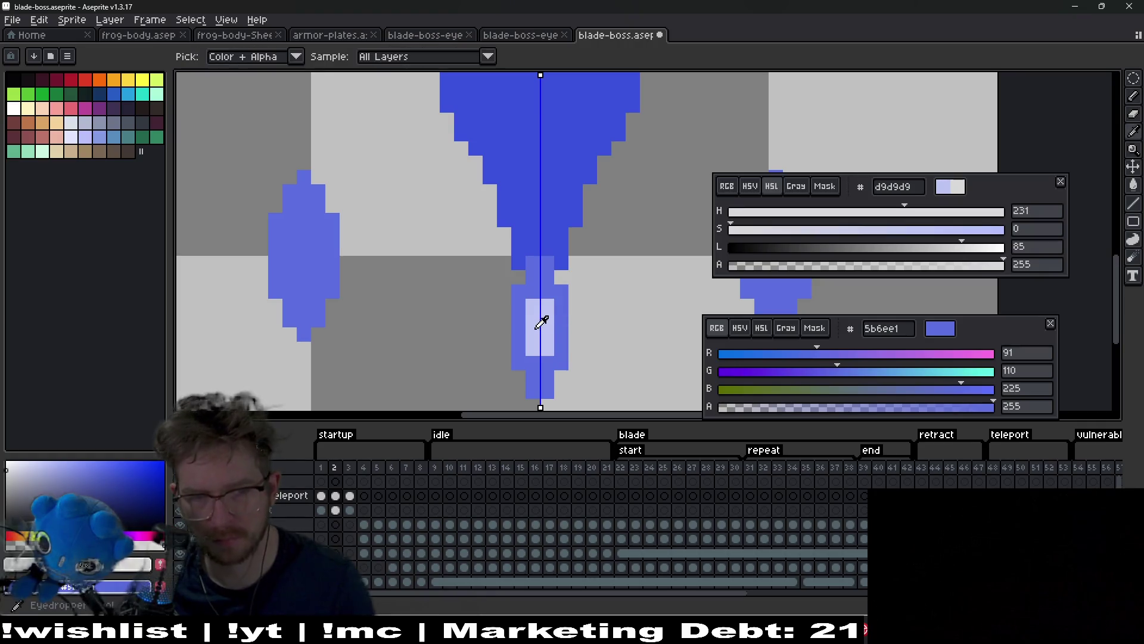
Pick pale lavender back and paint highlight columns in the side blobs.
{"action": "left_click", "coordinate": [551, 340], "text": "alt"}
{"action": "scroll", "coordinate": [548, 334], "scroll_direction": "down", "scroll_amount": 3}
{"action": "left_click", "coordinate": [635, 312]}
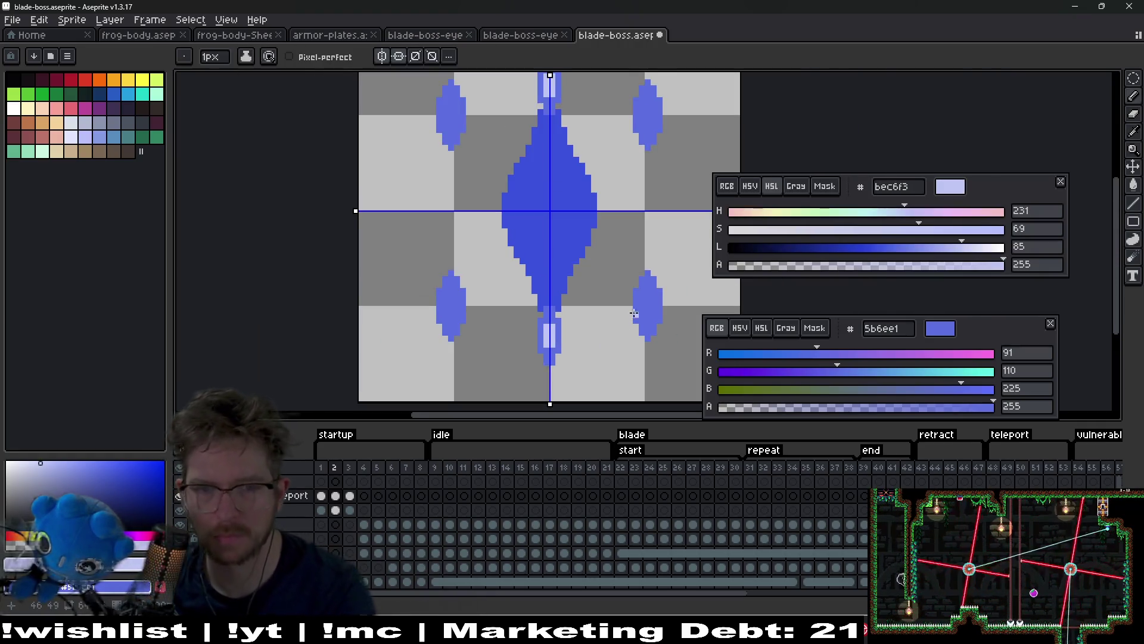
{"action": "scroll", "coordinate": [654, 309], "scroll_direction": "up", "scroll_amount": 3}
{"action": "left_click_drag", "start_coordinate": [658, 337], "coordinate": [667, 272]}
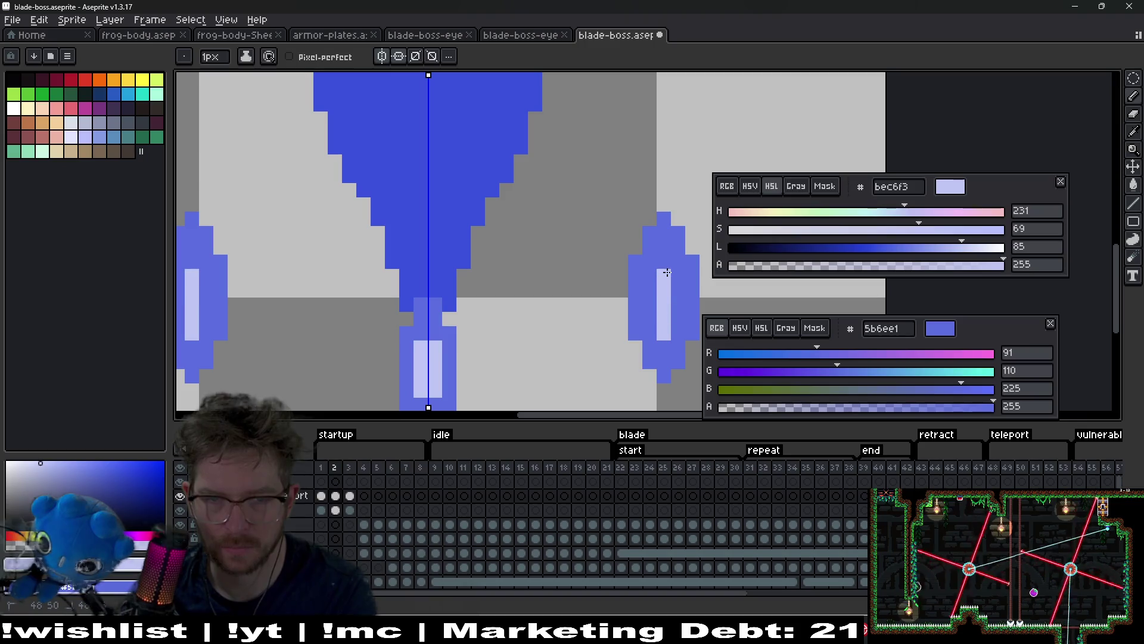
{"action": "mouse_move", "coordinate": [654, 322]}
{"action": "left_mouse_down"}
{"action": "mouse_move", "coordinate": [651, 286]}
{"action": "mouse_move", "coordinate": [675, 283]}
{"action": "left_mouse_up"}
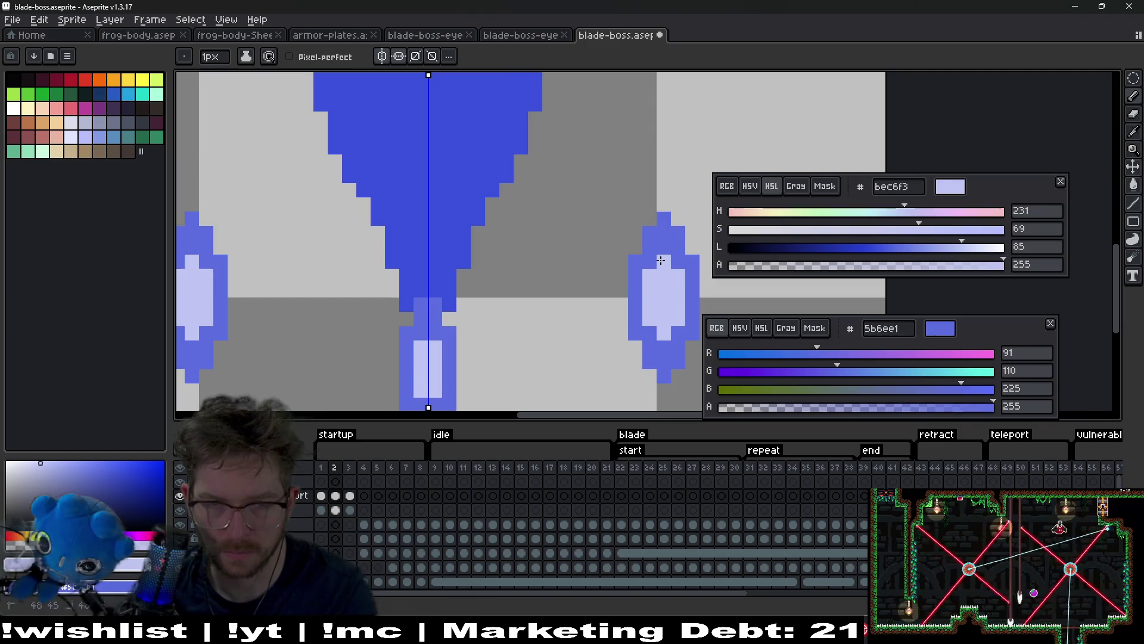
{"action": "scroll", "coordinate": [678, 320], "scroll_direction": "down", "scroll_amount": 5}
{"action": "left_click_drag", "start_coordinate": [679, 325], "coordinate": [610, 287]}
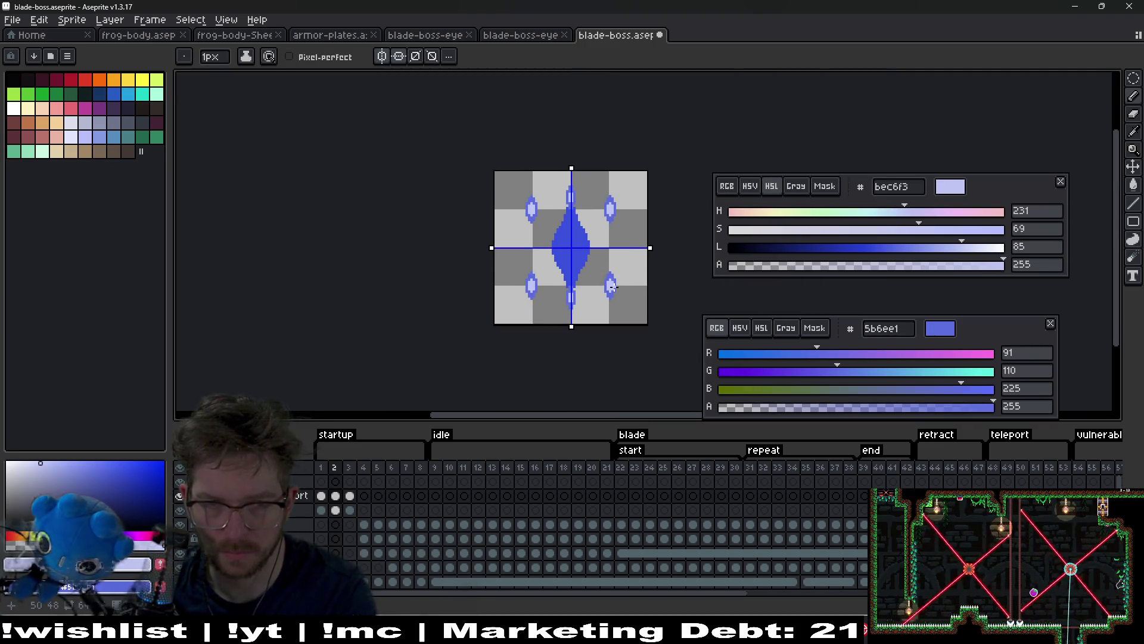
On frame 3, fill the lower circle's dark ring and the side circles with lighter blue 5b6ee1.
{"action": "key", "text": "Left"}
{"action": "key", "text": "Right"}
{"action": "key", "text": "Right"}
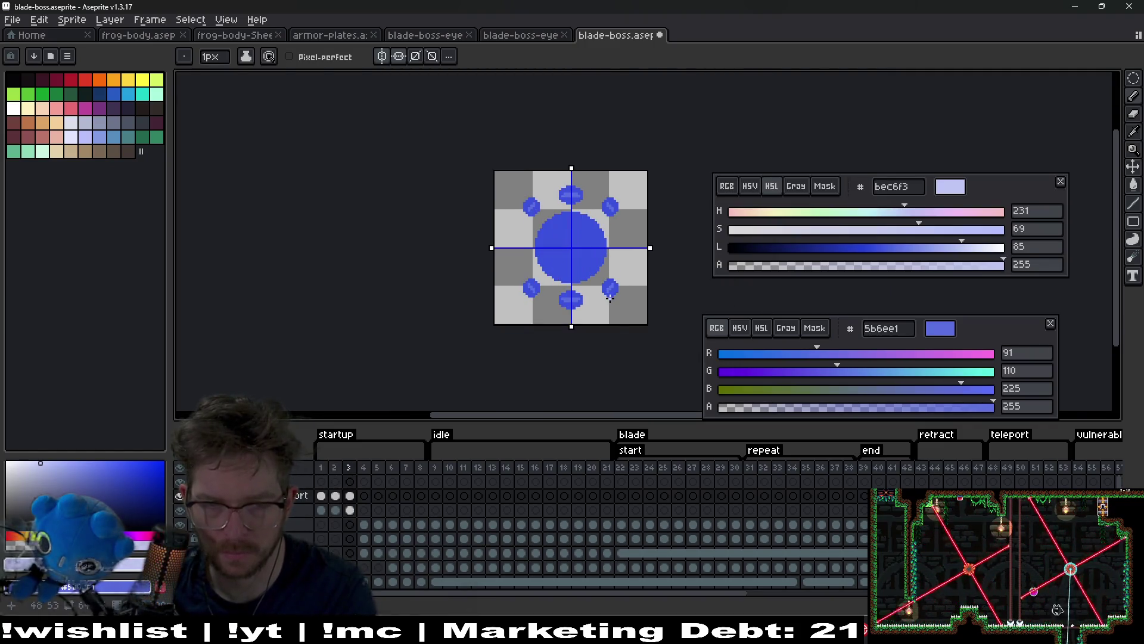
{"action": "scroll", "coordinate": [579, 300], "scroll_direction": "up", "scroll_amount": 5}
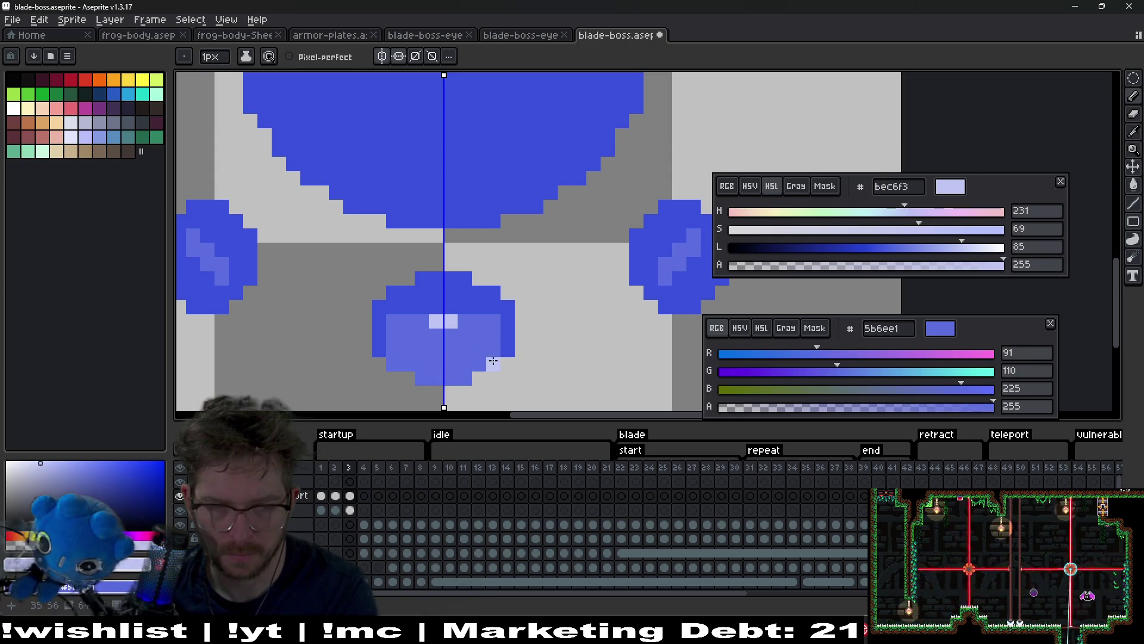
{"action": "key", "text": "g"}
{"action": "right_click", "coordinate": [508, 334]}
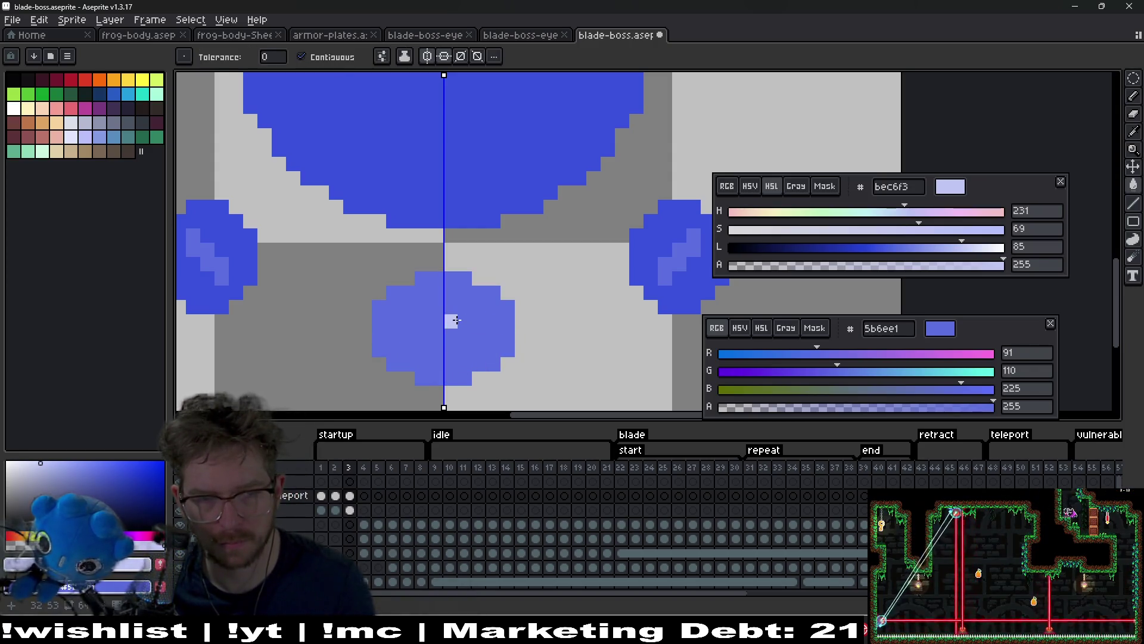
{"action": "right_click", "coordinate": [689, 284]}
Paint a pale lavender highlight inside the lower circle of frame 3.
{"action": "key", "text": "b"}
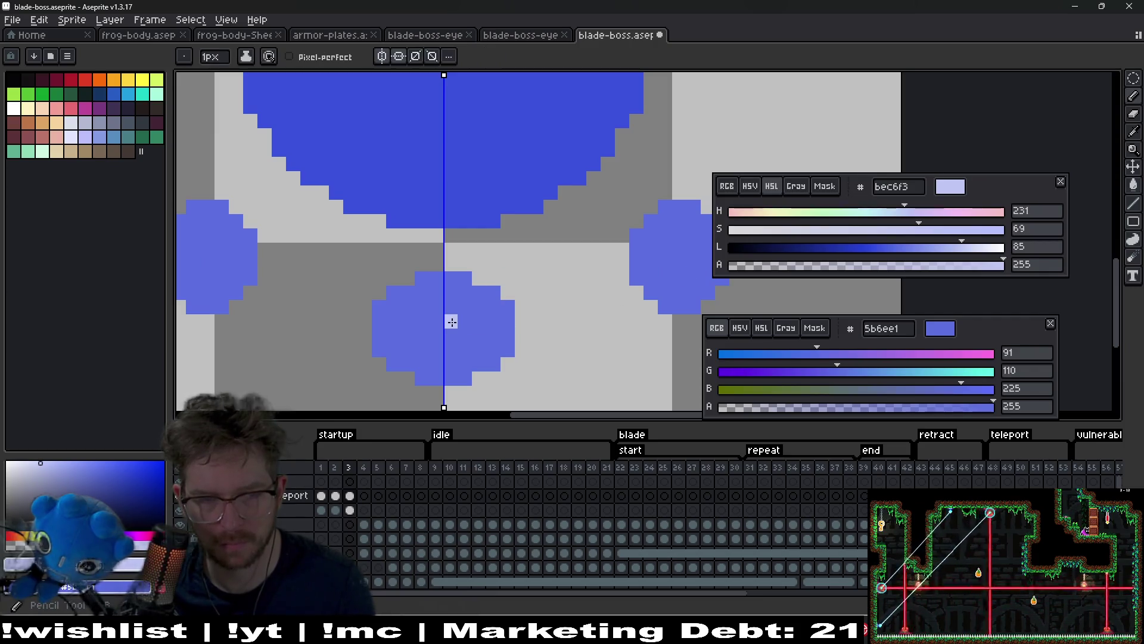
{"action": "scroll", "coordinate": [451, 320], "scroll_direction": "up", "scroll_amount": 2}
{"action": "left_click", "coordinate": [408, 360]}
{"action": "mouse_move", "coordinate": [408, 359]}
{"action": "left_mouse_down"}
{"action": "mouse_move", "coordinate": [455, 327]}
{"action": "mouse_move", "coordinate": [475, 360]}
{"action": "mouse_move", "coordinate": [439, 284]}
{"action": "mouse_move", "coordinate": [444, 257]}
{"action": "left_mouse_up"}
{"action": "scroll", "coordinate": [468, 281], "scroll_direction": "down", "scroll_amount": 1}
{"action": "left_click_drag", "start_coordinate": [411, 331], "coordinate": [483, 330]}
{"action": "scroll", "coordinate": [495, 295], "scroll_direction": "down", "scroll_amount": 1}
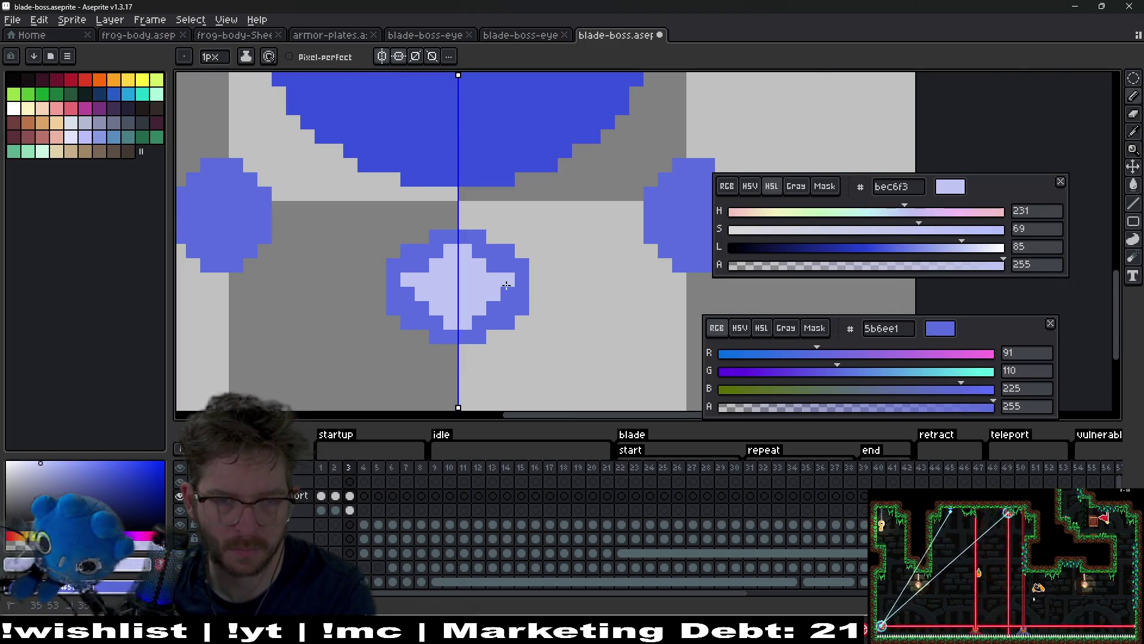
{"action": "scroll", "coordinate": [519, 300], "scroll_direction": "down", "scroll_amount": 4}
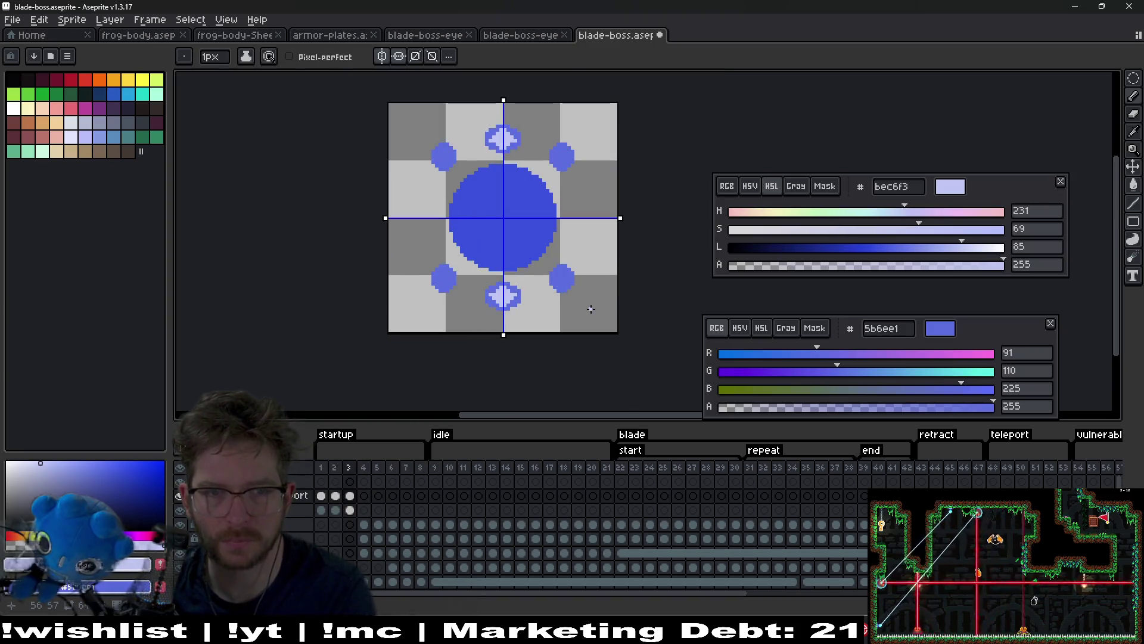
Preview the animation, then add pale highlight pixels at the side circle's top-right.
{"action": "key", "text": "comma"}
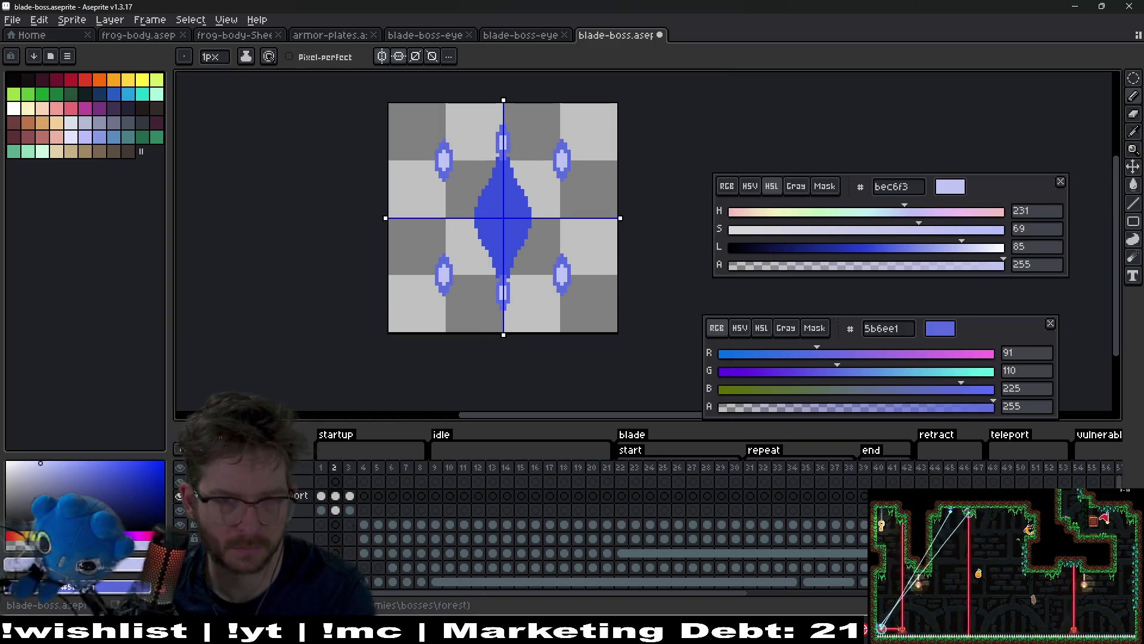
{"action": "key", "text": "Return"}
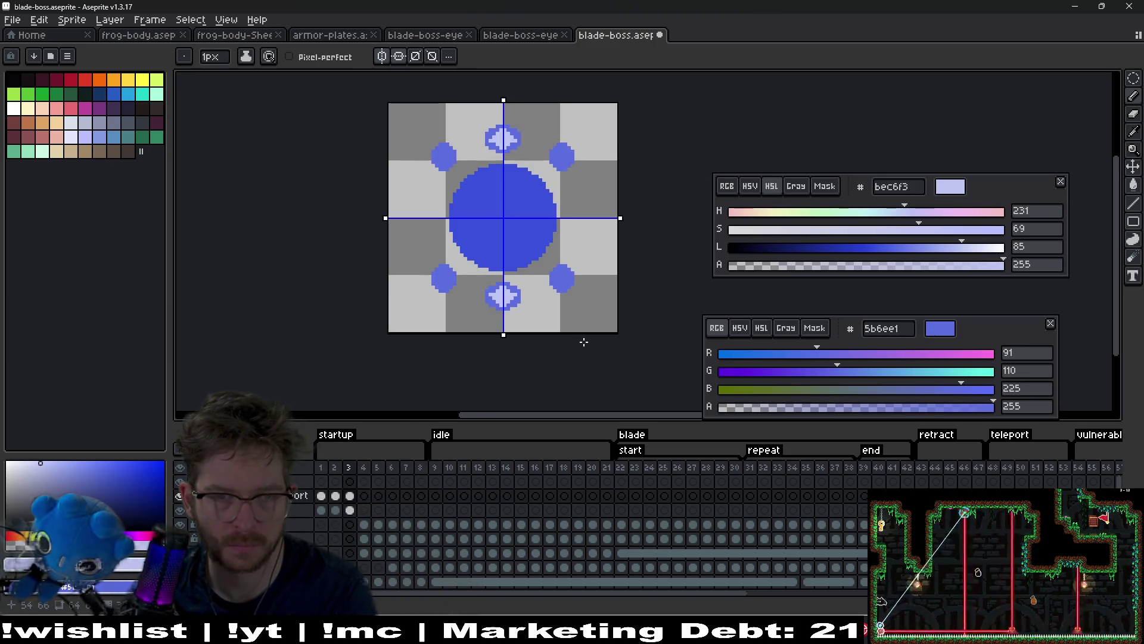
{"action": "scroll", "coordinate": [563, 283], "scroll_direction": "up", "scroll_amount": 5}
{"action": "mouse_move", "coordinate": [557, 278]}
{"action": "left_mouse_down"}
{"action": "mouse_move", "coordinate": [519, 298]}
{"action": "mouse_move", "coordinate": [554, 271]}
{"action": "left_mouse_up"}
{"action": "left_click", "coordinate": [573, 267]}
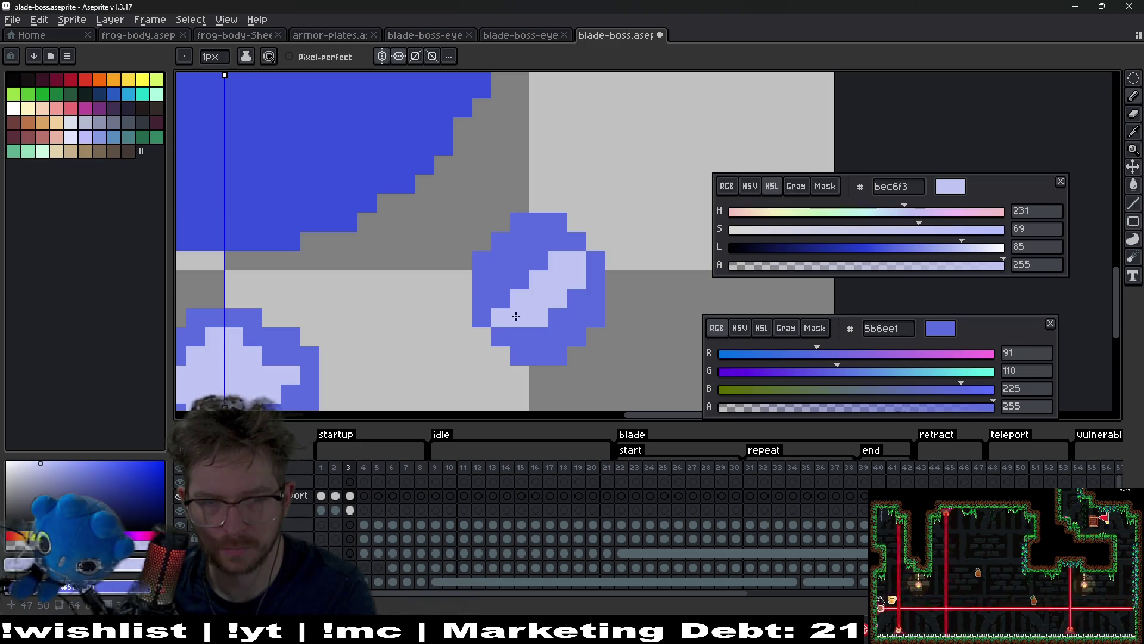
{"action": "right_click", "coordinate": [584, 295]}
{"action": "left_click", "coordinate": [572, 241]}
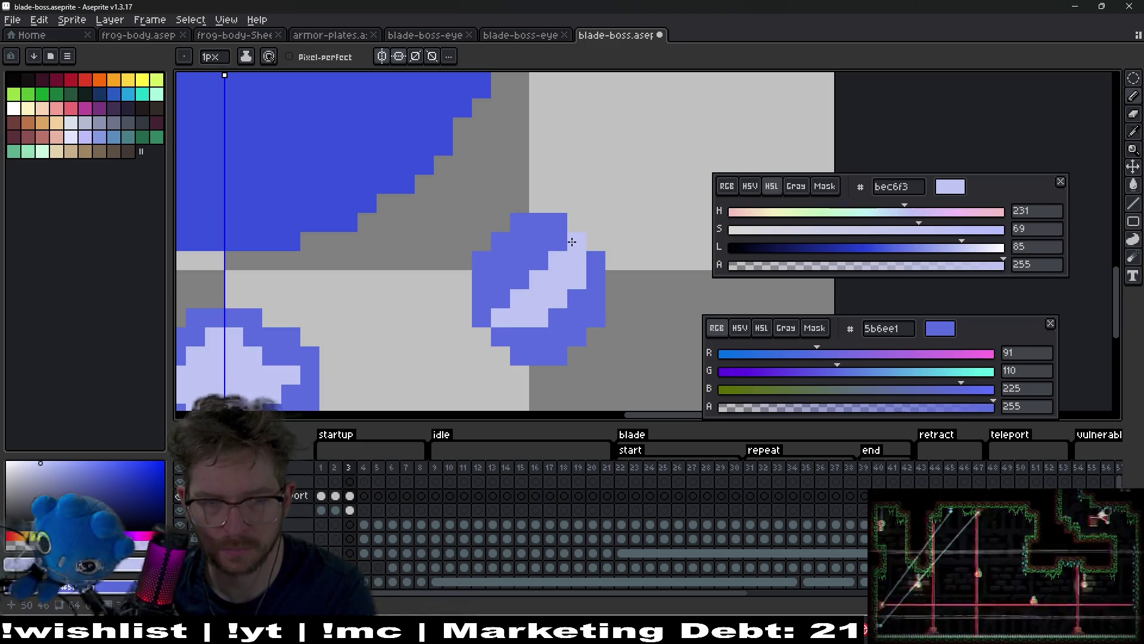
{"action": "scroll", "coordinate": [596, 334], "scroll_direction": "down", "scroll_amount": 7}
{"action": "key", "text": "comma"}
{"action": "key", "text": "comma"}
{"action": "key", "text": "period"}
{"action": "key", "text": "comma"}
Undo a stray sliver highlight pixel and turn off mirrored drawing.
{"action": "scroll", "coordinate": [559, 351], "scroll_direction": "up", "scroll_amount": 3}
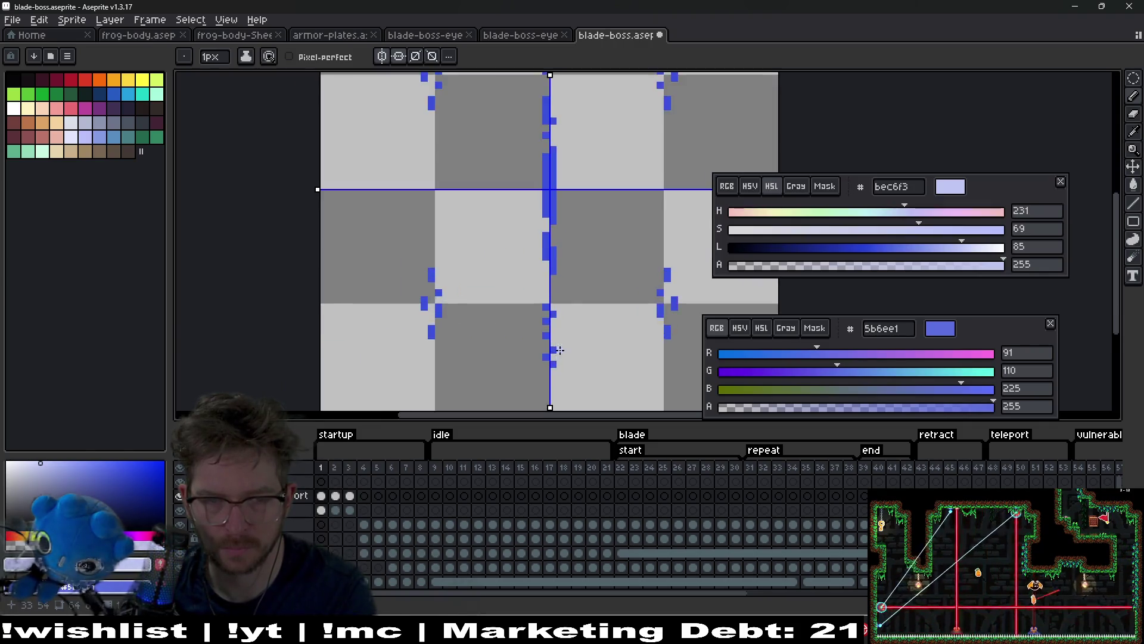
{"action": "scroll", "coordinate": [559, 350], "scroll_direction": "up", "scroll_amount": 2}
{"action": "left_click", "coordinate": [544, 367]}
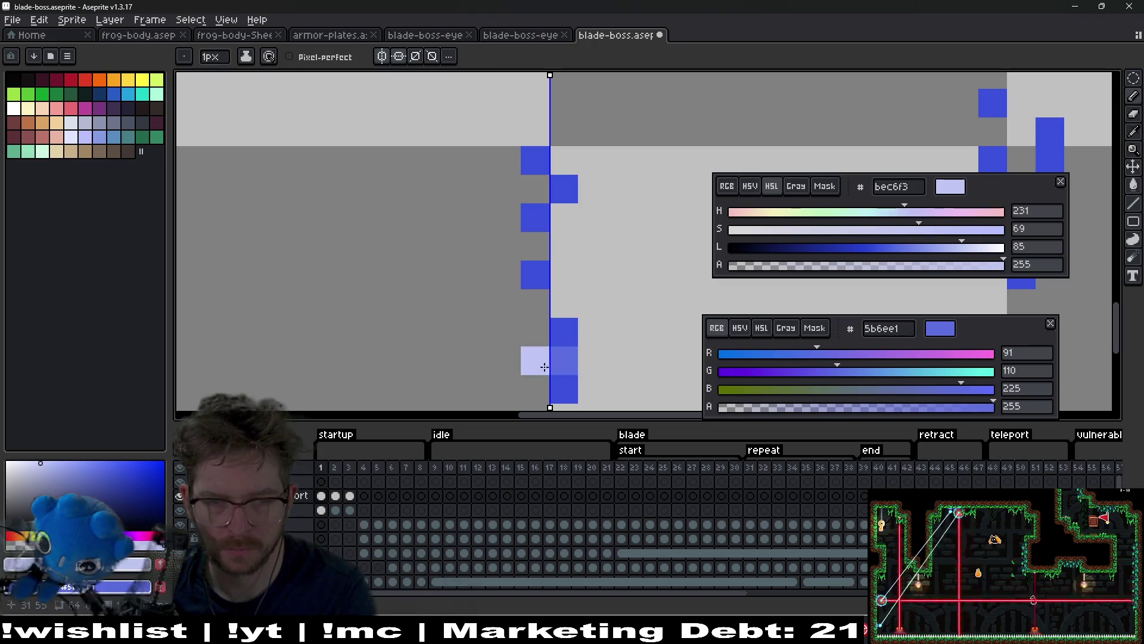
{"action": "key", "text": "ctrl+z"}
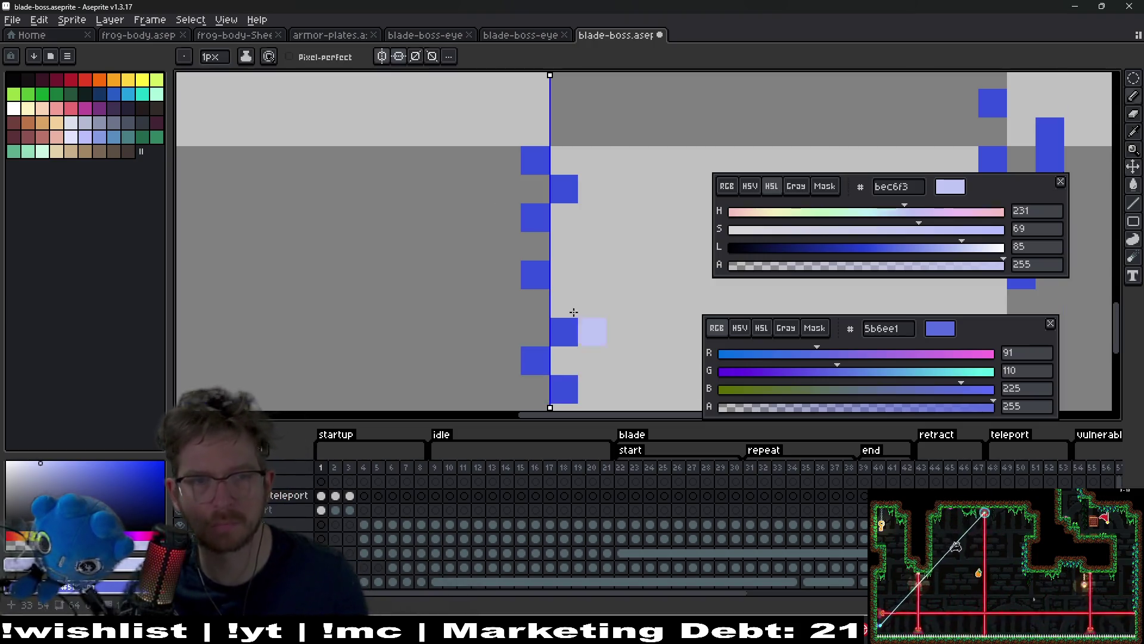
{"action": "left_click", "coordinate": [399, 56]}
Repaint six sliver pixels of frame 1 in mid blue 5b6ee1.
{"action": "left_click_drag", "start_coordinate": [537, 274], "coordinate": [531, 236]}
{"action": "left_click", "coordinate": [523, 322]}
{"action": "left_click", "coordinate": [558, 295]}
{"action": "left_click", "coordinate": [558, 266]}
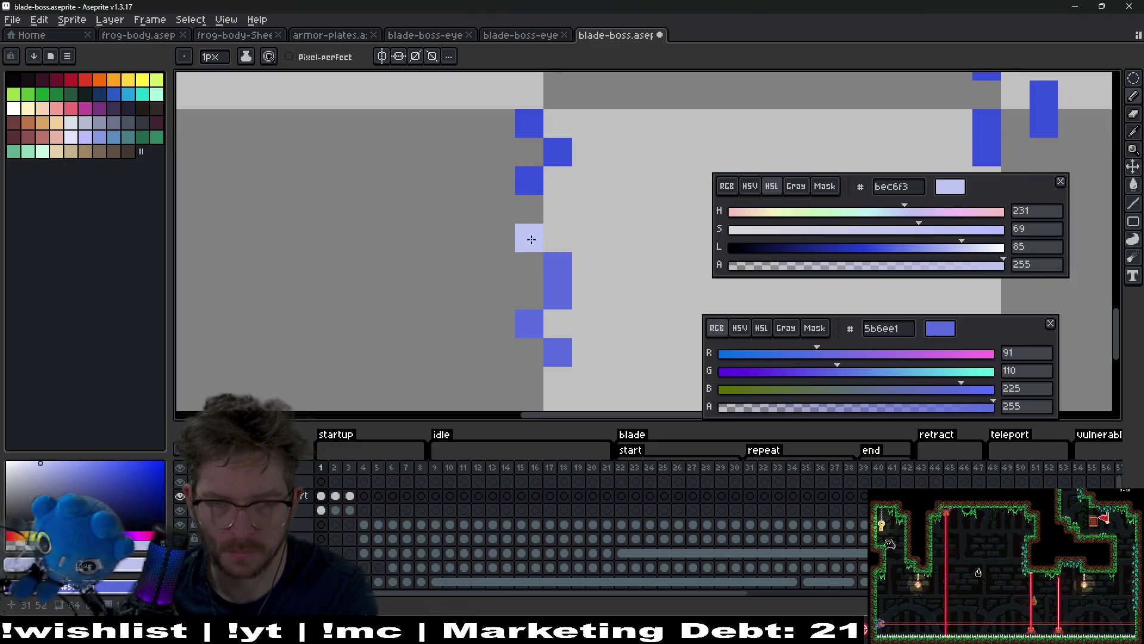
{"action": "left_click", "coordinate": [529, 237]}
{"action": "left_click", "coordinate": [529, 181]}
{"action": "left_click", "coordinate": [548, 148]}
{"action": "scroll", "coordinate": [570, 179], "scroll_direction": "down", "scroll_amount": 3}
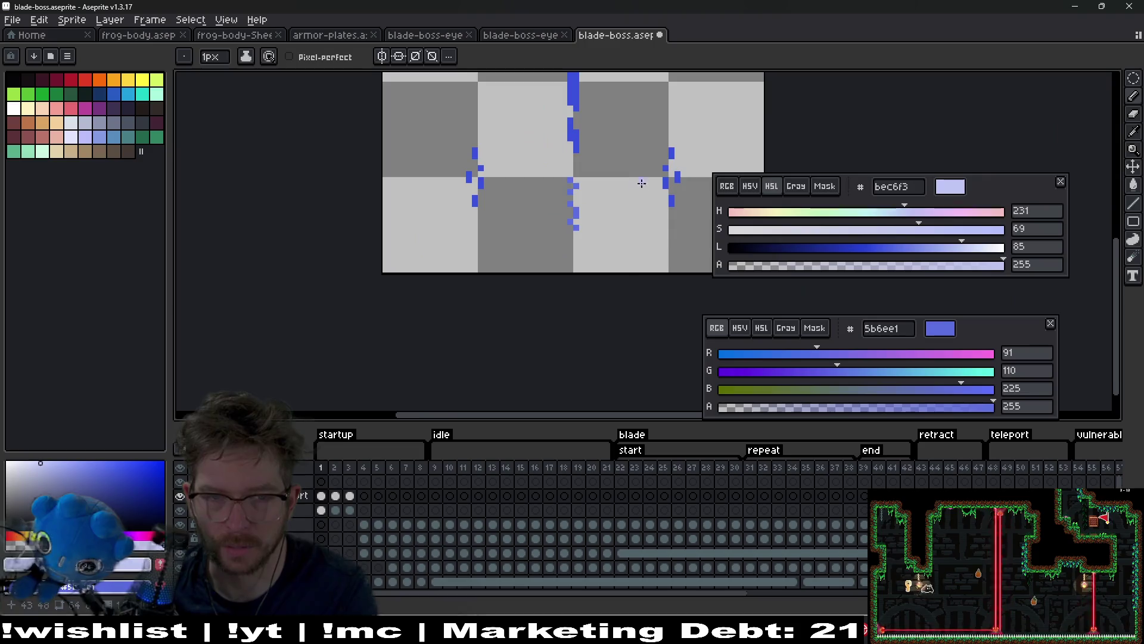
{"action": "scroll", "coordinate": [645, 208], "scroll_direction": "up", "scroll_amount": 2}
Add pale blue bec6f3 highlight pixels along the slivers.
{"action": "left_click_drag", "start_coordinate": [645, 208], "coordinate": [553, 289]}
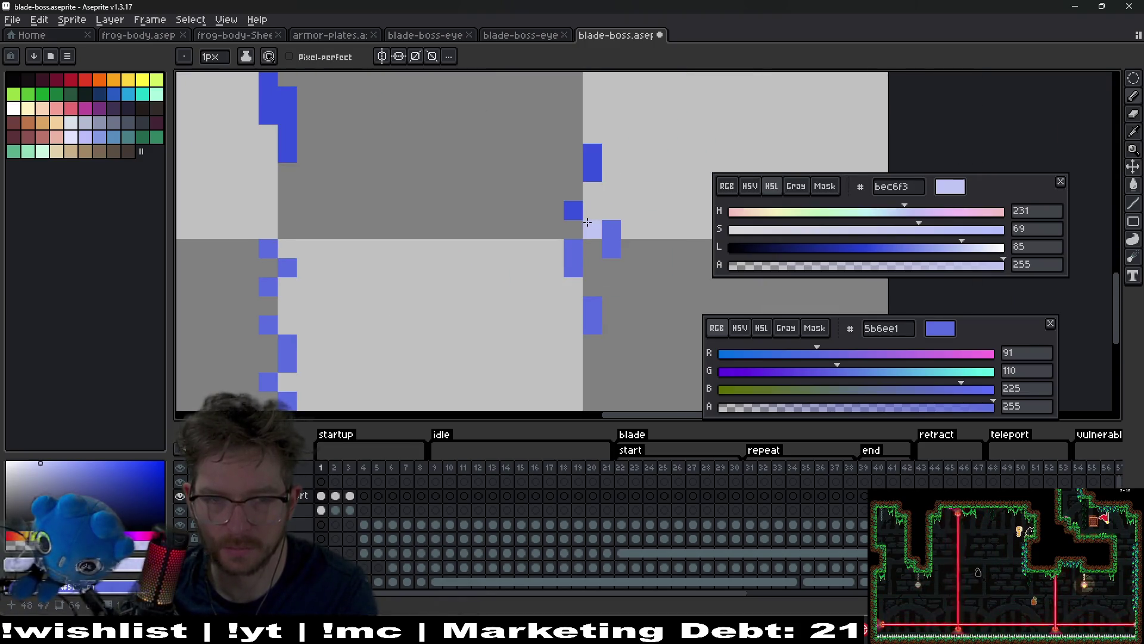
{"action": "scroll", "coordinate": [592, 160], "scroll_direction": "down", "scroll_amount": 4}
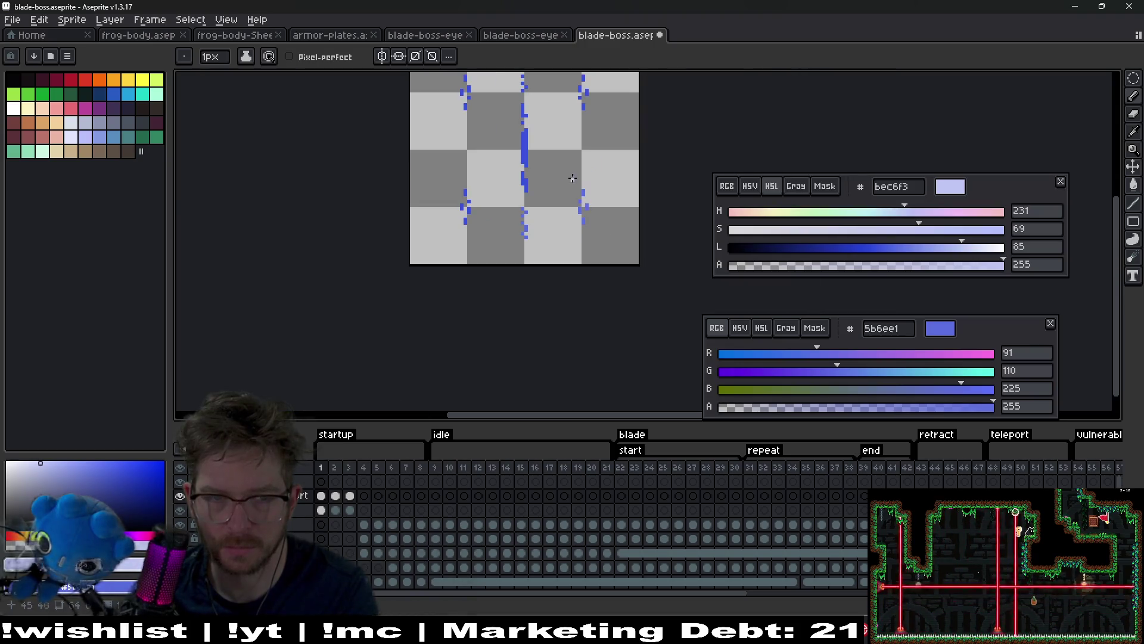
{"action": "scroll", "coordinate": [518, 265], "scroll_direction": "up", "scroll_amount": 10}
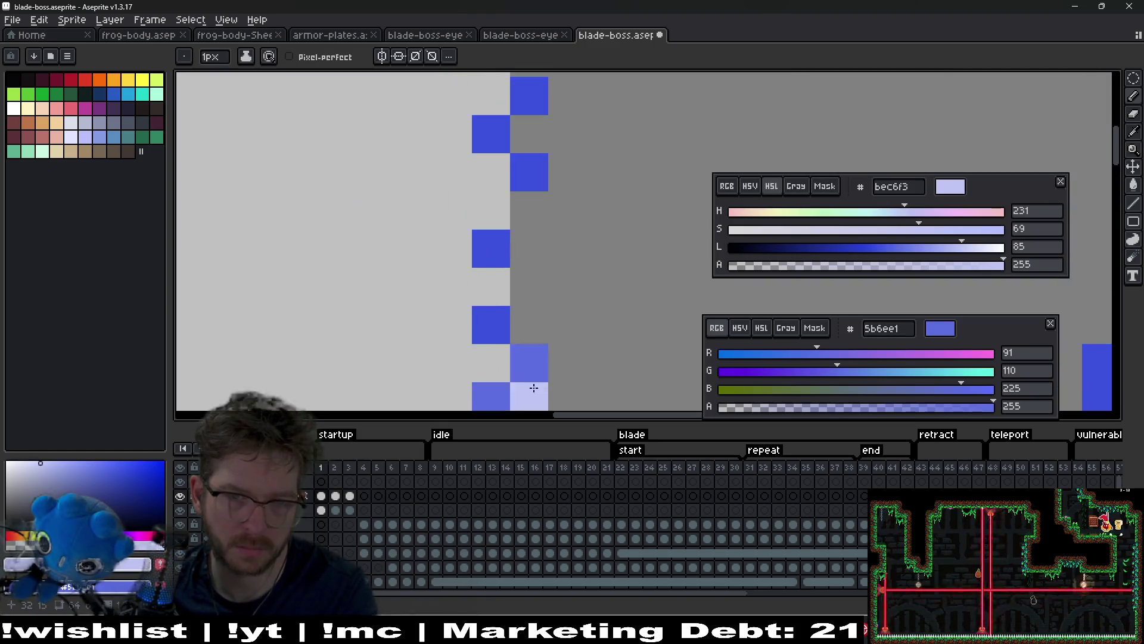
{"action": "left_click_drag", "start_coordinate": [497, 179], "coordinate": [529, 373]}
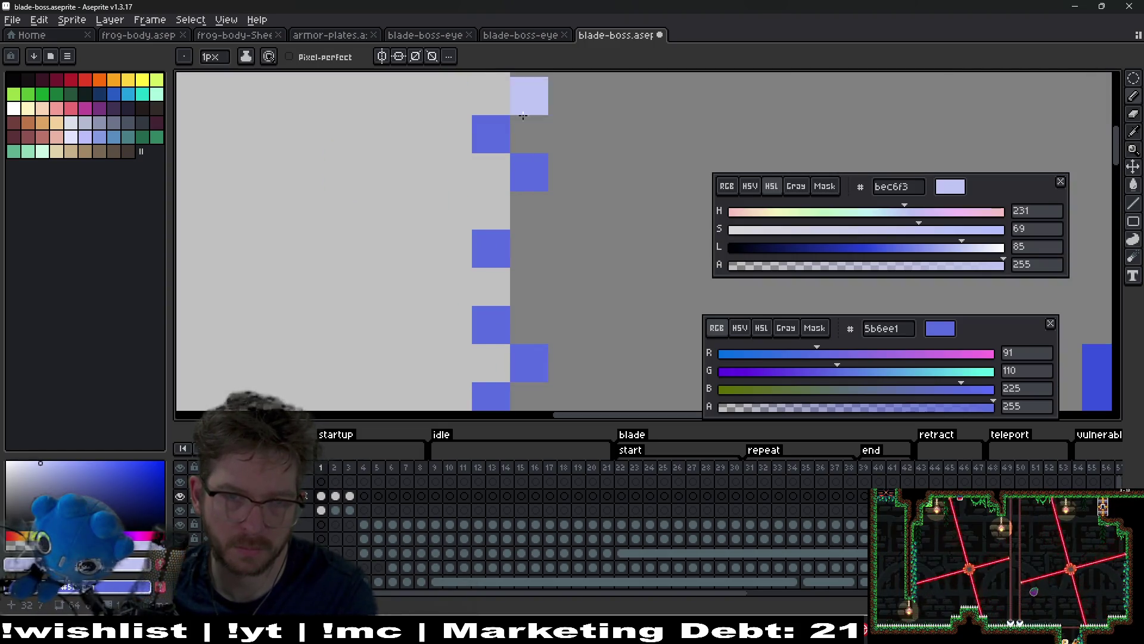
{"action": "left_click", "coordinate": [529, 173]}
{"action": "left_click", "coordinate": [491, 249]}
{"action": "scroll", "coordinate": [536, 286], "scroll_direction": "down", "scroll_amount": 4}
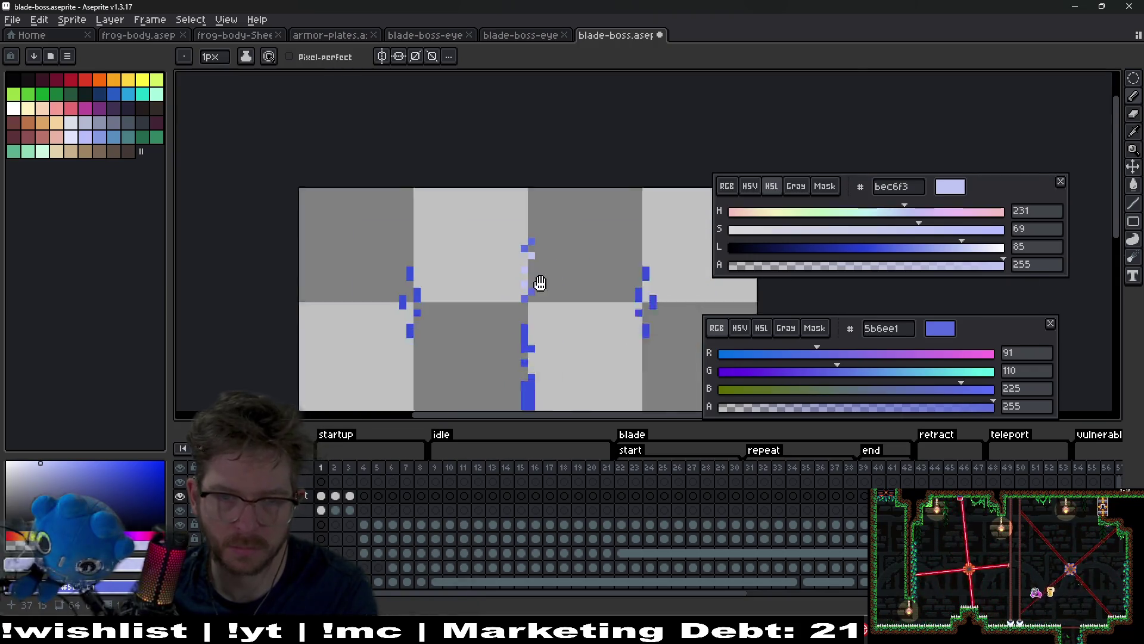
{"action": "scroll", "coordinate": [528, 256], "scroll_direction": "up", "scroll_amount": 3}
{"action": "left_click", "coordinate": [444, 201]}
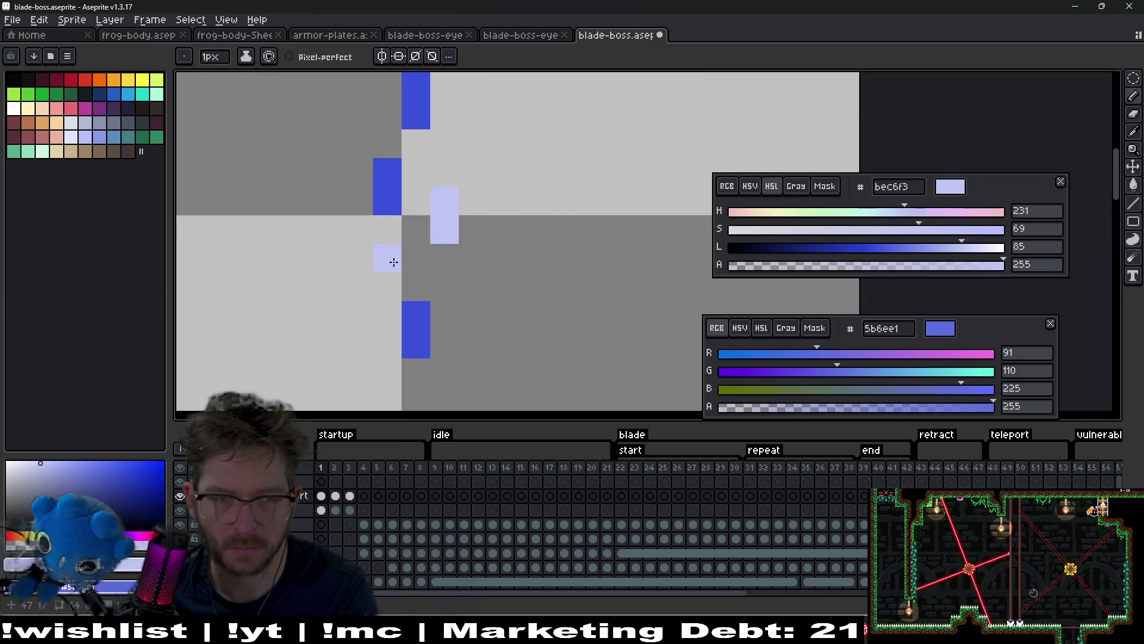
Repaint three dark blue sliver pixels in mid blue 5b6ee1.
{"action": "right_click", "coordinate": [421, 334]}
{"action": "right_click", "coordinate": [387, 191]}
{"action": "right_click", "coordinate": [421, 89]}
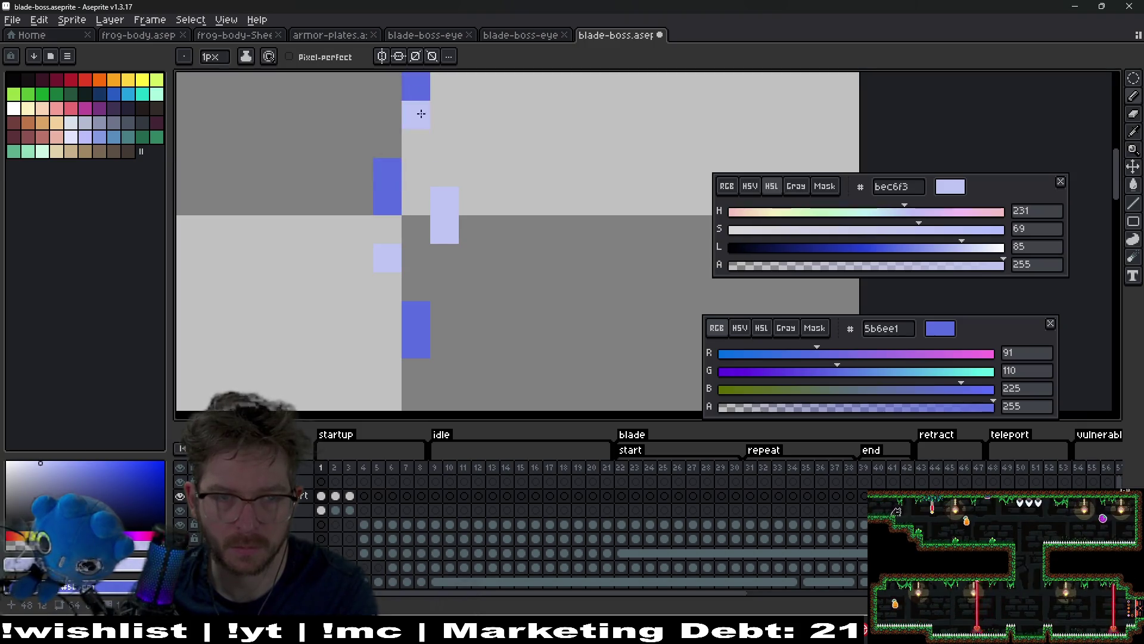
{"action": "scroll", "coordinate": [421, 113], "scroll_direction": "down", "scroll_amount": 3}
{"action": "scroll", "coordinate": [519, 302], "scroll_direction": "up", "scroll_amount": 3}
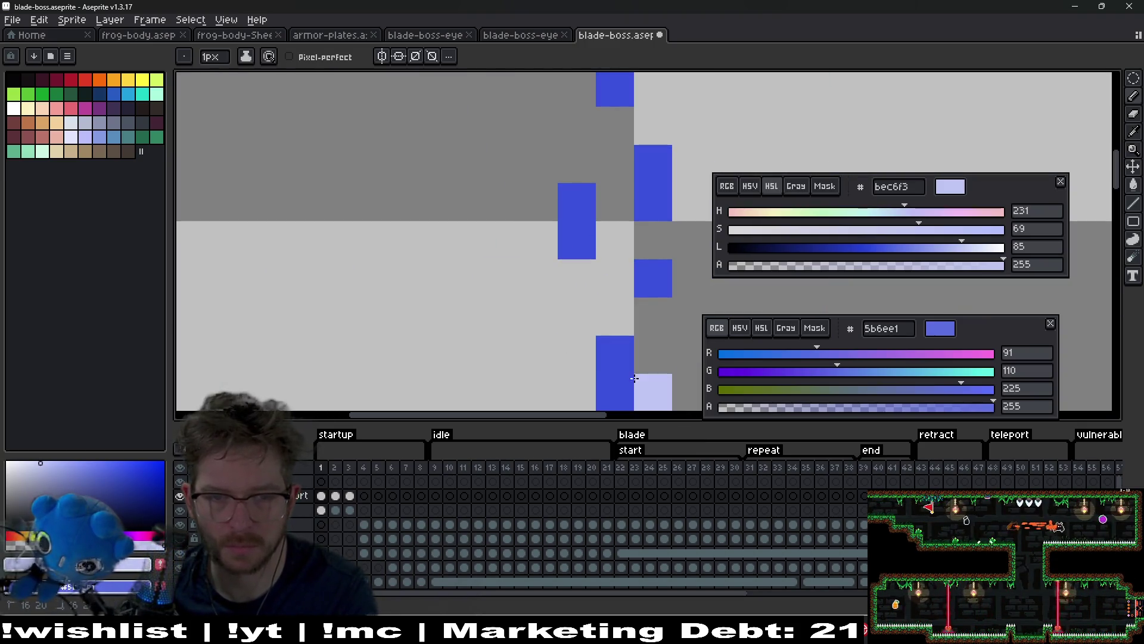
Paint pale blue highlights down a sliver and revert two unwanted pixels to mid blue.
{"action": "left_click", "coordinate": [611, 390]}
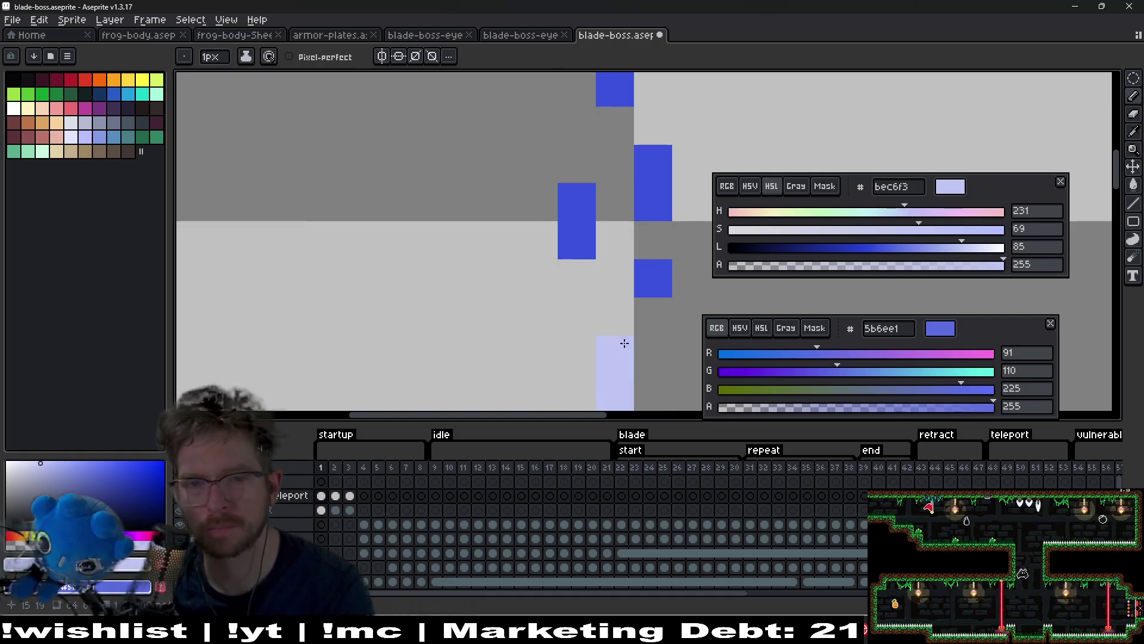
{"action": "left_click_drag", "start_coordinate": [576, 240], "coordinate": [574, 197]}
{"action": "left_click", "coordinate": [651, 197]}
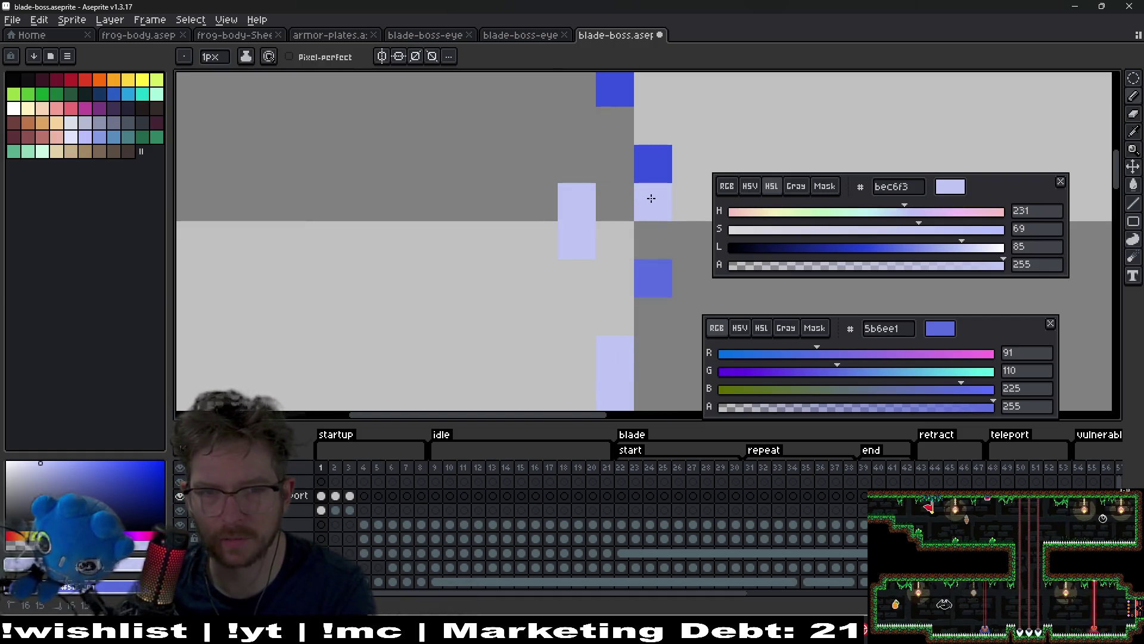
{"action": "right_click", "coordinate": [645, 281]}
{"action": "right_click", "coordinate": [619, 365]}
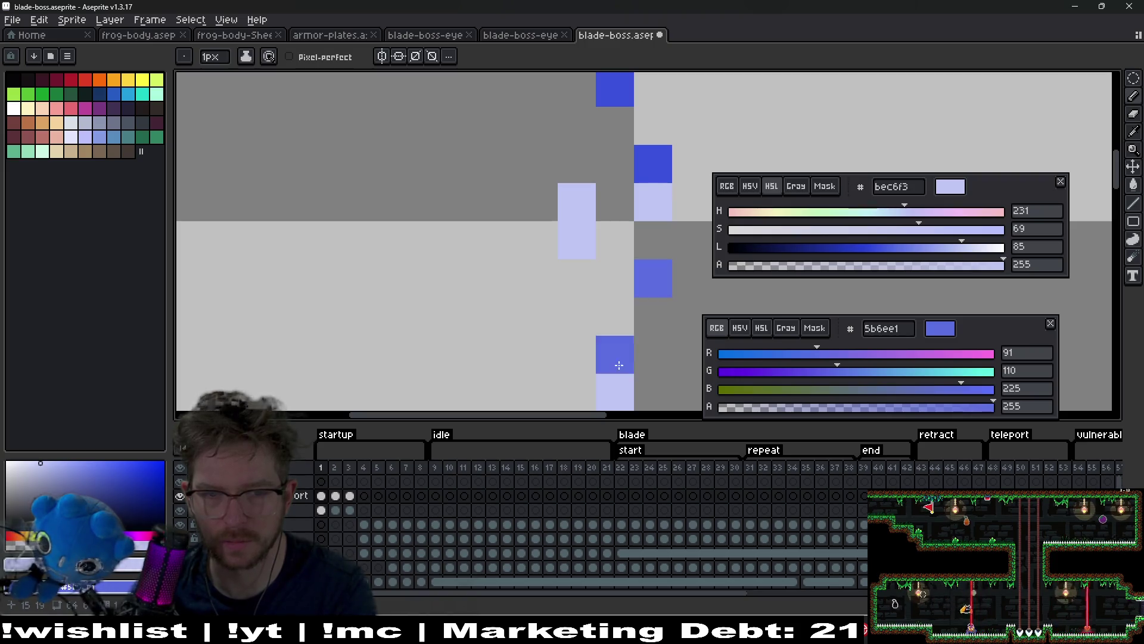
{"action": "scroll", "coordinate": [613, 89], "scroll_direction": "down", "scroll_amount": 5}
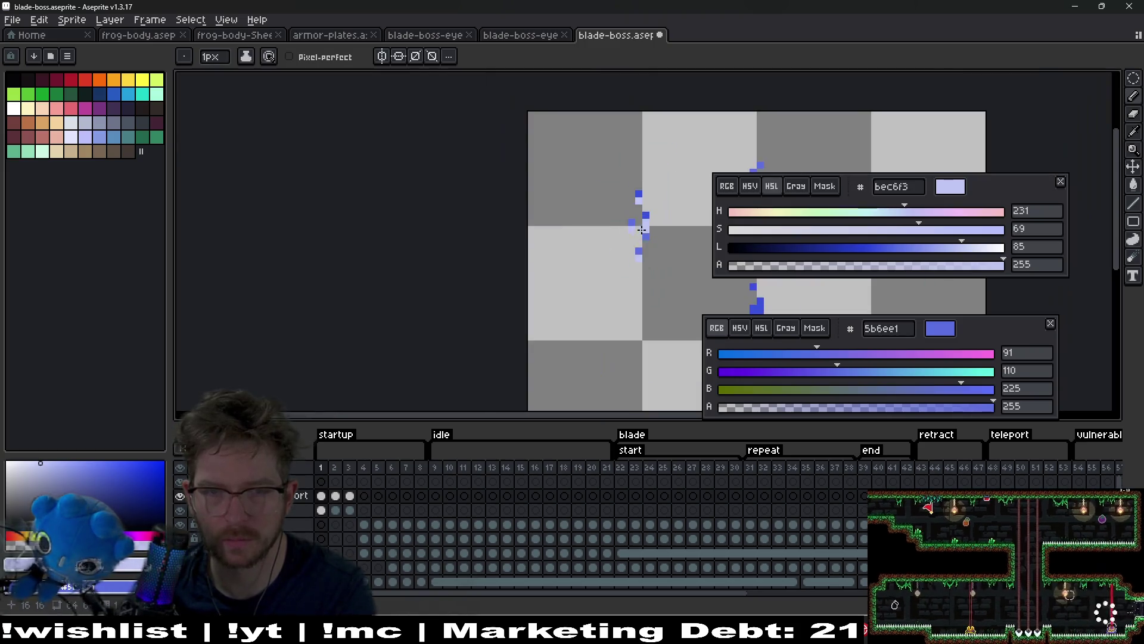
Shade the central sliver column with mid blue 5b6ee1.
{"action": "left_click_drag", "start_coordinate": [658, 178], "coordinate": [428, 213]}
{"action": "scroll", "coordinate": [560, 220], "scroll_direction": "up", "scroll_amount": 5}
{"action": "scroll", "coordinate": [590, 248], "scroll_direction": "down", "scroll_amount": 6}
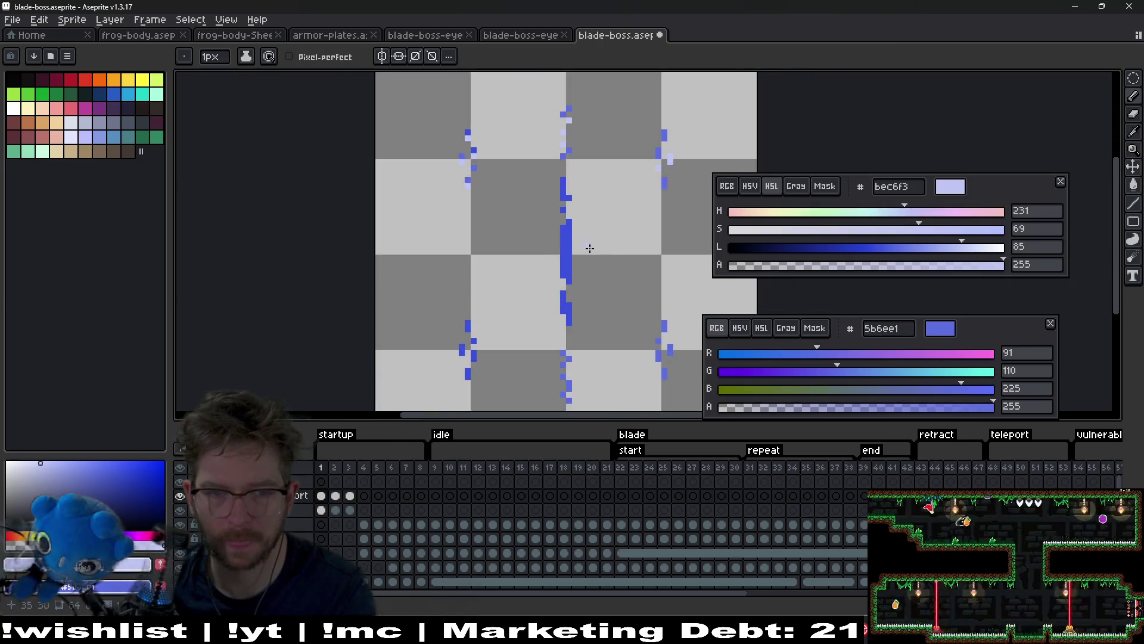
{"action": "scroll", "coordinate": [583, 312], "scroll_direction": "up", "scroll_amount": 4}
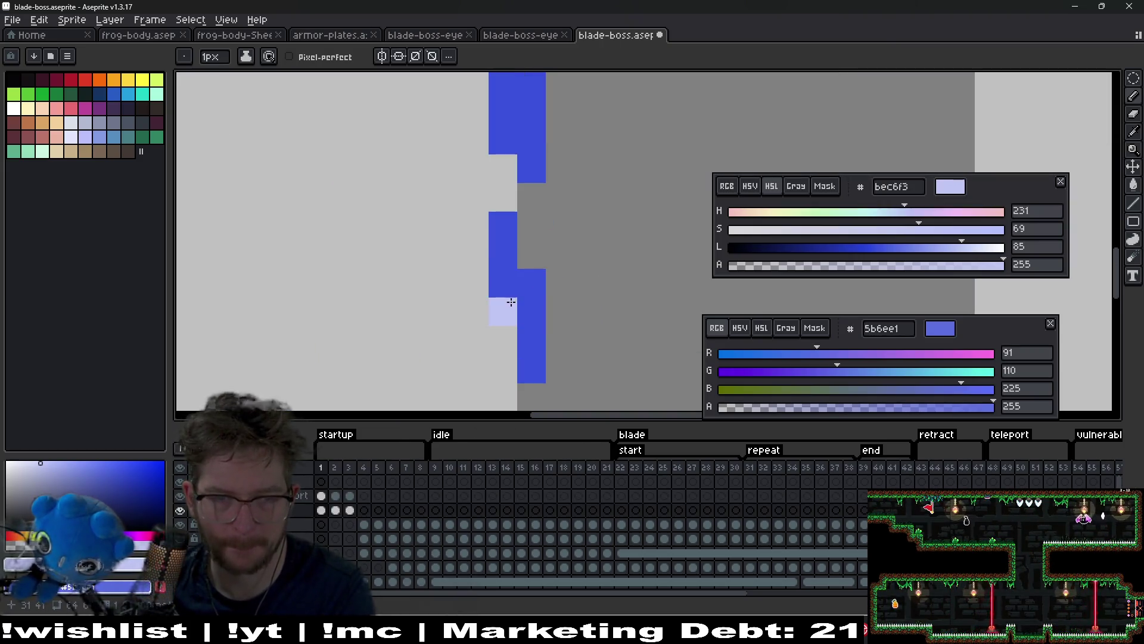
{"action": "left_click", "coordinate": [531, 370]}
{"action": "mouse_move", "coordinate": [503, 310]}
{"action": "left_mouse_down"}
{"action": "mouse_move", "coordinate": [526, 284]}
{"action": "mouse_move", "coordinate": [534, 333]}
{"action": "left_mouse_up"}
{"action": "left_click", "coordinate": [532, 370]}
{"action": "mouse_move", "coordinate": [528, 283]}
{"action": "left_mouse_down"}
{"action": "mouse_move", "coordinate": [506, 214]}
{"action": "mouse_move", "coordinate": [554, 324]}
{"action": "mouse_move", "coordinate": [530, 198]}
{"action": "mouse_move", "coordinate": [557, 271]}
{"action": "mouse_move", "coordinate": [554, 107]}
{"action": "mouse_move", "coordinate": [523, 366]}
{"action": "mouse_move", "coordinate": [536, 280]}
{"action": "mouse_move", "coordinate": [529, 195]}
{"action": "mouse_move", "coordinate": [549, 138]}
{"action": "mouse_move", "coordinate": [539, 118]}
{"action": "mouse_move", "coordinate": [508, 172]}
{"action": "mouse_move", "coordinate": [511, 216]}
{"action": "mouse_move", "coordinate": [572, 194]}
{"action": "mouse_move", "coordinate": [552, 401]}
{"action": "mouse_move", "coordinate": [590, 198]}
{"action": "mouse_move", "coordinate": [588, 281]}
{"action": "mouse_move", "coordinate": [585, 122]}
{"action": "left_mouse_up"}
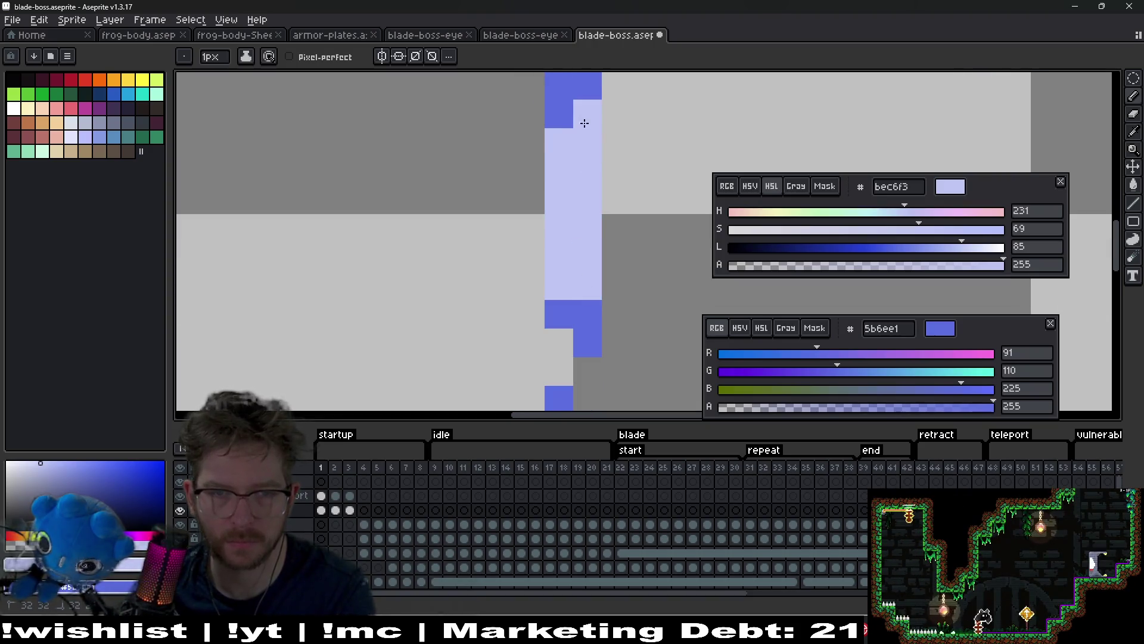
{"action": "scroll", "coordinate": [599, 182], "scroll_direction": "down", "scroll_amount": 2}
{"action": "scroll", "coordinate": [605, 263], "scroll_direction": "up", "scroll_amount": 2}
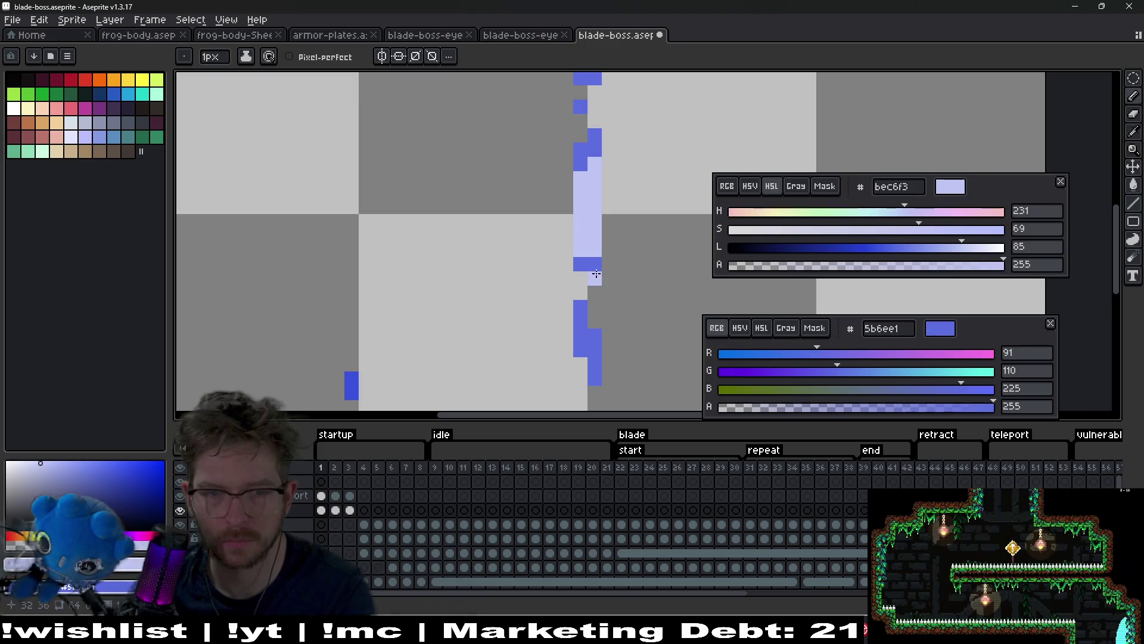
Paint a pale blue highlight down the central sliver.
{"action": "left_click_drag", "start_coordinate": [585, 332], "coordinate": [583, 349]}
{"action": "scroll", "coordinate": [594, 373], "scroll_direction": "down", "scroll_amount": 7}
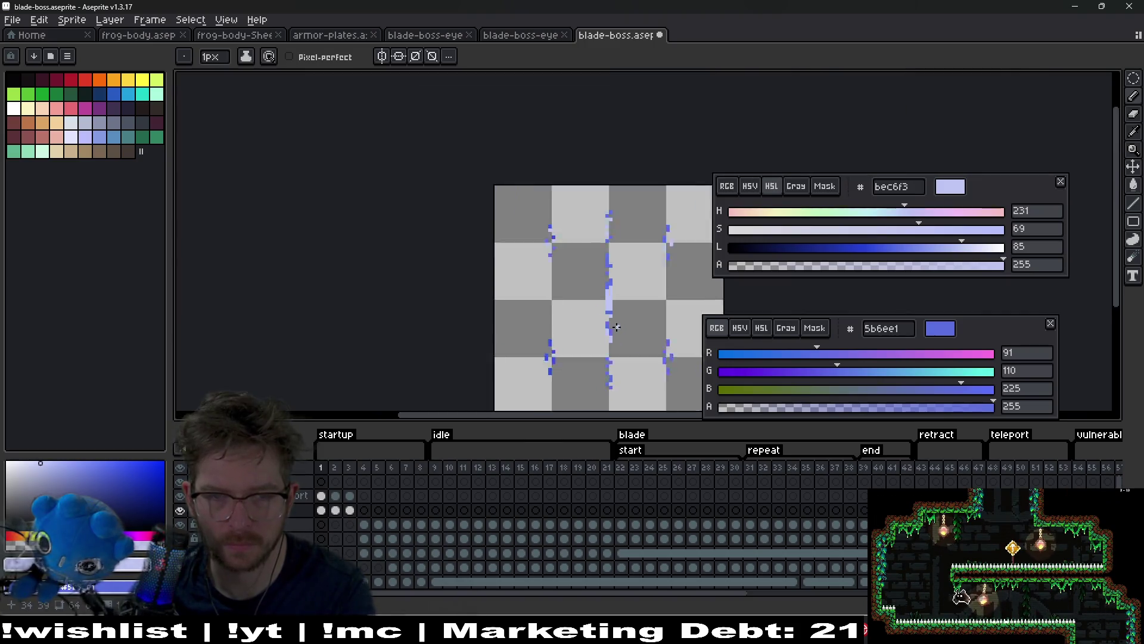
{"action": "scroll", "coordinate": [609, 273], "scroll_direction": "up", "scroll_amount": 2}
{"action": "key", "text": "period"}
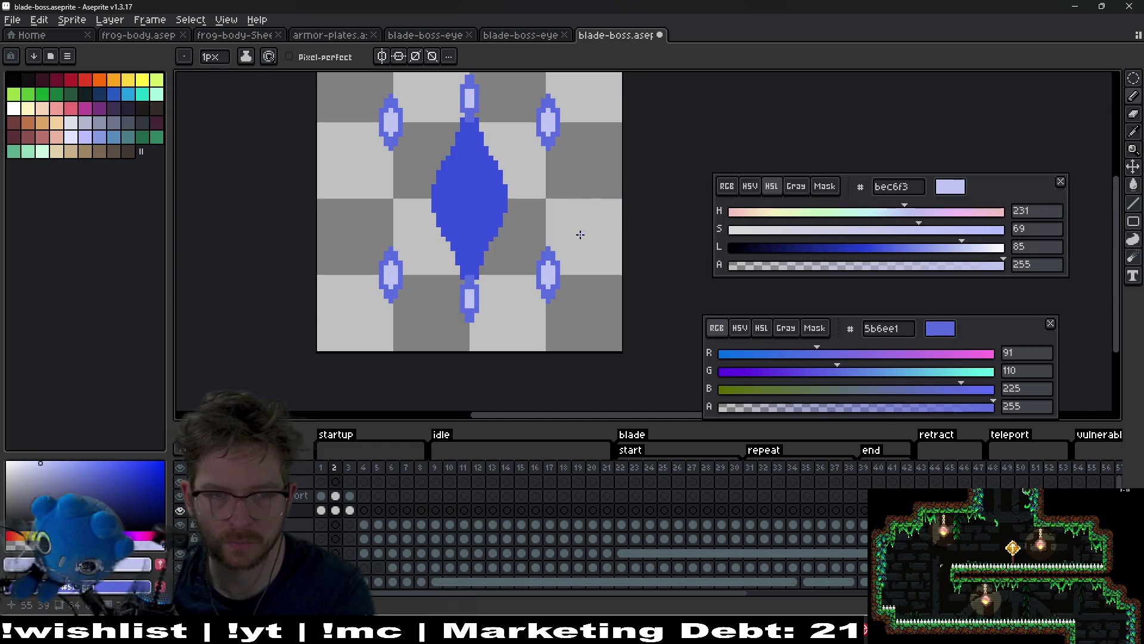
Fill frame 2's large centre diamond with mid blue 5b6ee1 using the Paint Bucket.
{"action": "scroll", "coordinate": [468, 195], "scroll_direction": "down", "scroll_amount": 1}
{"action": "scroll", "coordinate": [468, 195], "scroll_direction": "up", "scroll_amount": 2}
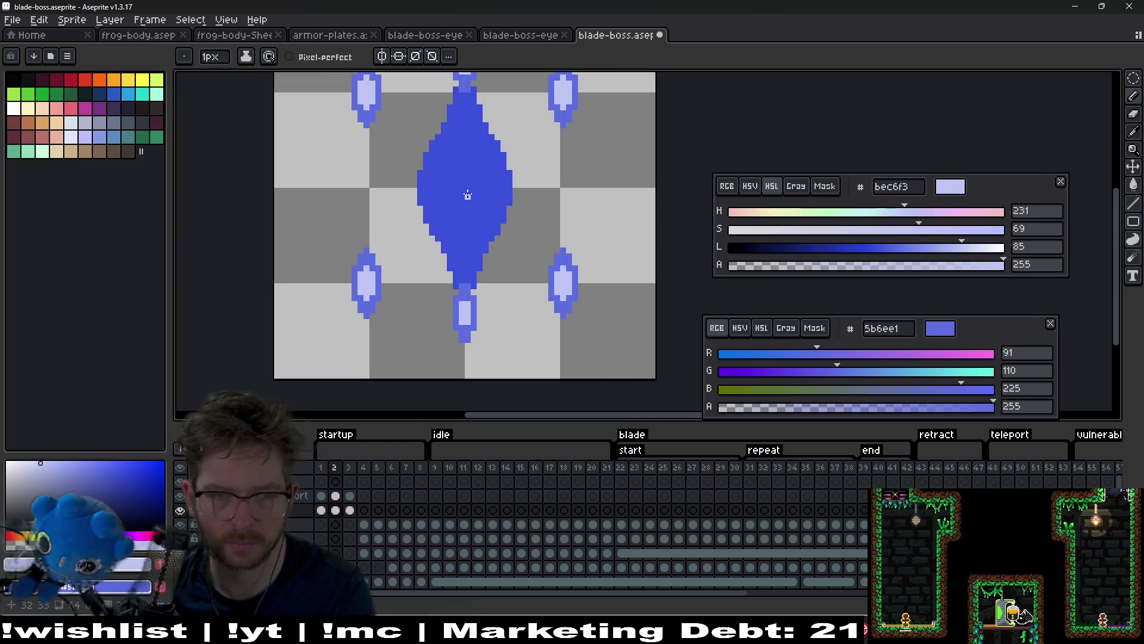
{"action": "key", "text": "g"}
{"action": "left_click", "coordinate": [474, 190]}
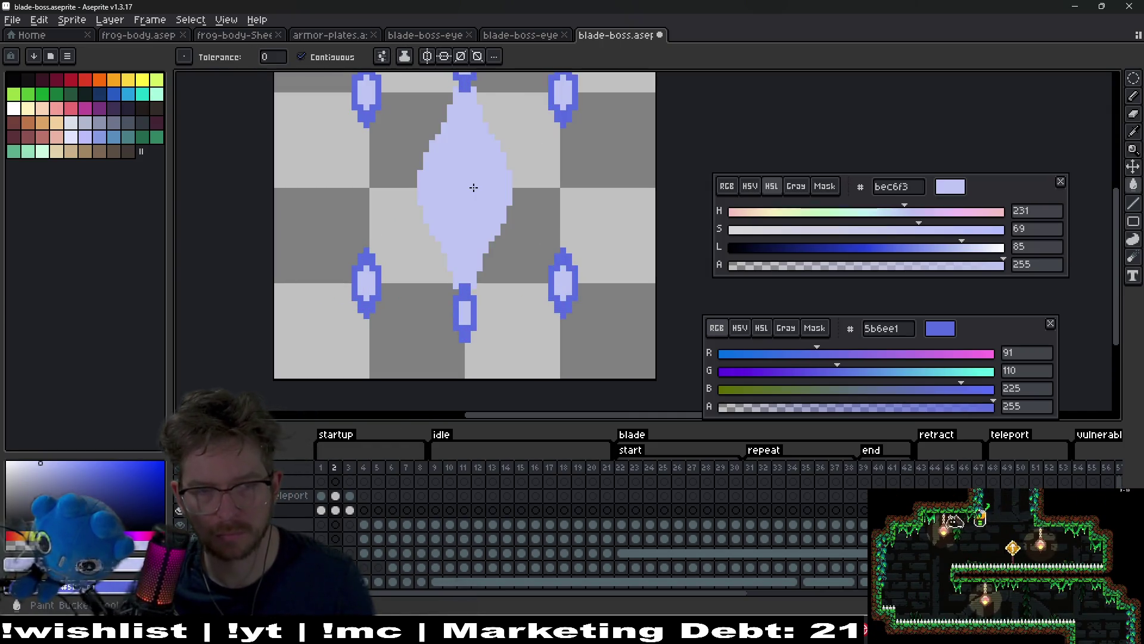
{"action": "right_click", "coordinate": [485, 216]}
{"action": "key", "text": "b"}
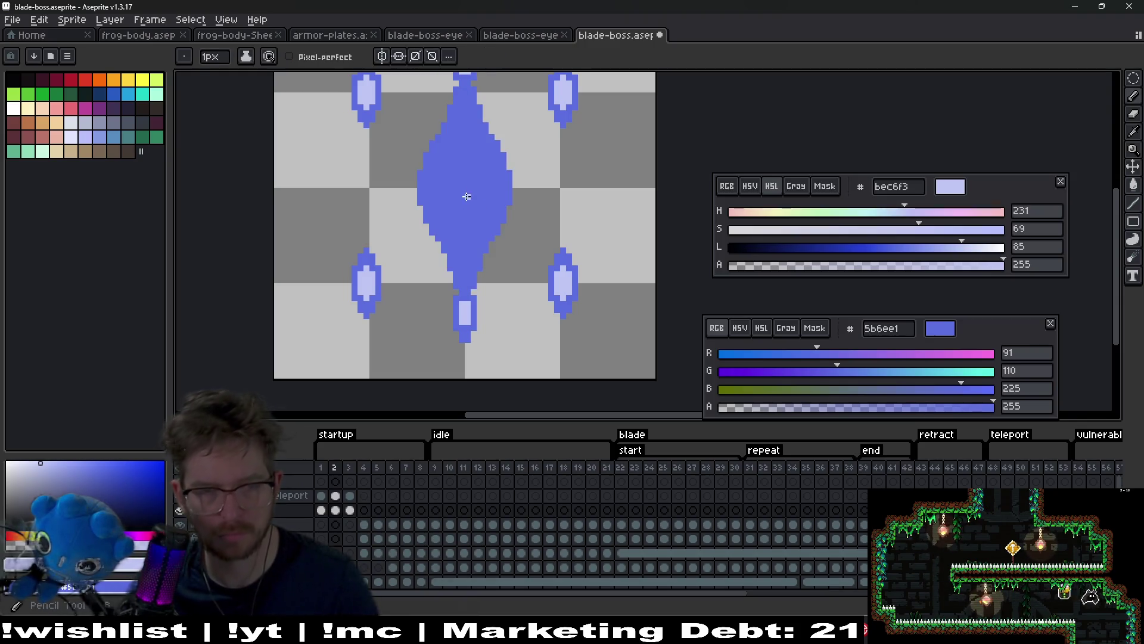
{"action": "scroll", "coordinate": [468, 213], "scroll_direction": "up", "scroll_amount": 3}
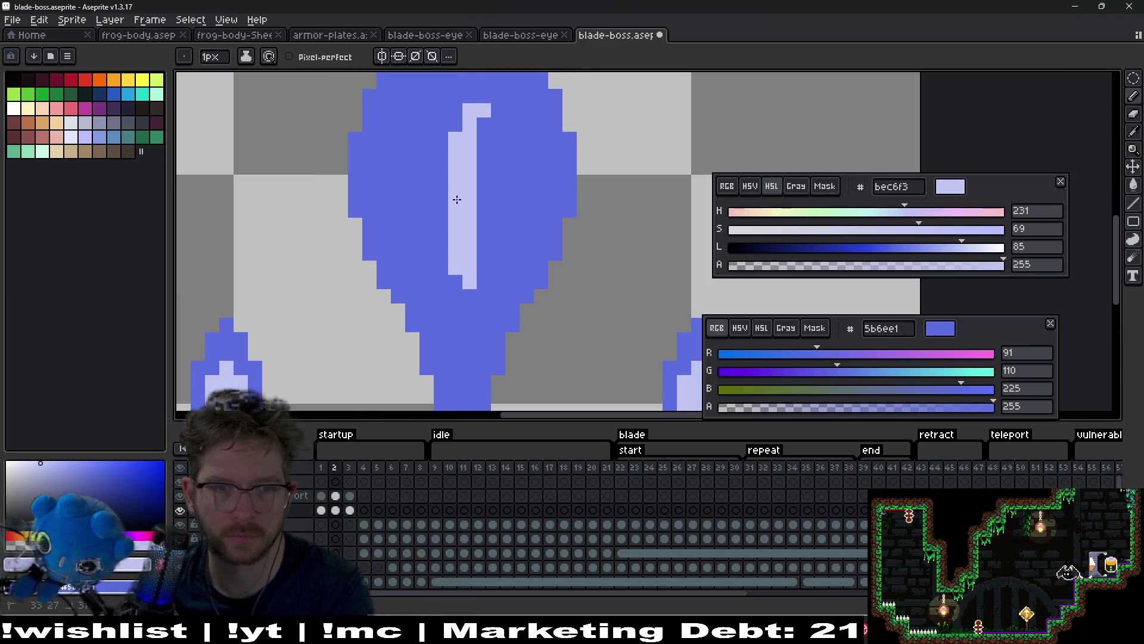